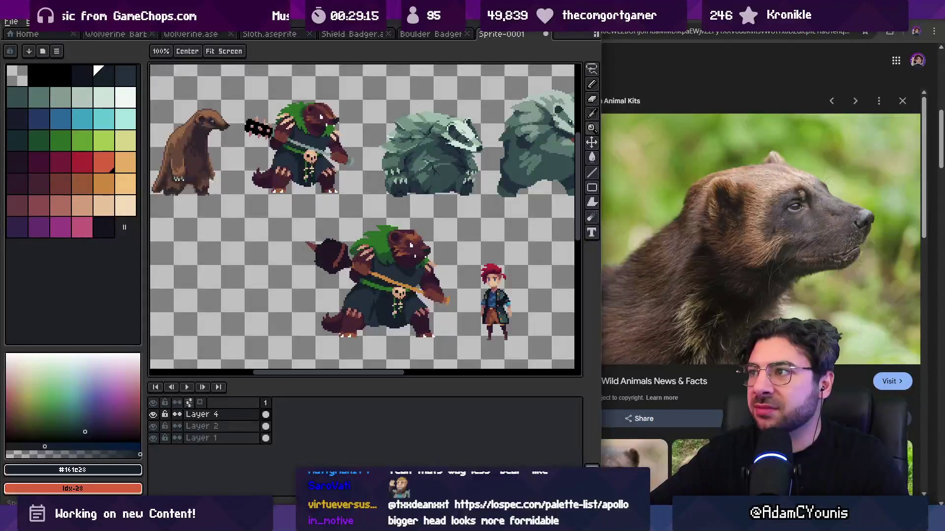
Step: Search Google for 'stardew valley ost' in a new tab
key("ctrl+t")
type("st")
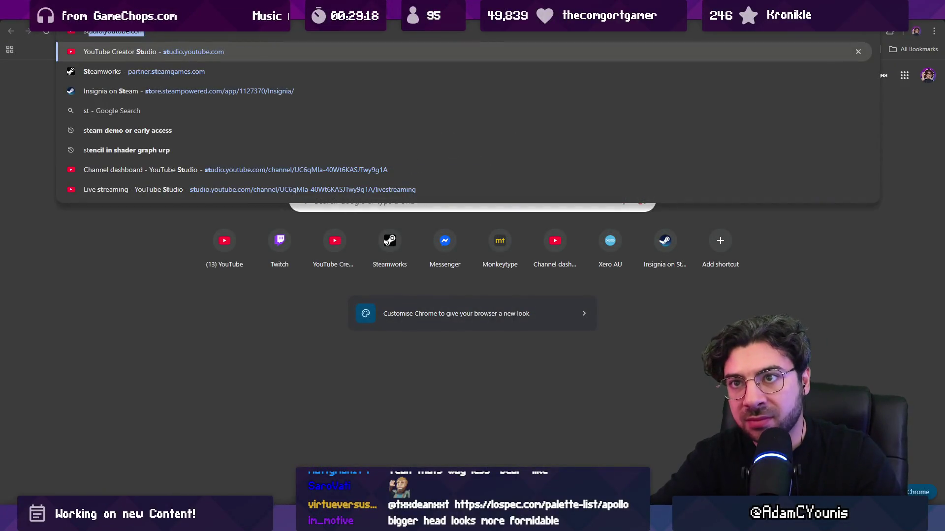
type("ardew valey ost")
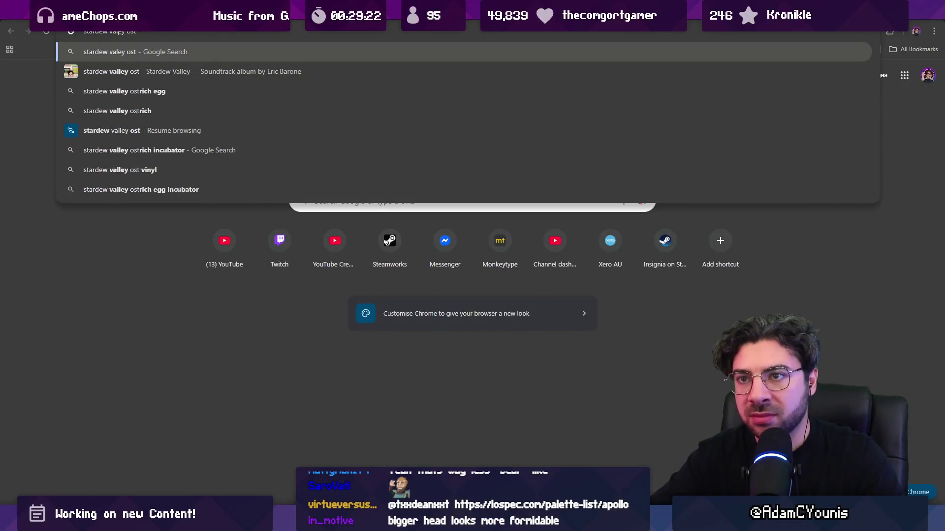
key("Return")
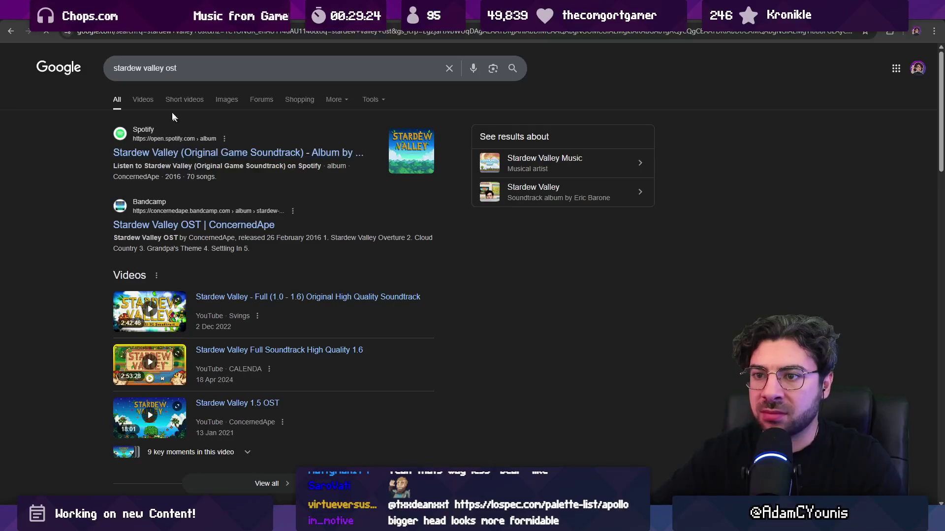
Step: Play the full Stardew Valley HQ soundtrack video, adjust its volume, and open a blank tab
left_click(206, 298)
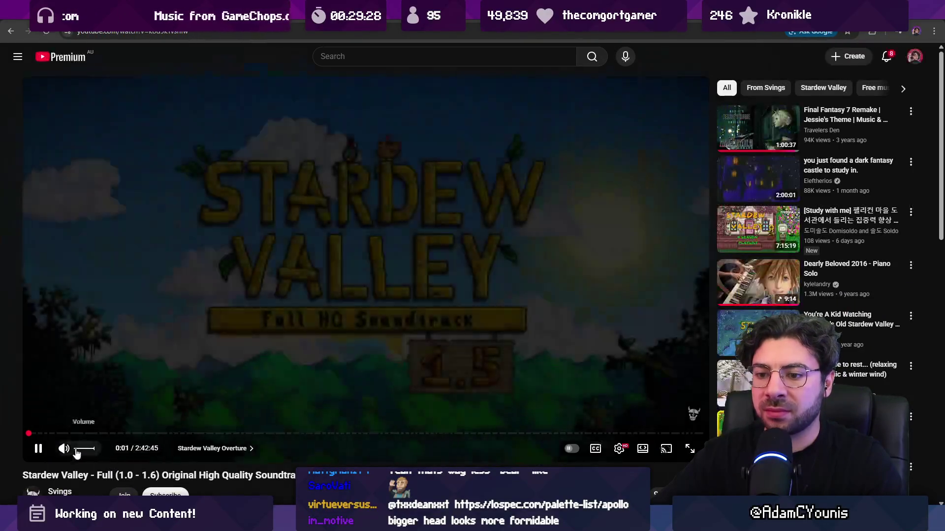
left_click_drag(76, 453, 93, 454)
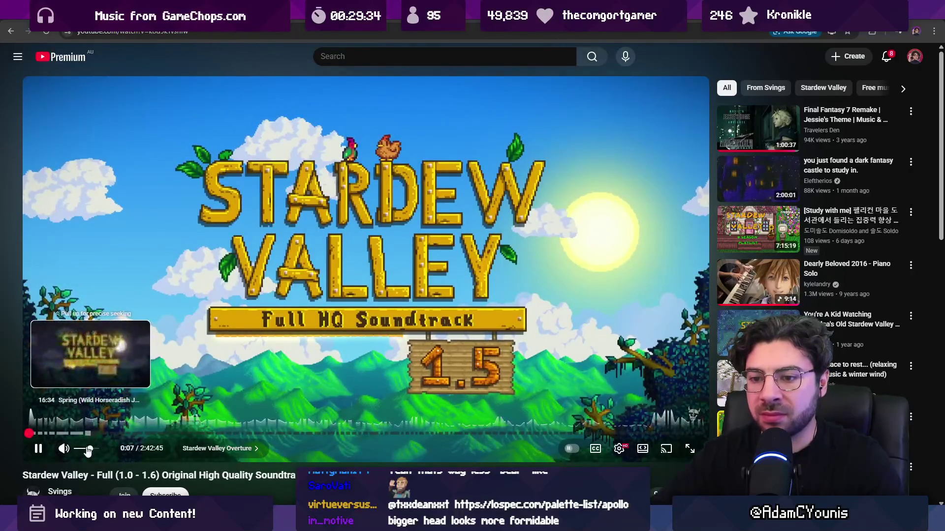
key("ctrl+t")
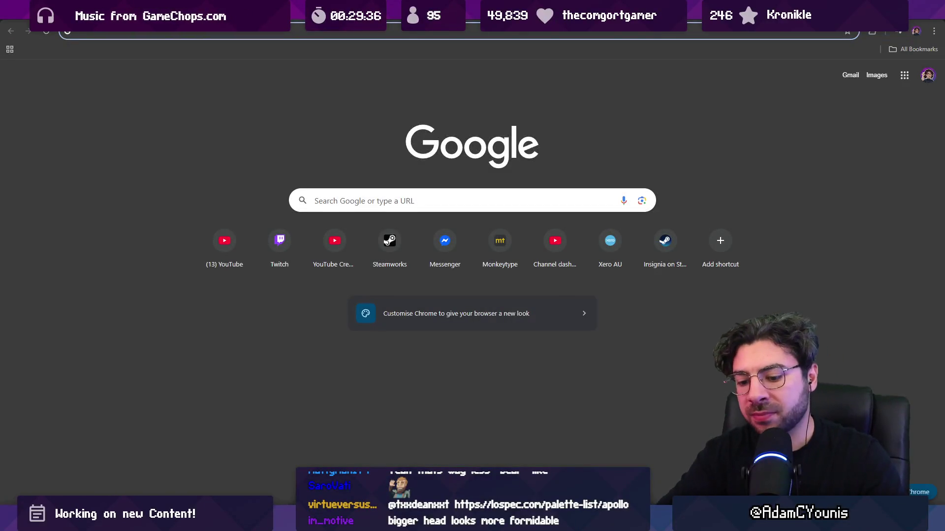
Step: Search Google for 'game soundtracks that are free to stream on twitch'
type("game soundrt")
key("BackSpace")
type("tracks that are")
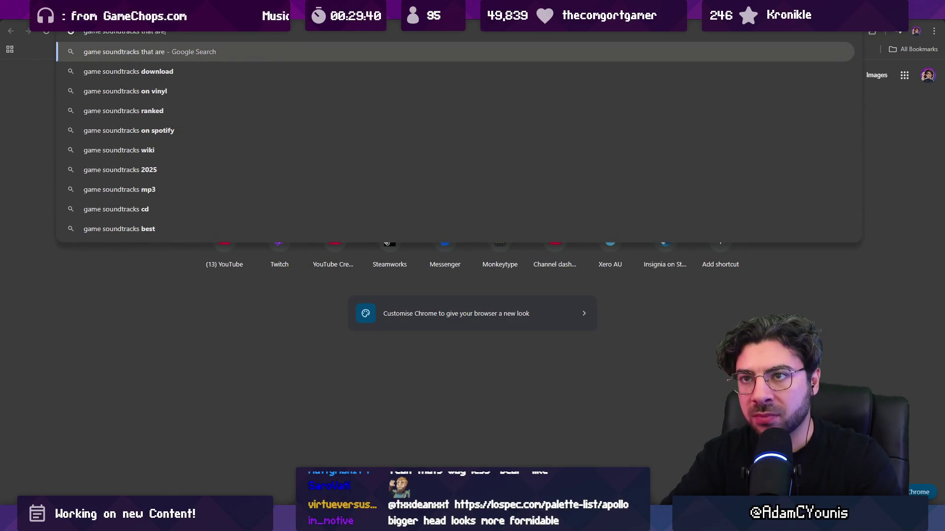
type(" free to stream")
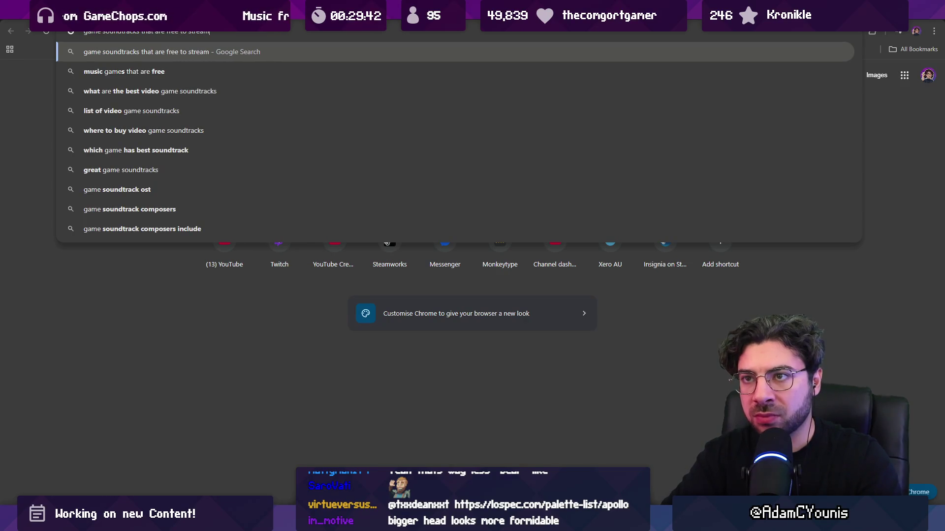
type(" on twitch")
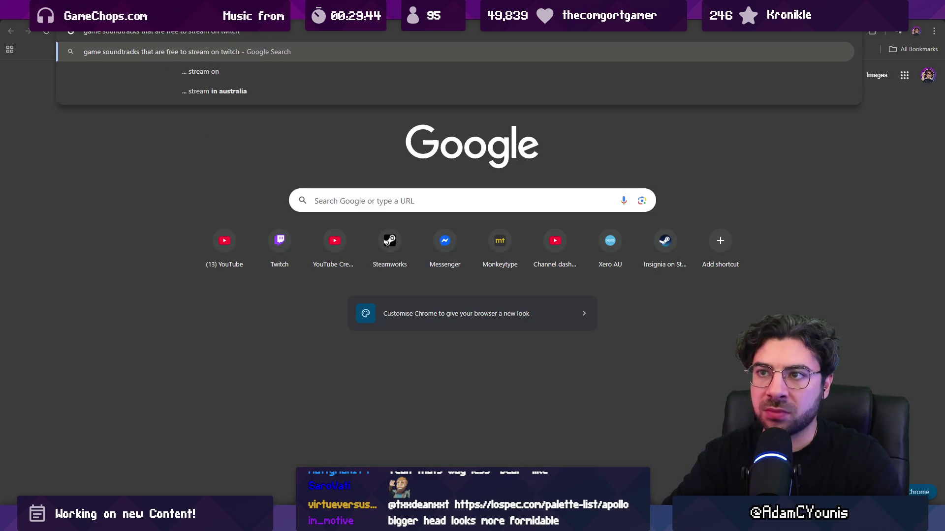
key("Return")
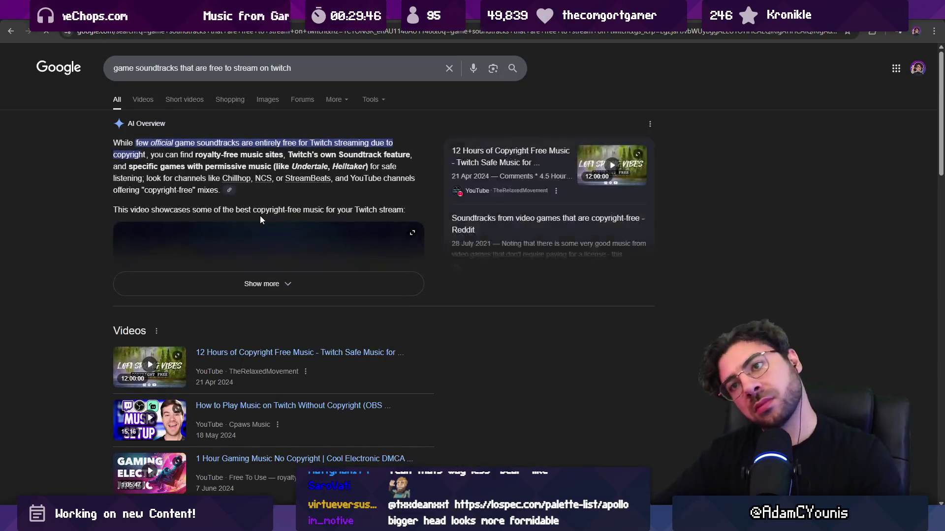
Step: Expand the AI Overview and read down through the results, including the Reddit link
left_click(217, 295)
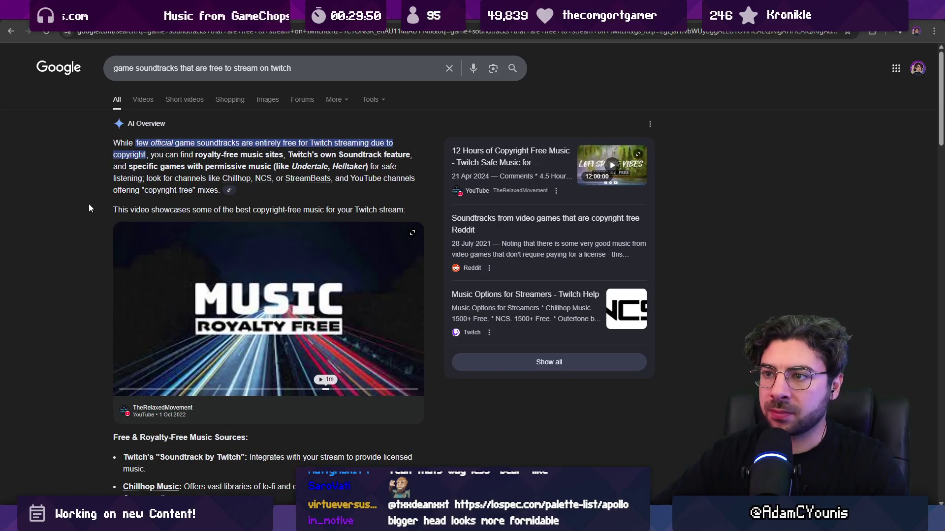
scroll(88, 204, "down", 7)
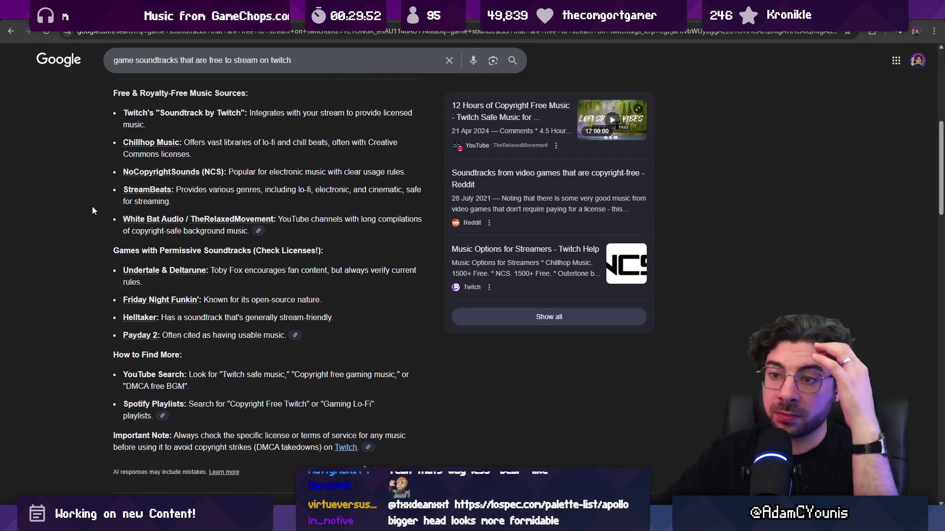
scroll(92, 212, "down", 13)
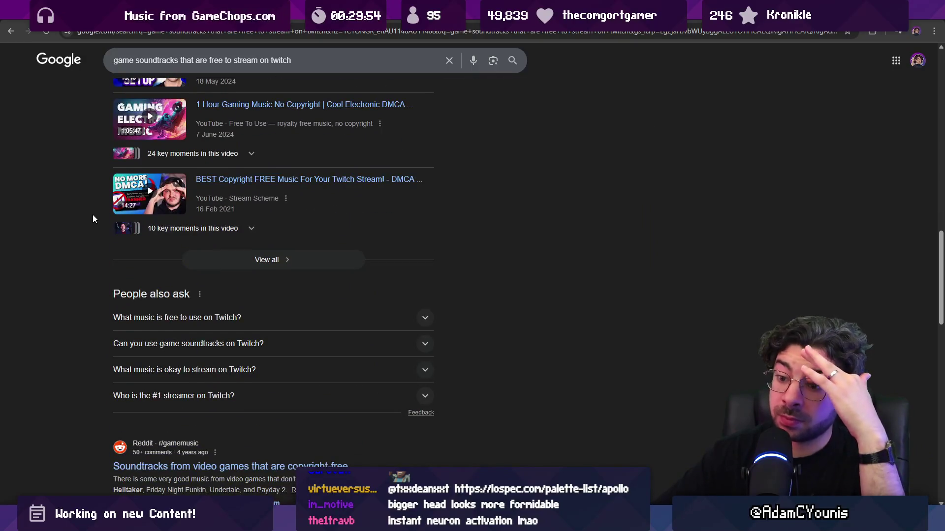
scroll(92, 214, "down", 2)
right_click(296, 370)
scroll(79, 256, "down", 4)
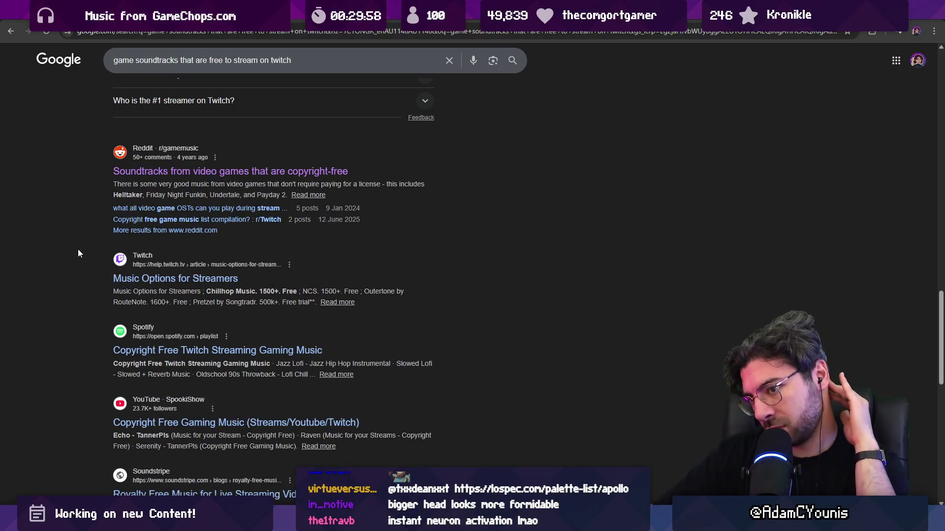
scroll(77, 250, "down", 3)
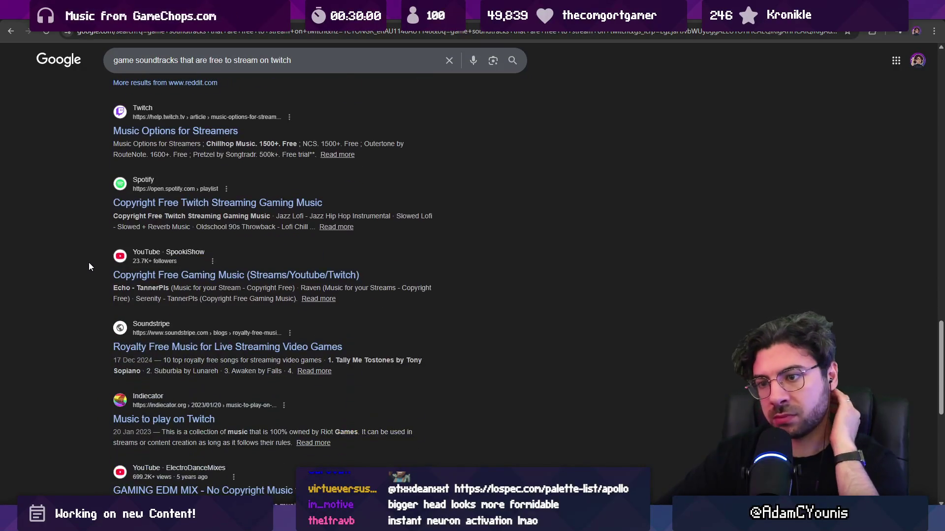
scroll(89, 266, "down", 1)
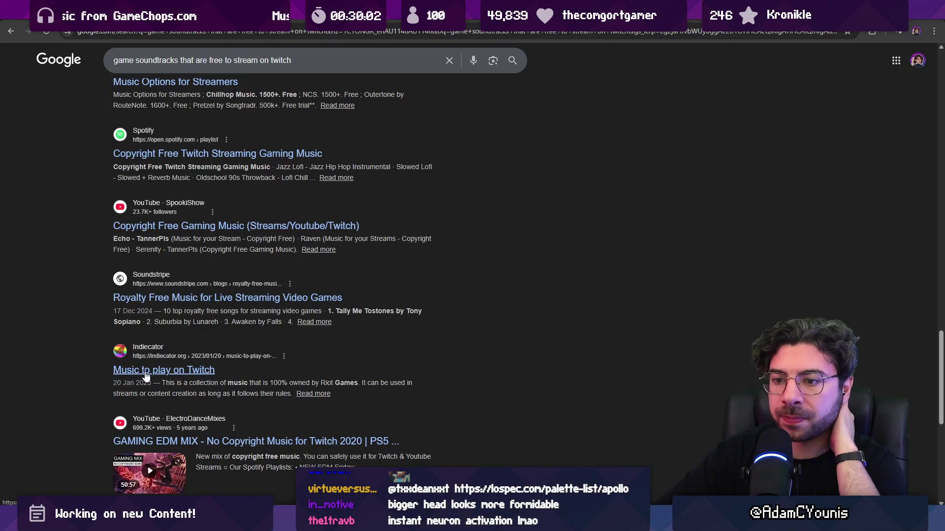
Step: Read through the Indiecator 'Music to play on Twitch' article
left_click(156, 370)
scroll(163, 246, "down", 10)
scroll(49, 228, "down", 9)
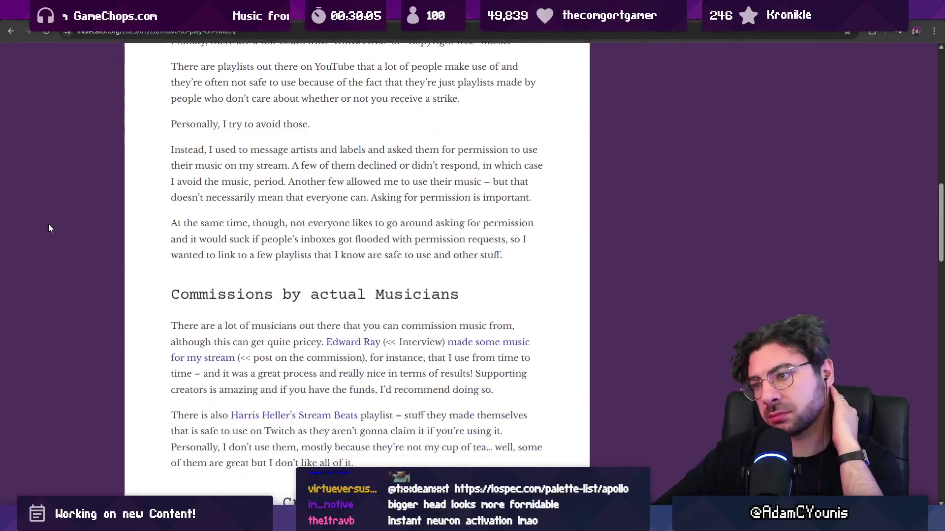
scroll(50, 224, "down", 5)
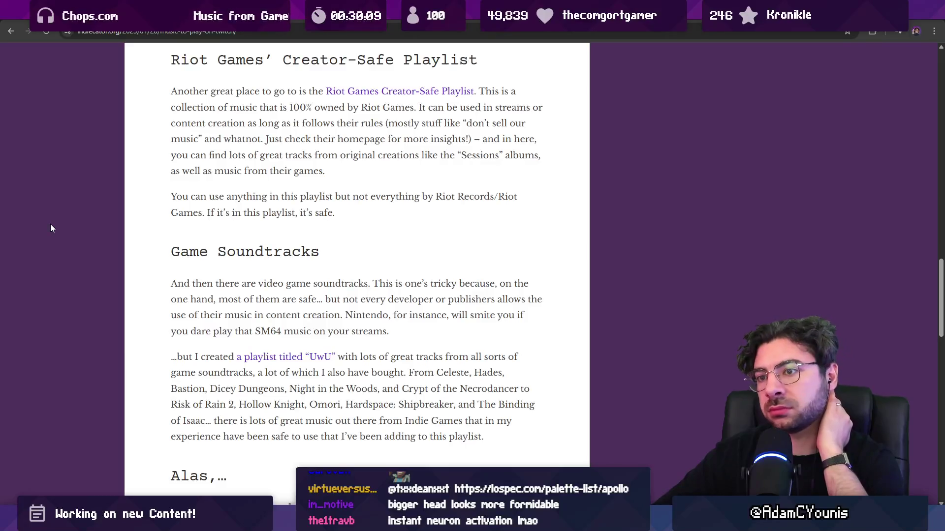
scroll(50, 226, "down", 9)
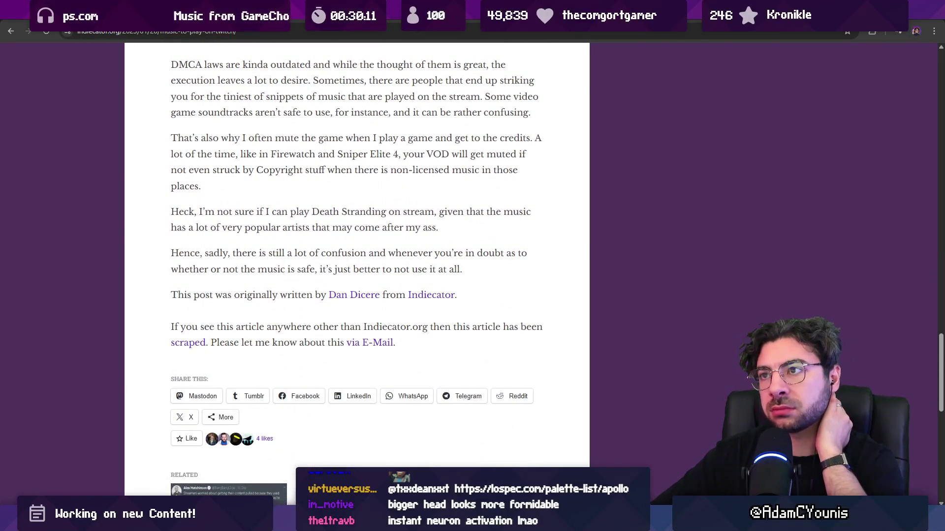
Step: Go back to the Reddit copyright-free soundtracks thread and skim it
key("alt+Left")
scroll(226, 224, "down", 4)
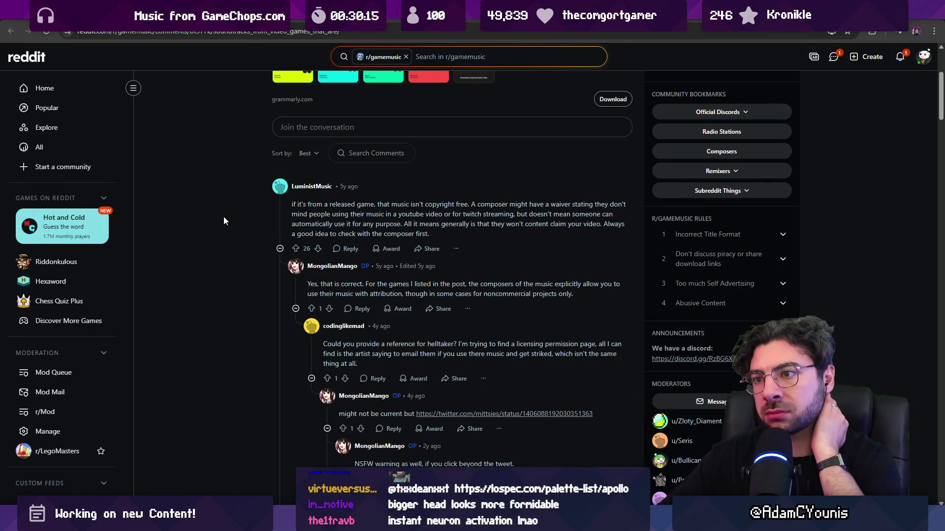
scroll(224, 221, "down", 20)
middle_click(224, 243)
scroll(224, 243, "up", 20)
Step: Search Google for 'is the celeste ost free to stream'
left_click(221, 32)
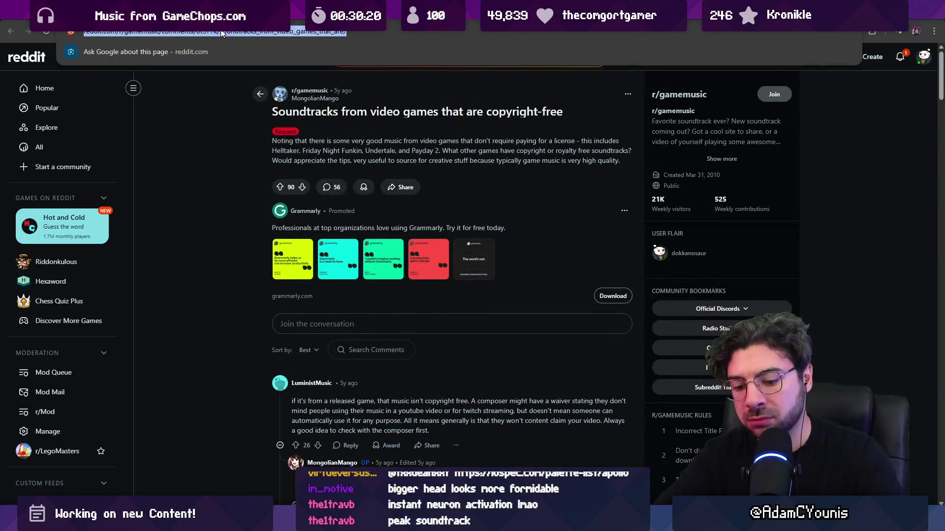
type("is the celeste ost free to")
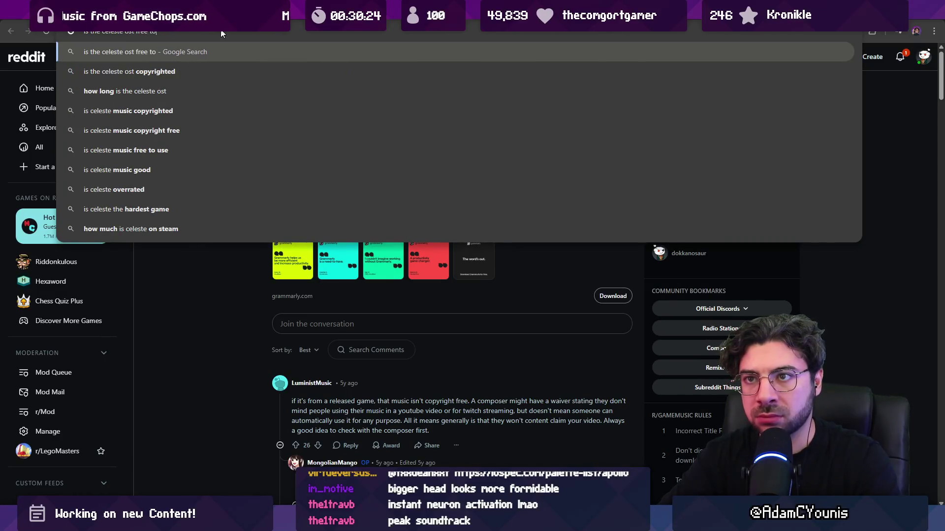
type(" stream")
key("Return")
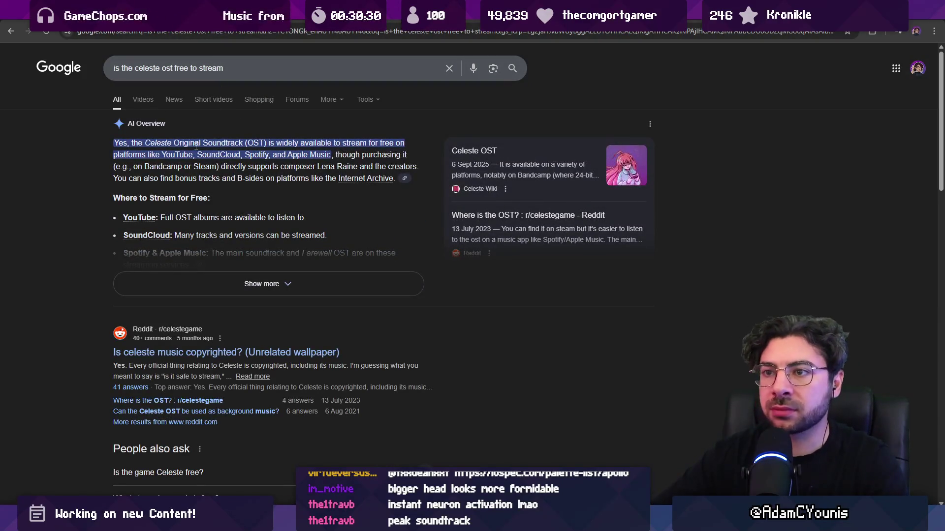
Step: Read through the results on whether the Celeste OST is free to stream
scroll(182, 302, "down", 2)
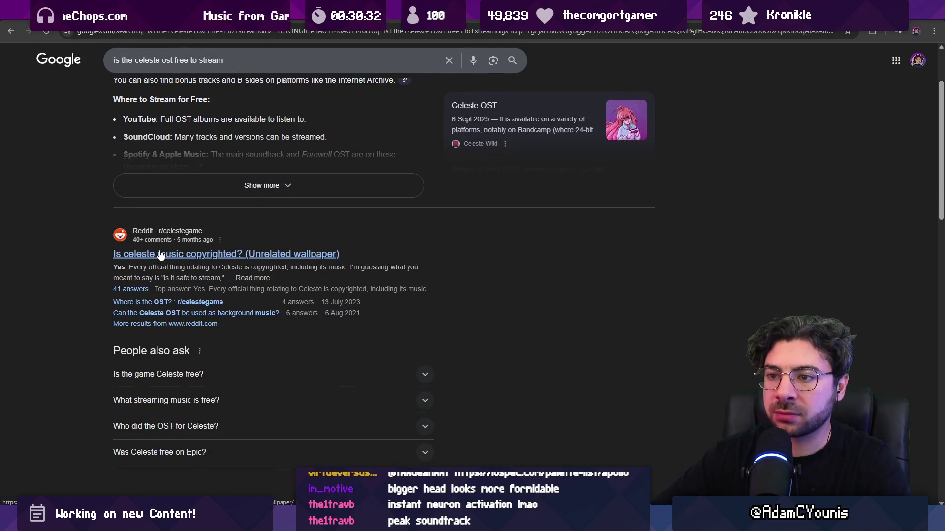
scroll(64, 233, "down", 3)
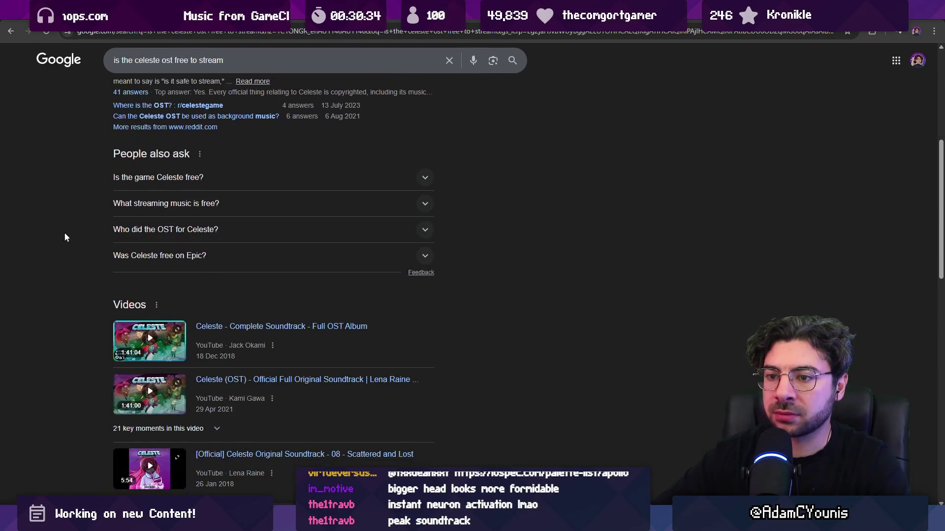
scroll(123, 272, "down", 5)
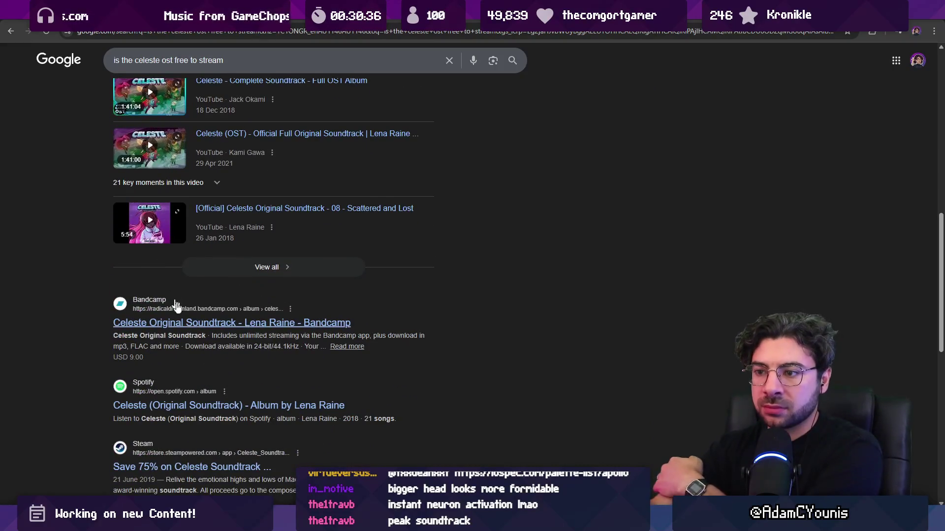
scroll(198, 312, "down", 2)
scroll(197, 312, "down", 4)
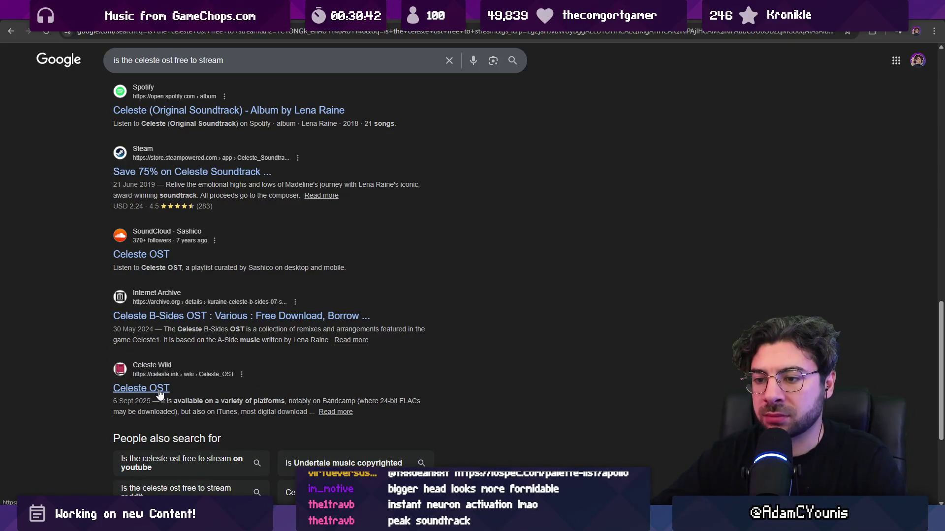
scroll(199, 153, "up", 9)
scroll(198, 152, "up", 4)
Step: Search again with 'licensed' instead of 'free' and expand the AI Overview's Safe to Stream answer
double_click(181, 60)
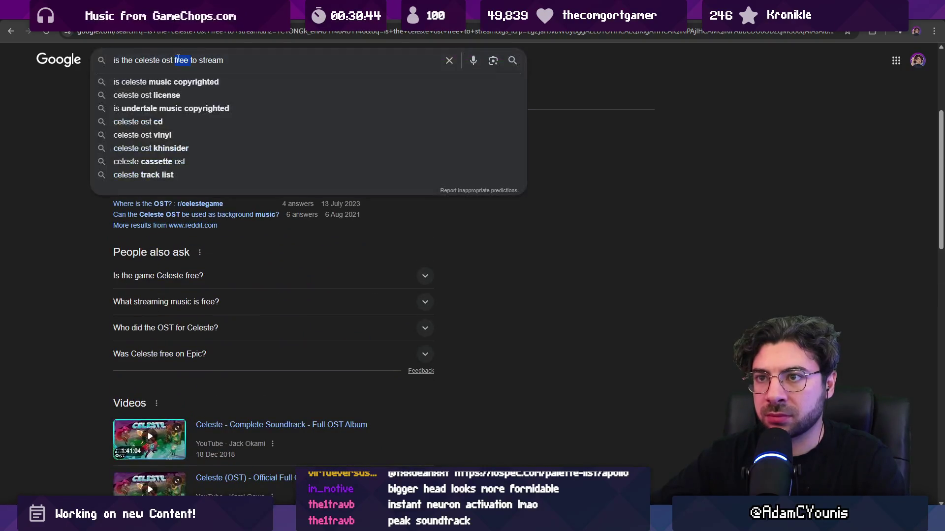
type("licensed")
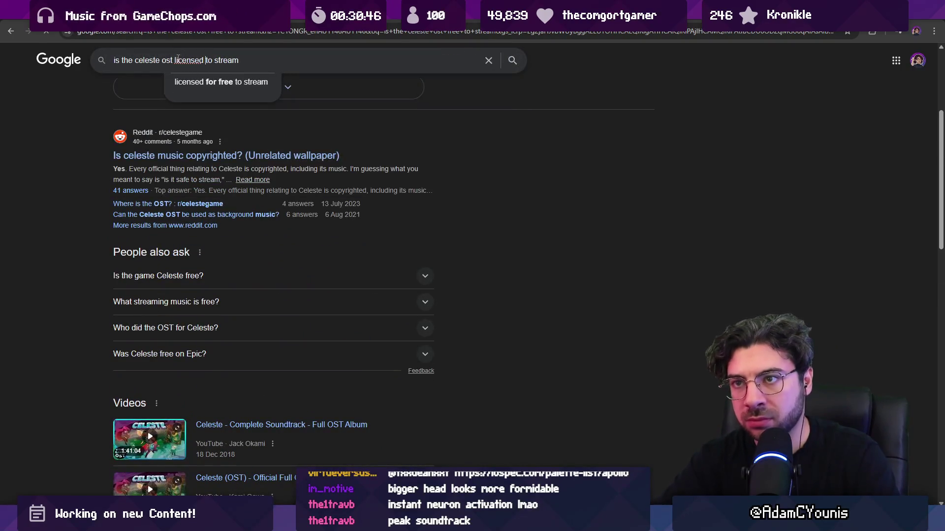
key("Return")
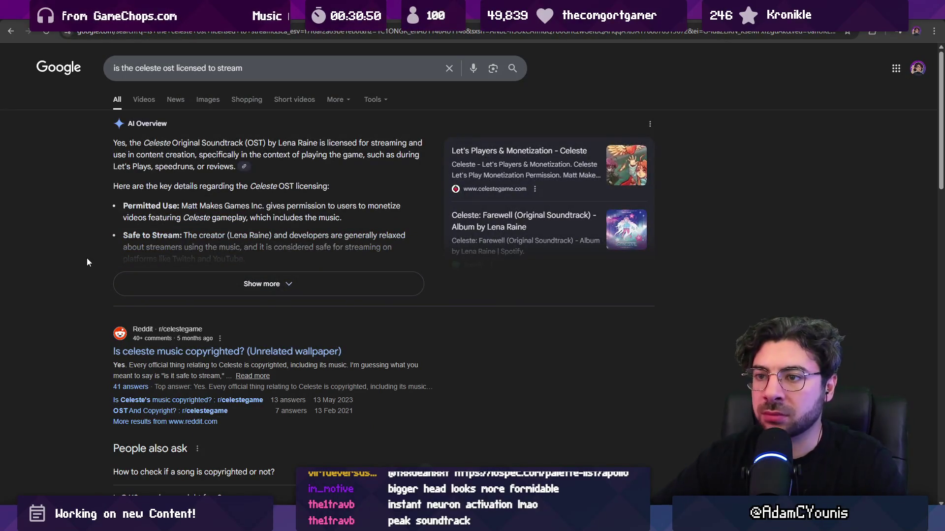
left_click(174, 281)
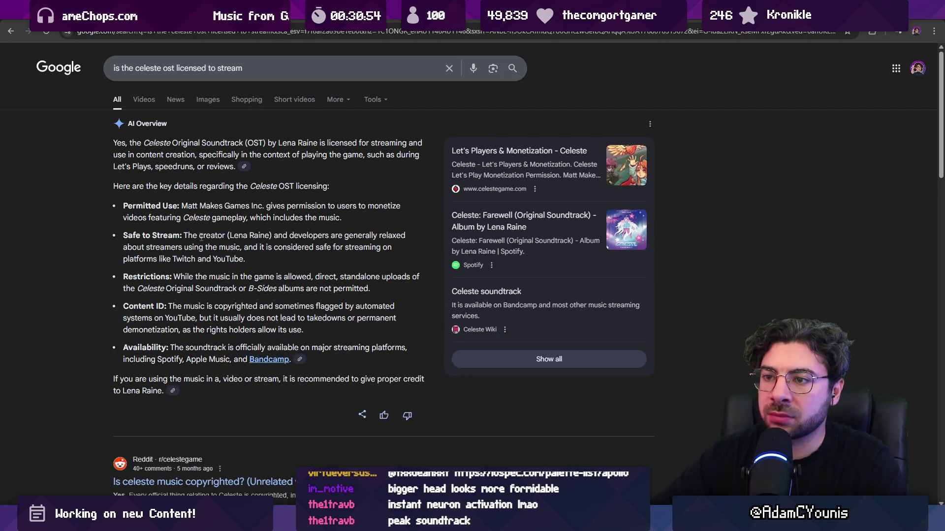
triple_click(238, 254)
left_click(144, 272)
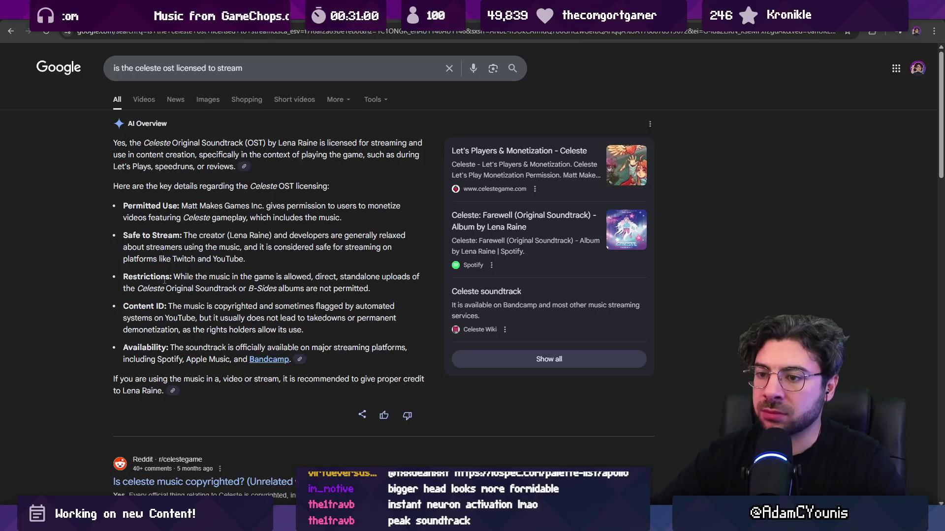
scroll(93, 278, "down", 15)
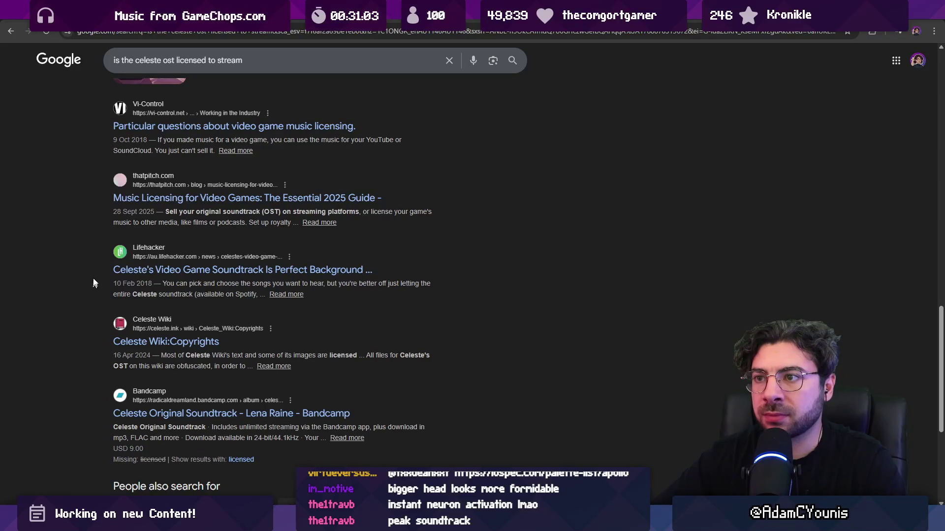
scroll(66, 212, "up", 15)
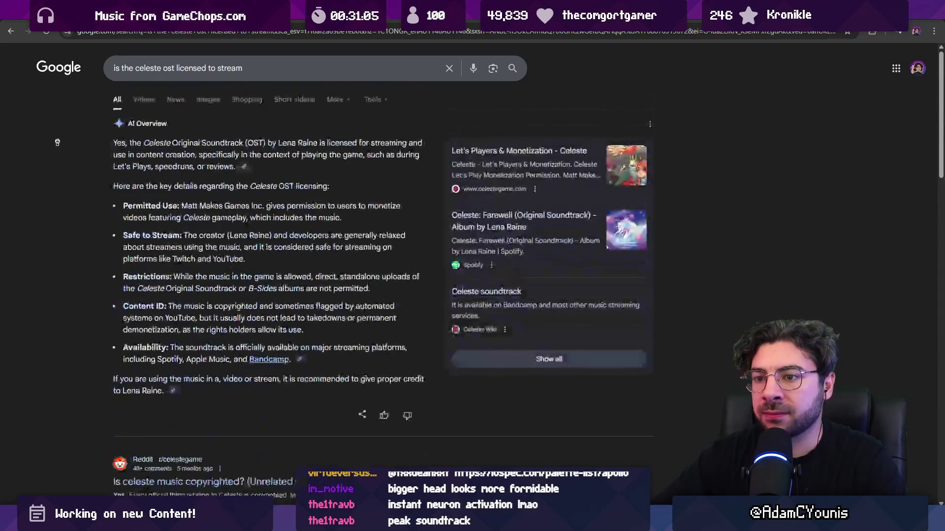
Step: Return to the Stardew Valley soundtrack tab
triple_click(246, 69)
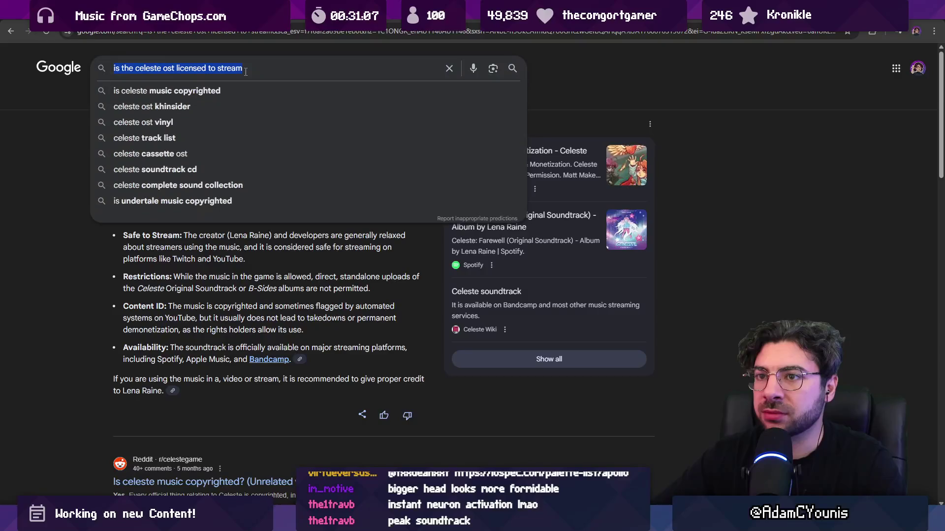
key("Escape")
key("ctrl+Tab")
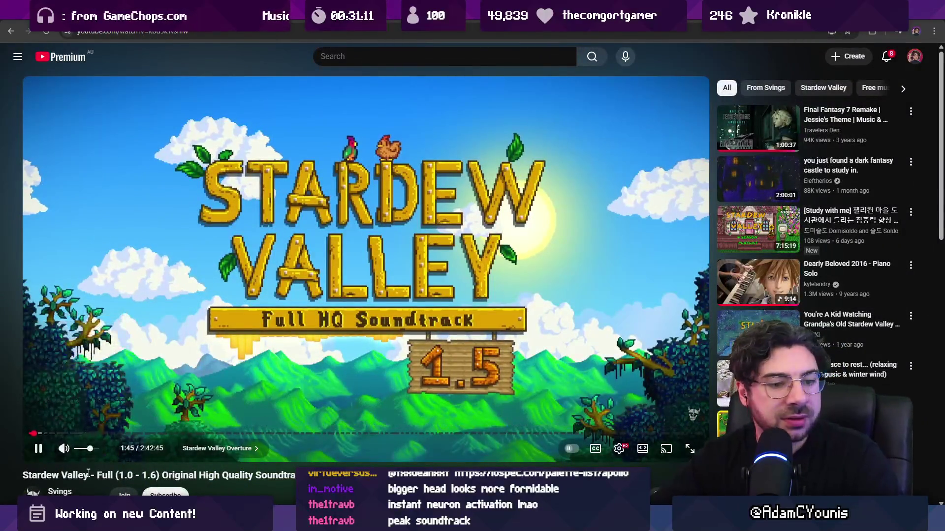
Step: Turn the Stardew Valley soundtrack down a little and minimize Chrome to reveal Aseprite
left_click_drag(90, 449, 85, 448)
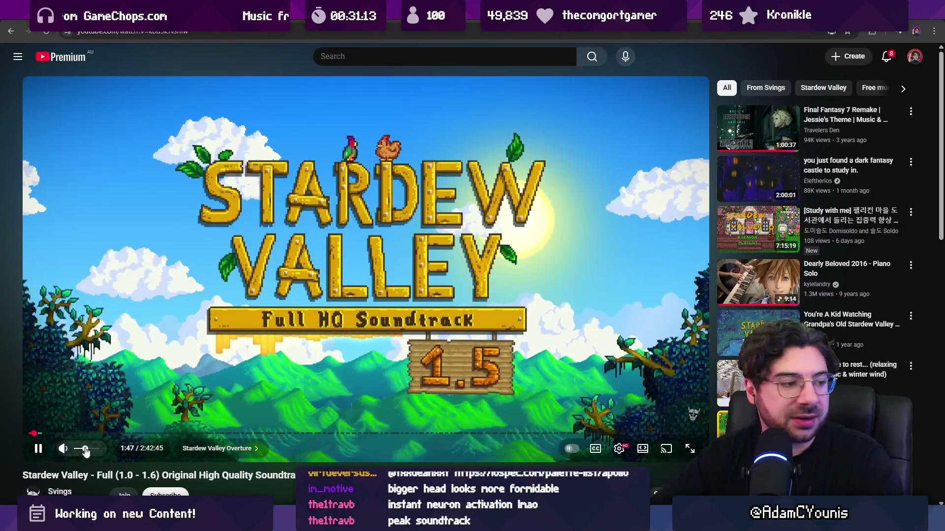
left_click_drag(85, 452, 82, 452)
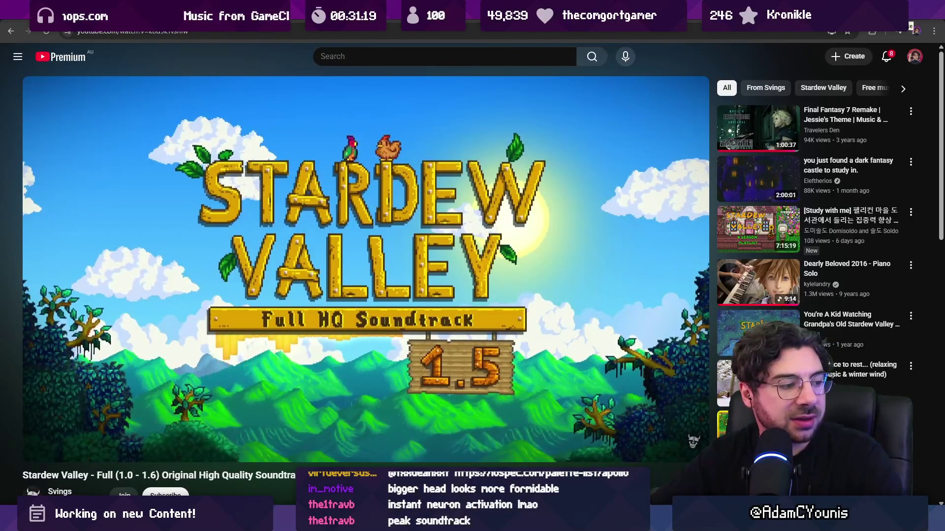
key("super+Down")
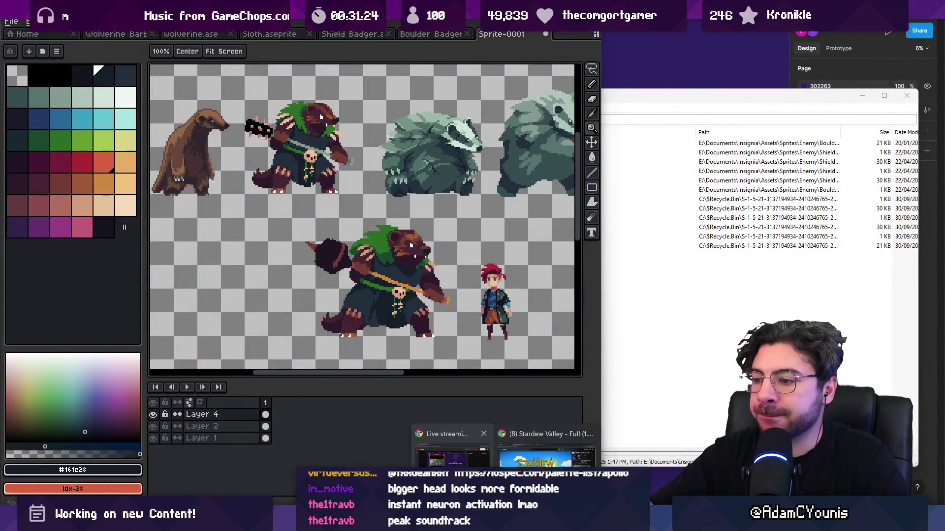
Step: Check the wolverine reference images in Chrome, then return to Aseprite
left_click(544, 445)
key("ctrl+Tab")
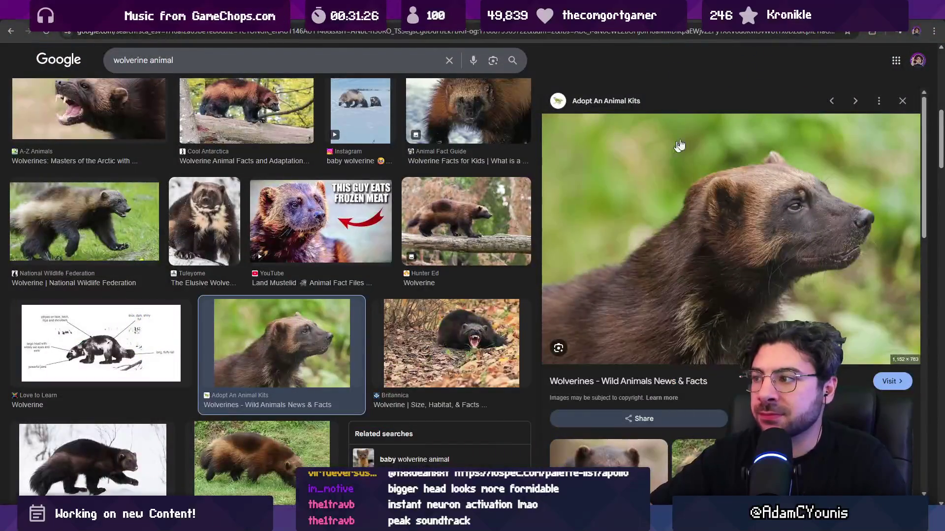
key("alt+Tab")
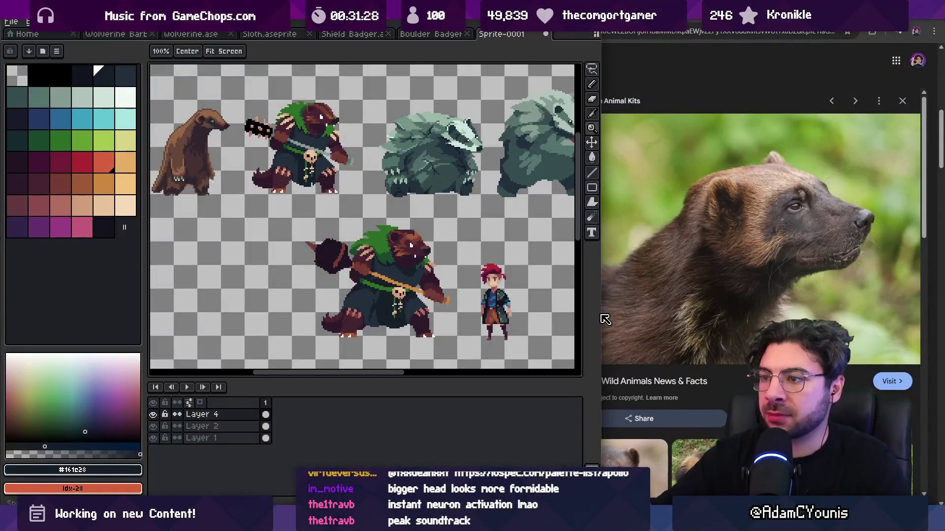
Step: Centre on the hooded bear and lasso-adjust the claw on its left foot
left_click_drag(435, 199, 376, 192)
scroll(364, 201, "down", 3)
scroll(378, 219, "up", 3)
scroll(354, 220, "up", 1)
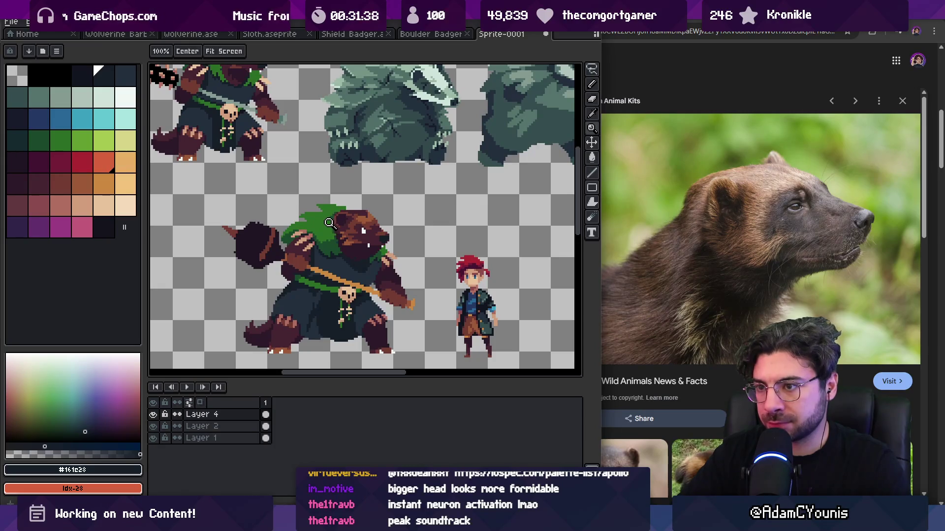
scroll(253, 221, "up", 1)
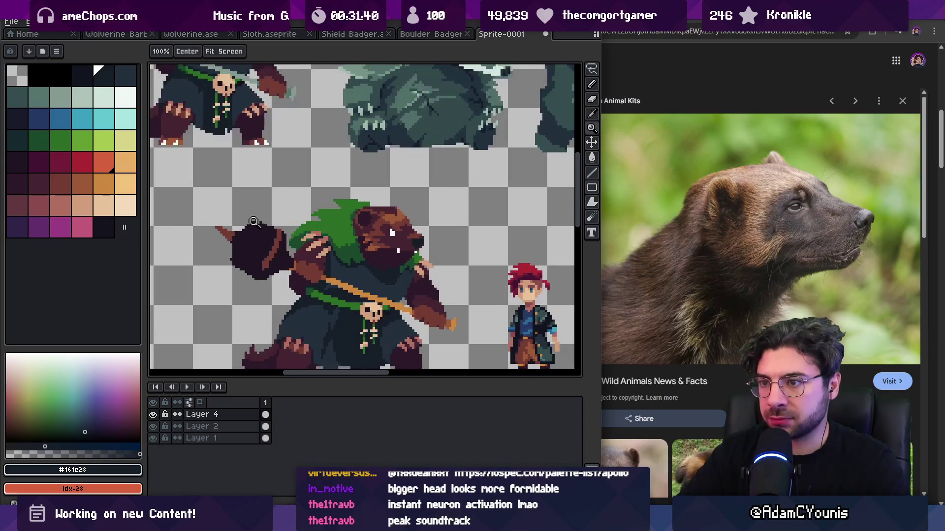
left_click_drag(320, 260, 294, 222)
scroll(317, 241, "down", 2)
scroll(287, 274, "up", 2)
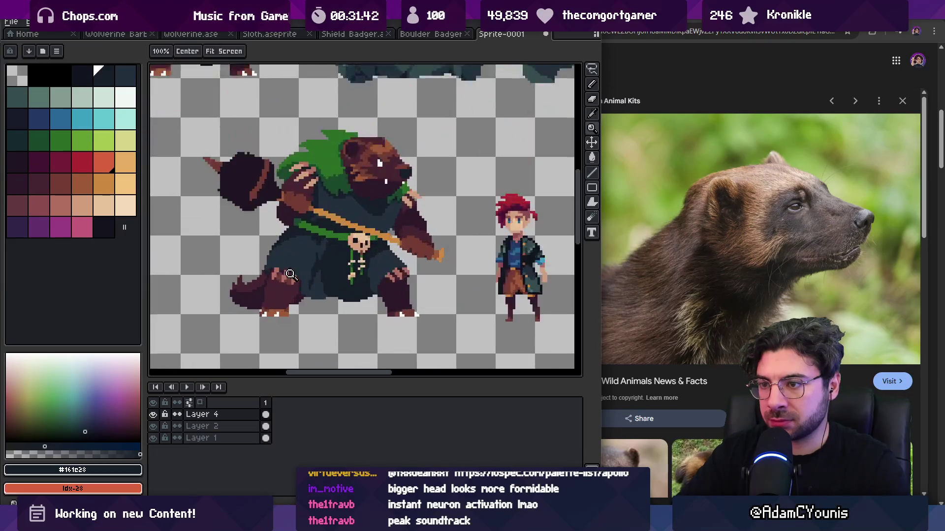
scroll(290, 279, "up", 1)
key("m")
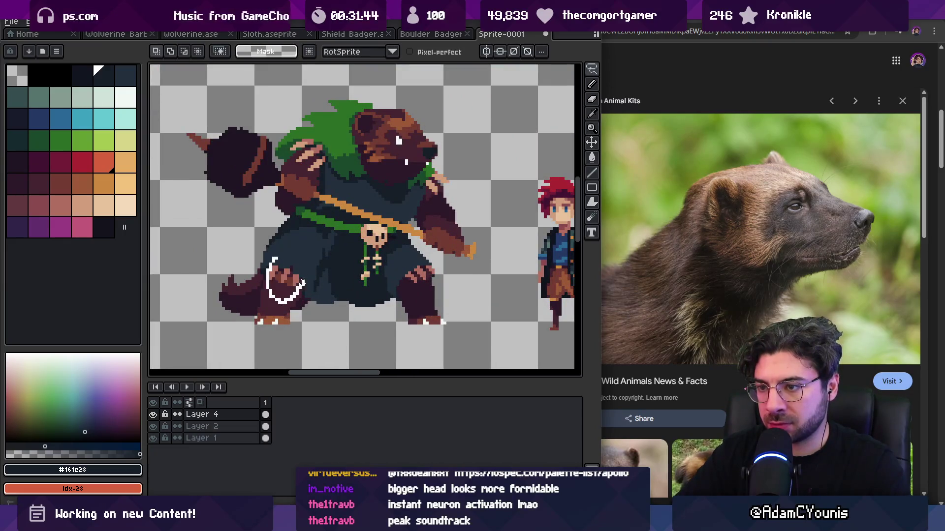
left_click_drag(302, 283, 303, 280)
key("Return")
Step: Zoom in and pick up the claw colour from the sprite for pencil touch-ups
key("z")
scroll(312, 229, "down", 3)
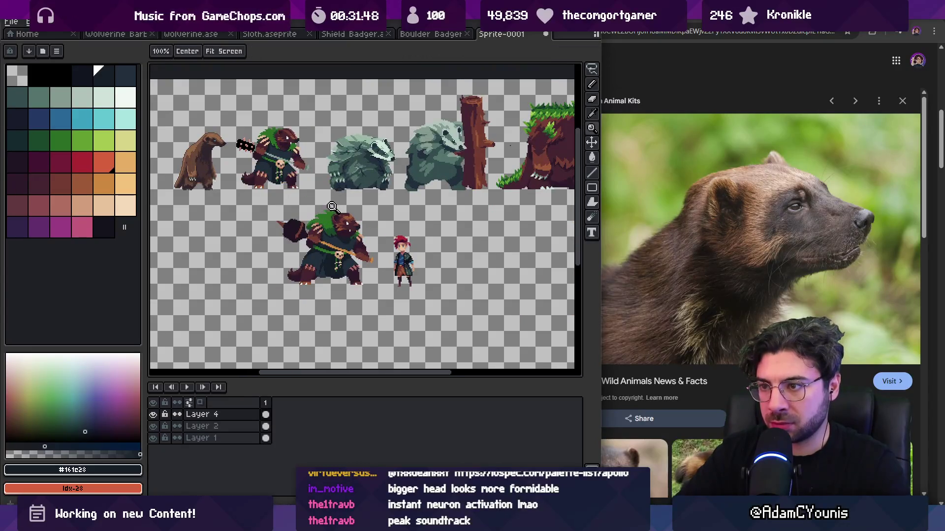
scroll(334, 211, "up", 4)
key("b")
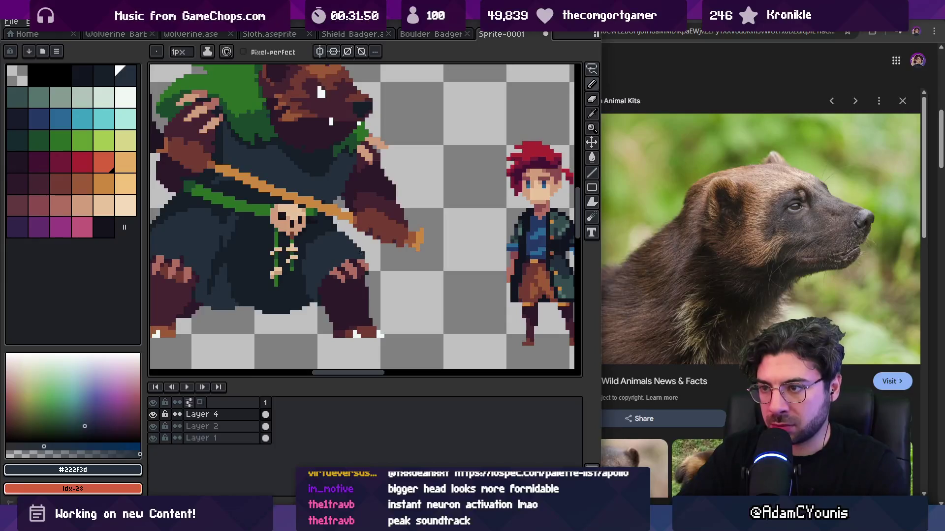
left_click(348, 264, "alt")
key("z")
scroll(331, 238, "down", 4)
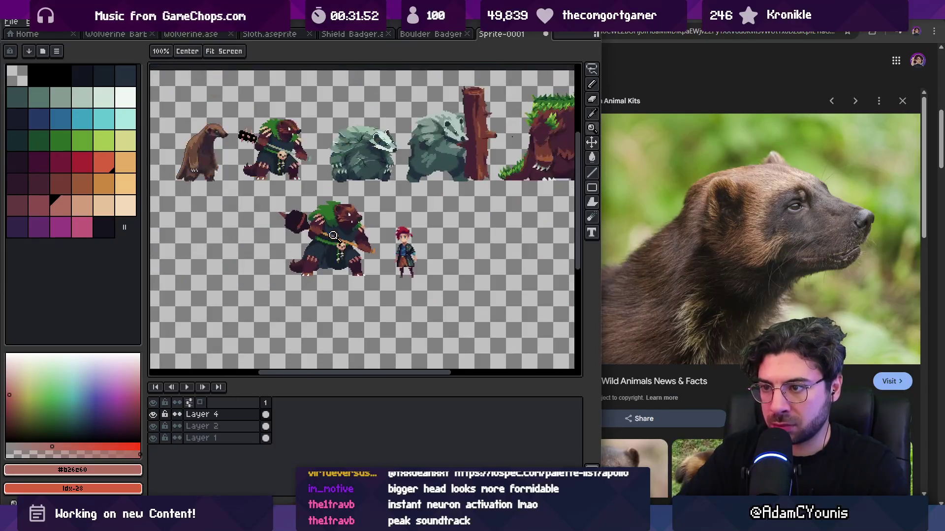
scroll(342, 208, "up", 4)
key("b")
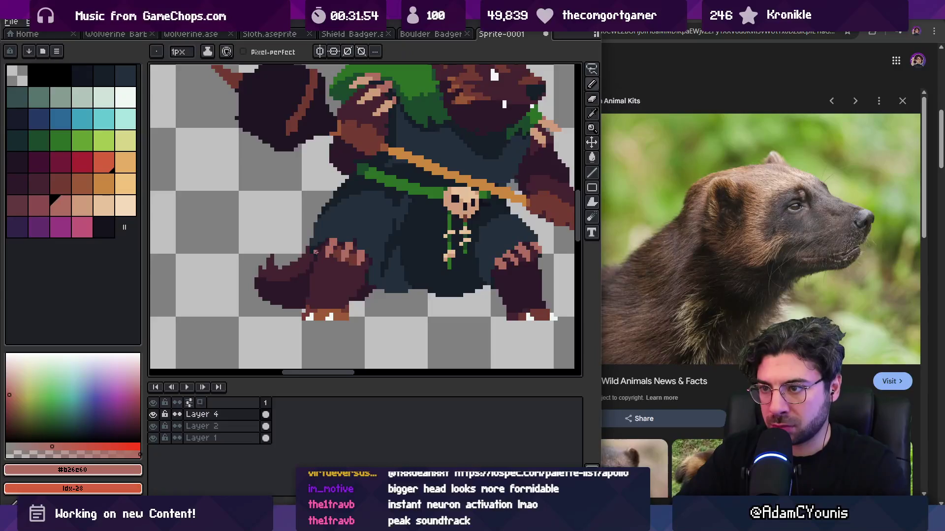
Step: Zoom out over the sprite sheet to compare the wolverine with the other sprites
key("z")
scroll(337, 242, "down", 4)
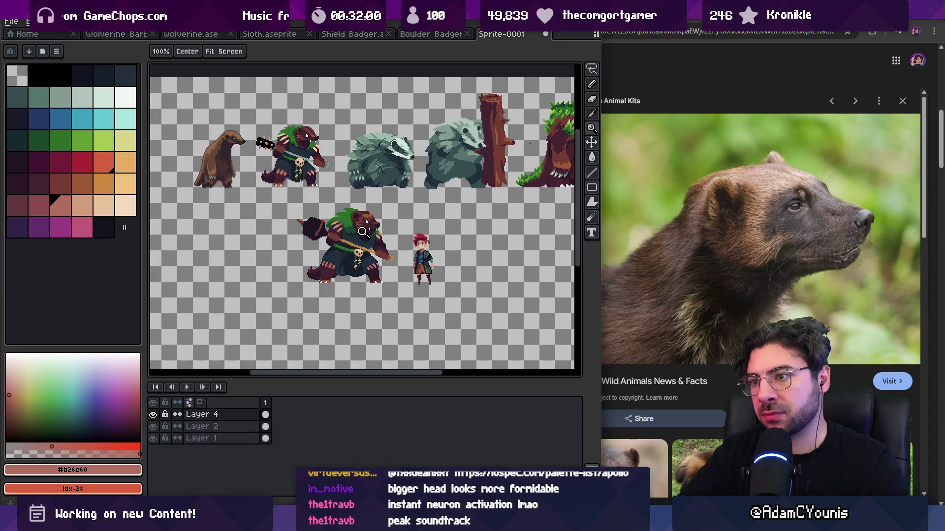
scroll(363, 228, "up", 4)
key("b")
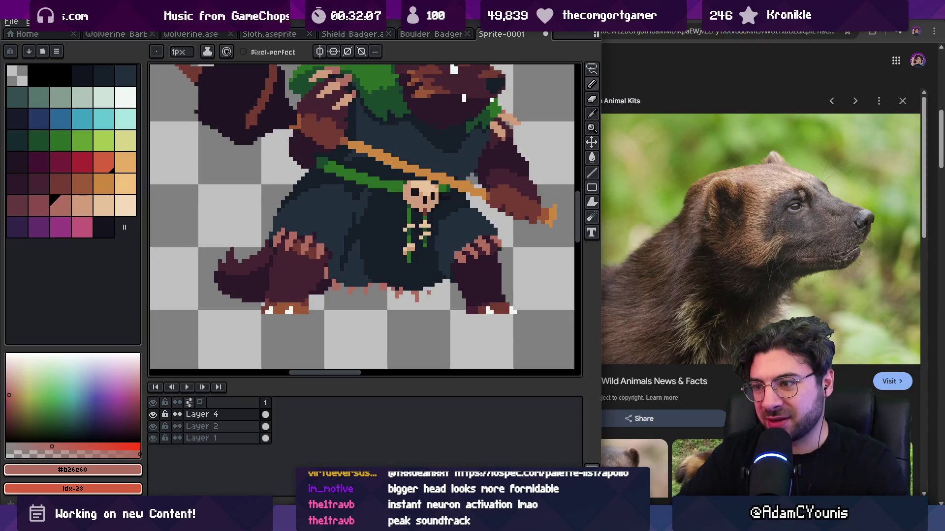
key("z")
scroll(389, 211, "down", 4)
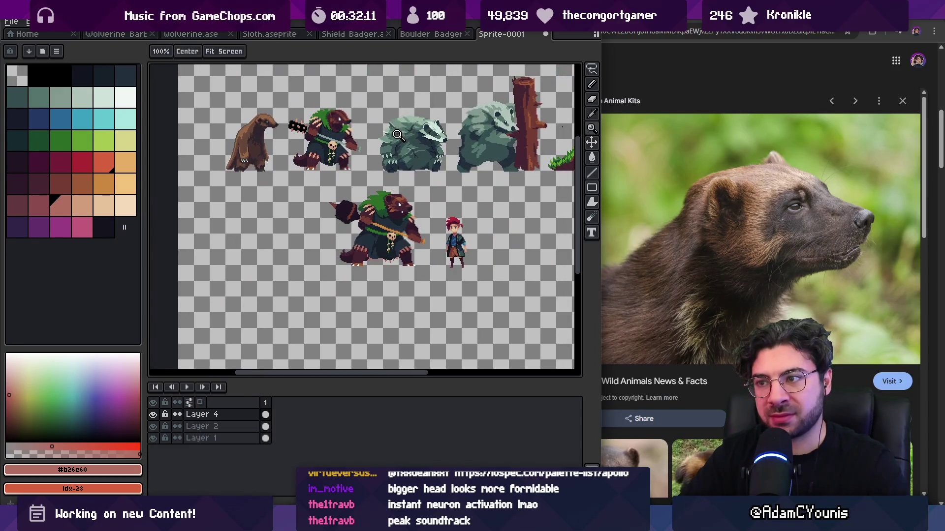
scroll(395, 192, "up", 4)
key("v")
key("z")
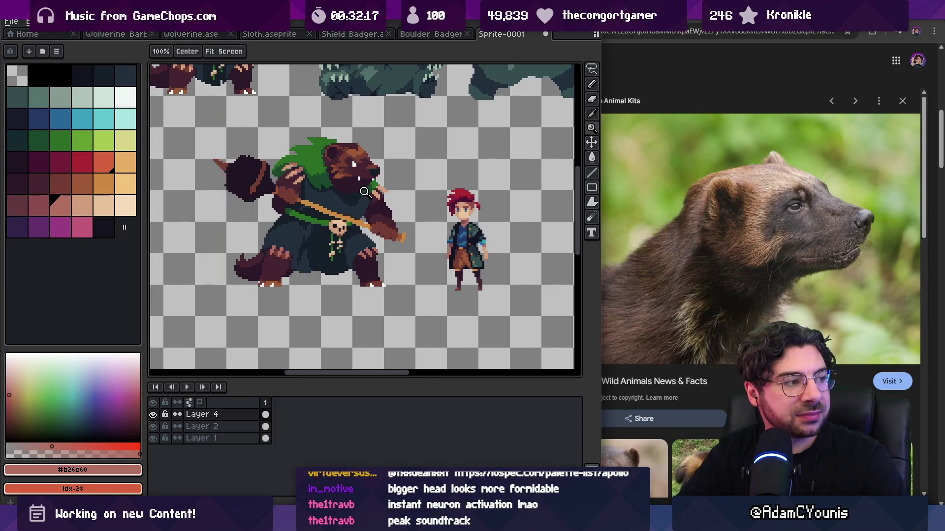
scroll(364, 191, "up", 2)
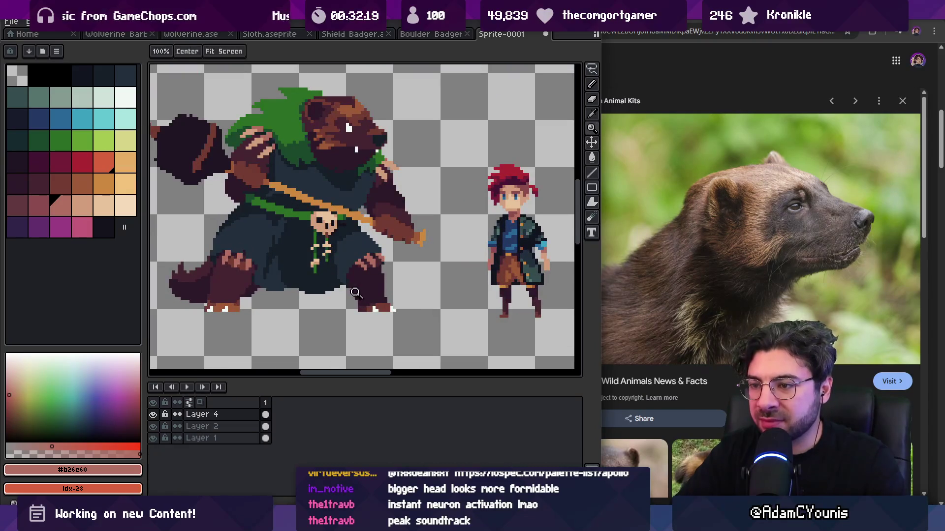
scroll(356, 293, "up", 1)
Step: Pick the dark brown foot colour and extend the bear's foot with dark pixels
key("m")
left_click_drag(387, 244, 423, 300)
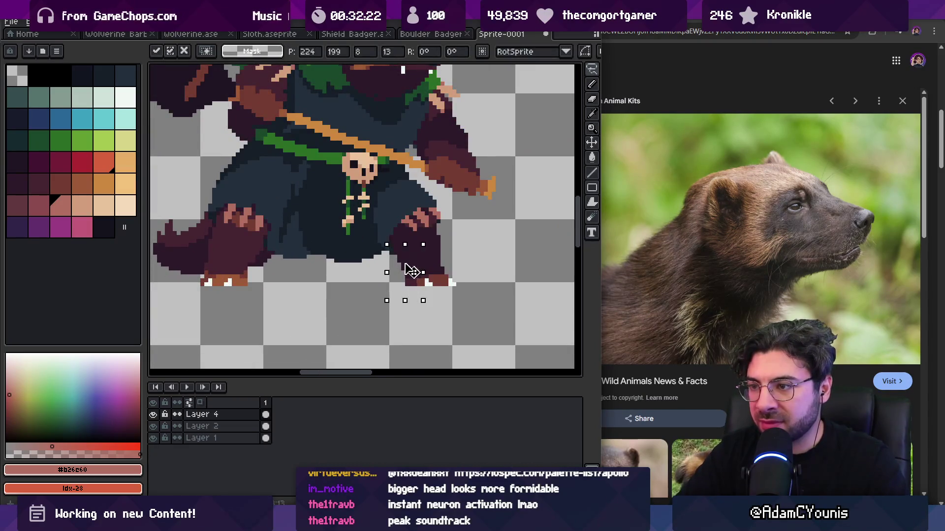
key("ctrl+d")
left_click(414, 281, "alt")
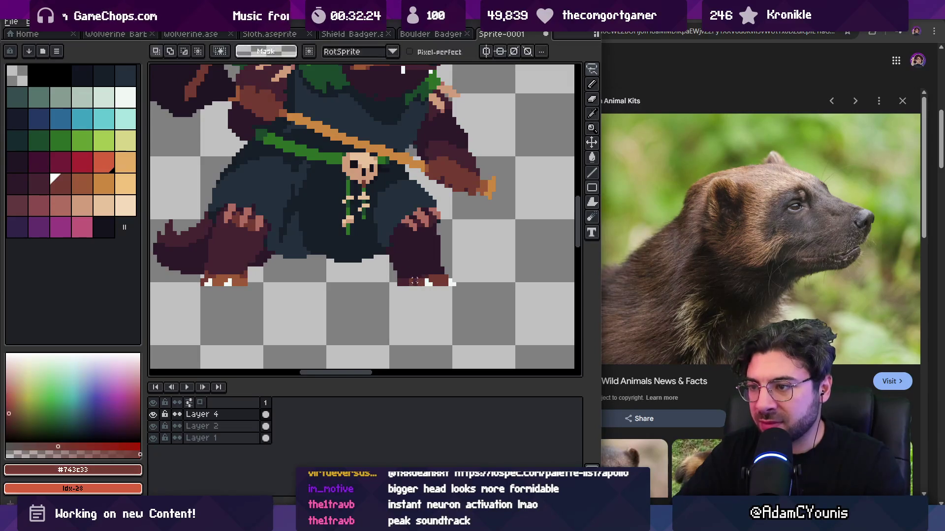
scroll(338, 259, "left", 3)
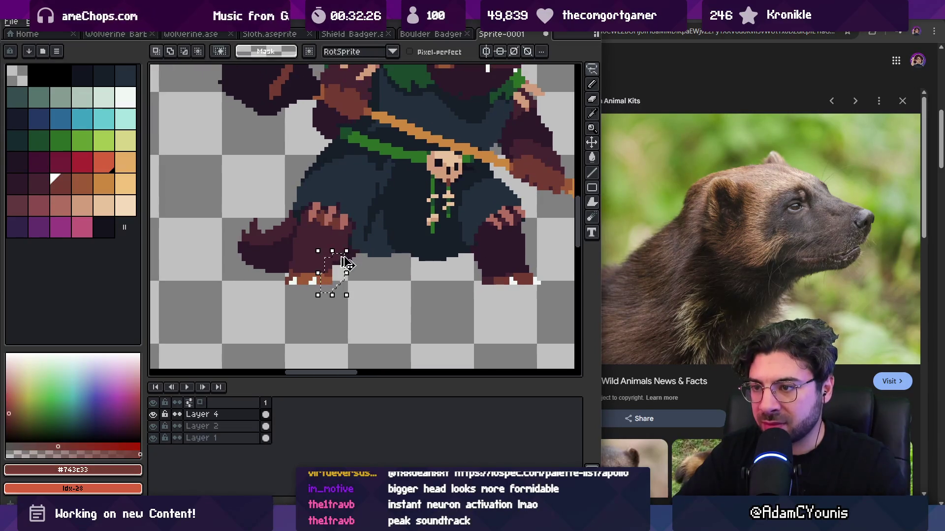
left_click_drag(331, 270, 342, 268)
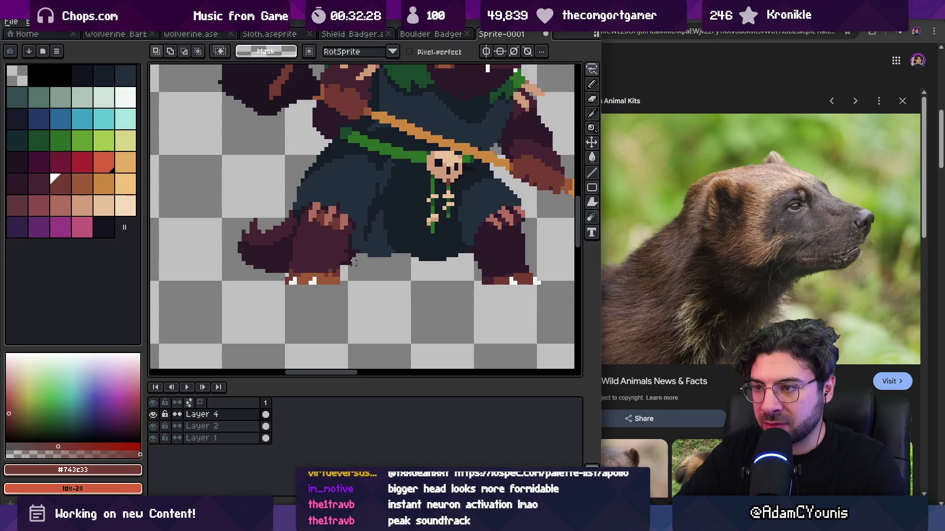
Step: Sample the foot's dark purple #2c1928, then the transparent colour below, and zoom out
key("b")
left_click(331, 263, "alt")
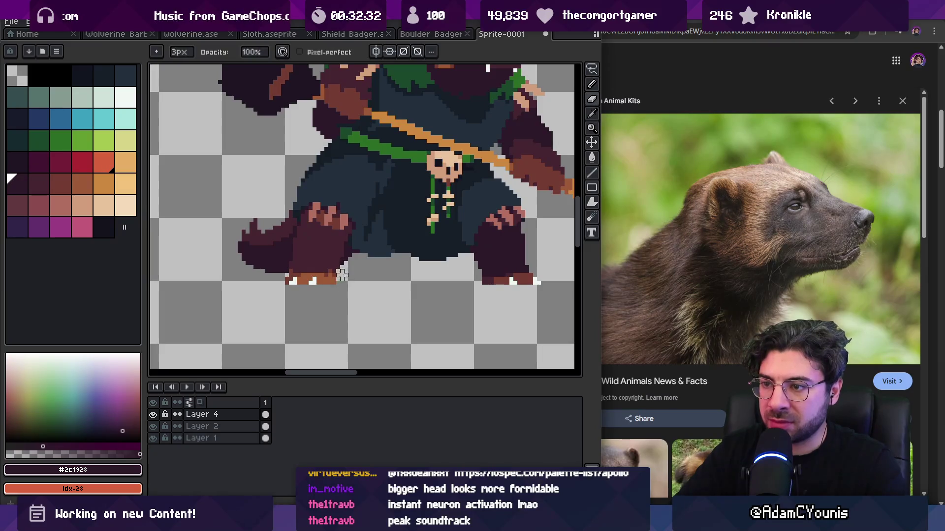
key("alt")
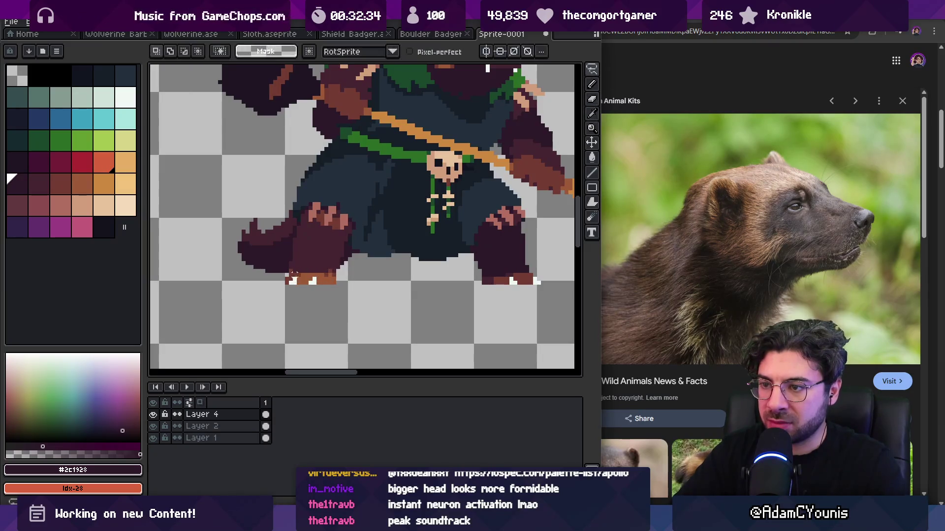
left_click(312, 285, "alt")
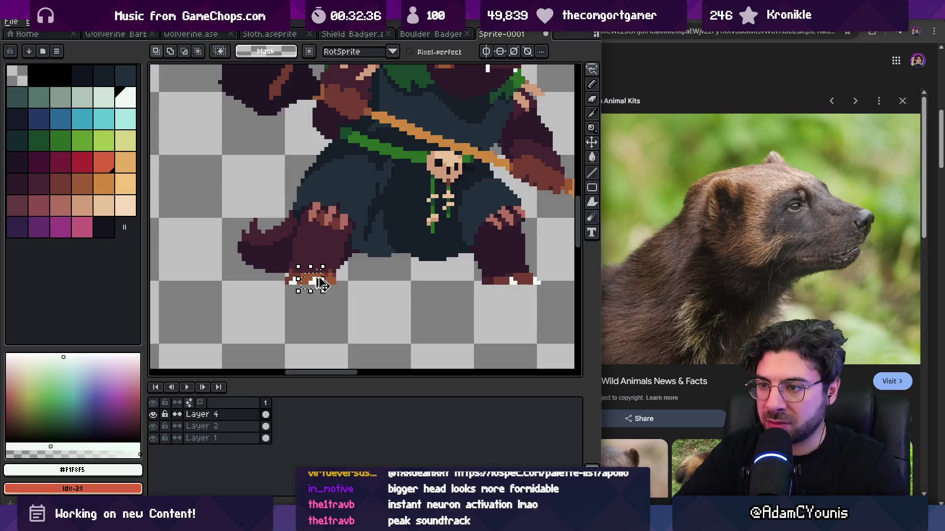
key("z")
scroll(334, 259, "down", 3)
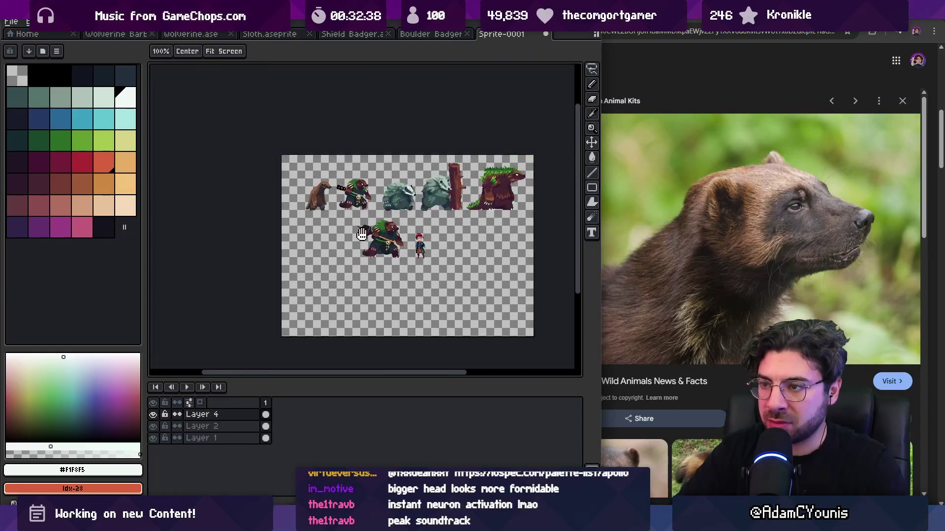
scroll(383, 243, "up", 1)
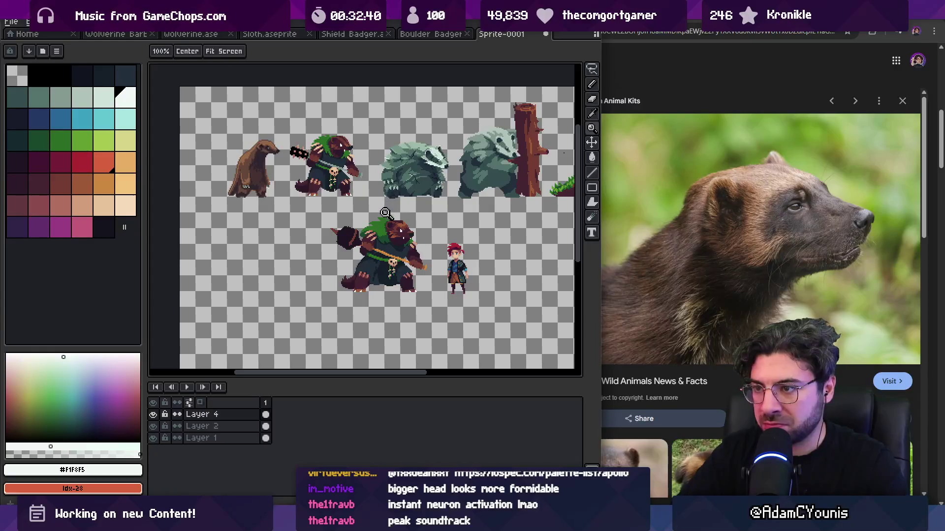
Step: Sample the robe's dark slate and near-black #161c28 colours while zooming around the wolverine
scroll(401, 266, "up", 3)
left_click(394, 262, "alt")
key("b")
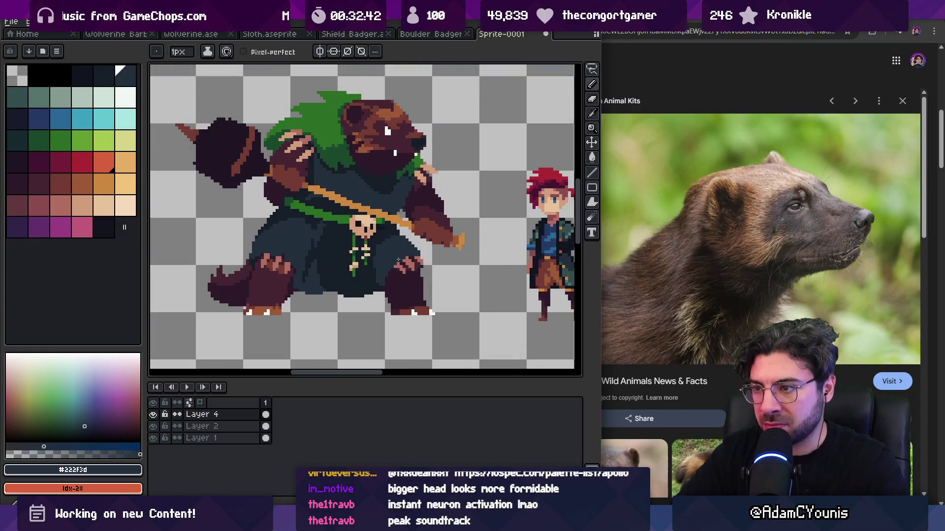
key("z")
scroll(404, 209, "down", 3)
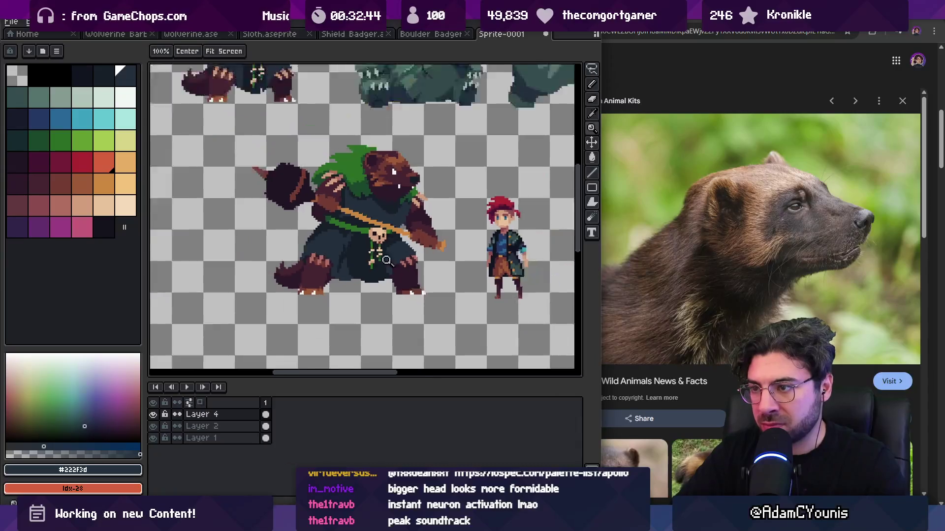
scroll(387, 223, "up", 3)
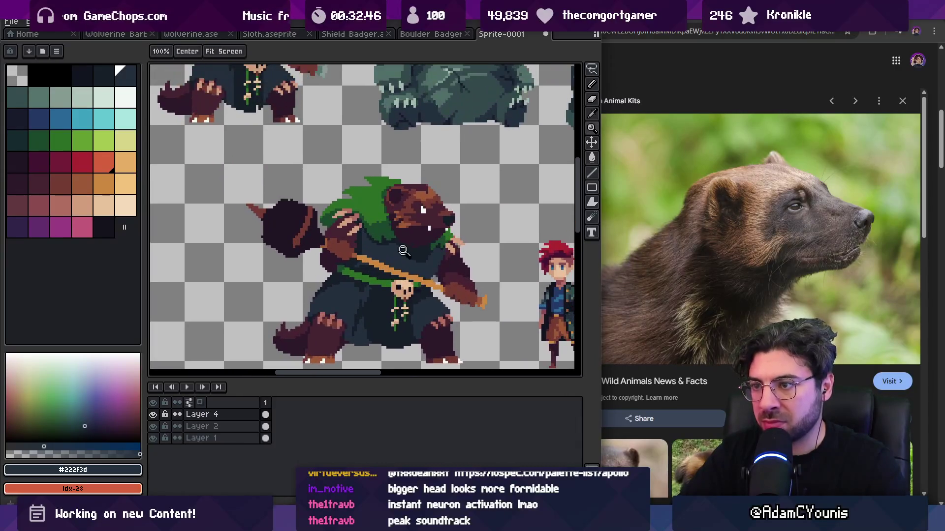
scroll(378, 260, "up", 2)
left_click(333, 274, "alt")
key("b")
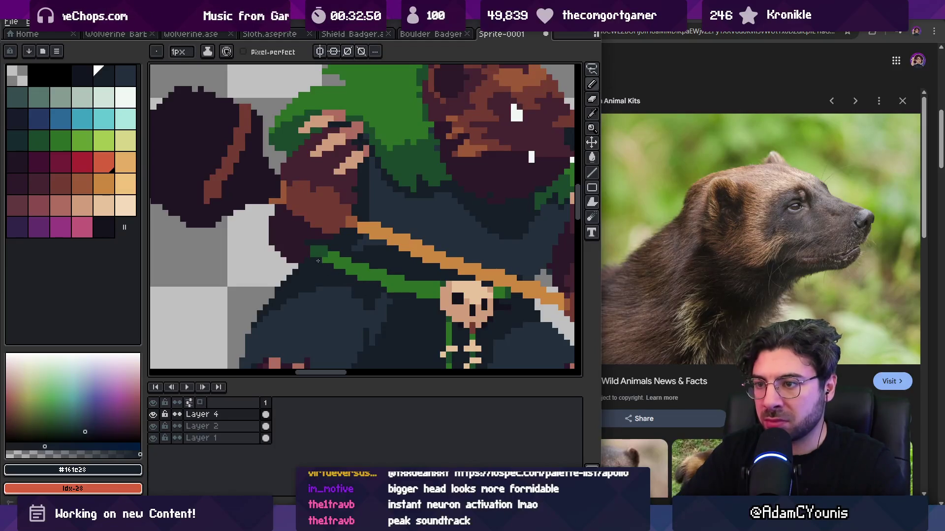
Step: Flood-fill the green strip left of the sash with the robe's near-black
left_click(321, 252, "alt")
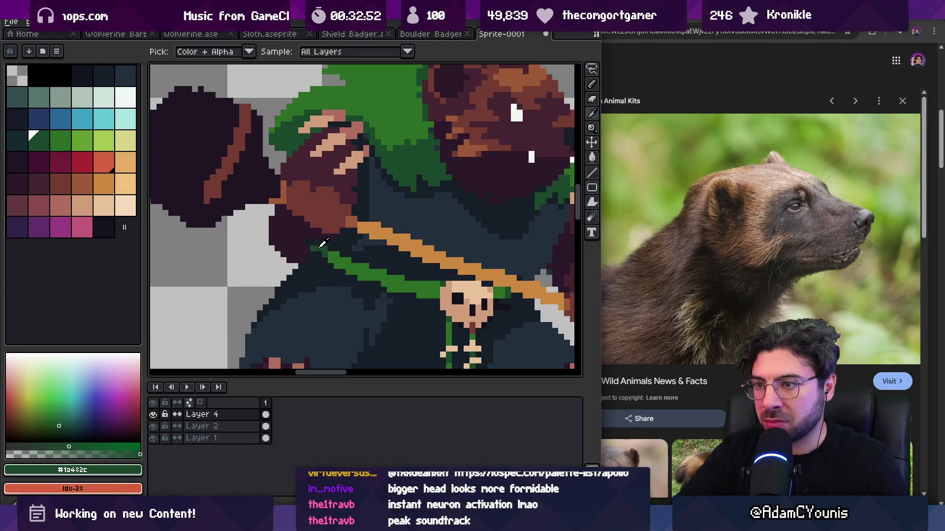
key("z")
scroll(354, 251, "down", 4)
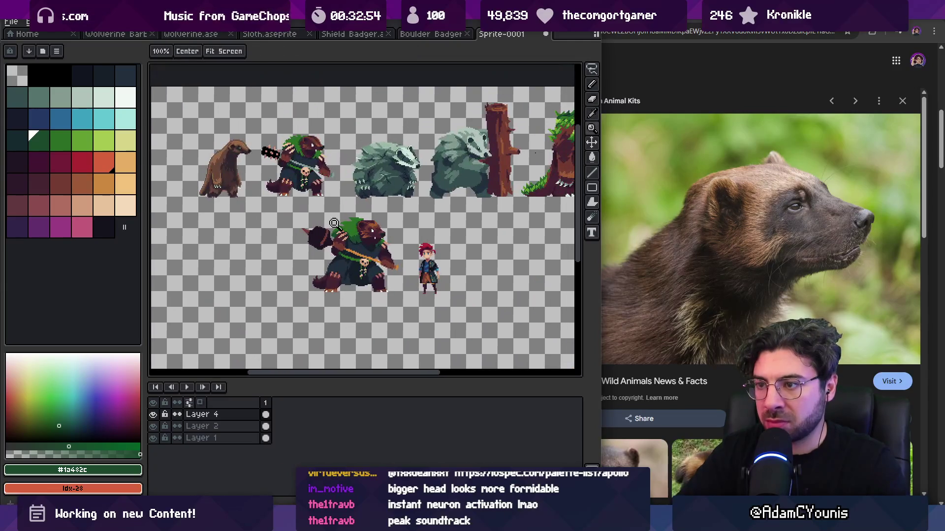
scroll(361, 246, "up", 6)
key("v")
key("g")
left_click(345, 231, "alt")
left_click(344, 249)
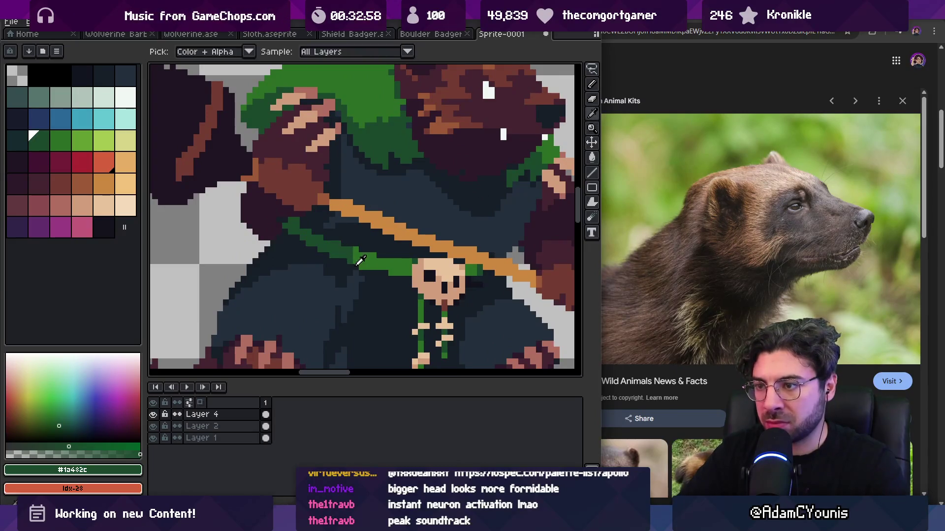
Step: Paint dark green #1a482c along the sash left of the skull and cover stray green pixels near-black
key("z")
scroll(369, 215, "down", 4)
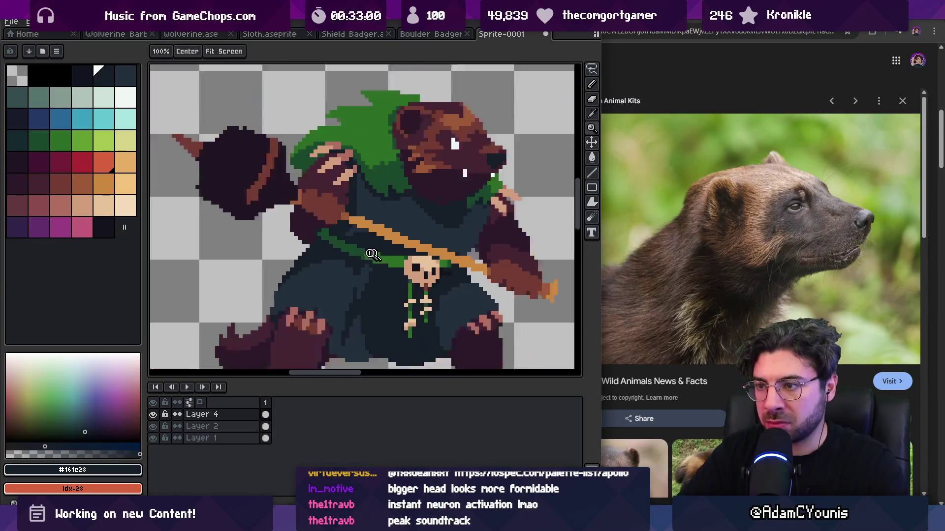
scroll(400, 244, "up", 5)
key("g")
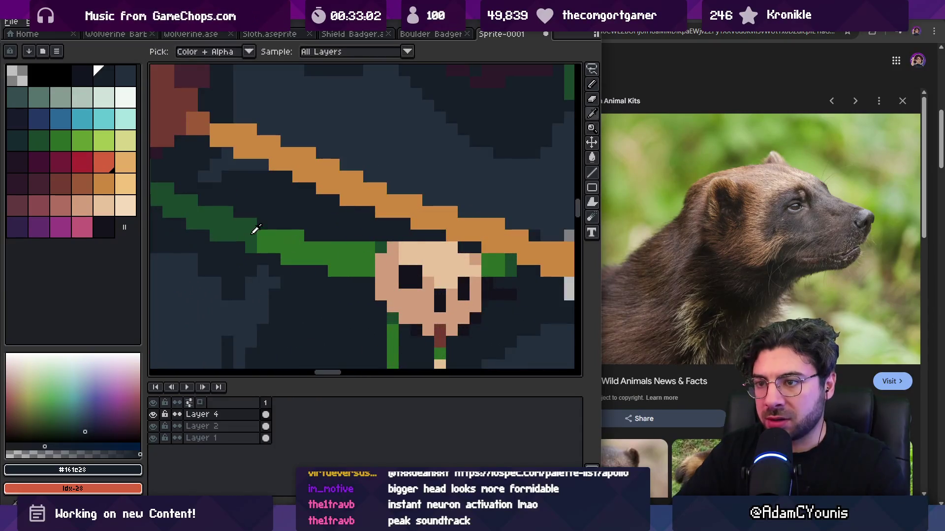
left_click(251, 246, "alt")
key("b")
mouse_move(363, 283)
left_mouse_down()
mouse_move(366, 256)
mouse_move(369, 282)
left_mouse_up()
left_click(340, 286, "alt")
Step: Check the whole character, then re-pick the robe's dark slate and near-black colours
key("z")
scroll(359, 224, "down", 4)
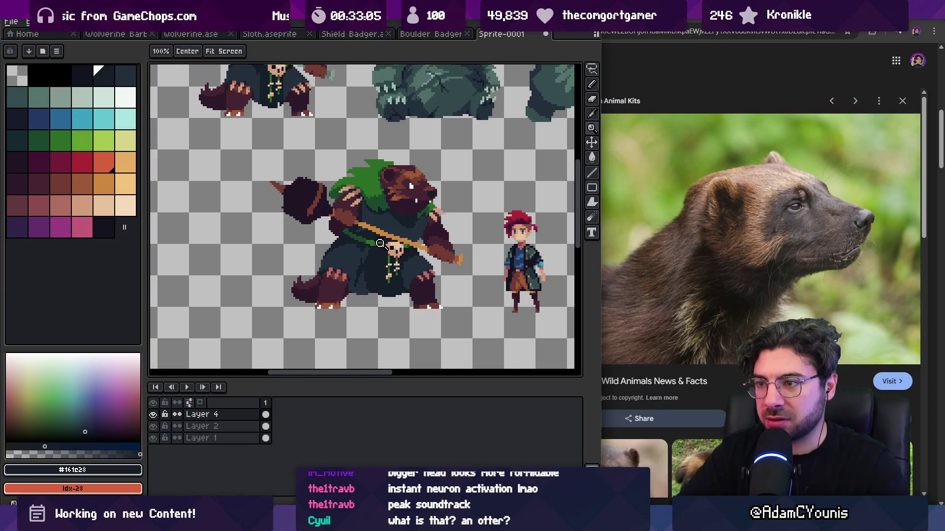
scroll(381, 240, "up", 4)
key("b")
scroll(406, 217, "up", 1)
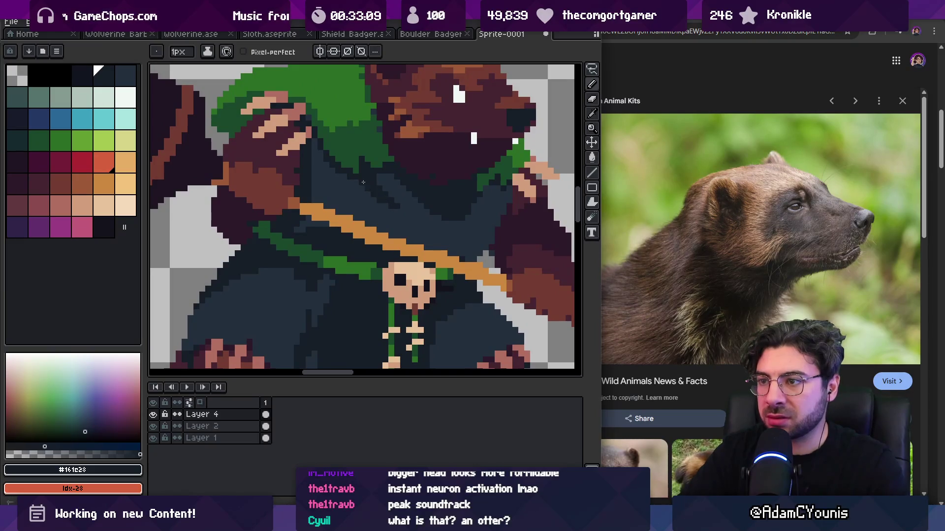
left_click(486, 211, "alt")
key("z")
scroll(395, 207, "down", 5)
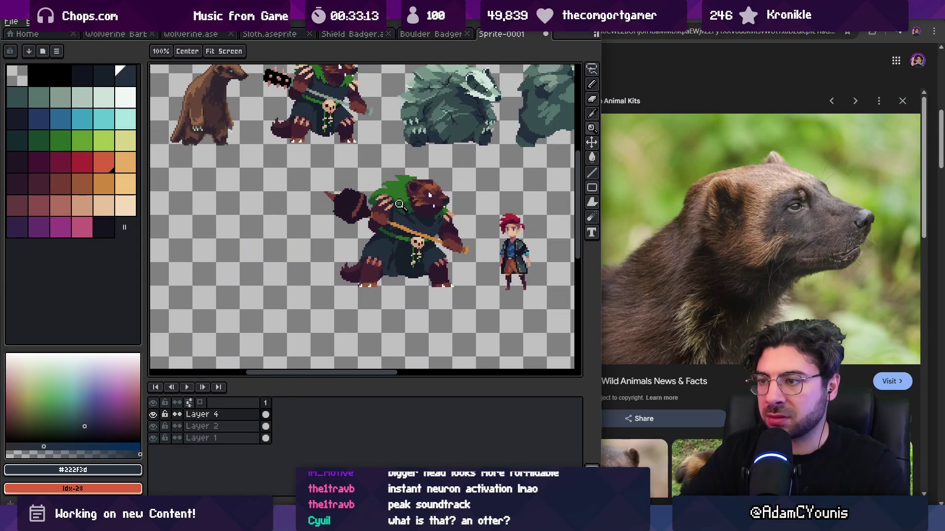
scroll(395, 207, "up", 5)
key("i")
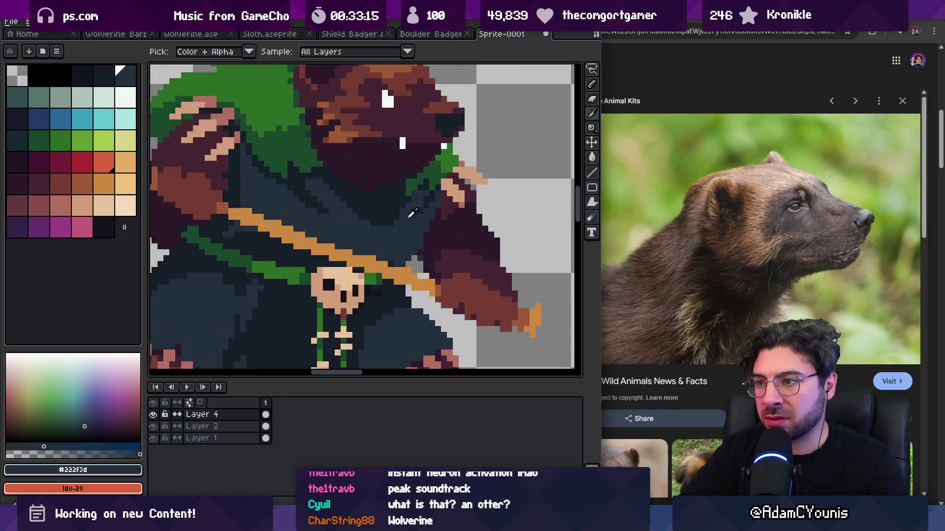
key("b")
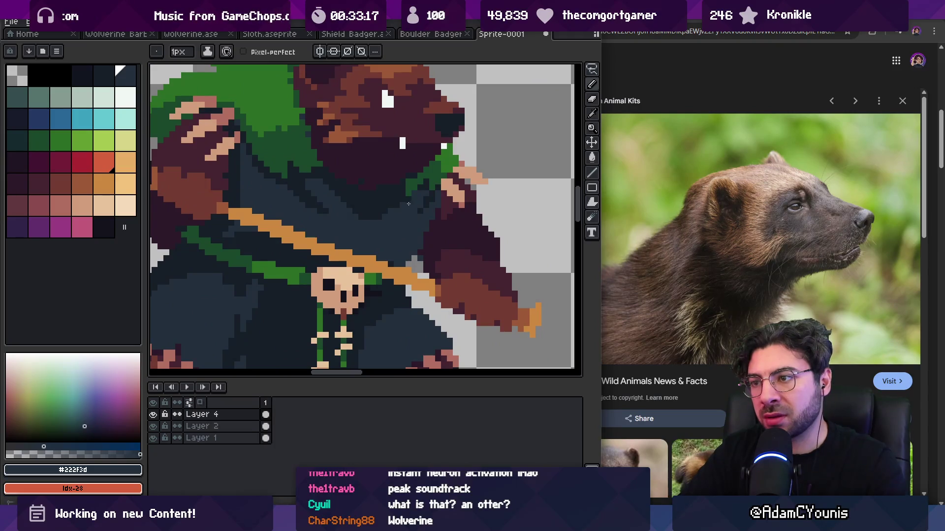
left_click(387, 211, "alt")
Step: Zoom out, then bring up the save dialog and cancel it without saving
key("z")
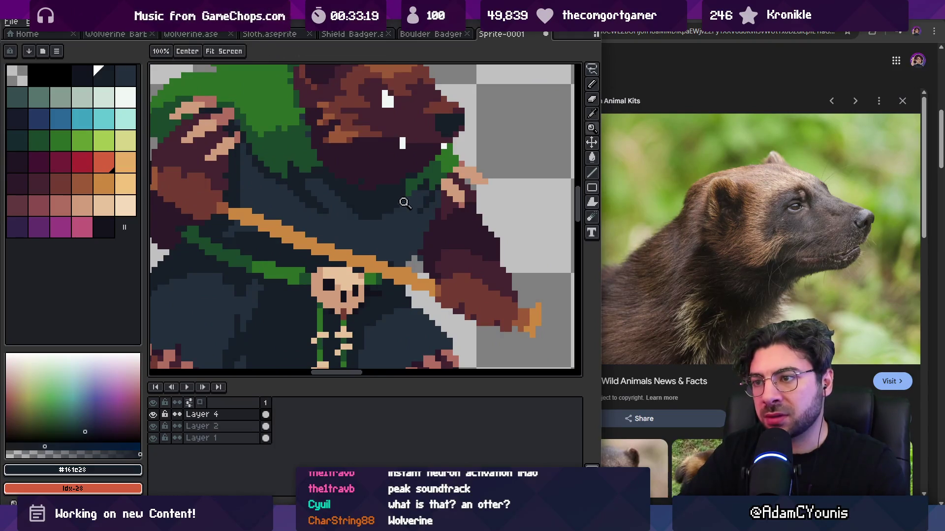
scroll(392, 192, "down", 3)
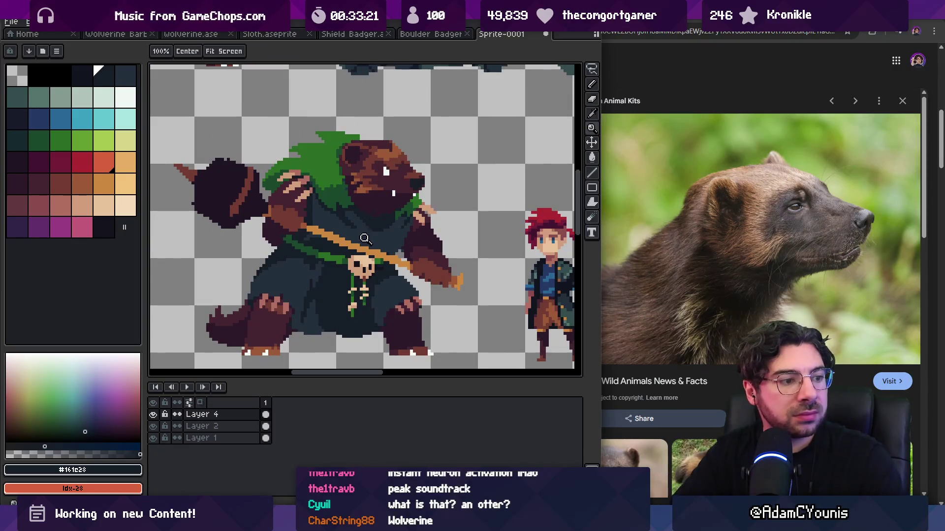
scroll(396, 159, "down", 2)
scroll(405, 175, "down", 2)
key("v")
key("ctrl+s")
key("Escape")
Step: Recentre the view on the wolverine and pick the hood's bright green
key("z")
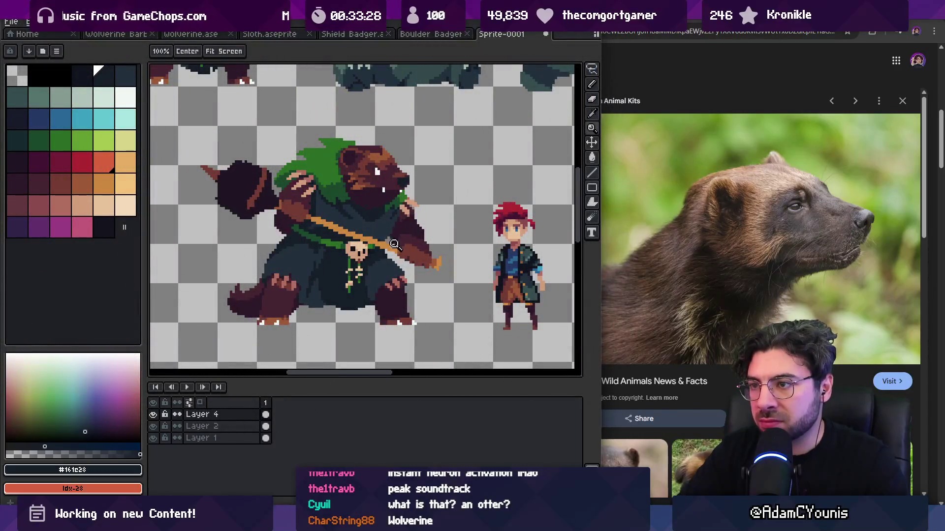
mouse_move(395, 244)
left_mouse_down()
mouse_move(404, 242)
mouse_move(396, 227)
left_mouse_up()
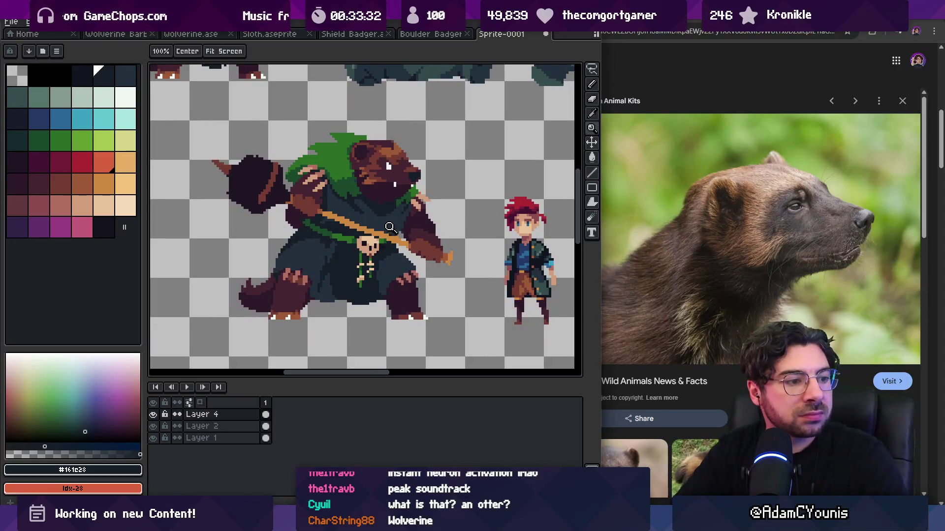
scroll(394, 219, "down", 1)
scroll(398, 195, "down", 1)
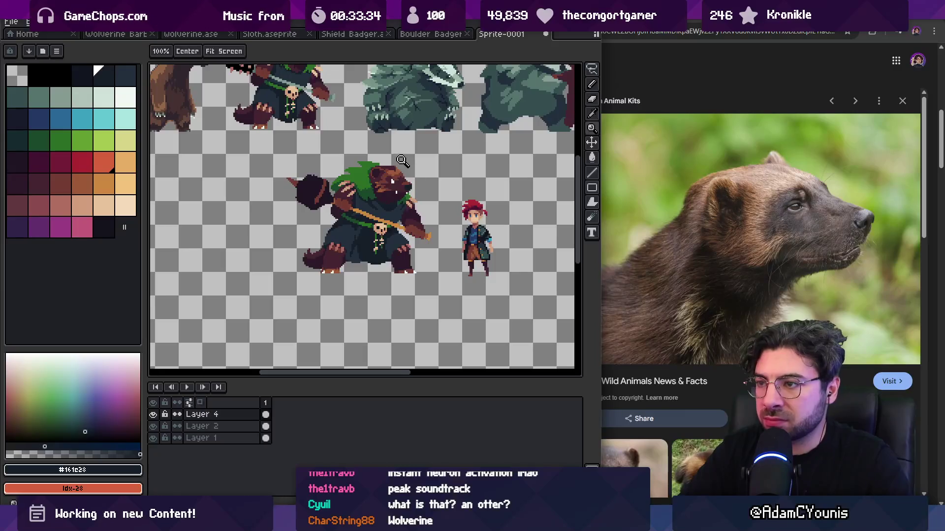
scroll(402, 162, "up", 3)
key("b")
left_click(415, 173, "alt")
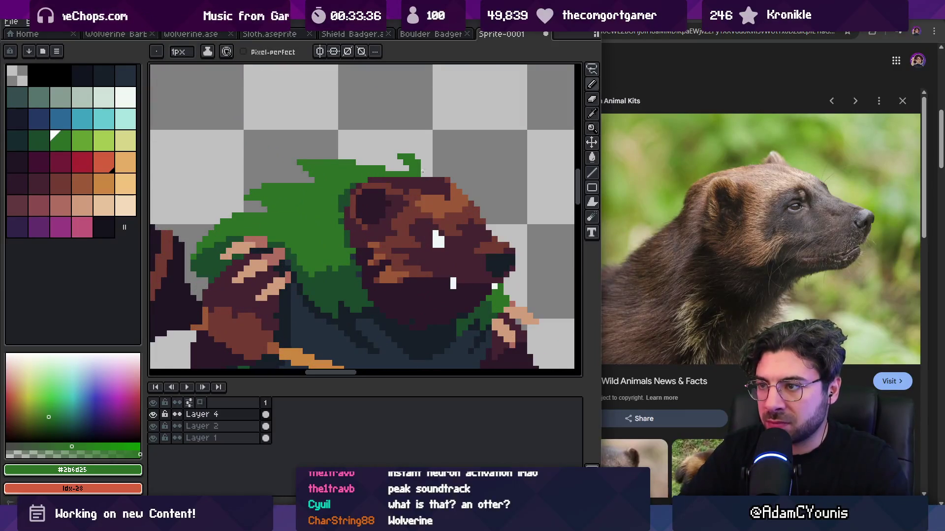
key("z")
scroll(408, 150, "down", 3)
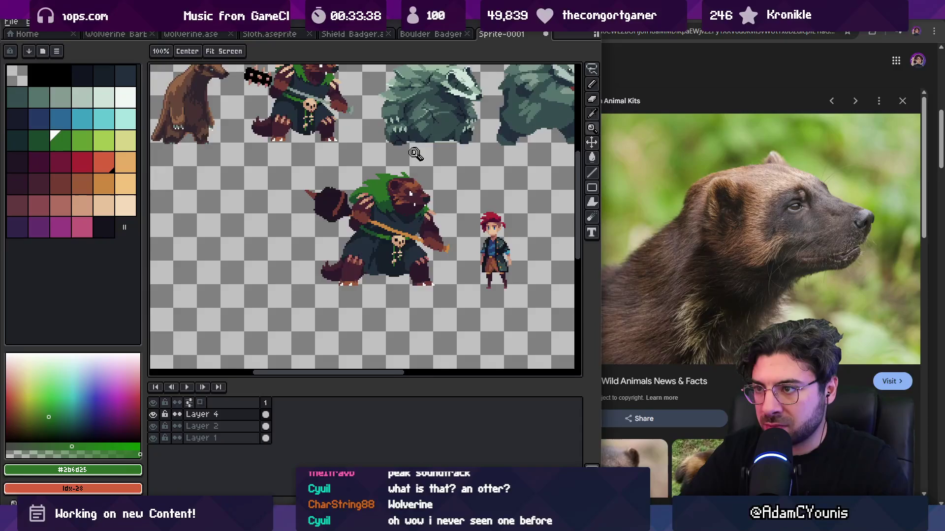
Step: Switch to a 3px brush and zoom and pan to the wolverine's hood
scroll(401, 170, "up", 3)
key("b")
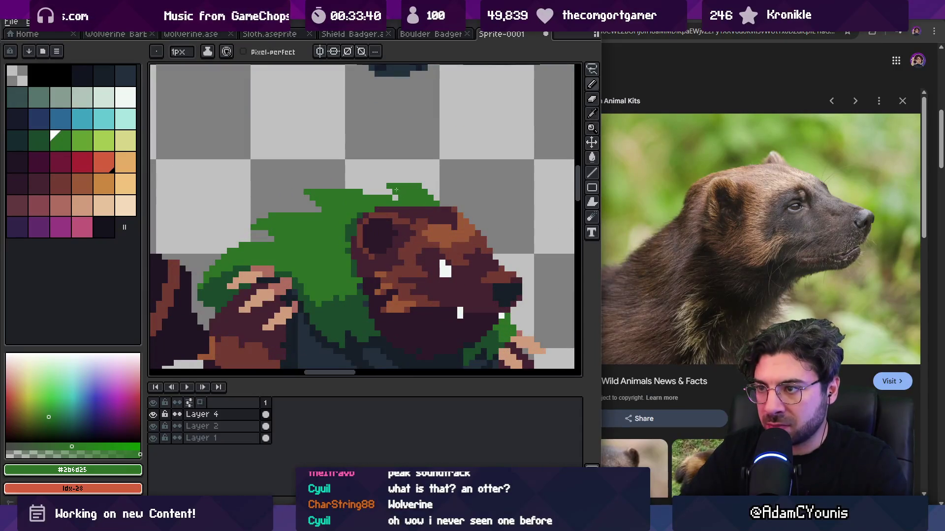
key("e")
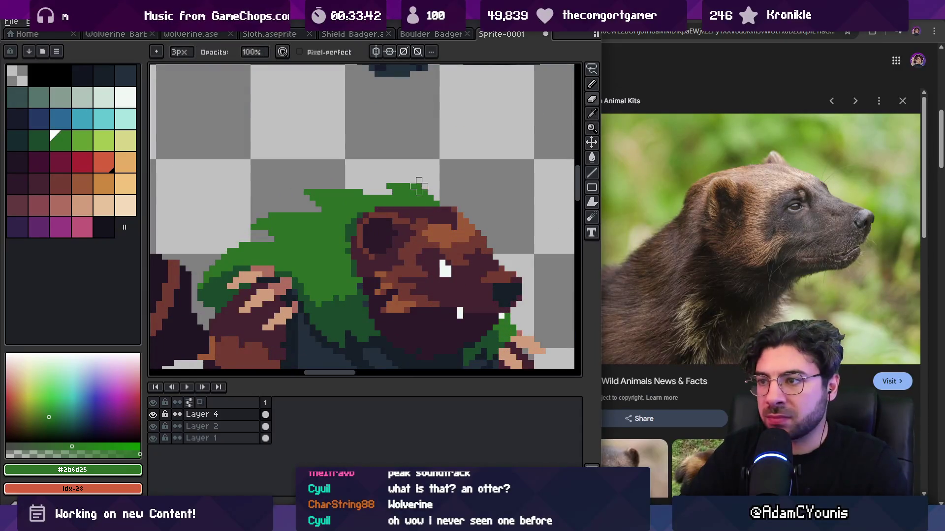
key("z")
scroll(418, 162, "down", 3)
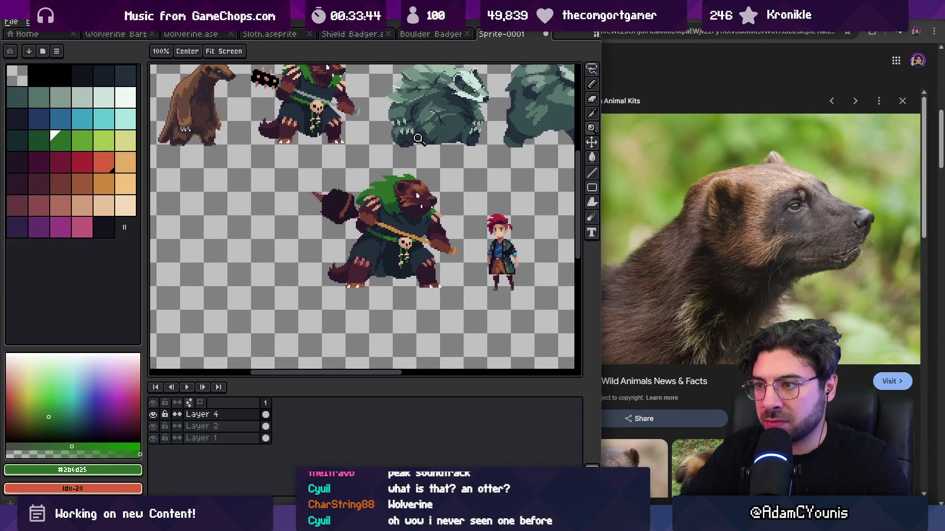
scroll(404, 167, "up", 3)
key("b")
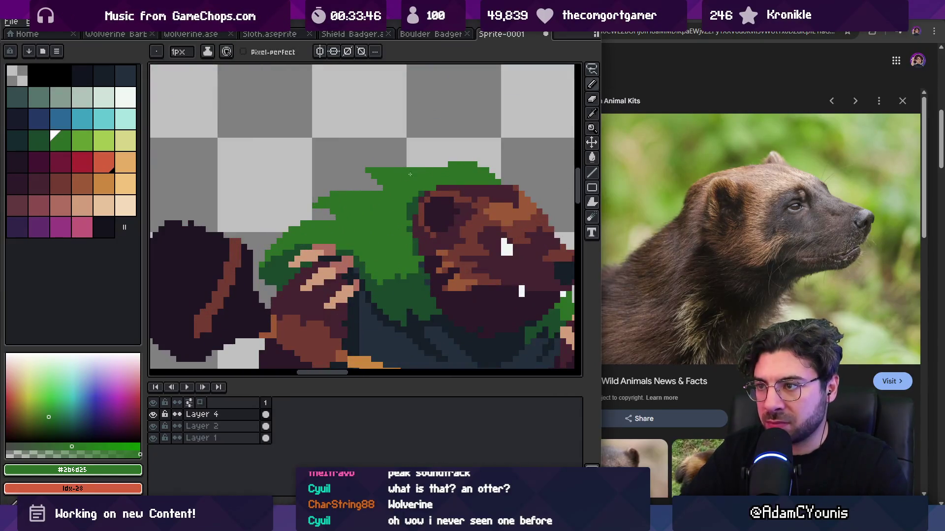
key("h")
scroll(398, 173, "down", 3)
scroll(398, 173, "right", 2)
Step: Marquee-select the hood-top pixels and shift them left into the hood
key("v")
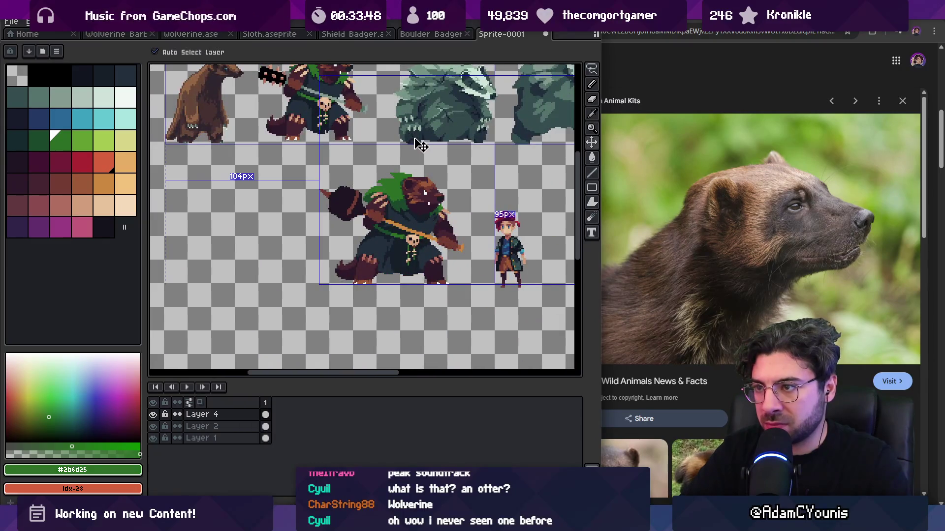
key("m")
scroll(394, 173, "up", 3)
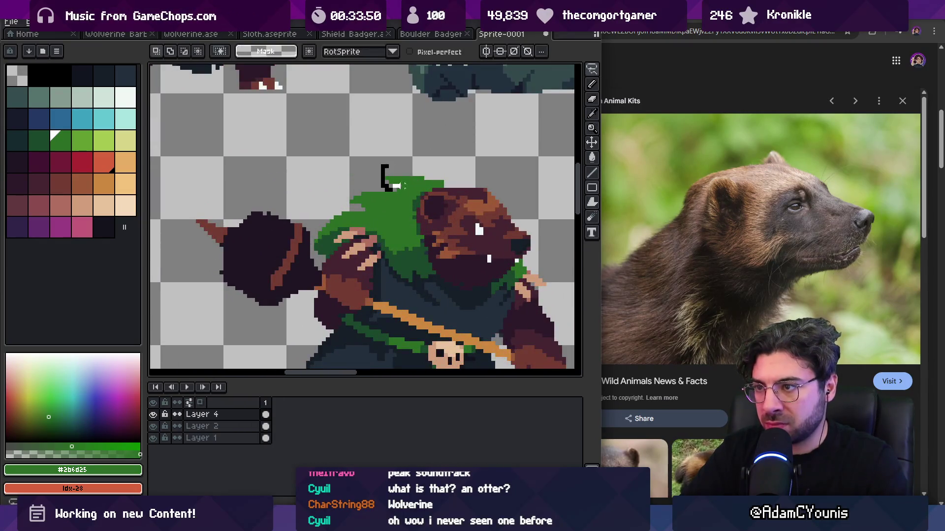
left_click_drag(448, 183, 395, 190)
key("Return")
key("b")
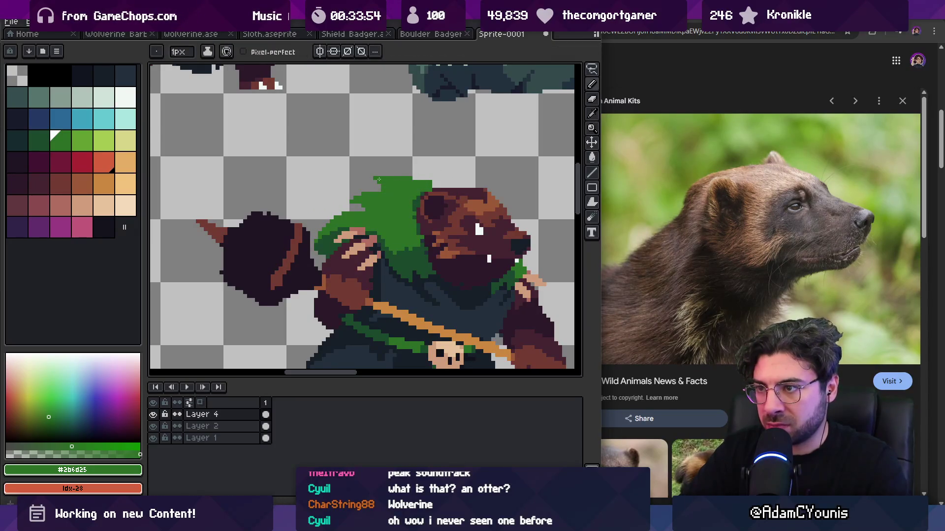
Step: Erase and redraw pixels along the wolverine's jaw
key("e")
key("b")
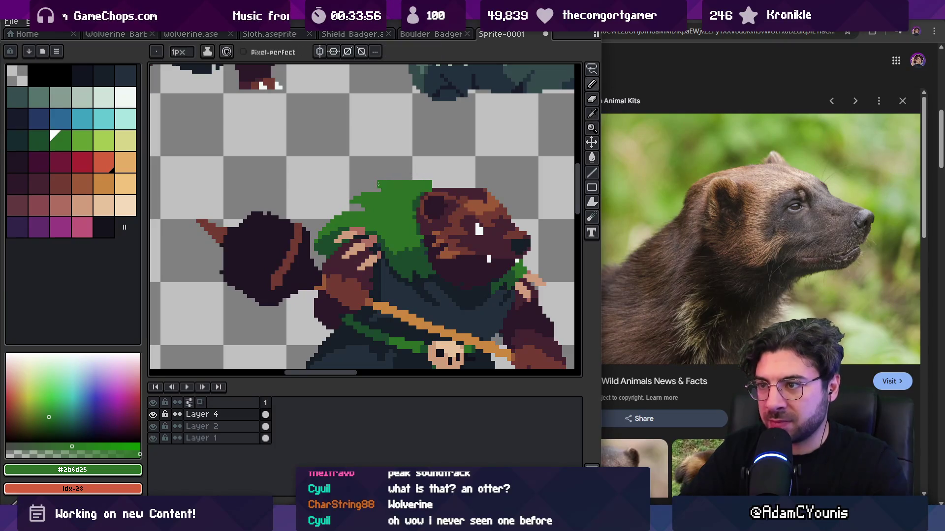
scroll(433, 185, "down", 4)
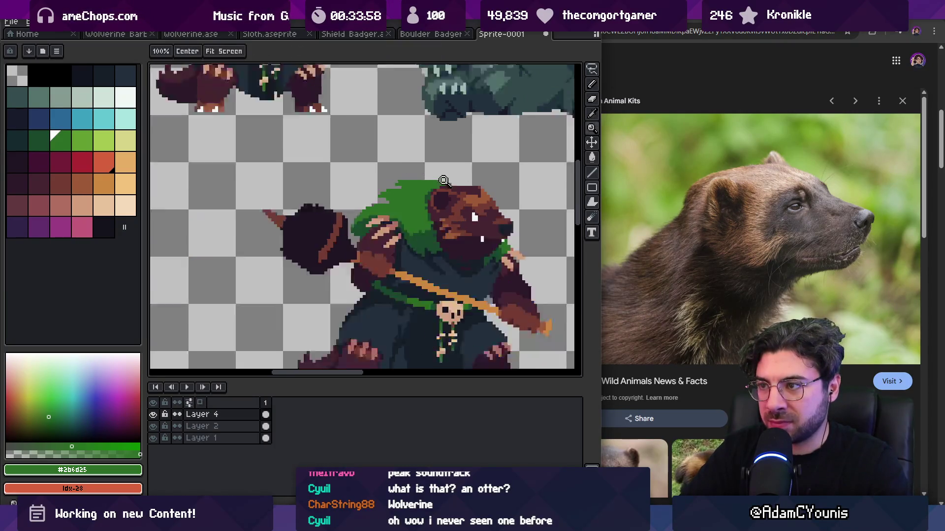
scroll(462, 192, "up", 5)
key("e")
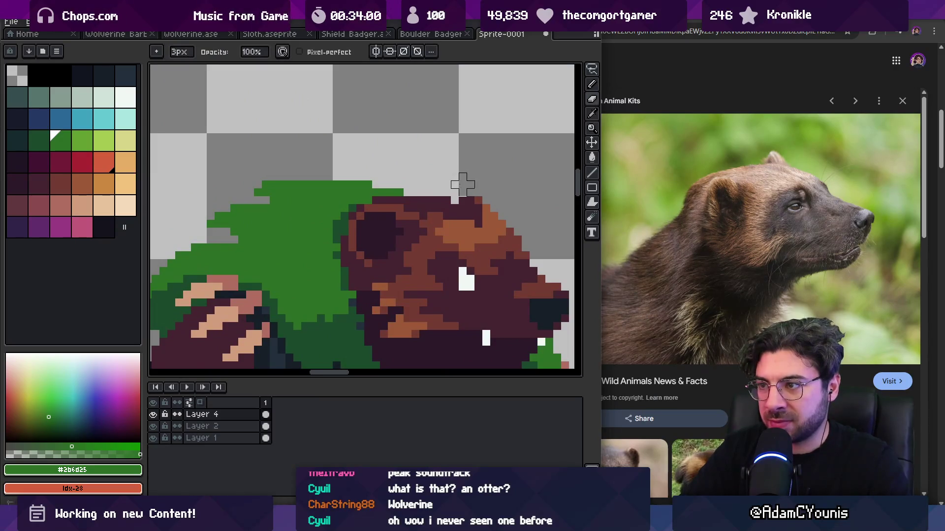
key("z")
scroll(446, 176, "down", 3)
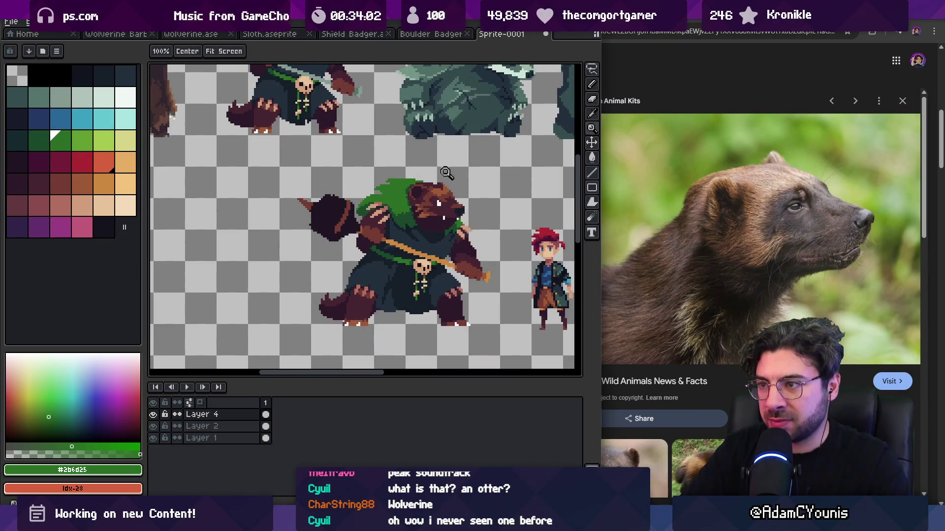
scroll(486, 207, "up", 2)
key("b")
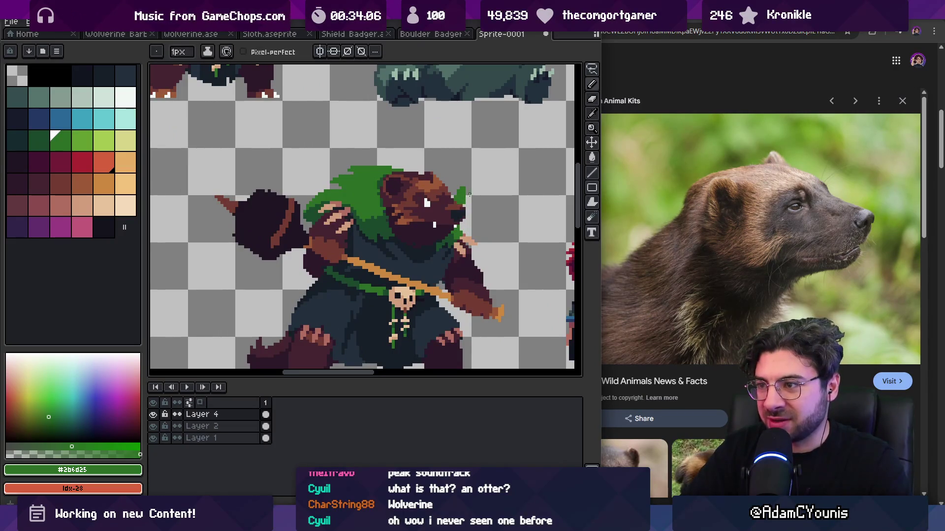
Step: Retouch the mouth and chin with the pencil, adding white fang pixels
scroll(471, 194, "down", 3)
key("v")
key("z")
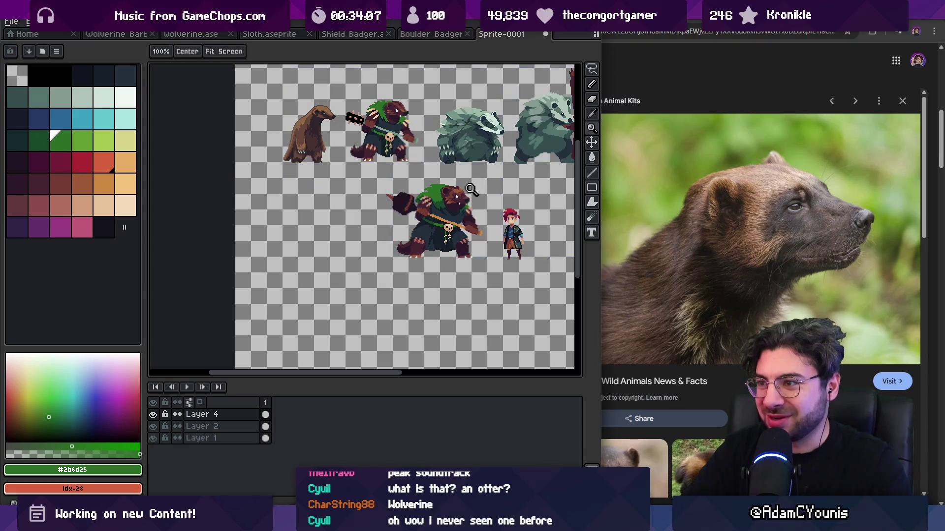
scroll(471, 194, "up", 3)
scroll(468, 212, "up", 3)
key("b")
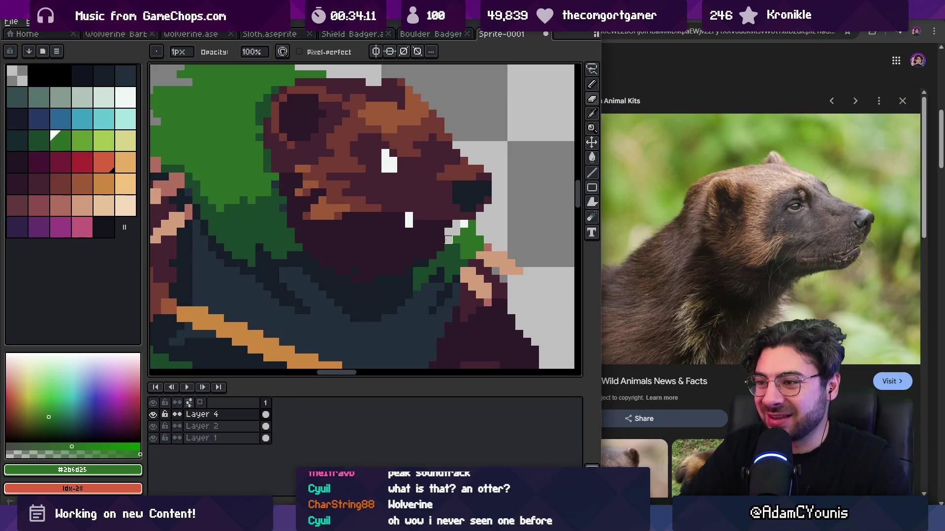
Step: Erase stray pixels at the shoulder, zooming and panning to check the result
key("e")
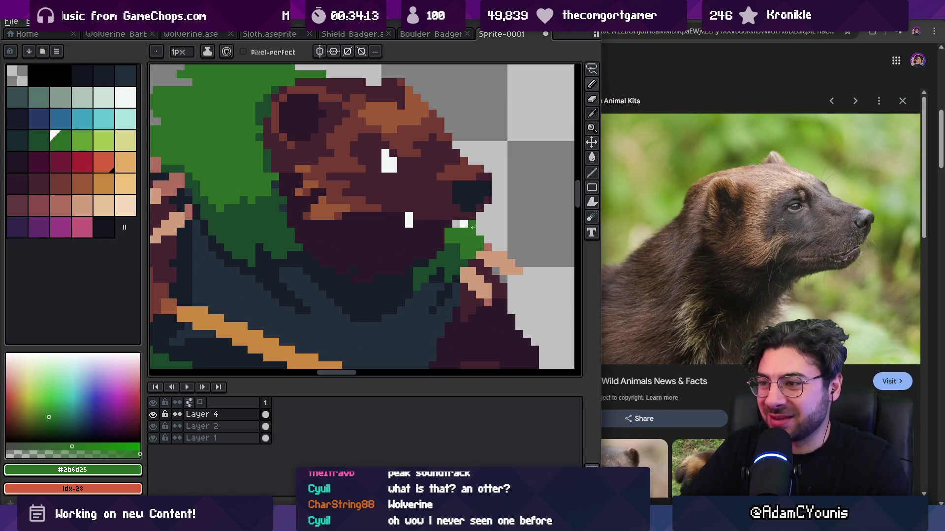
key("z")
scroll(438, 206, "down", 5)
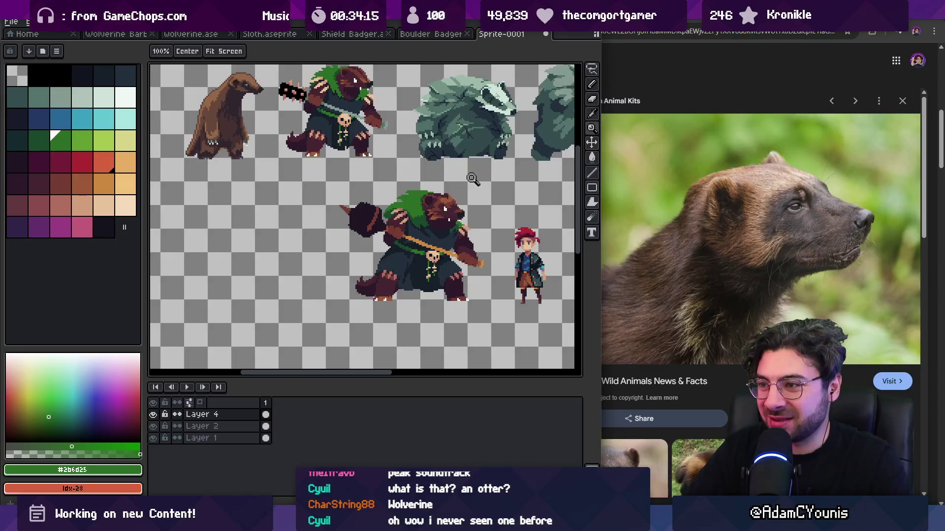
scroll(458, 218, "up", 3)
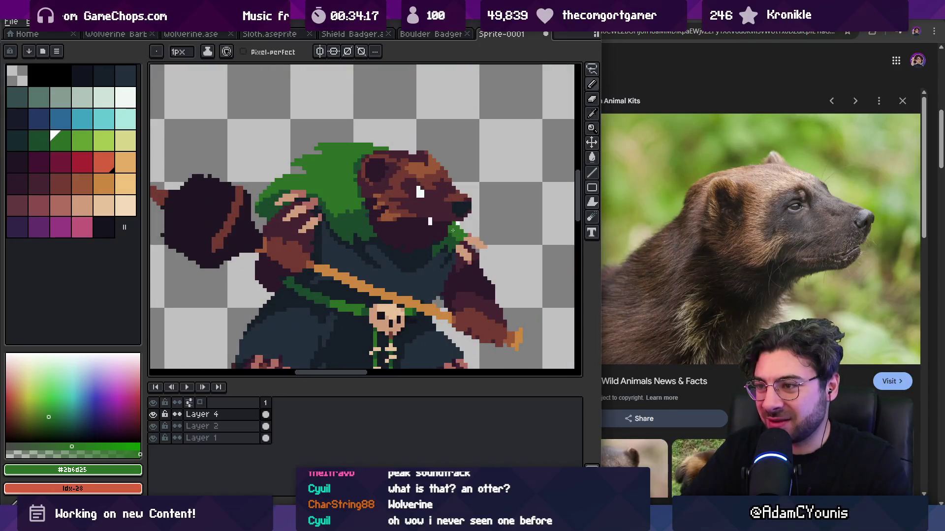
scroll(414, 180, "down", 4)
scroll(441, 193, "right", 1)
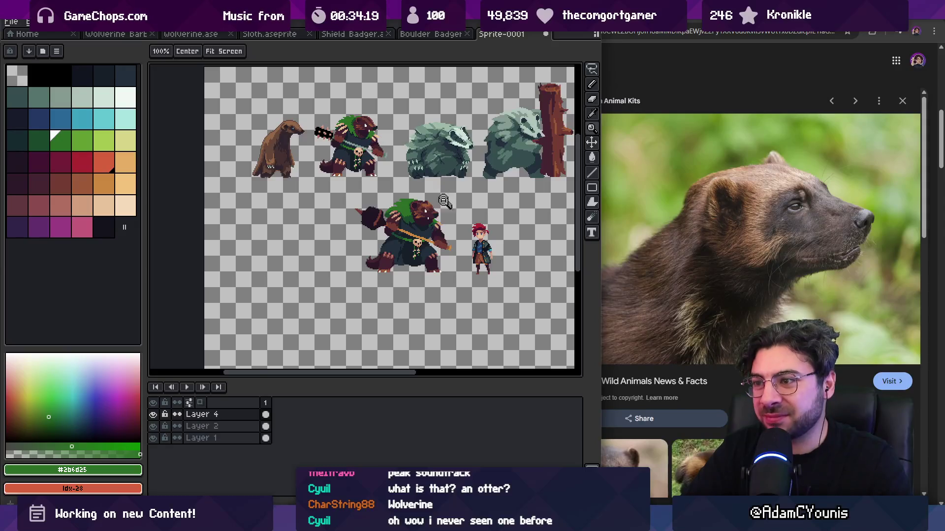
scroll(444, 198, "up", 5)
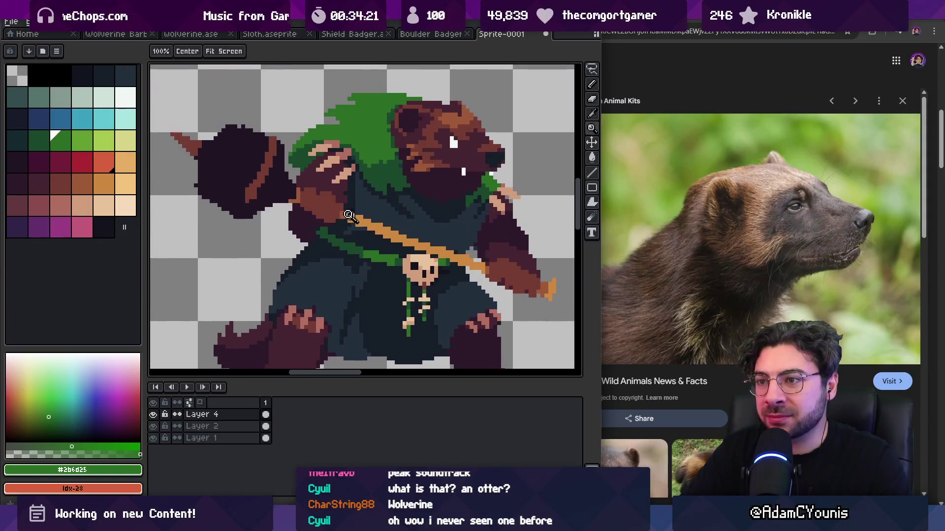
Step: Bucket-fill the orange chest strap with pale tan sampled from the drawing
left_click(363, 225, "alt")
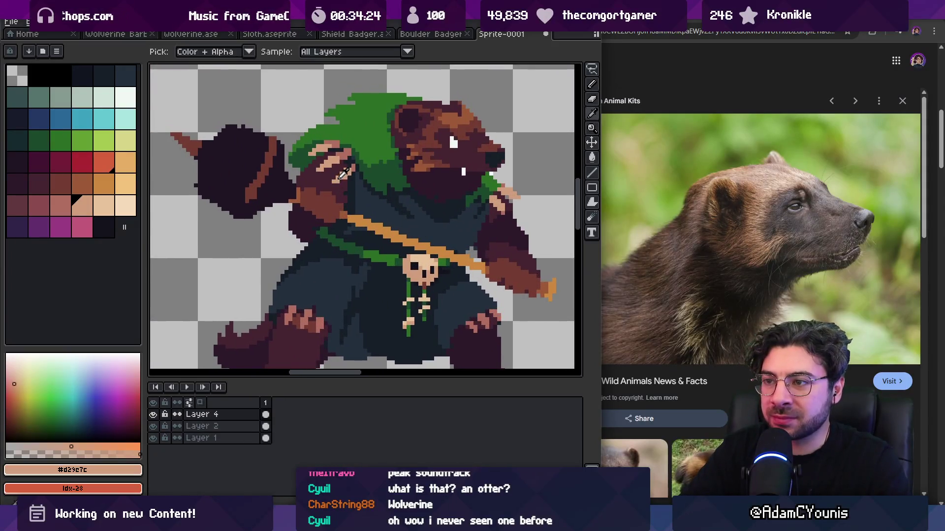
key("g")
left_click(363, 225)
left_click_drag(363, 225, 309, 203)
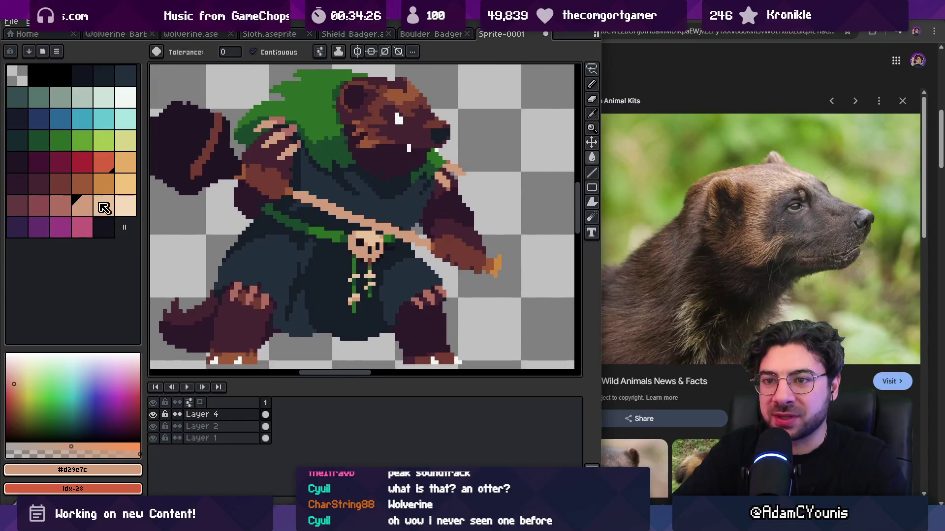
Step: Try a dark red drawing colour, then swap colours and re-pick the strap's tan
left_click(60, 186)
key("b")
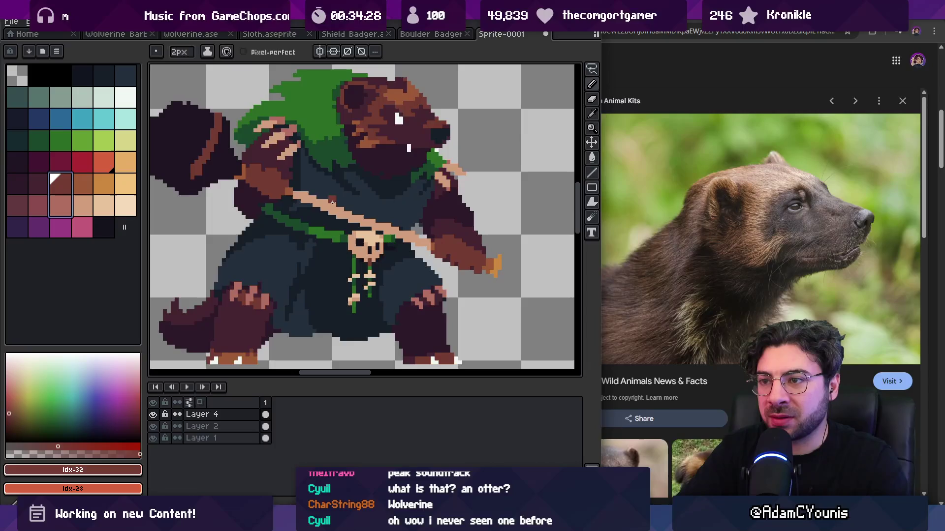
key("x")
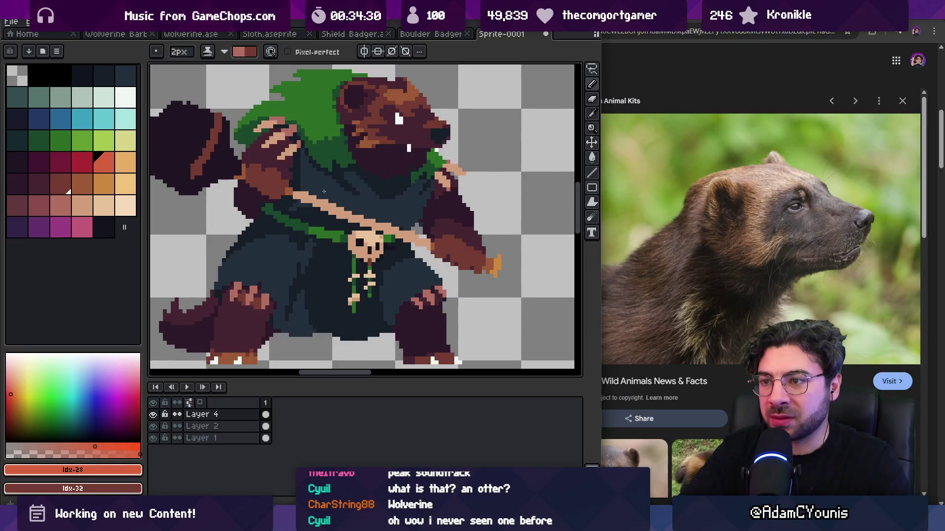
left_click(326, 191, "alt")
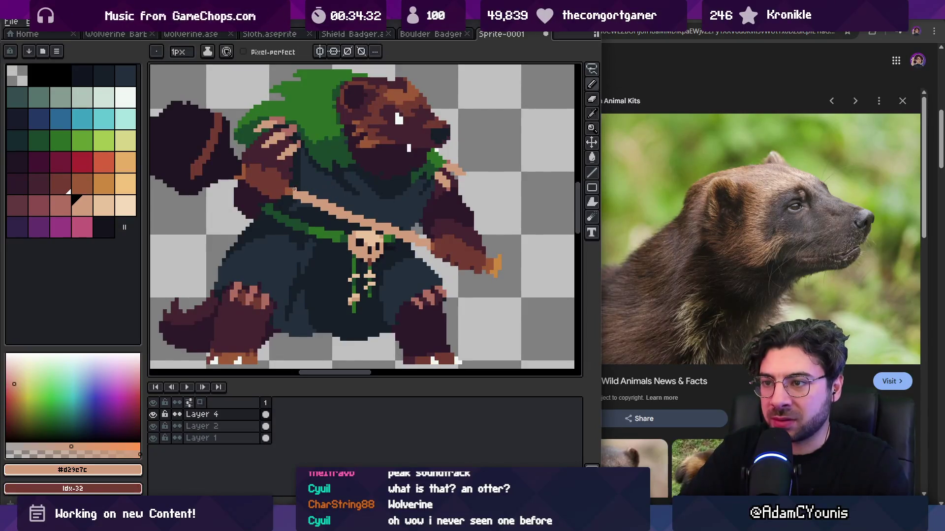
key("z")
scroll(327, 190, "down", 2)
scroll(366, 193, "up", 1)
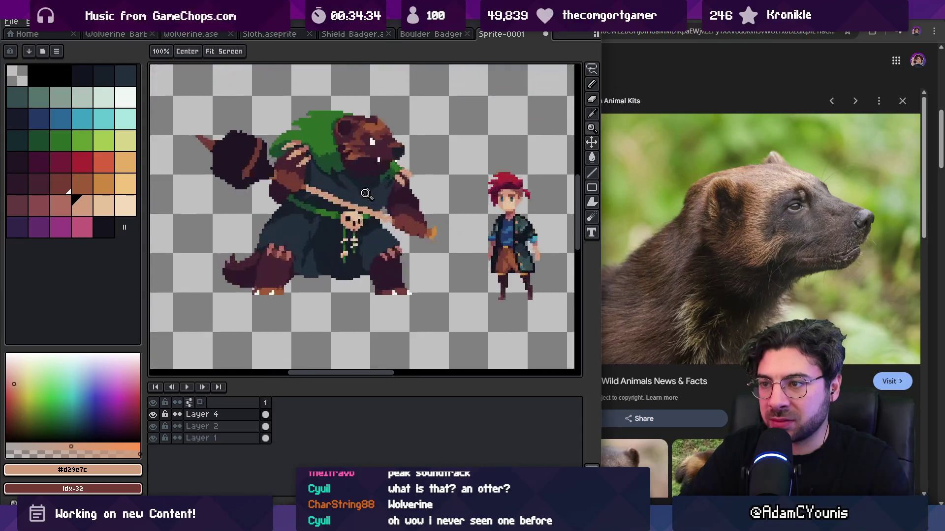
scroll(368, 193, "up", 3)
key("v")
Step: Magic-wand select the whole tan strap and cut it out of Layer 4
left_click(392, 232, "alt")
key("b")
left_click(392, 244, "alt")
key("w")
scroll(401, 221, "down", 4)
left_click(379, 224)
key("Delete")
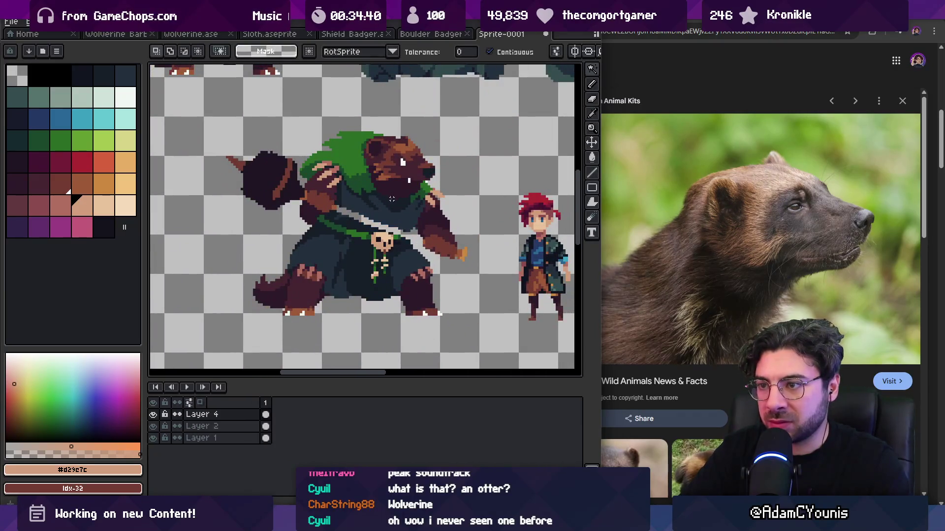
key("shift+n")
key("ctrl+v")
key("Return")
key("z")
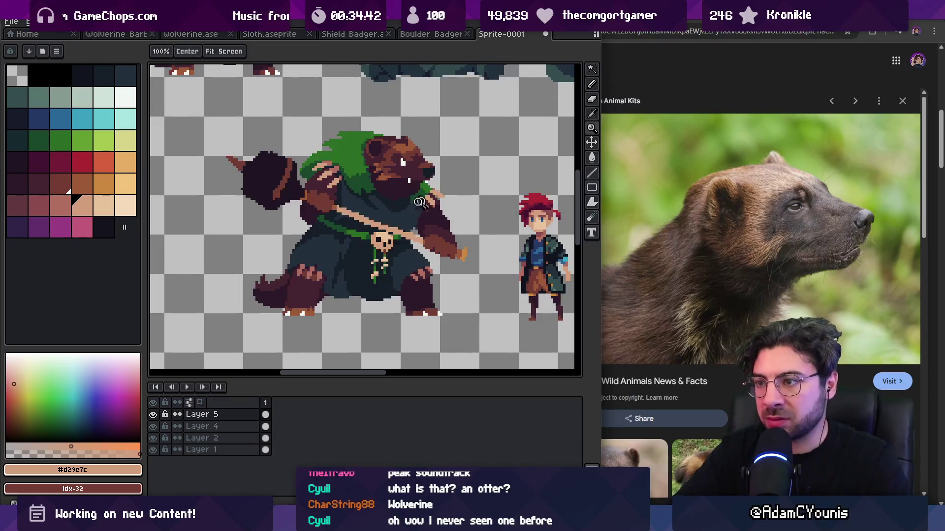
scroll(394, 227, "up", 4)
key("v")
key("z")
scroll(437, 266, "down", 4)
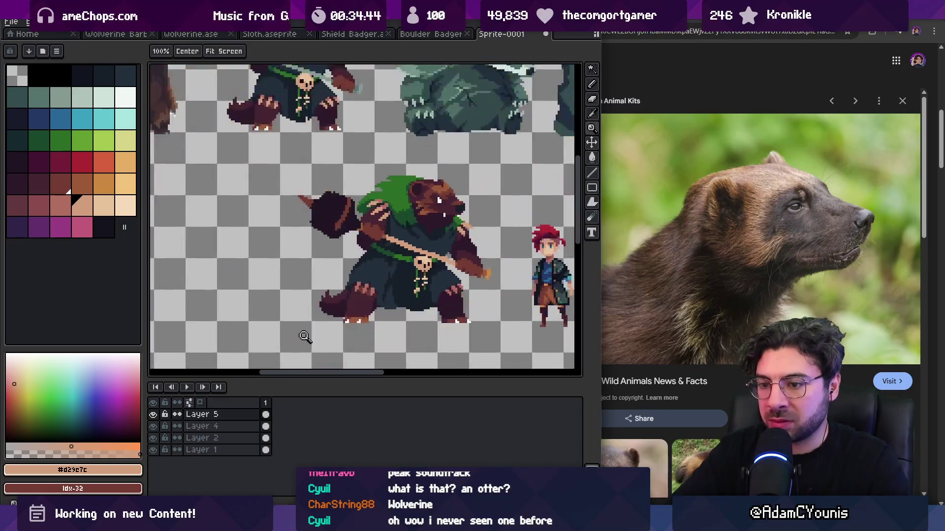
left_click(156, 416)
scroll(413, 245, "up", 1)
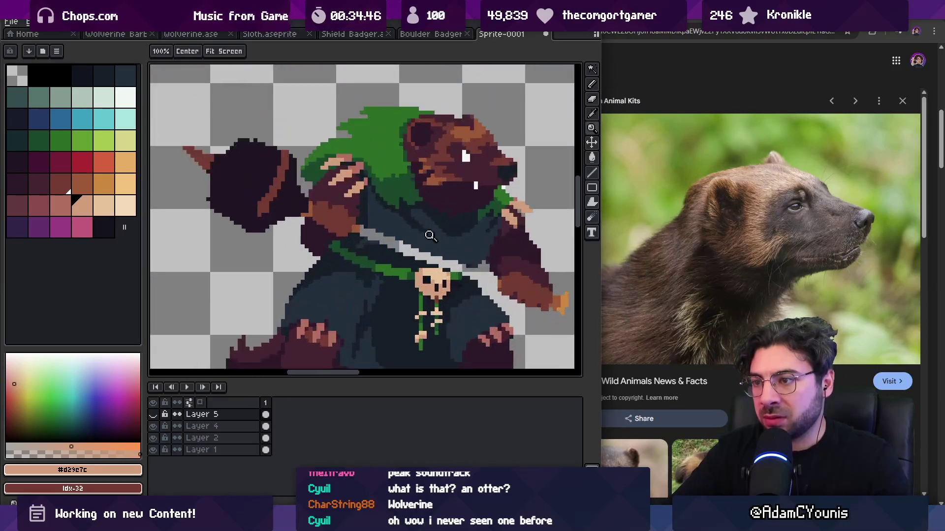
key("i")
left_click(372, 236)
key("b")
key("Down")
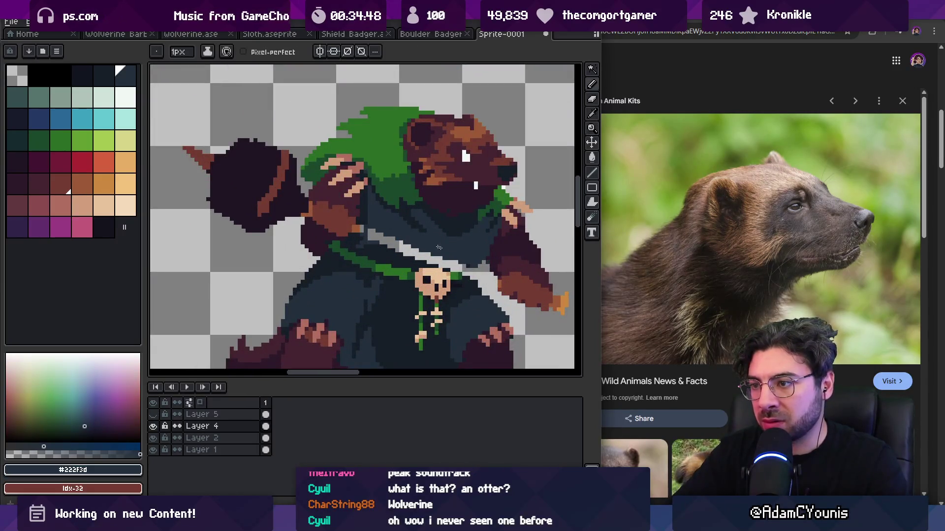
left_click_drag(459, 255, 370, 232)
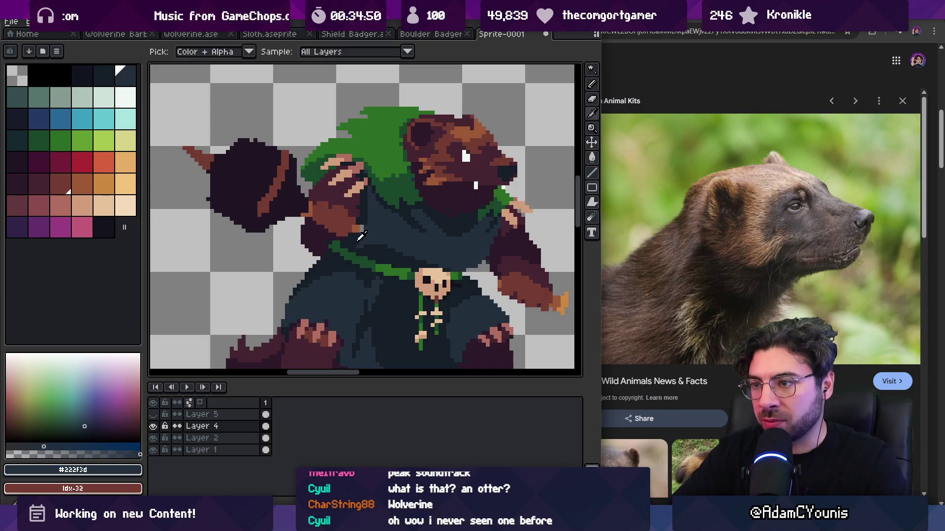
left_click(361, 213, "alt")
left_click(367, 225, "alt")
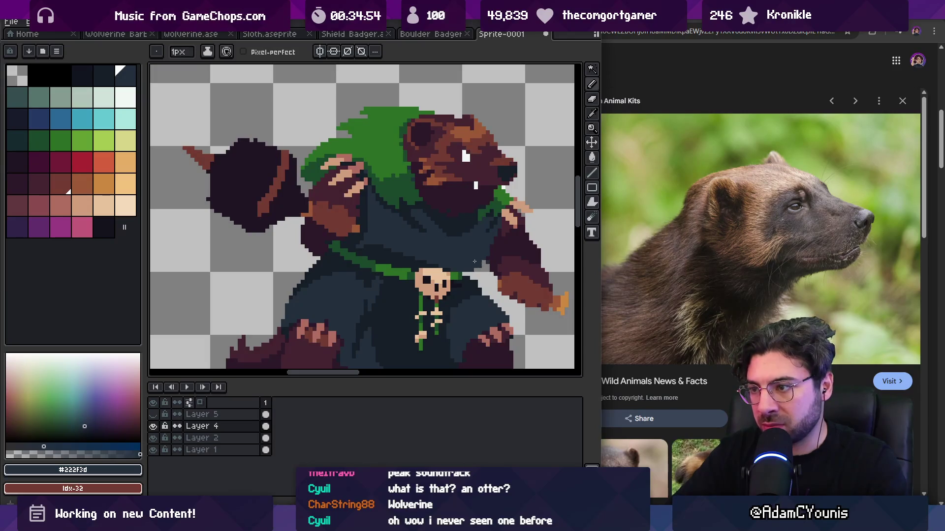
key("z")
scroll(466, 268, "down", 4)
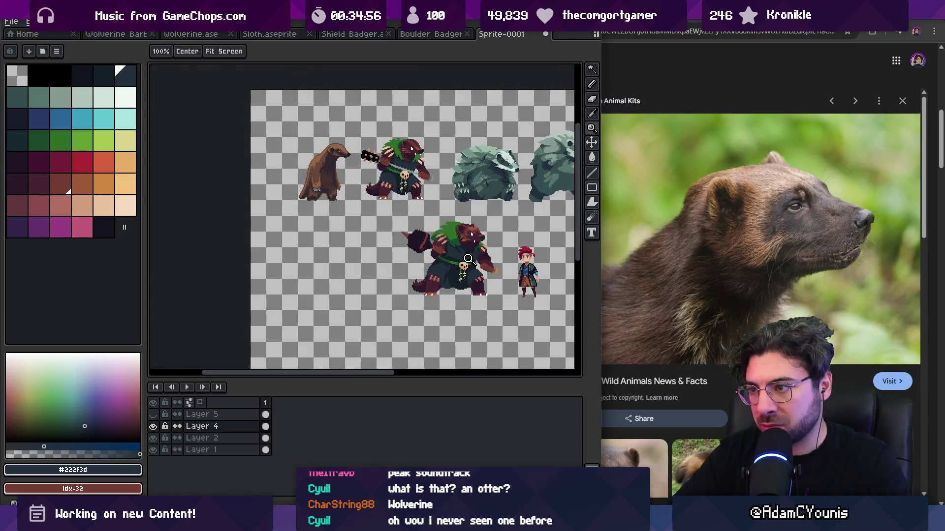
scroll(468, 260, "up", 6)
key("v")
left_click(359, 238, "alt")
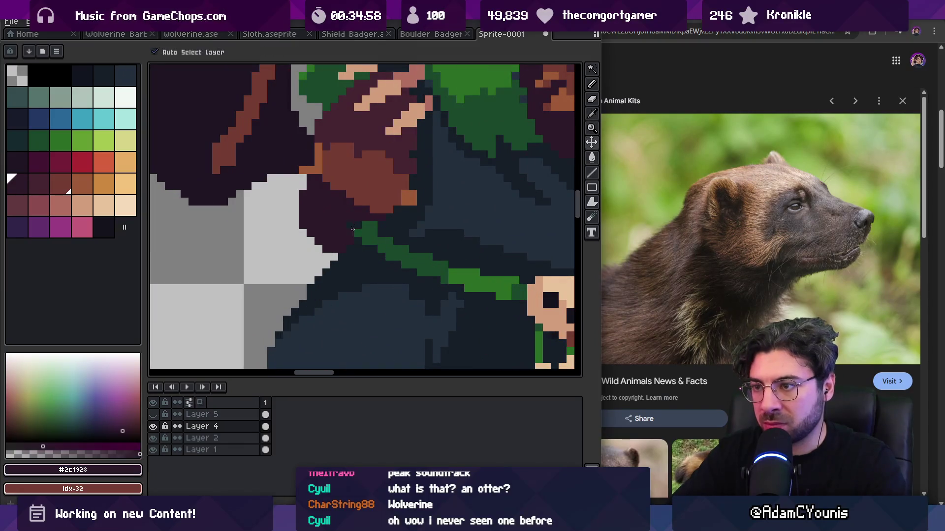
key("b")
left_click(365, 246, "alt")
key("z")
scroll(397, 178, "down", 5)
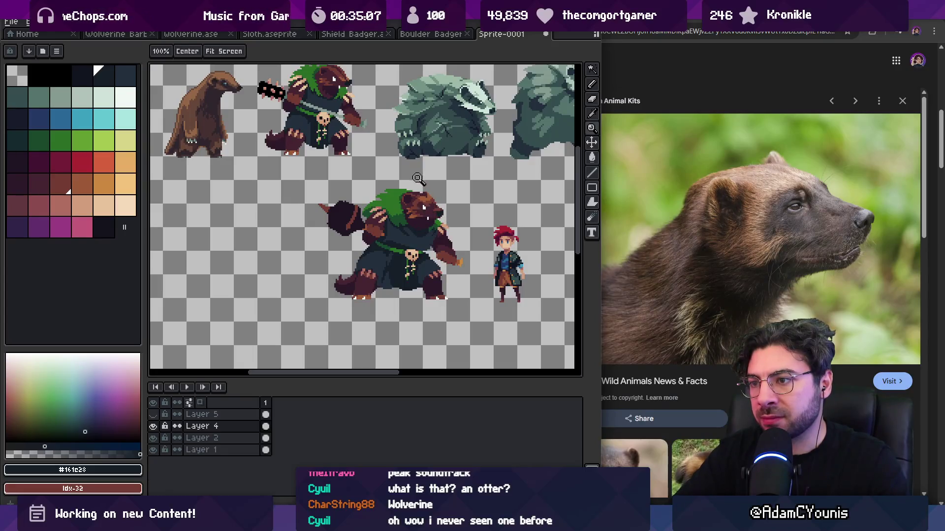
Step: Lasso the club head, cut it, and paste it back in place
scroll(345, 216, "up", 5)
key("q")
mouse_move(280, 118)
left_mouse_down()
mouse_move(275, 285)
mouse_move(428, 253)
left_mouse_up()
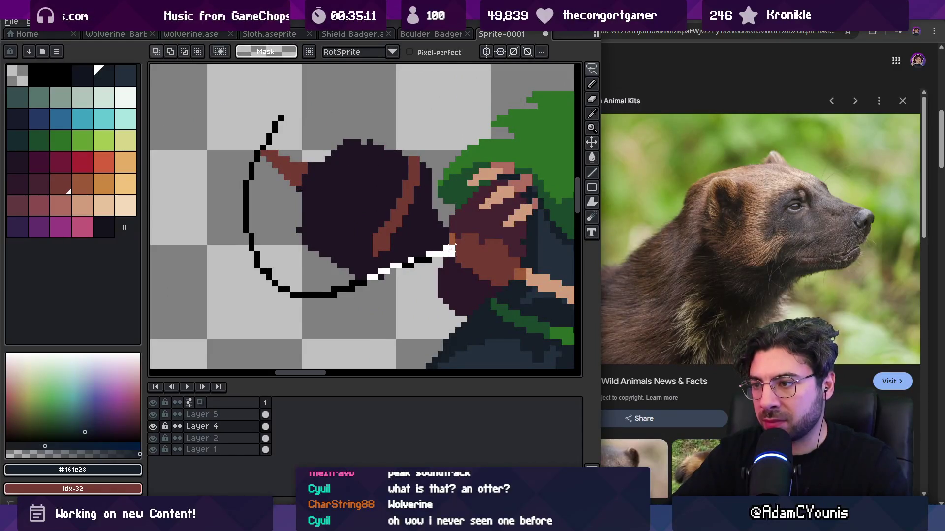
left_click_drag(439, 215, 433, 231)
key("ctrl+x")
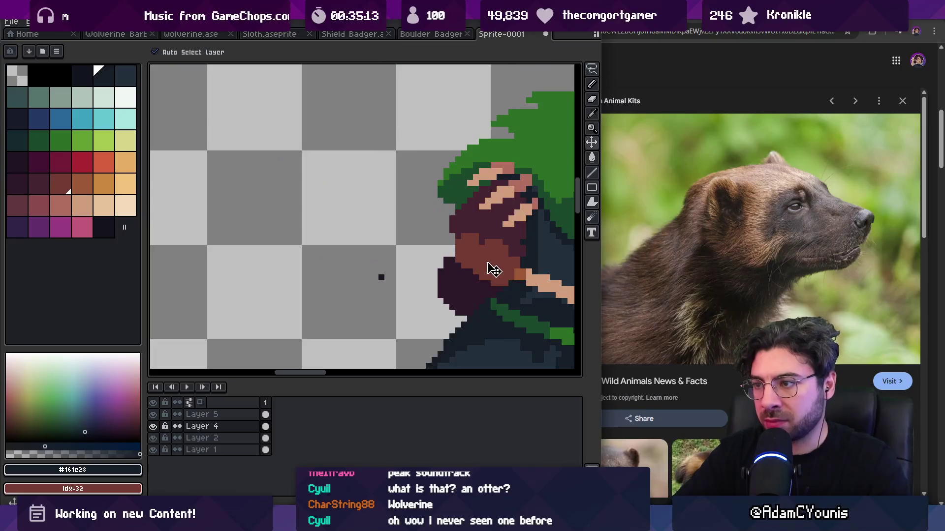
key("ctrl+v")
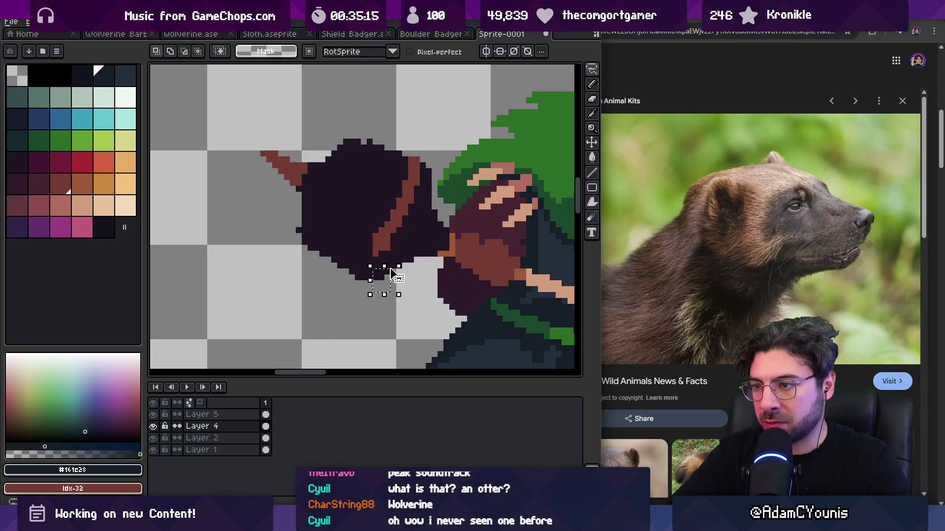
Step: Re-lasso the club head, cut it, and paste it onto Layer 5
scroll(388, 266, "down", 4)
scroll(404, 243, "up", 4)
key("q")
mouse_move(283, 187)
left_mouse_down()
mouse_move(450, 140)
mouse_move(471, 200)
left_mouse_up()
mouse_move(369, 118)
left_mouse_down()
mouse_move(484, 170)
mouse_move(464, 169)
left_mouse_up()
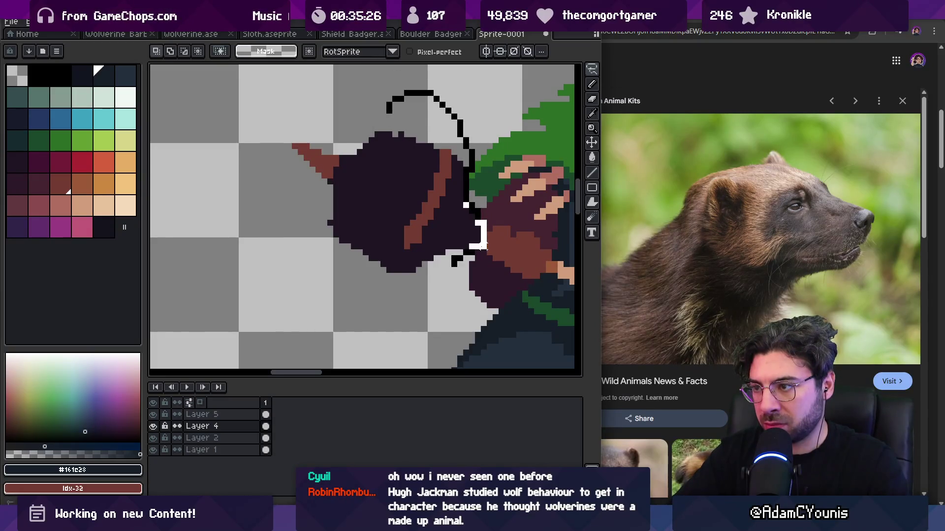
left_click_drag(448, 275, 256, 113)
key("ctrl+x")
key("v")
left_click(569, 278)
key("ctrl+v")
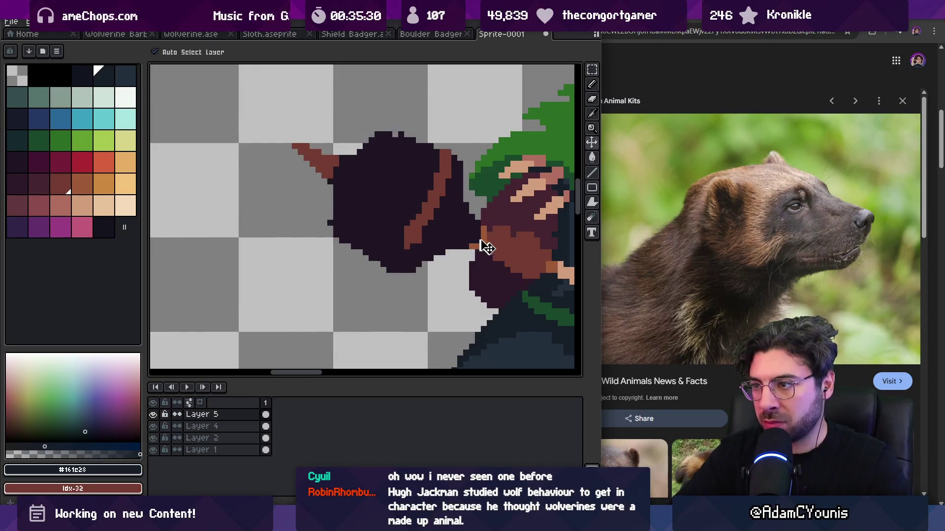
key("Return")
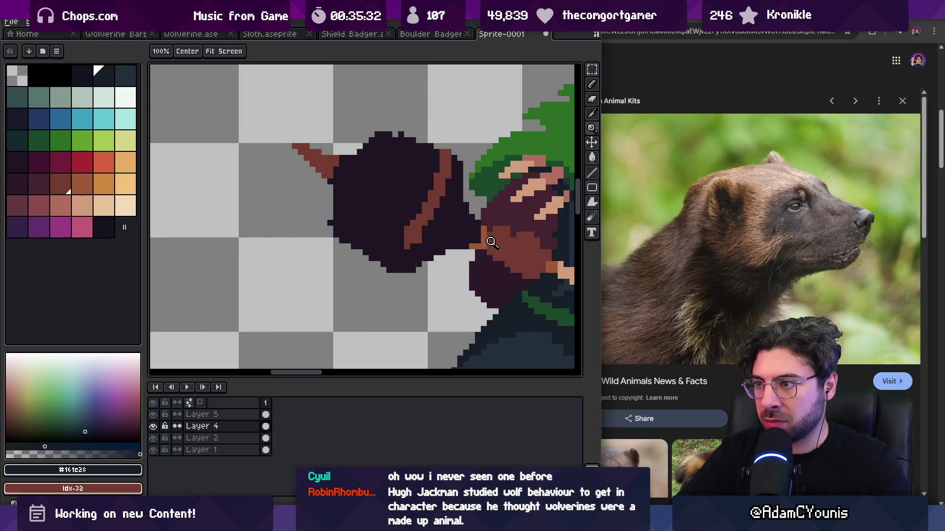
Step: Eyedrop the sprite's brown and ready the pencil for the handle line
left_click(491, 251, "alt")
key("b")
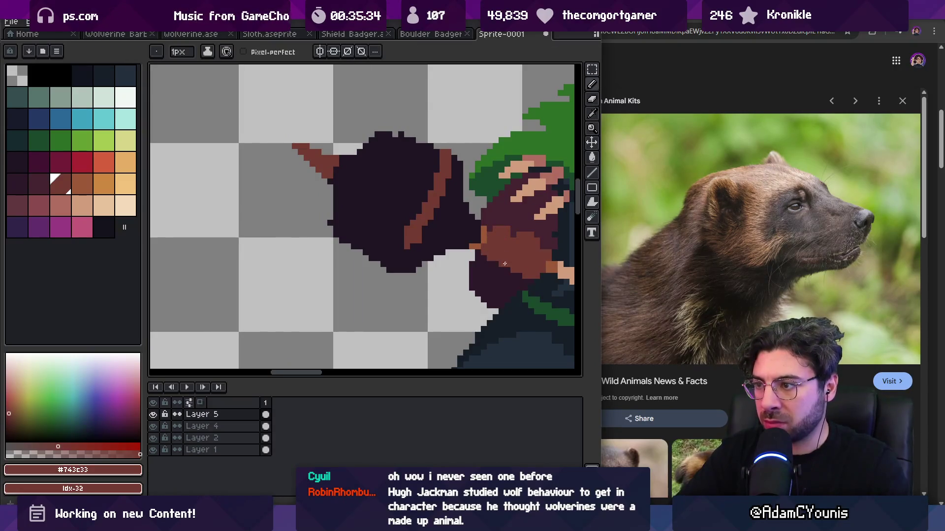
key("z")
scroll(513, 266, "down", 6)
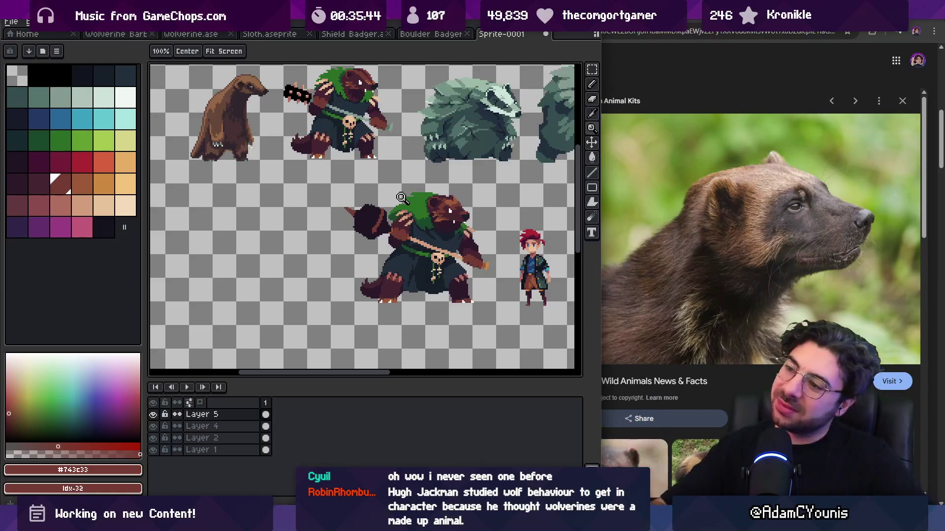
Step: On Layer 4, sample the paw's maroon and brown, then lasso the right paw and claws and shift them left onto the handle
scroll(468, 259, "up", 5)
key("alt+Down")
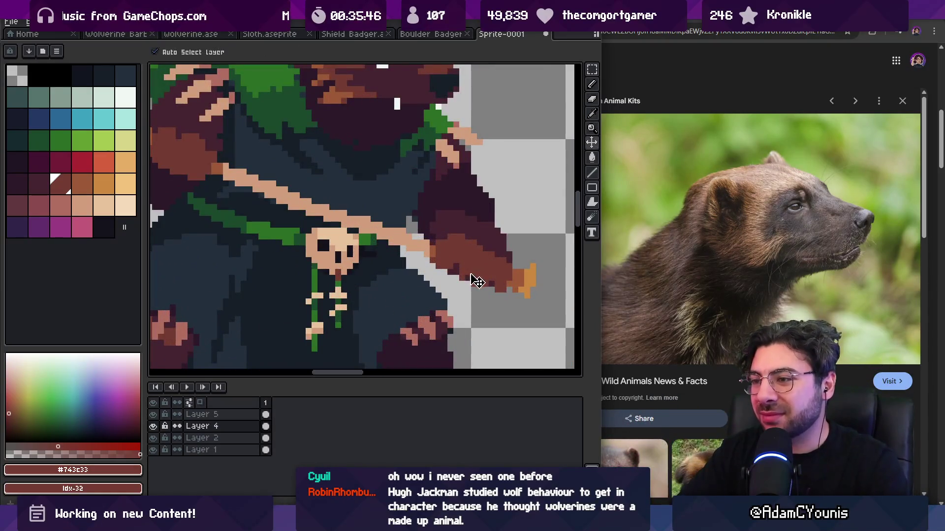
key("b")
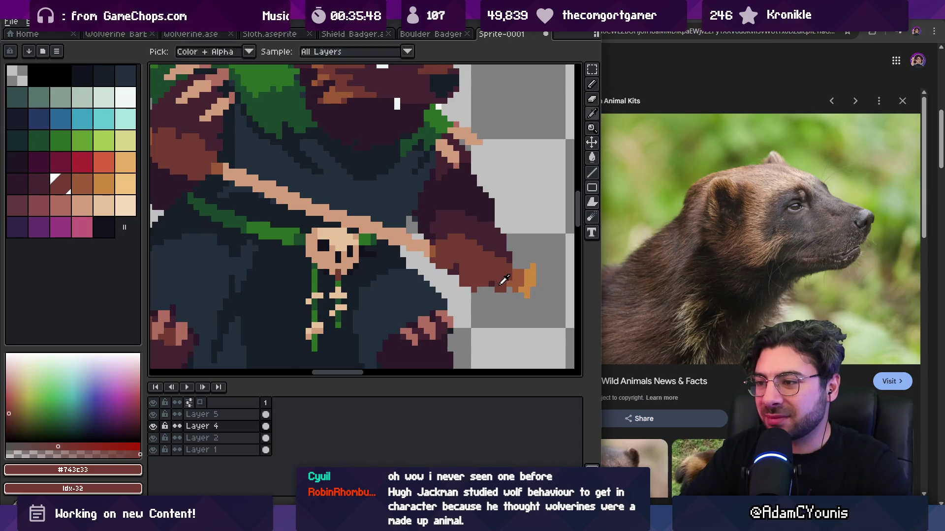
left_click(488, 284, "alt")
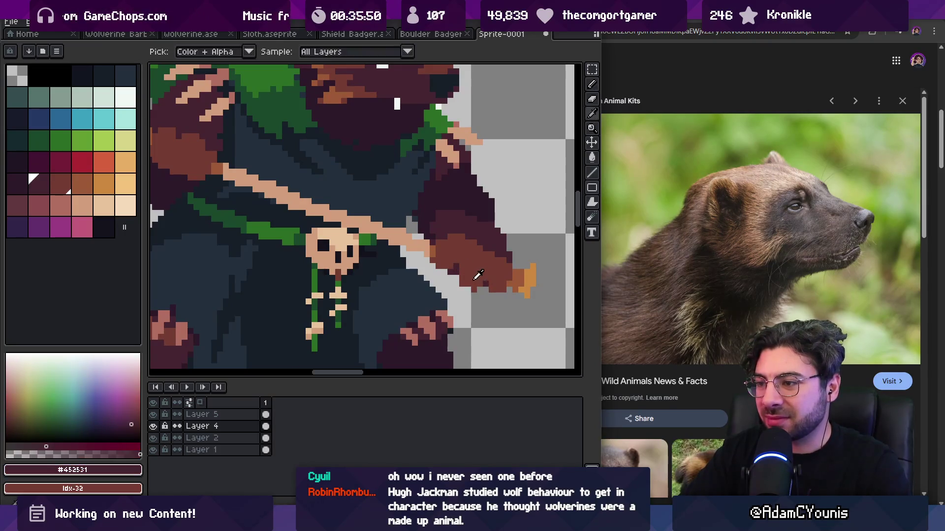
left_click(462, 289, "alt")
key("alt")
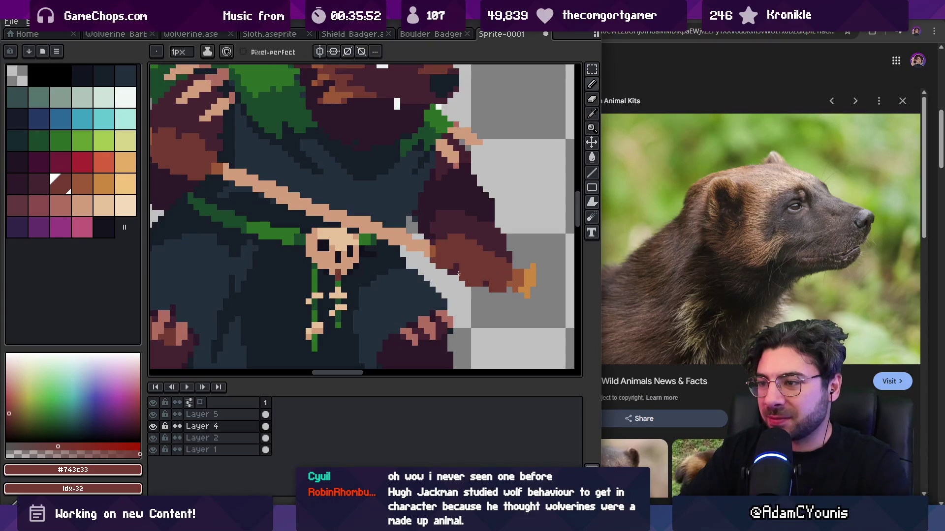
scroll(441, 266, "down", 5)
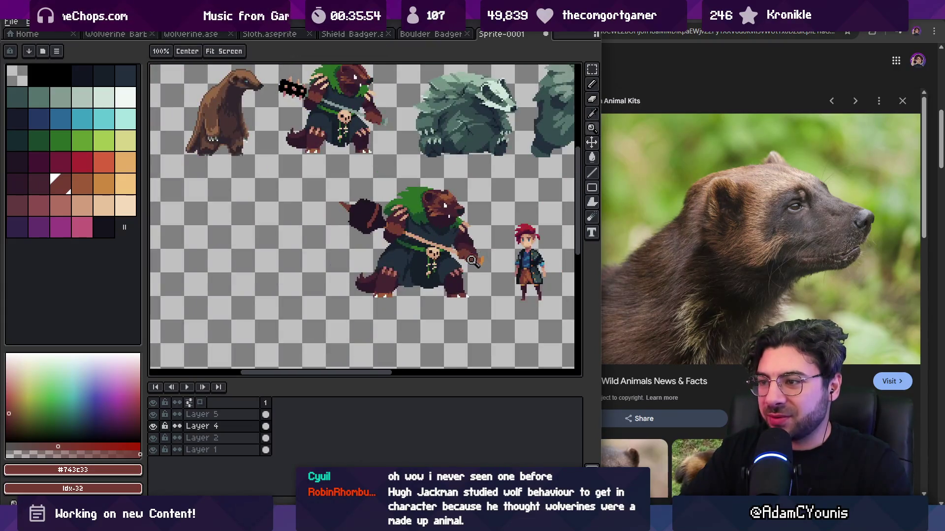
scroll(481, 249, "up", 5)
key("q")
left_click_drag(473, 259, 434, 249)
Step: Touch up the moved paw with dark maroon and brown sampled from it
key("b")
left_click(456, 272, "alt")
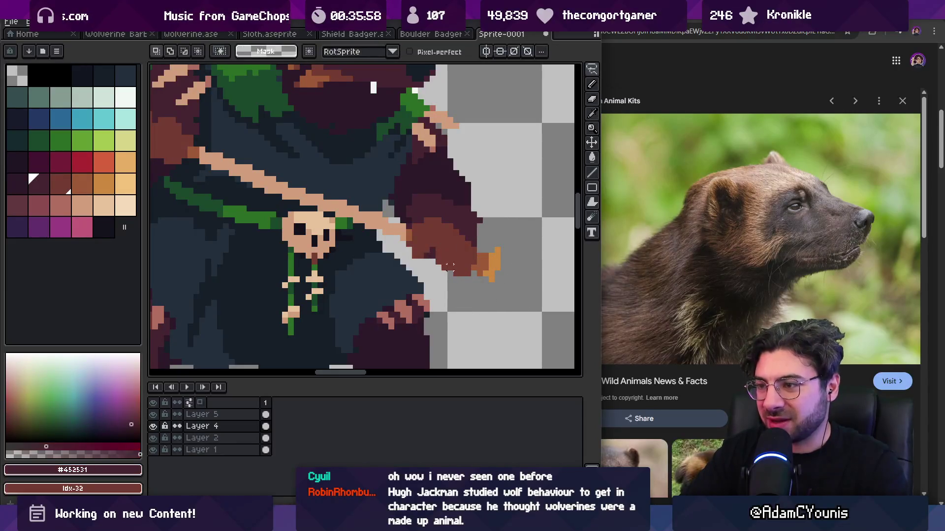
key("z")
scroll(465, 270, "down", 4)
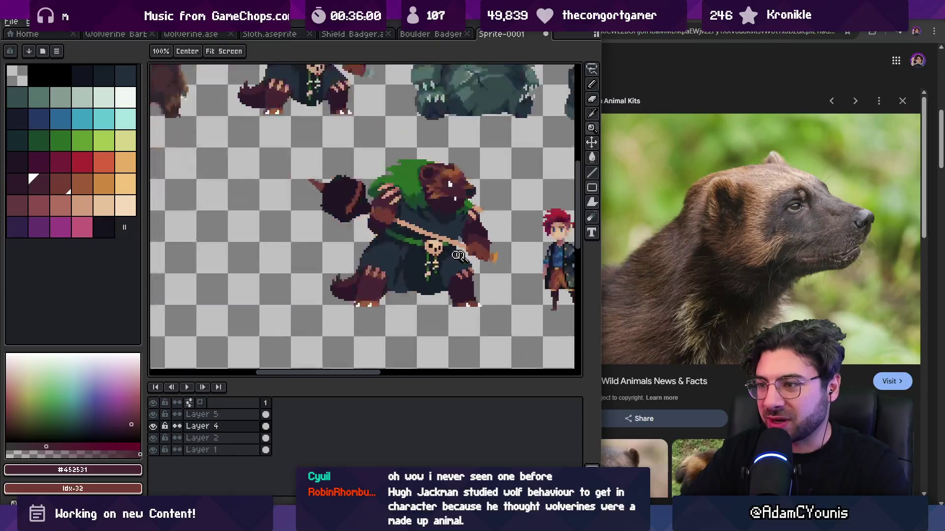
scroll(494, 256, "up", 2)
scroll(494, 257, "up", 3)
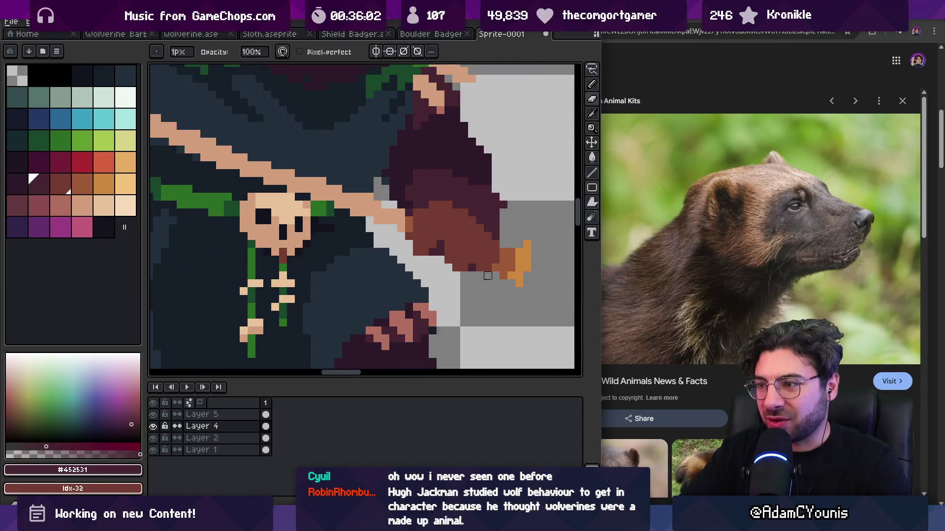
scroll(486, 260, "down", 2)
scroll(486, 260, "up", 2)
left_click(485, 254, "alt")
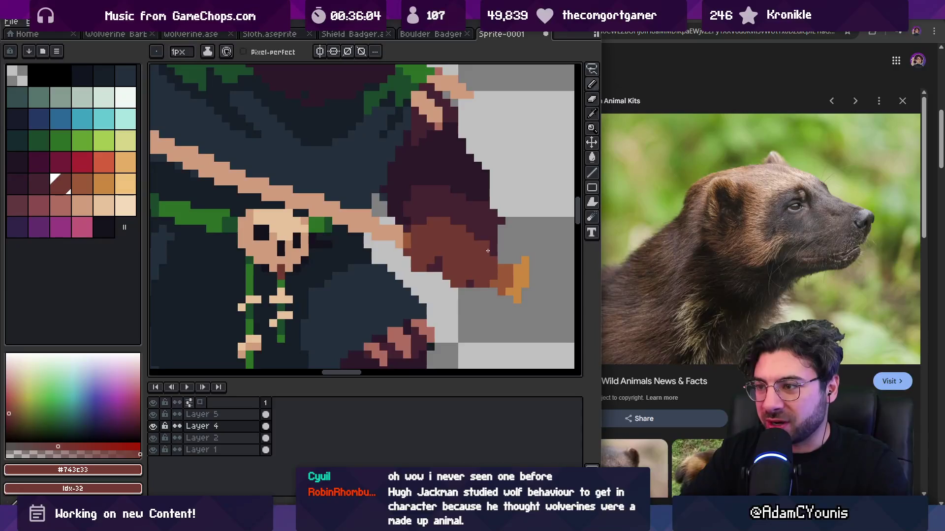
Step: Pencil dark navy pixels along the paw's edge to clean its outline
scroll(476, 237, "down", 3)
scroll(476, 237, "down", 1)
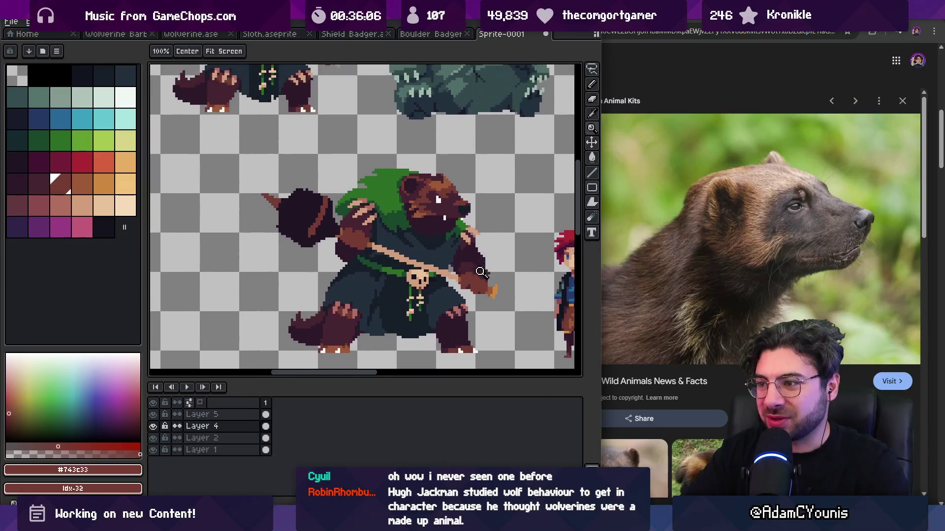
scroll(443, 216, "up", 2)
scroll(414, 197, "down", 3)
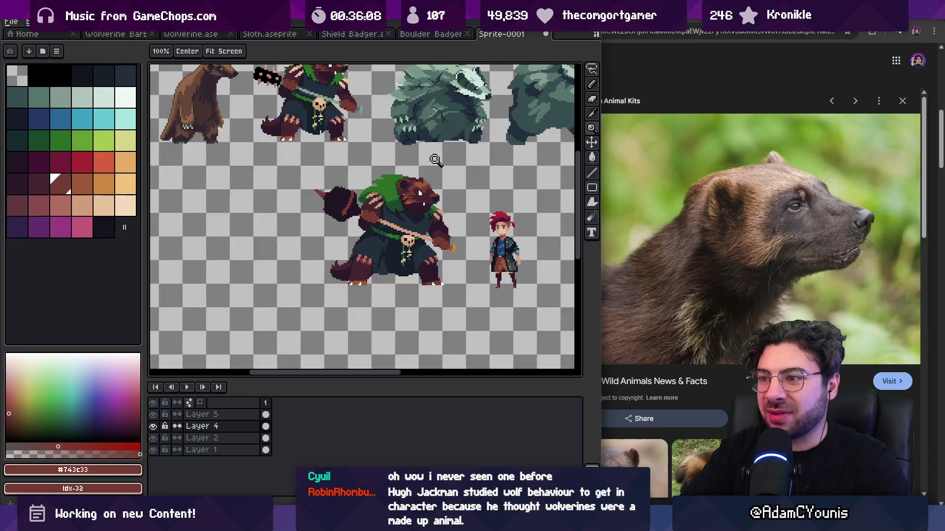
scroll(393, 225, "up", 3)
left_click(378, 235, "alt")
left_click(367, 228)
left_click(358, 236)
key("z")
scroll(372, 242, "down", 4)
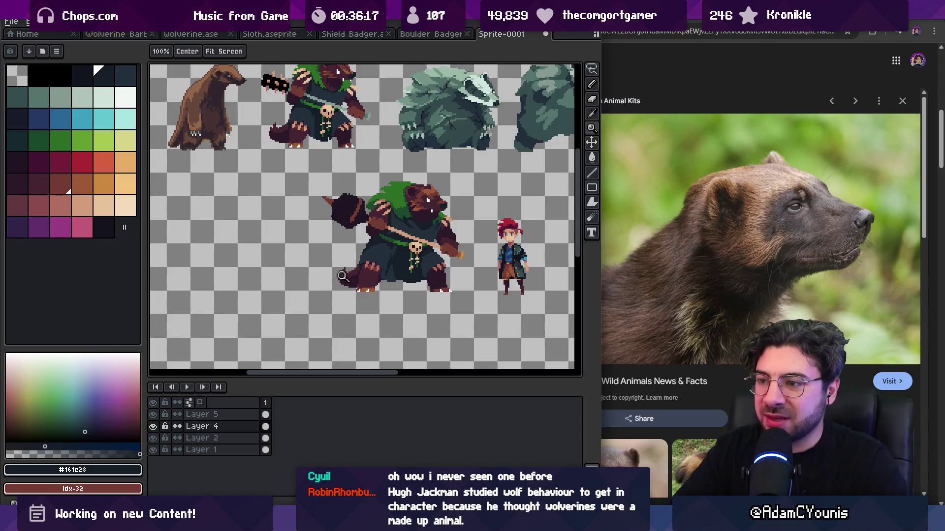
scroll(342, 275, "up", 2)
key("q")
left_click_drag(331, 242, 321, 295)
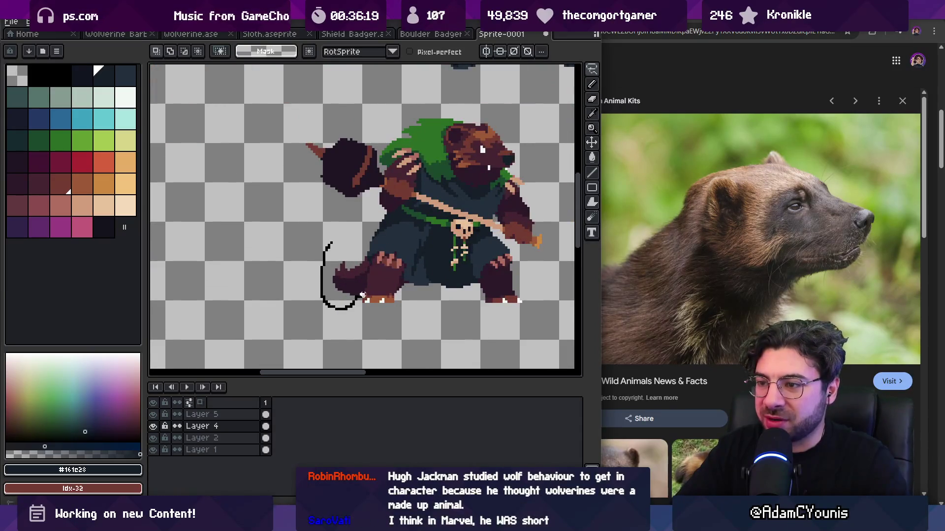
mouse_move(364, 270)
left_mouse_down()
mouse_move(363, 288)
mouse_move(348, 276)
left_mouse_up()
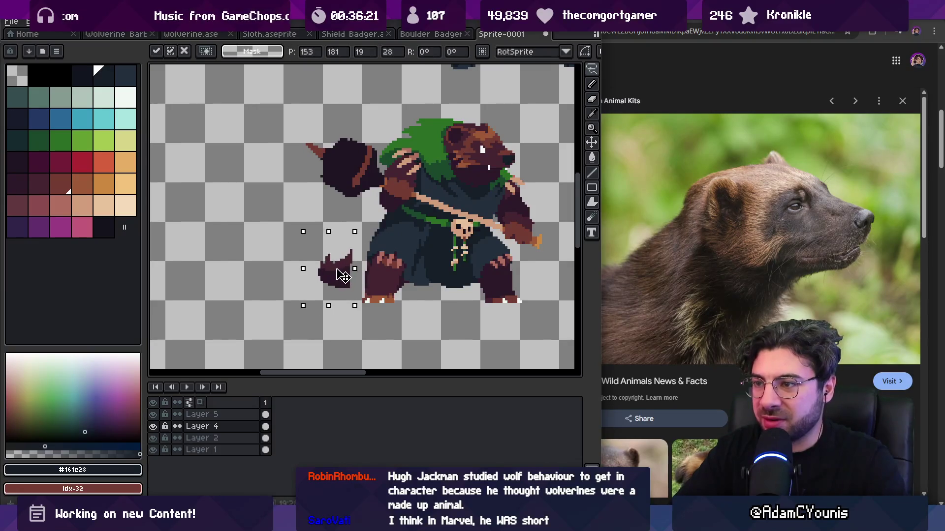
key("ctrl+d")
left_click(340, 261, "alt")
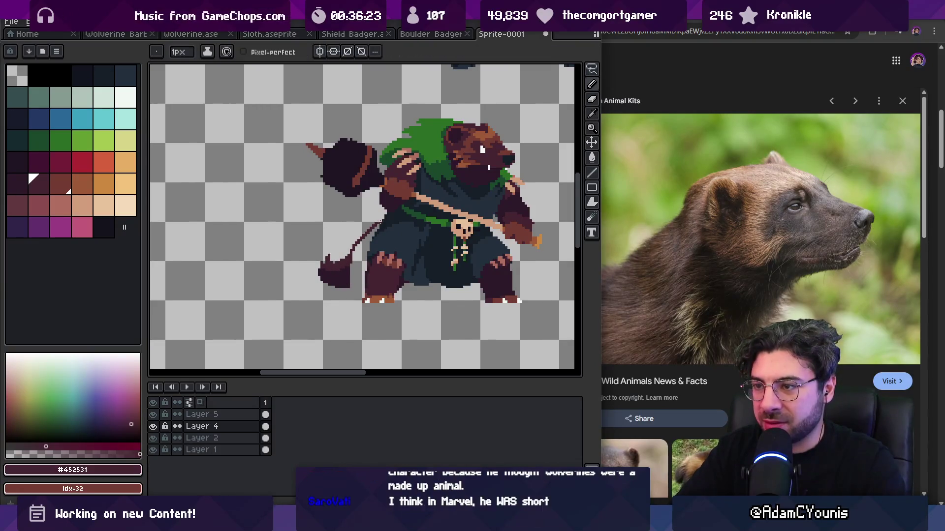
left_click(347, 285, "alt")
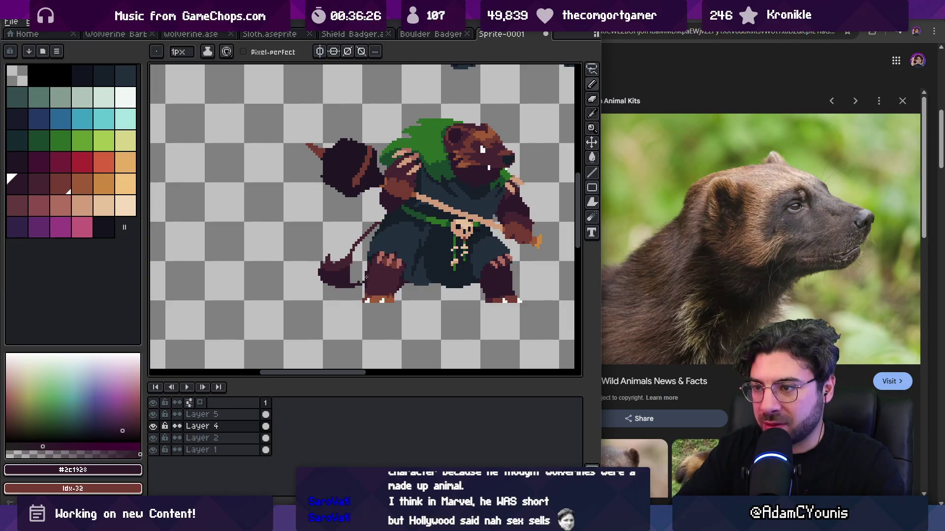
key("z")
scroll(377, 207, "down", 3)
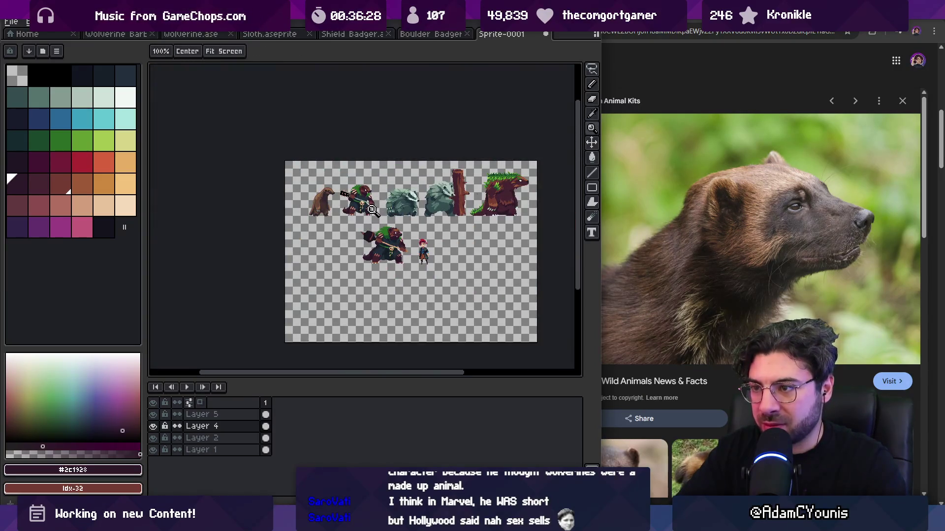
left_click(380, 240)
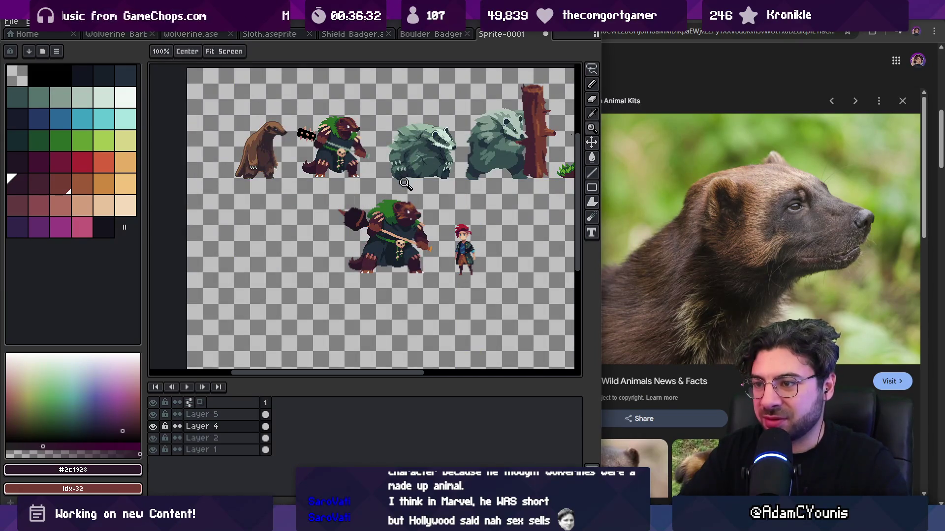
left_click(411, 256)
left_click(412, 257)
left_click(413, 257)
key("m")
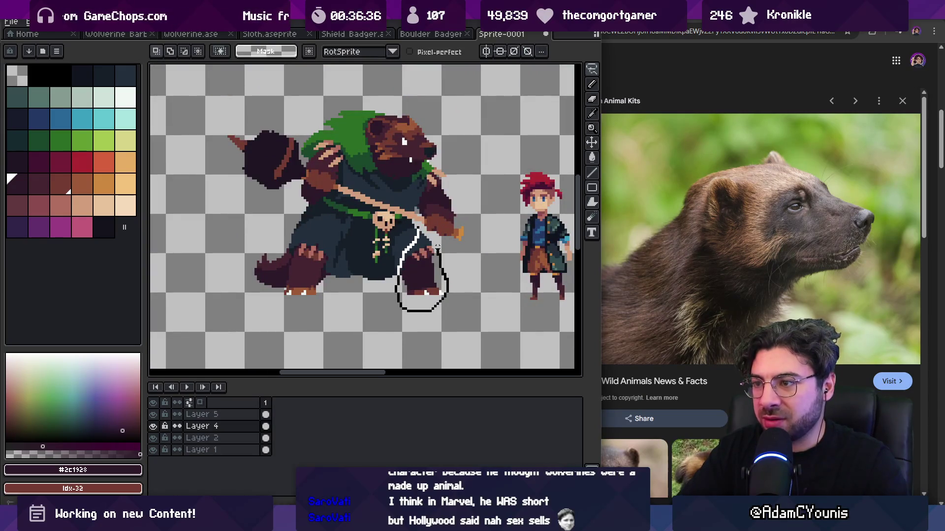
Step: Select the wolverine's right foot, nudge its pixels slightly and drop the selection
left_click_drag(438, 251, 436, 246)
scroll(421, 250, "up", 2)
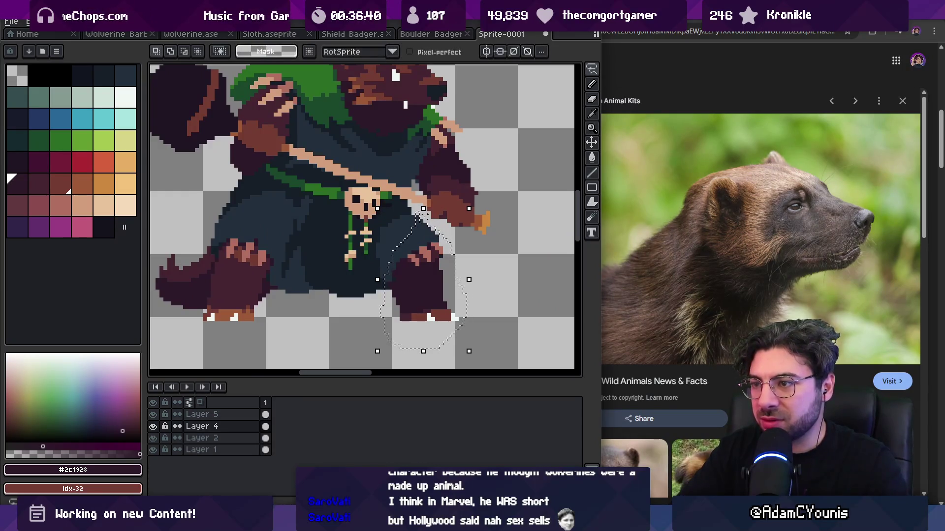
left_click_drag(437, 187, 437, 178)
key("z")
scroll(440, 162, "down", 2)
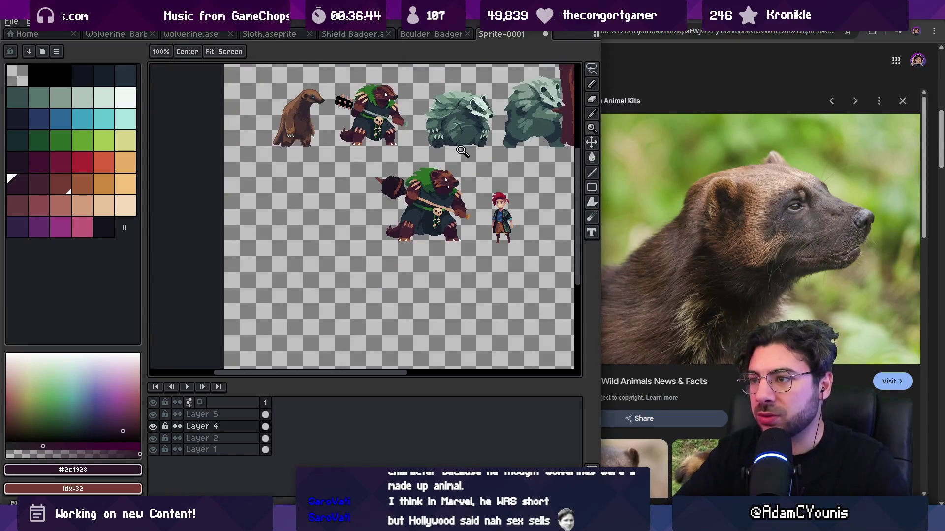
scroll(448, 237, "up", 4)
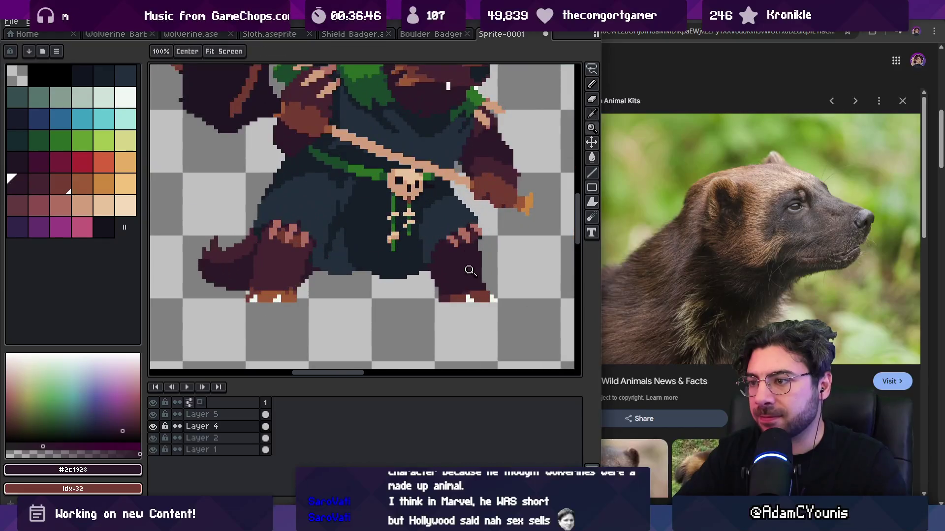
key("m")
mouse_move(428, 289)
left_mouse_down()
mouse_move(510, 316)
mouse_move(513, 338)
left_mouse_up()
left_click(435, 285)
Step: Rectangle-select the wolverine's left foot and pan it into view
left_click_drag(212, 302, 317, 335)
key("i")
key("z")
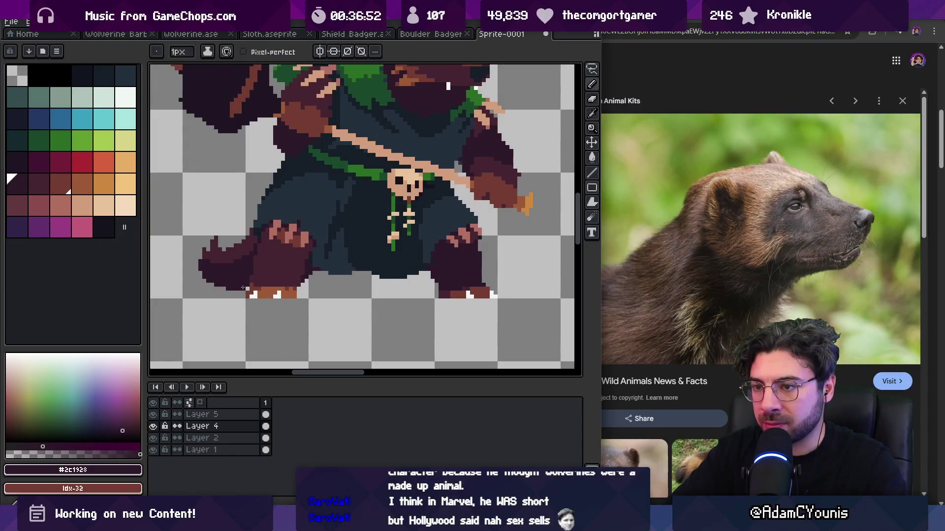
scroll(243, 278, "down", 4)
scroll(383, 284, "up", 5)
scroll(383, 284, "down", 4)
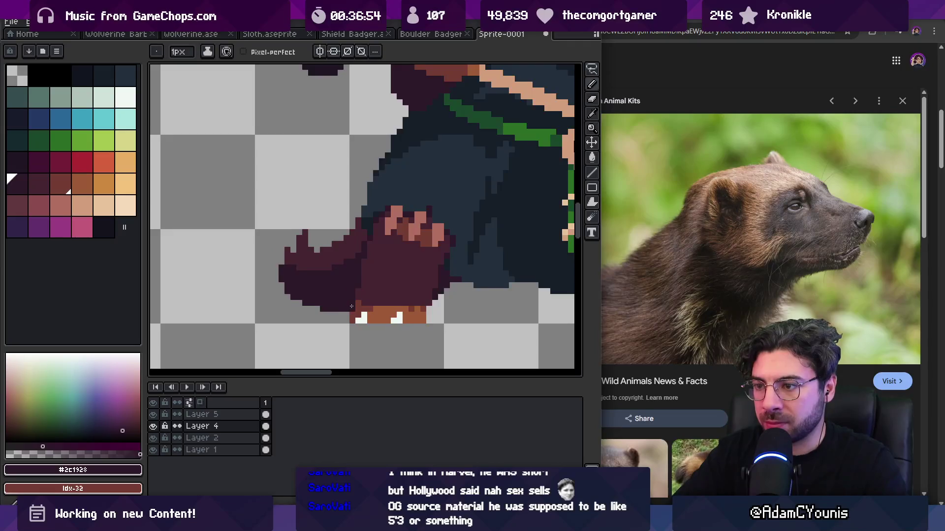
scroll(401, 280, "up", 2)
left_click_drag(427, 299, 404, 279)
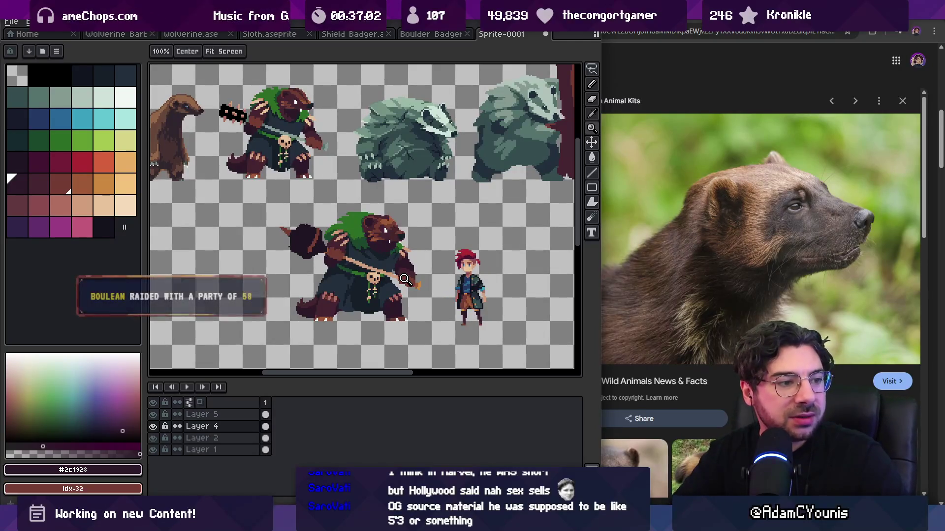
Step: Centre the wolverine and sample the hood's green as the drawing colour
left_click_drag(403, 263, 386, 256)
scroll(417, 259, "up", 4)
key("i")
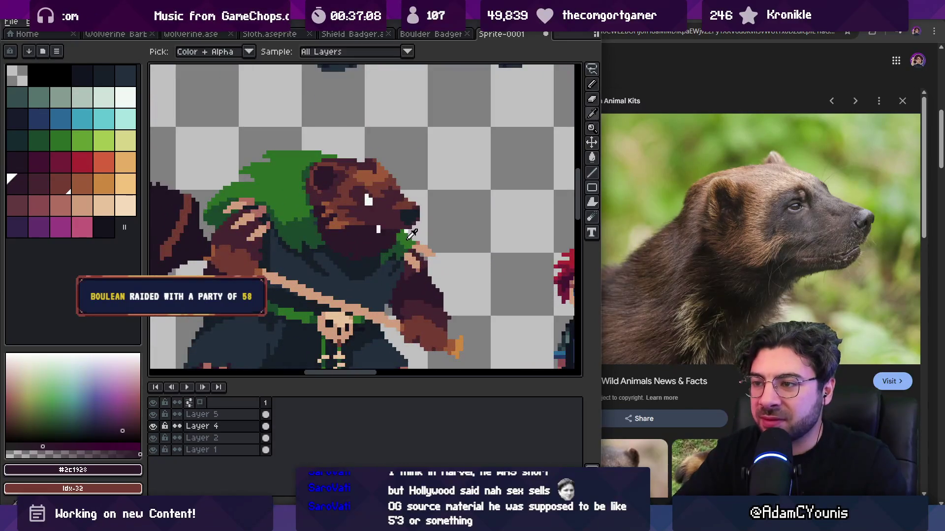
left_click(412, 235, "alt")
Step: Sample the robe's dark blue-grey, then its darkest shadow #161c28
key("z")
scroll(413, 234, "down", 4)
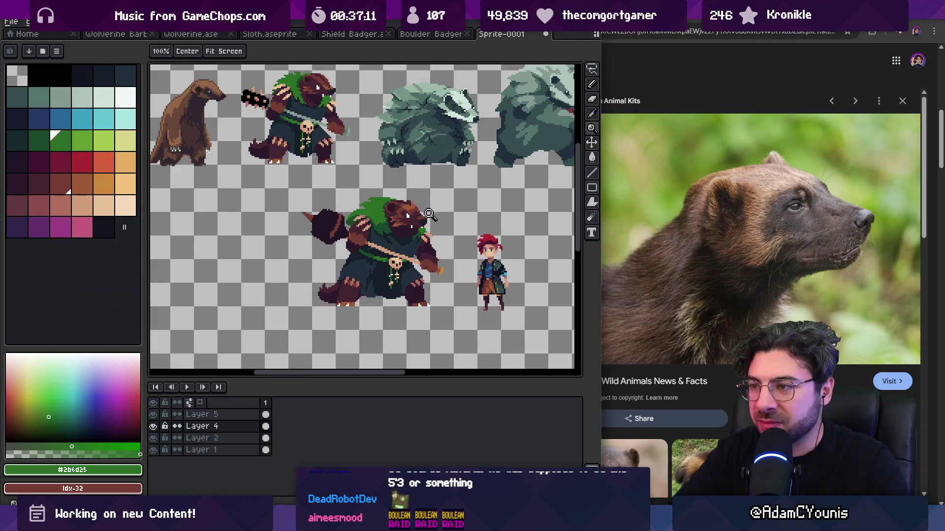
scroll(430, 213, "left", 1)
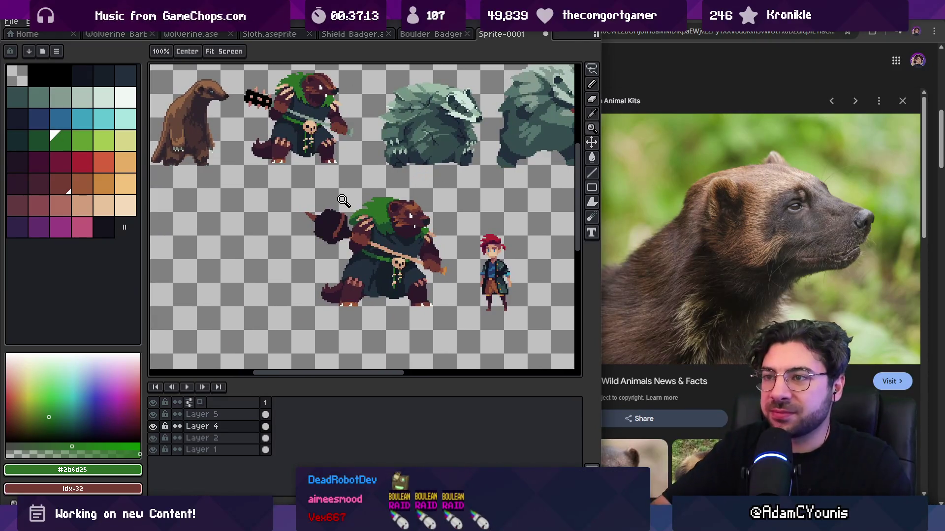
scroll(364, 197, "down", 2)
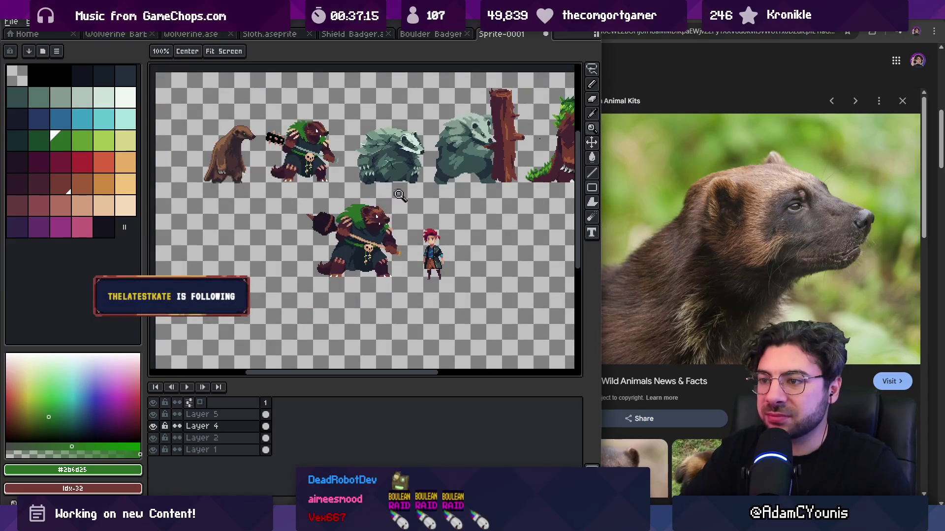
scroll(399, 196, "up", 5)
left_click(428, 271, "alt")
key("b")
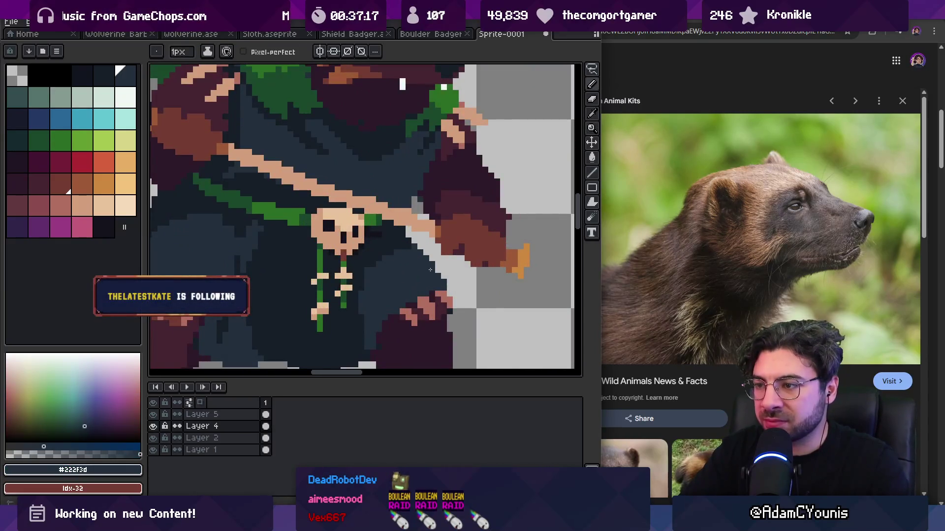
left_click(407, 237, "alt")
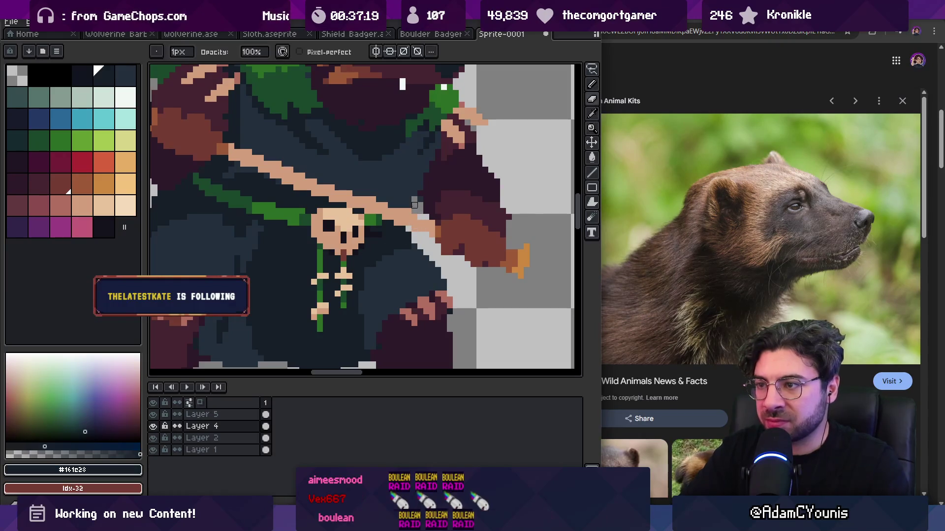
key("z")
scroll(438, 269, "down", 5)
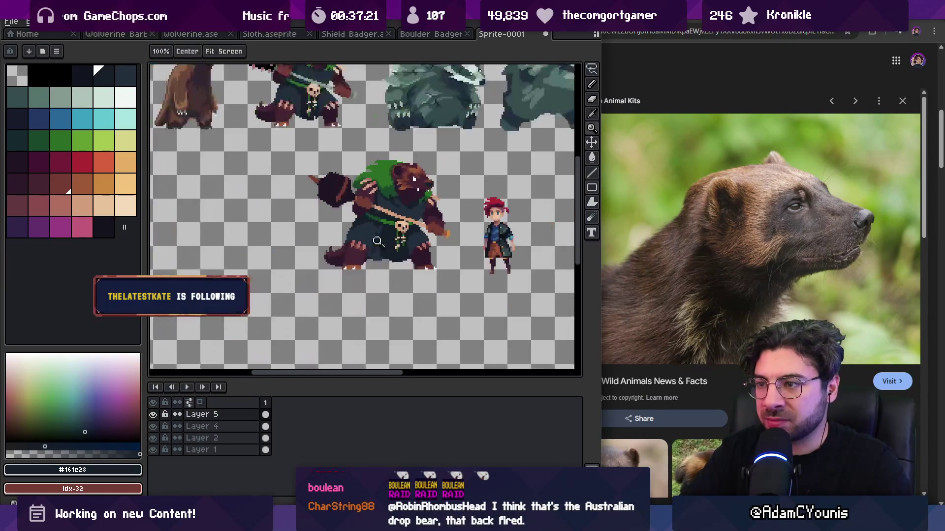
scroll(437, 270, "up", 5)
left_click(451, 251, "ctrl")
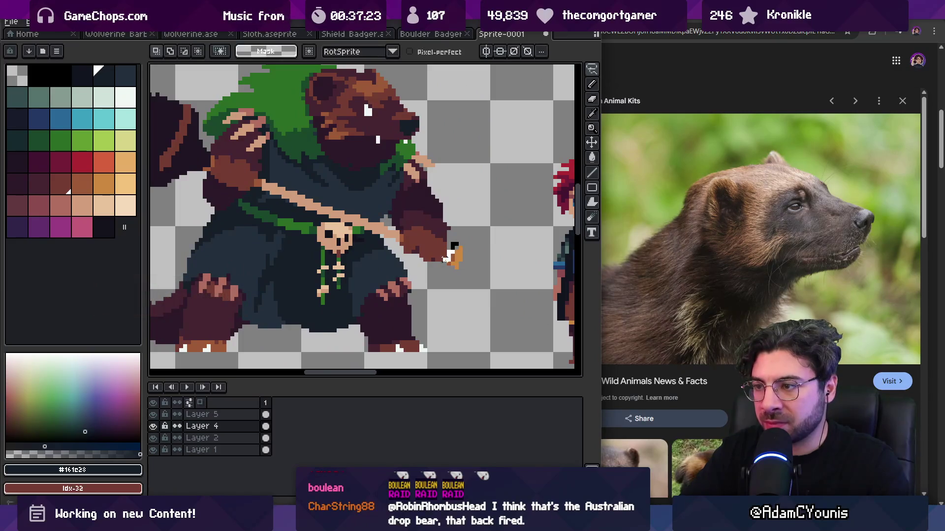
left_click(396, 243, "ctrl")
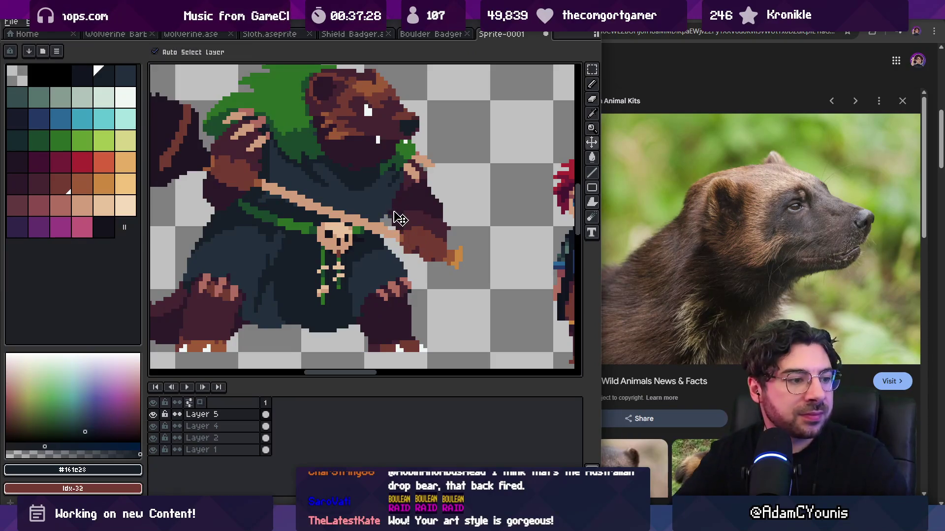
key("z")
scroll(471, 218, "down", 1)
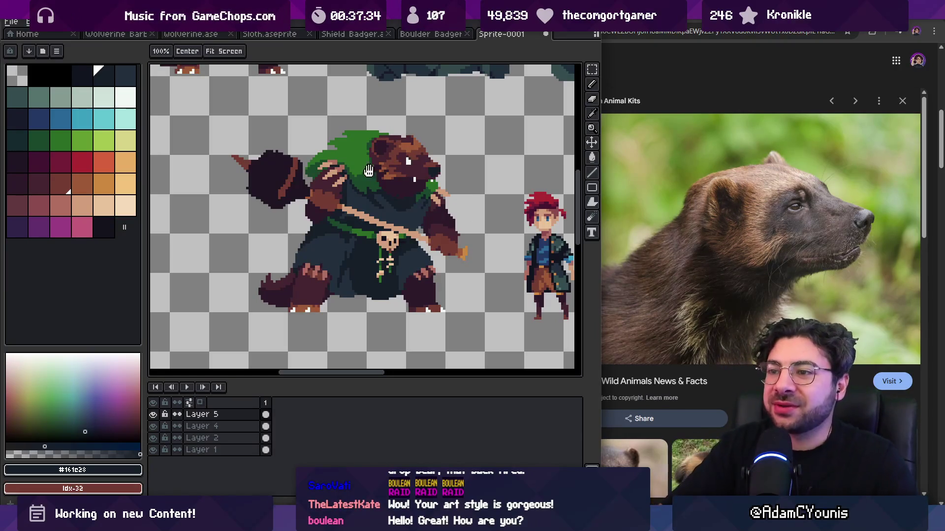
scroll(423, 212, "up", 3)
scroll(368, 232, "down", 5)
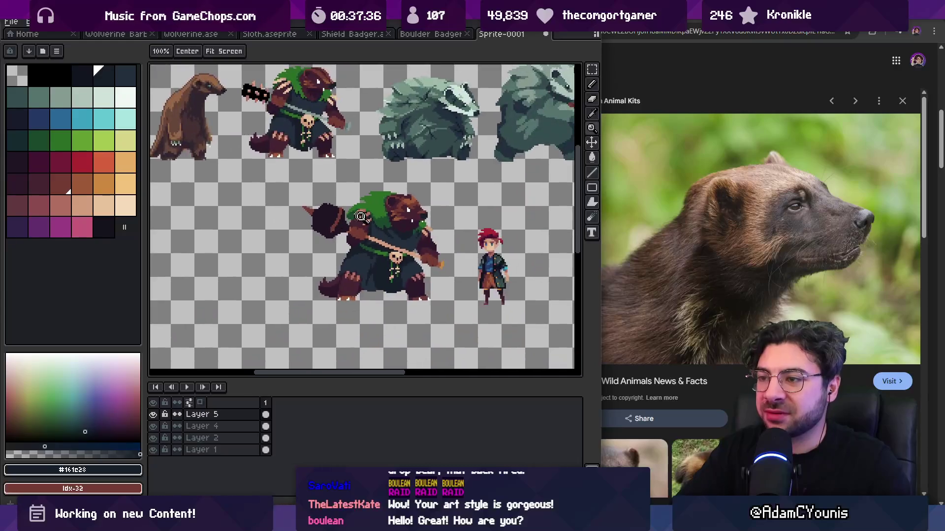
scroll(380, 243, "up", 4)
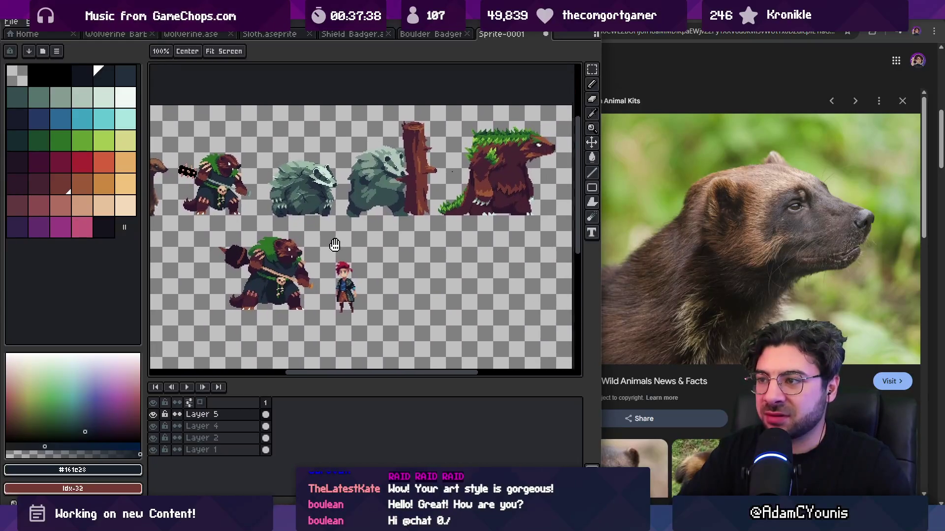
scroll(370, 253, "up", 1)
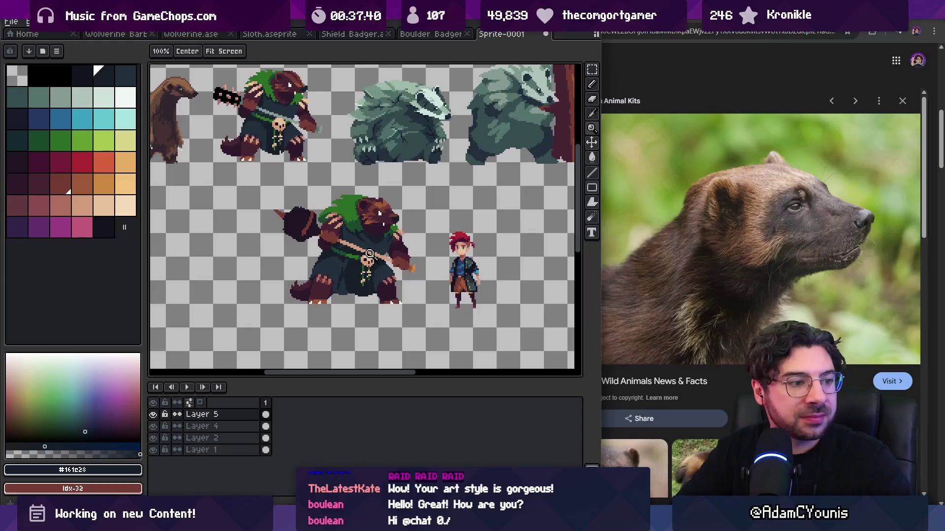
scroll(357, 224, "up", 1)
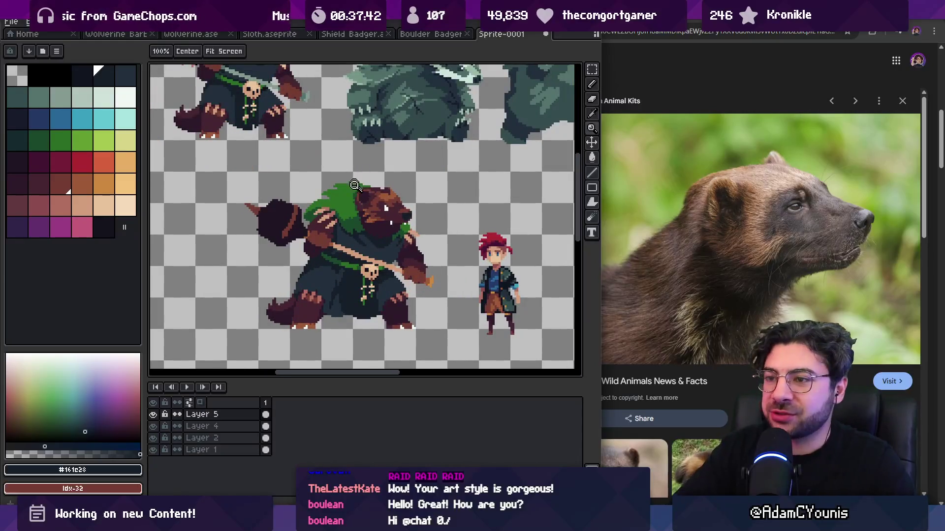
scroll(356, 180, "up", 3)
left_click(335, 219, "alt")
key("b")
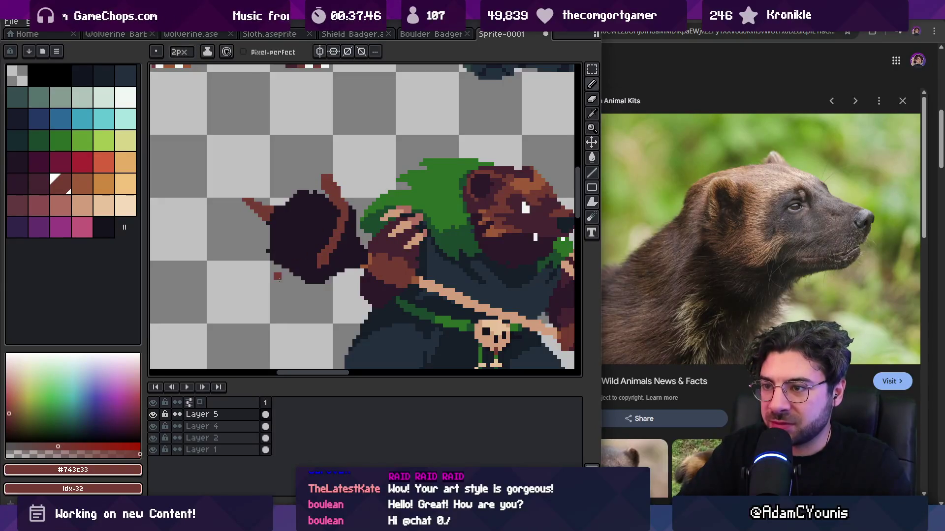
left_click_drag(280, 277, 286, 281)
left_click_drag(310, 248, 309, 251)
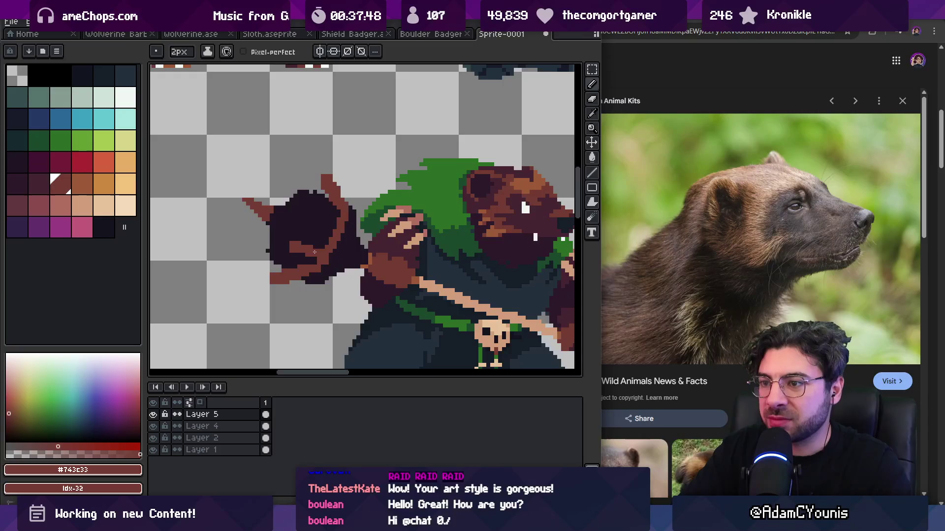
key("z")
scroll(323, 224, "down", 4)
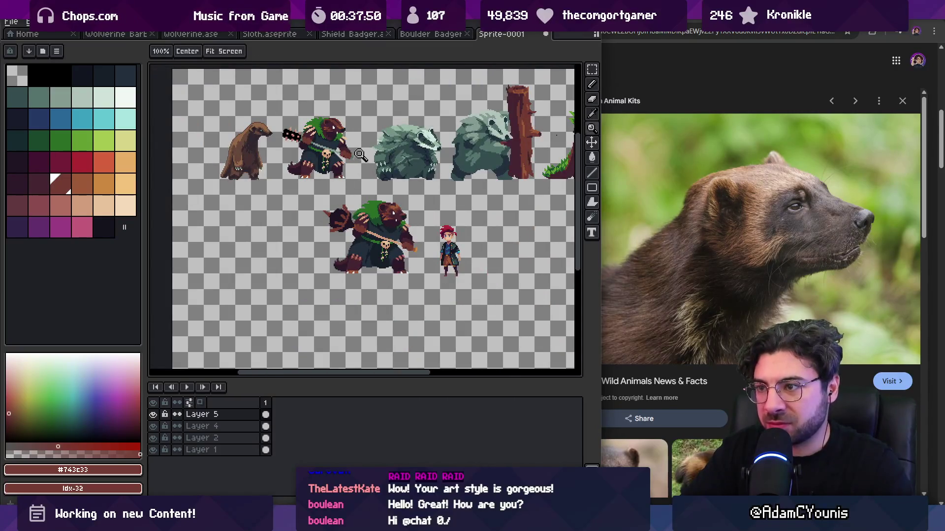
scroll(358, 208, "up", 4)
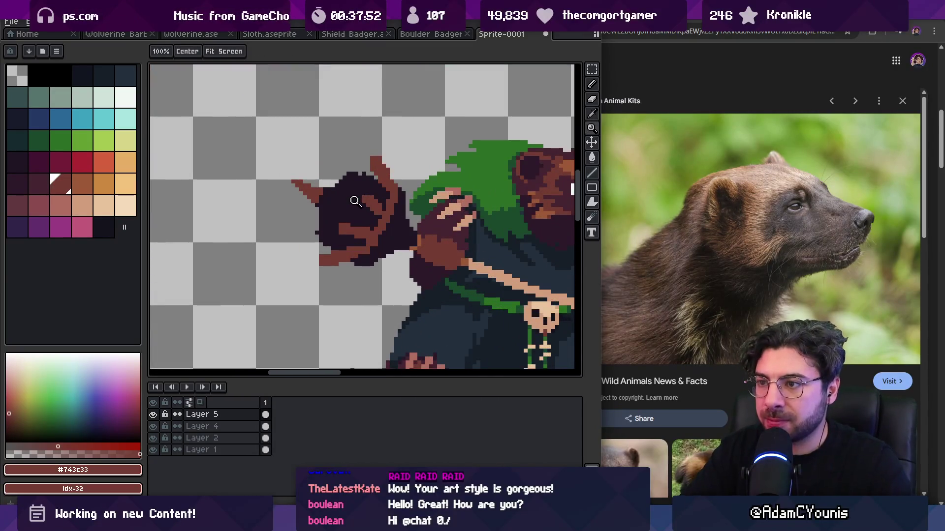
key("ctrl+z")
key("ctrl+z")
key("ctrl+z")
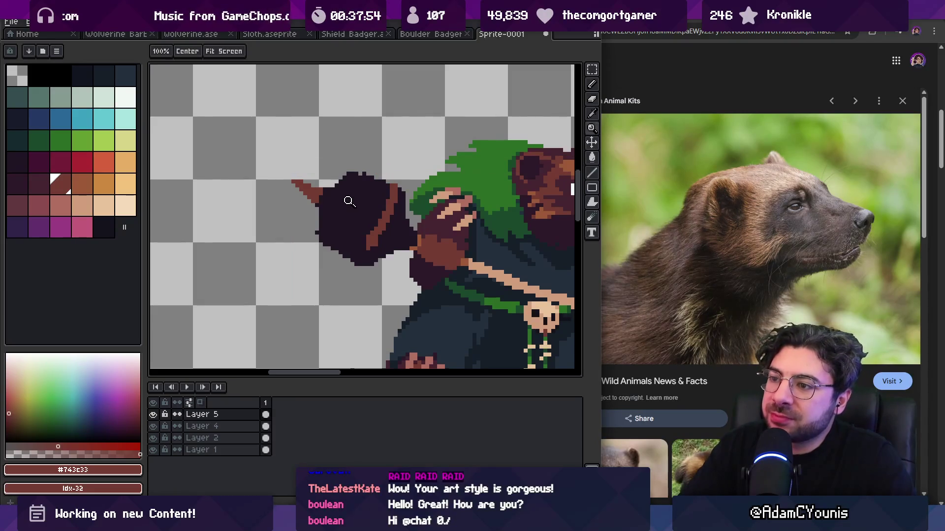
key("b")
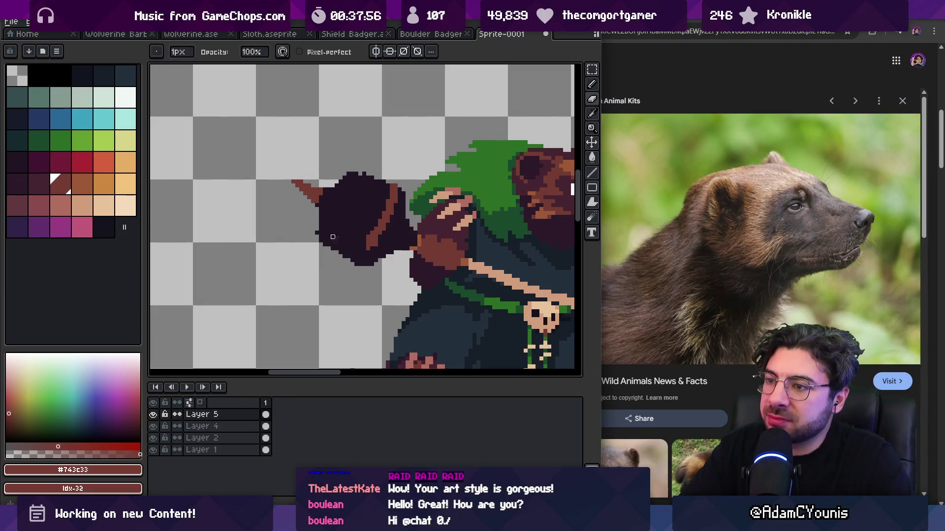
key("v")
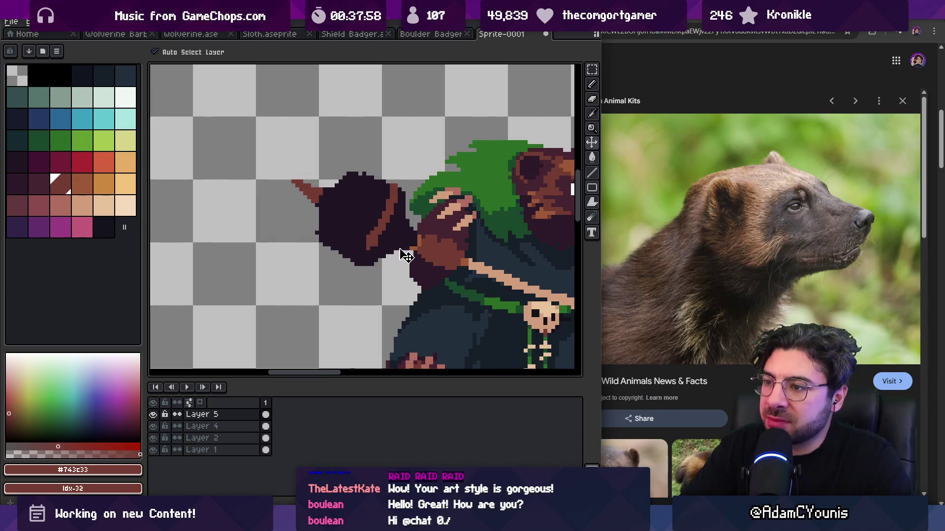
left_click(440, 257)
key("m")
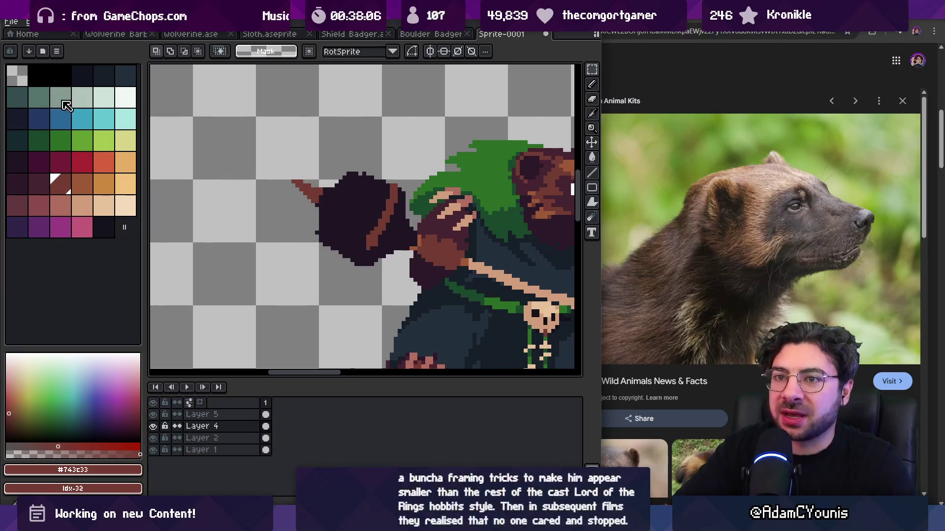
Step: On the layer above, paint the club head pale grey-green from the Idx-9 swatch
left_click(82, 97)
key("b")
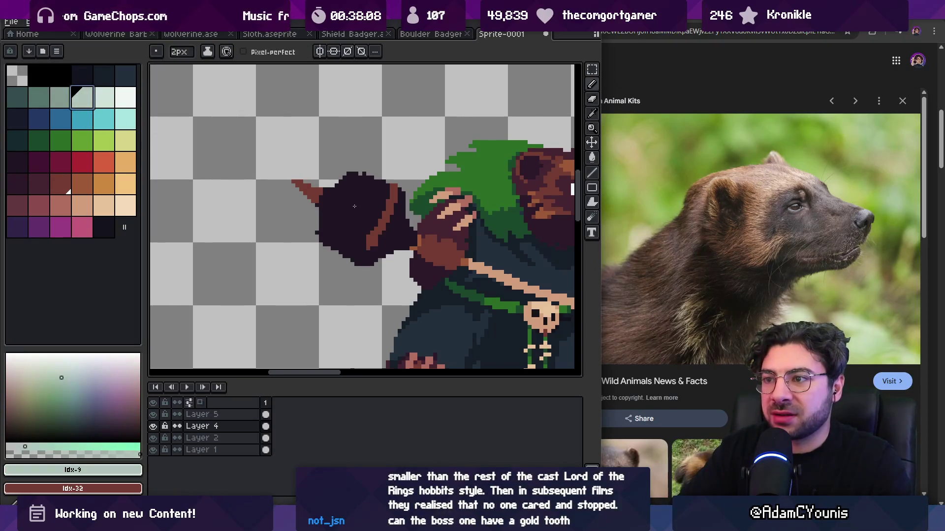
key("Up")
mouse_move(365, 213)
left_mouse_down()
mouse_move(358, 229)
mouse_move(388, 197)
mouse_move(370, 180)
mouse_move(334, 212)
mouse_move(354, 245)
left_mouse_up()
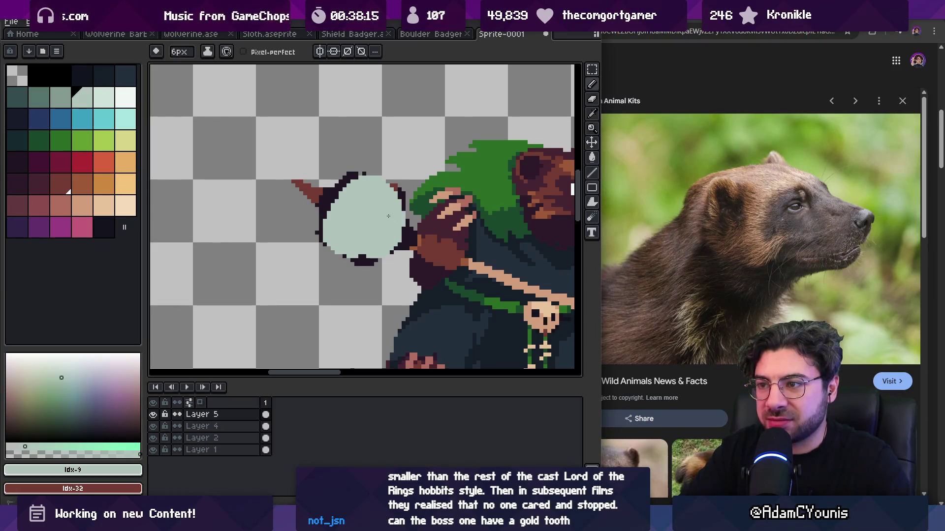
left_click_drag(343, 201, 356, 173)
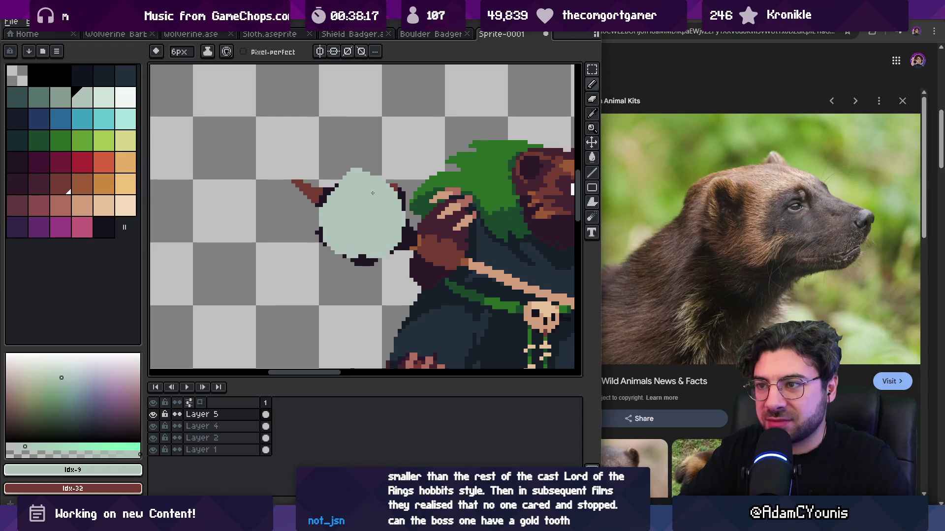
Step: With a smaller brush and the sampled brown, paint a band across the club's top
key("minus")
key("minus")
left_click(318, 189, "alt")
left_click_drag(327, 210, 401, 194)
key("ctrl+z")
mouse_move(327, 202)
left_mouse_down()
mouse_move(386, 189)
mouse_move(384, 174)
left_mouse_up()
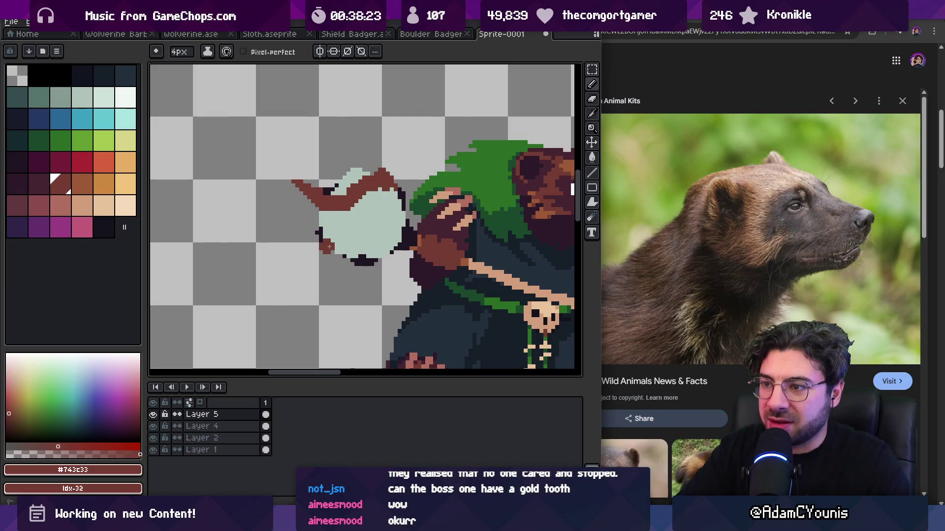
Step: Paint a brown band across the bottom of the club head
left_click_drag(329, 247, 383, 247)
key("z")
scroll(394, 206, "down", 6)
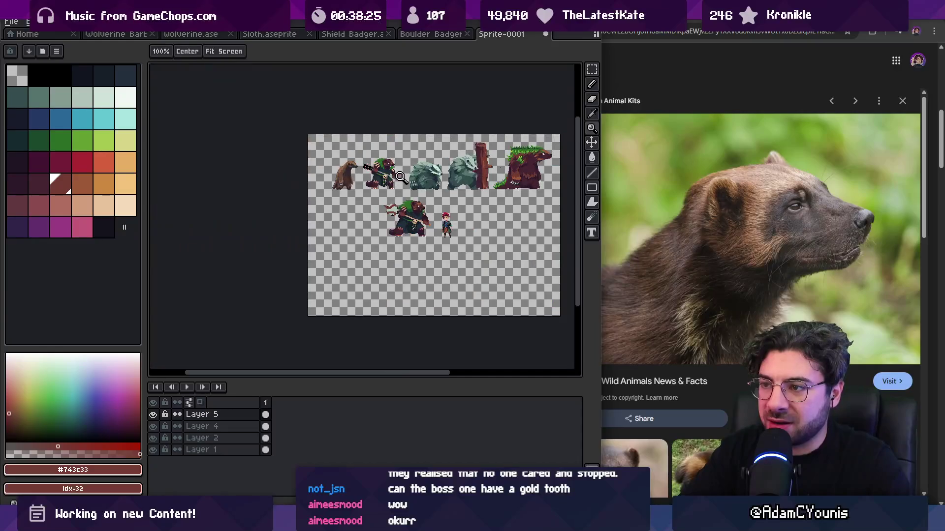
scroll(403, 197, "up", 6)
Step: Try brown strokes reshaping the upper band, undo them, and settle on a 1px brush
key("b")
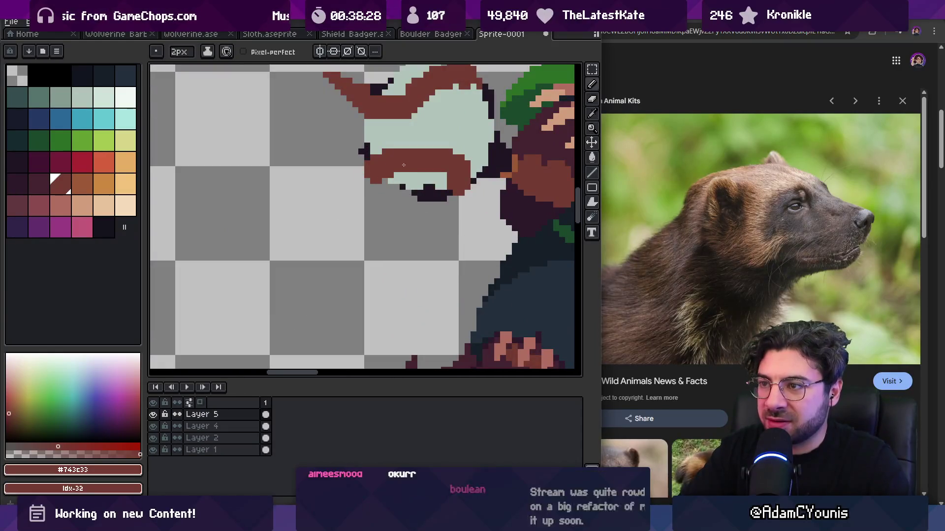
left_click_drag(393, 194, 443, 167)
key("ctrl+z")
key("minus")
key("ctrl+z")
key("plus")
left_click_drag(411, 188, 475, 165)
key("ctrl+z")
key("minus")
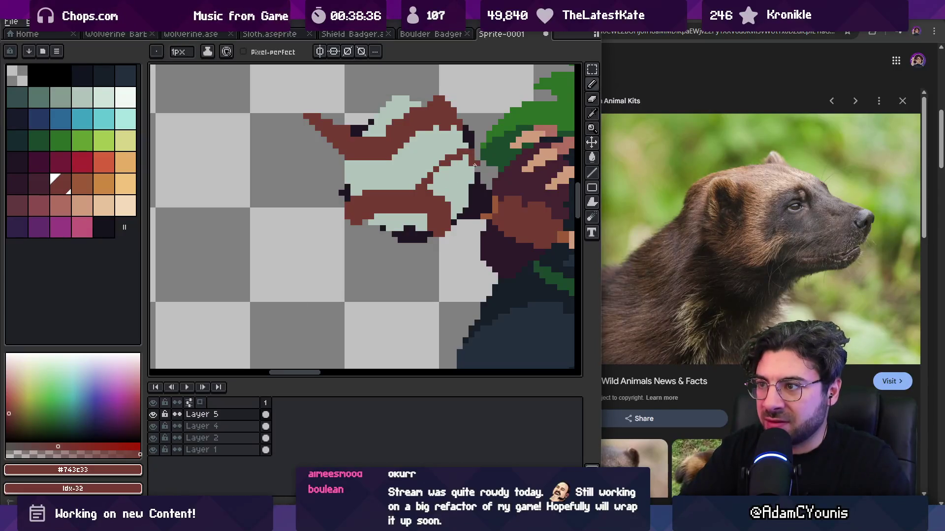
Step: Add a brown pixel to the club's lower outline using colours sampled from the club
key("z")
scroll(401, 180, "down", 3)
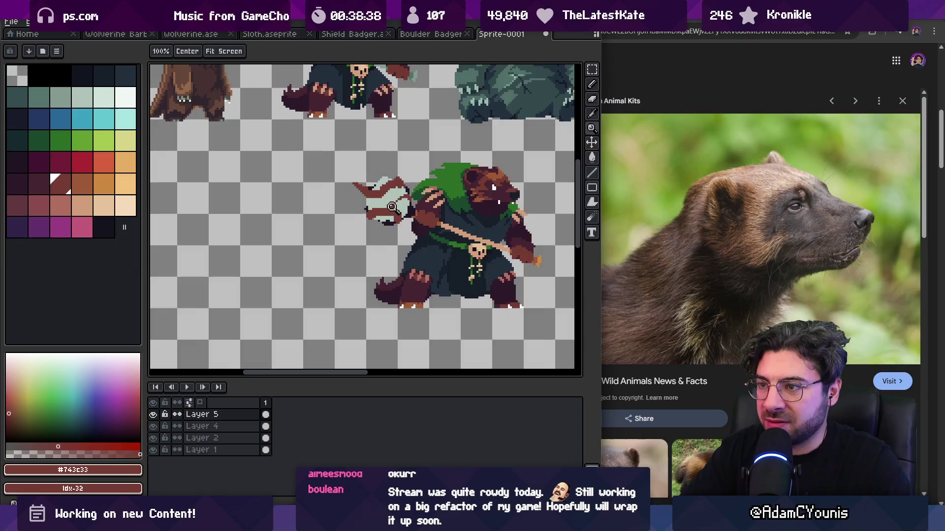
scroll(395, 204, "up", 3)
key("b")
left_click(383, 237, "alt")
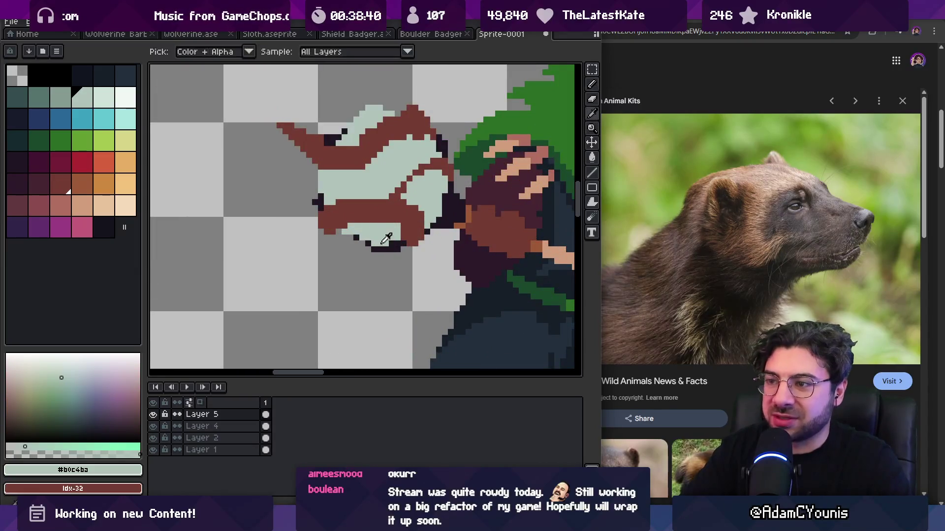
left_click(414, 240, "alt")
left_click(399, 249)
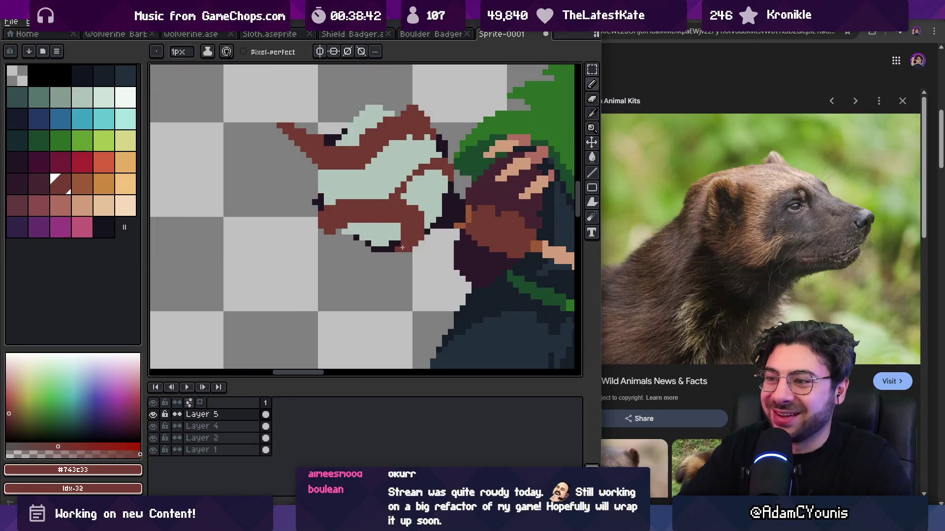
Step: Draw a short brown stroke at the club's upper-left tip, touching it up with the eraser
key("z")
scroll(389, 226, "down", 3)
scroll(354, 198, "up", 2)
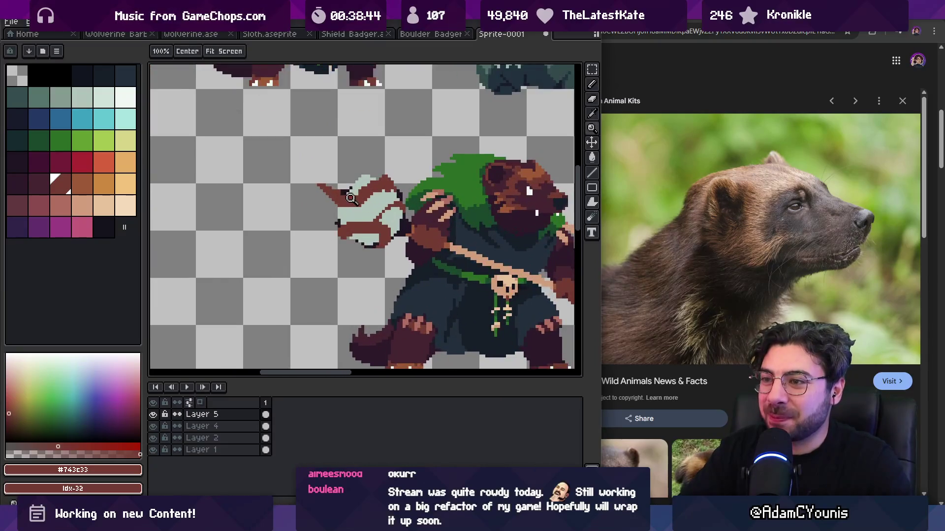
key("b")
left_click_drag(330, 187, 322, 173)
key("e")
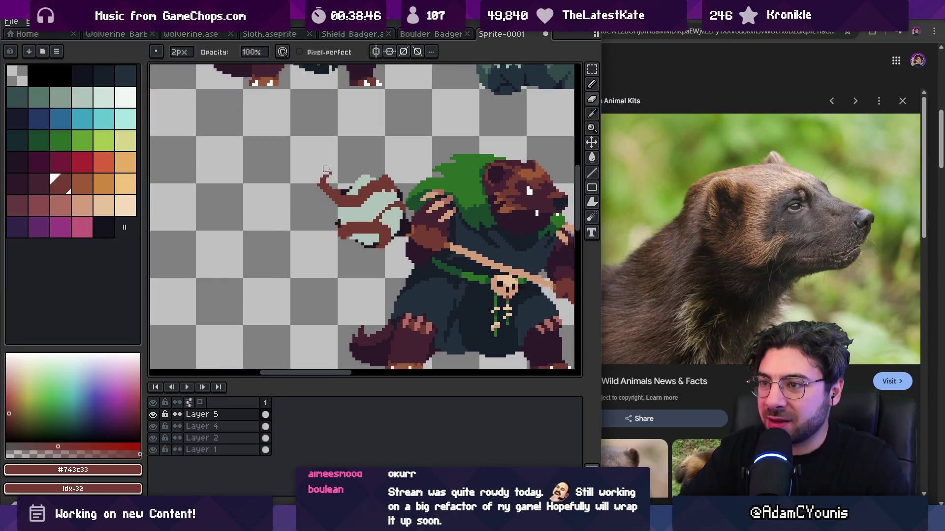
key("b")
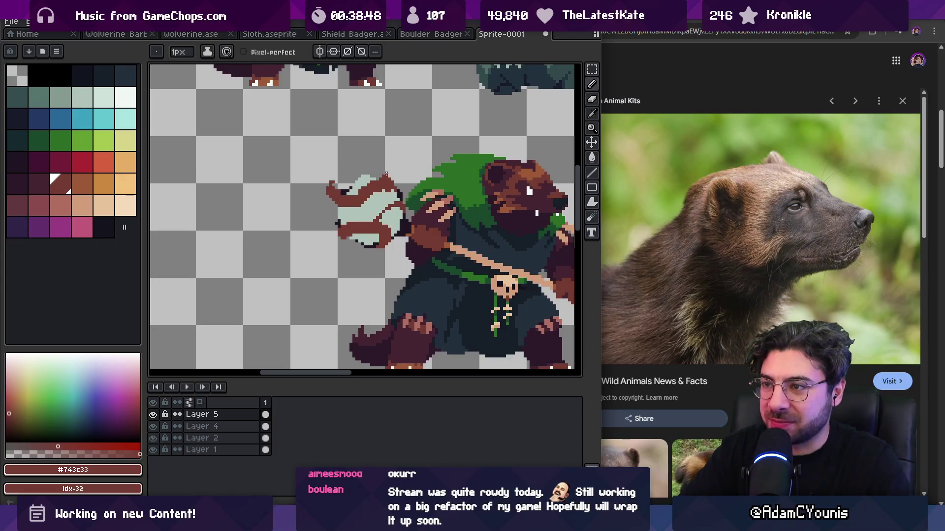
key("e")
key("b")
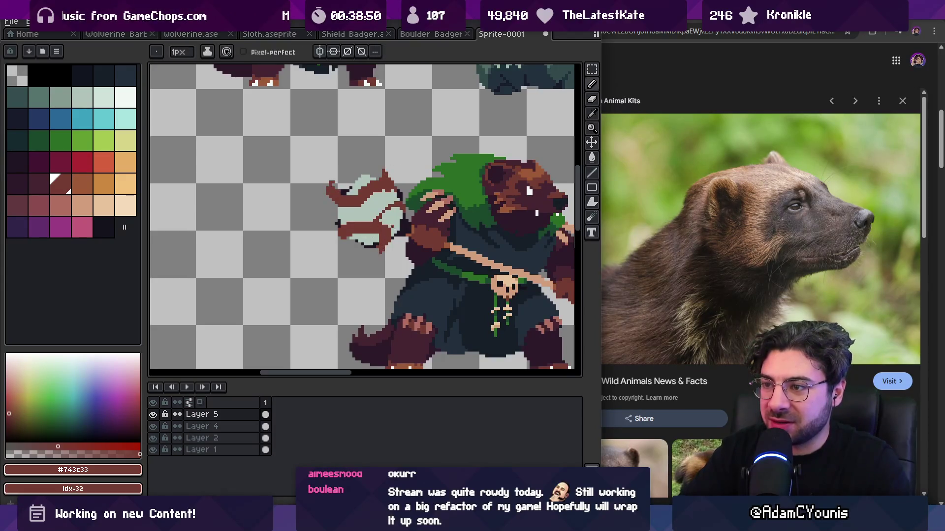
Step: Zoom out to review the whole sprite sheet, then return to the pencil
key("z")
scroll(401, 226, "down", 5)
scroll(402, 226, "up", 2)
scroll(408, 249, "up", 3)
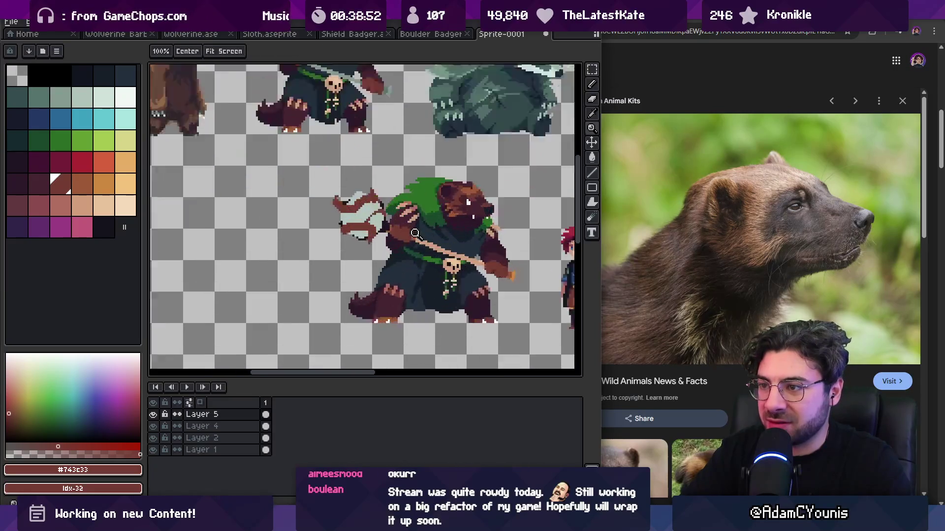
key("i")
key("b")
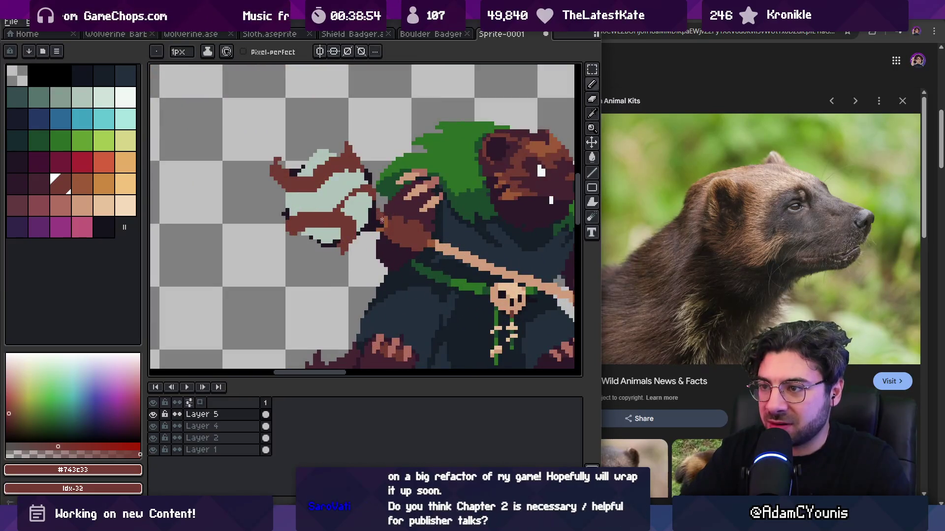
key("z")
scroll(375, 216, "down", 3)
scroll(351, 220, "up", 2)
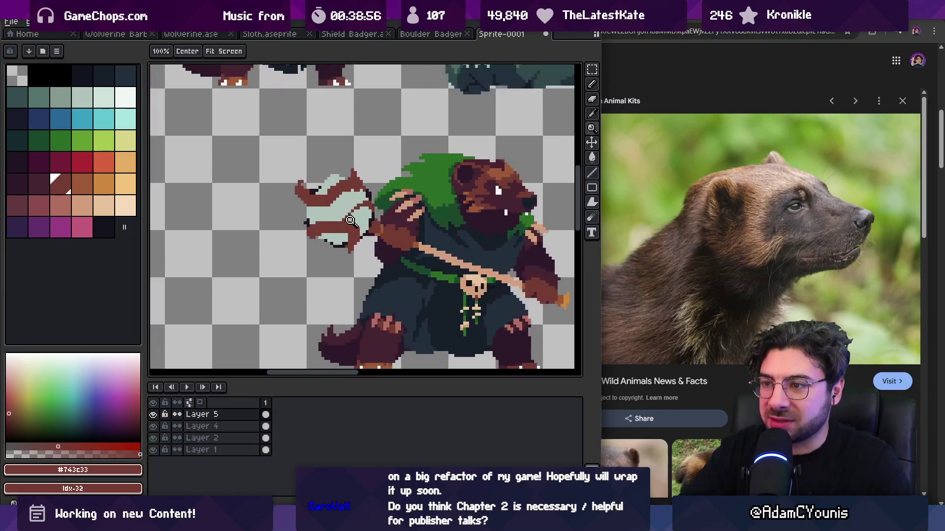
key("b")
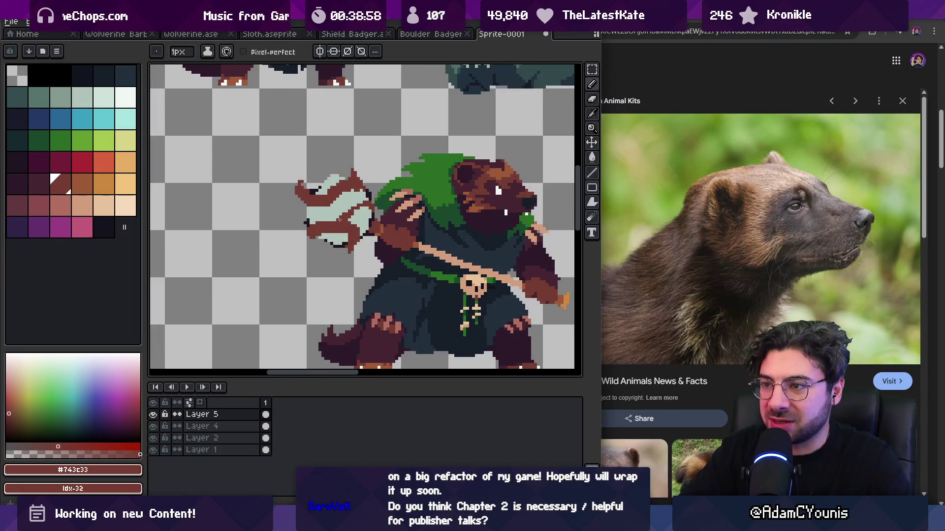
Step: Sample the club's outline and grey-green, then pick the darker Idx-7 grey-green for shading
left_click(390, 224, "alt")
key("z")
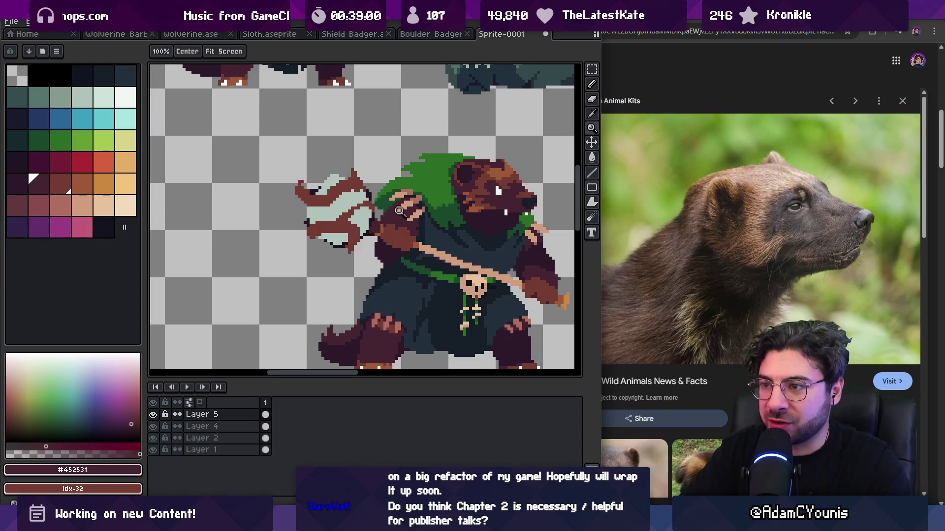
scroll(398, 210, "down", 3)
scroll(386, 204, "up", 3)
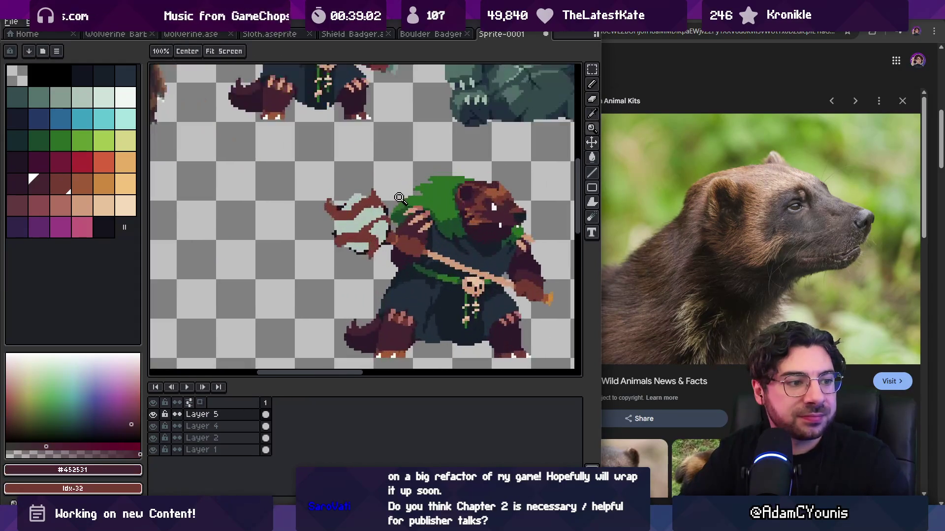
key("v")
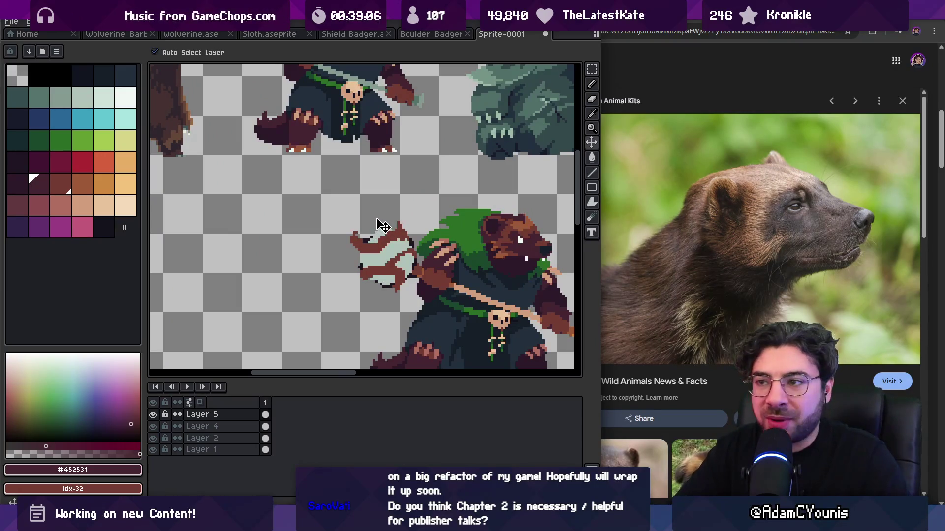
left_click(391, 263, "alt")
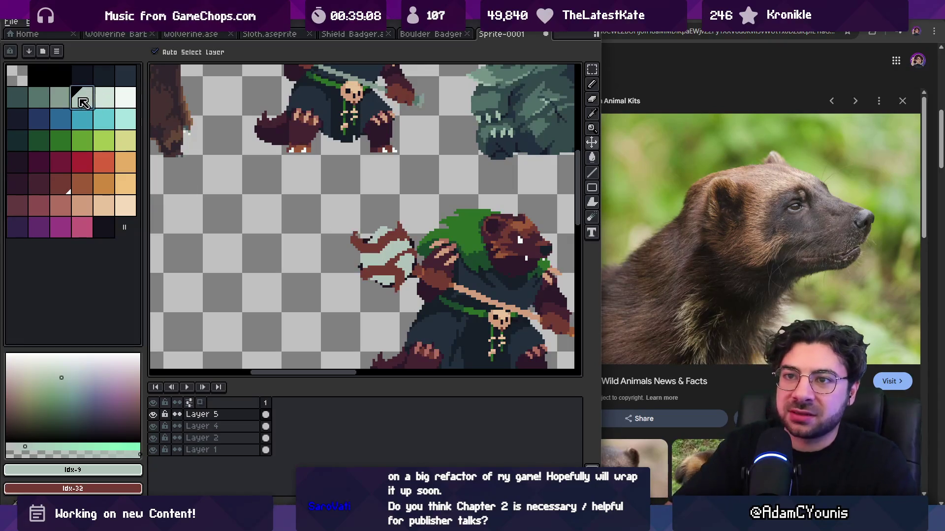
left_click(39, 99)
key("b")
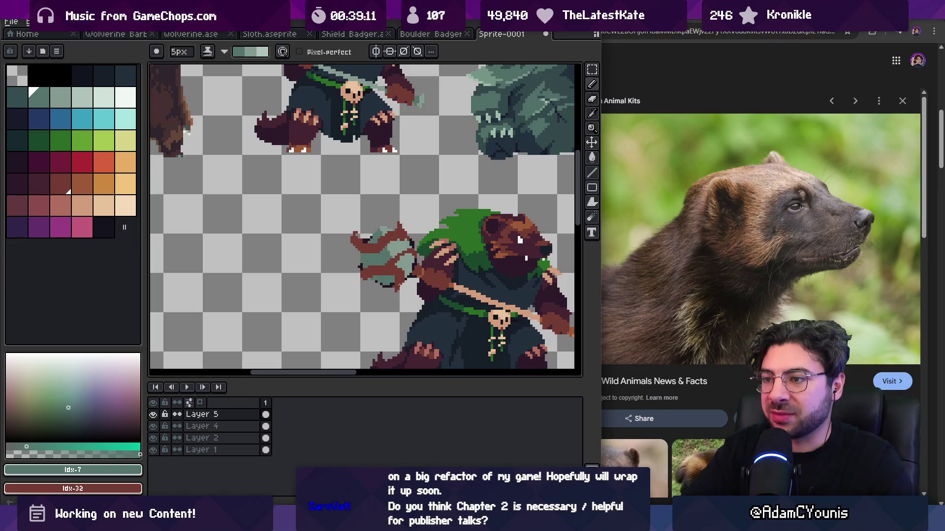
Step: Pick a dark teal for shading the club after swapping foreground and background colours
key("z")
right_click(416, 235)
left_click(415, 234)
key("x")
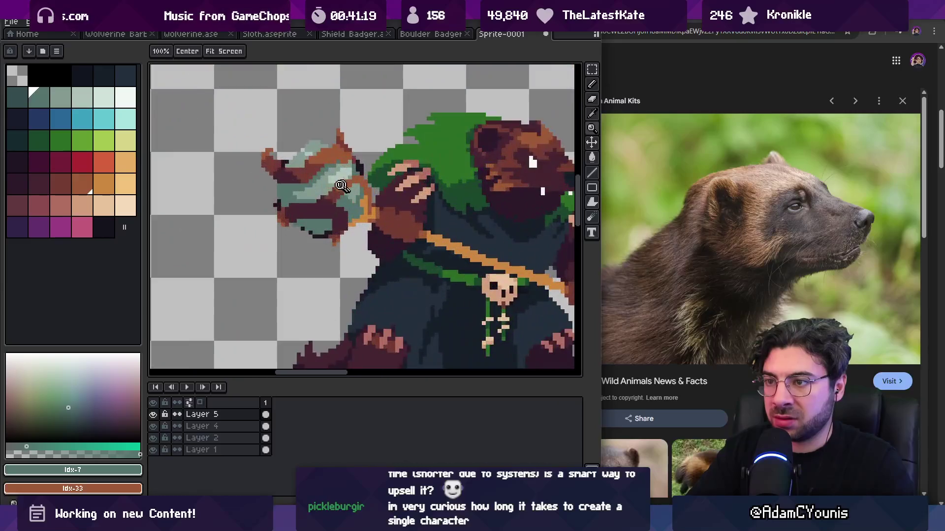
left_click(126, 75)
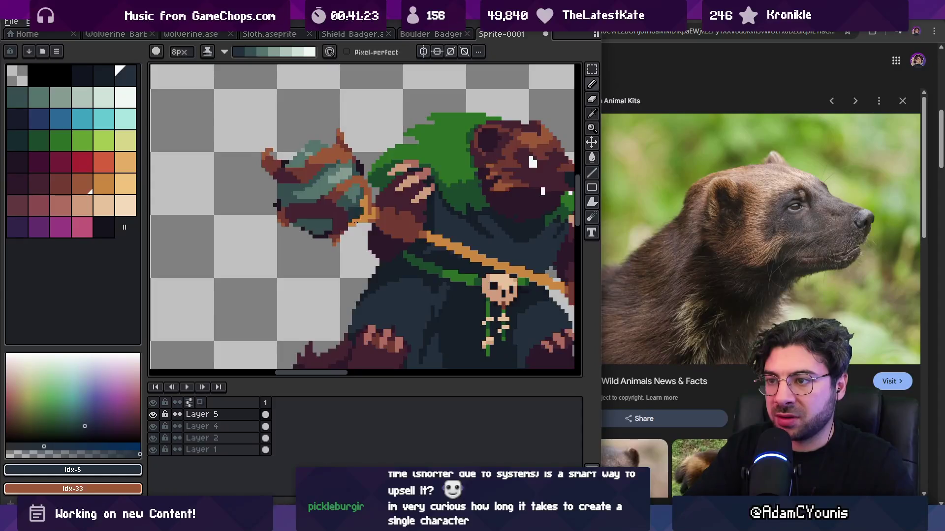
Step: Check all characters, then sample the band brown and the club-head teal
key("z")
scroll(325, 125, "down", 3)
scroll(319, 189, "up", 5)
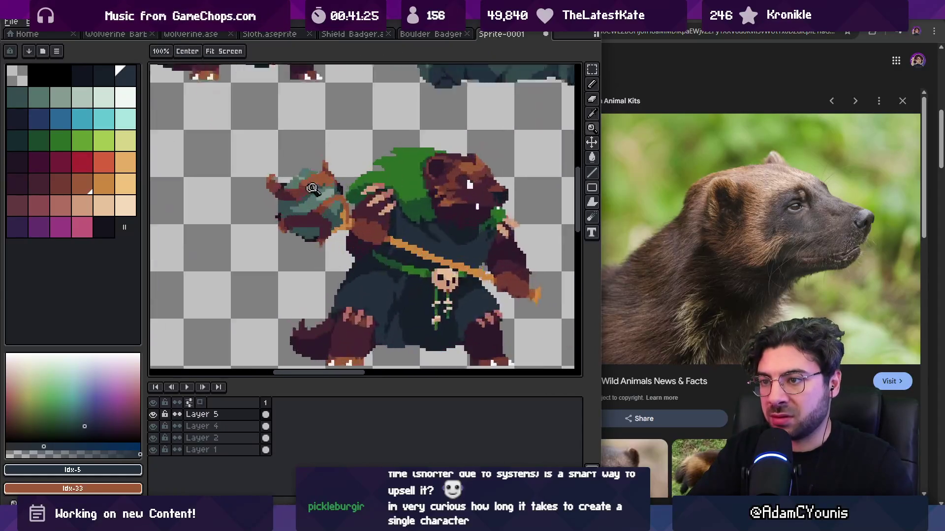
key("i")
key("z")
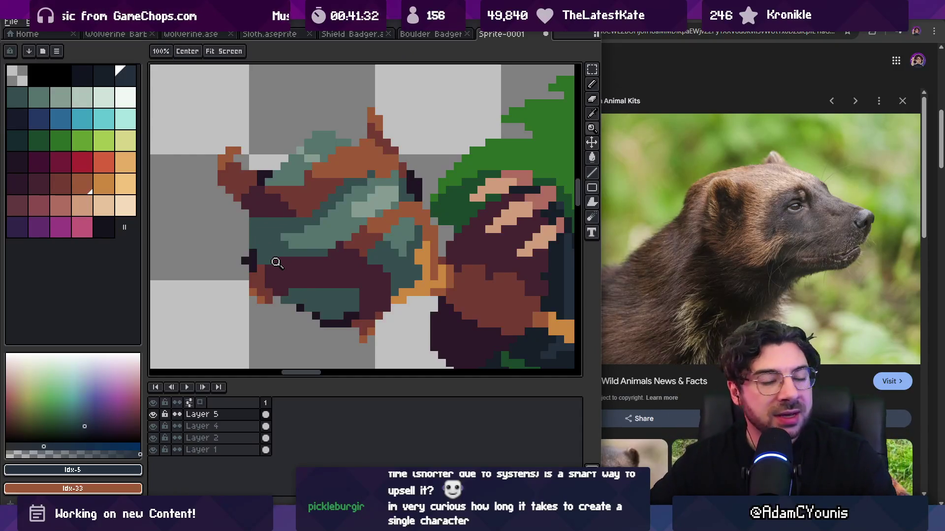
scroll(302, 231, "down", 5)
scroll(302, 230, "up", 5)
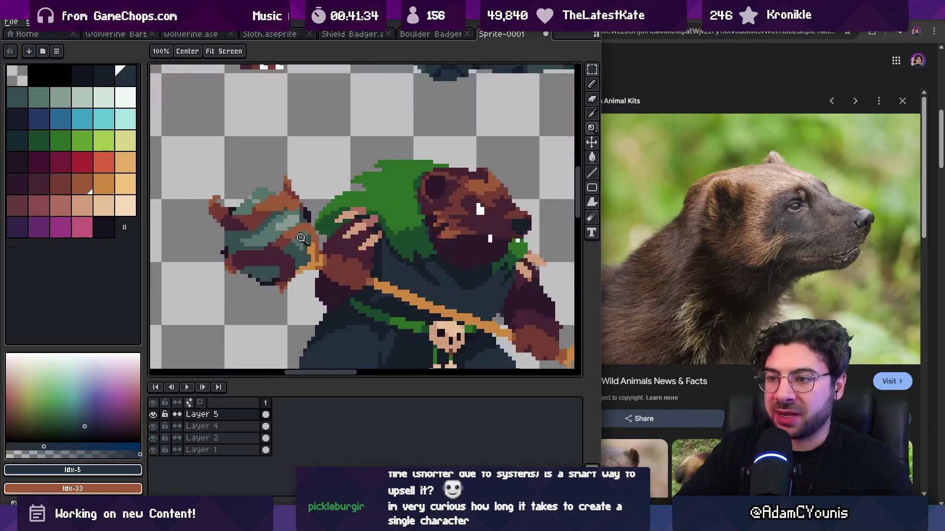
left_click(259, 256, "alt")
key("b")
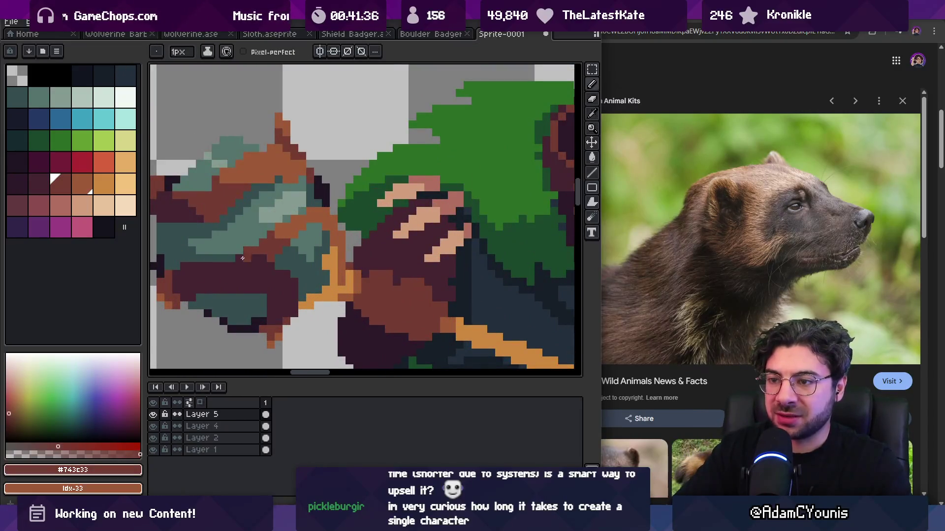
left_click(236, 255, "alt")
Step: Sample the lighter teal from the club head for the pencil
key("z")
scroll(283, 237, "down", 4)
scroll(283, 237, "up", 1)
scroll(283, 236, "up", 4)
left_click(246, 249, "alt")
key("b")
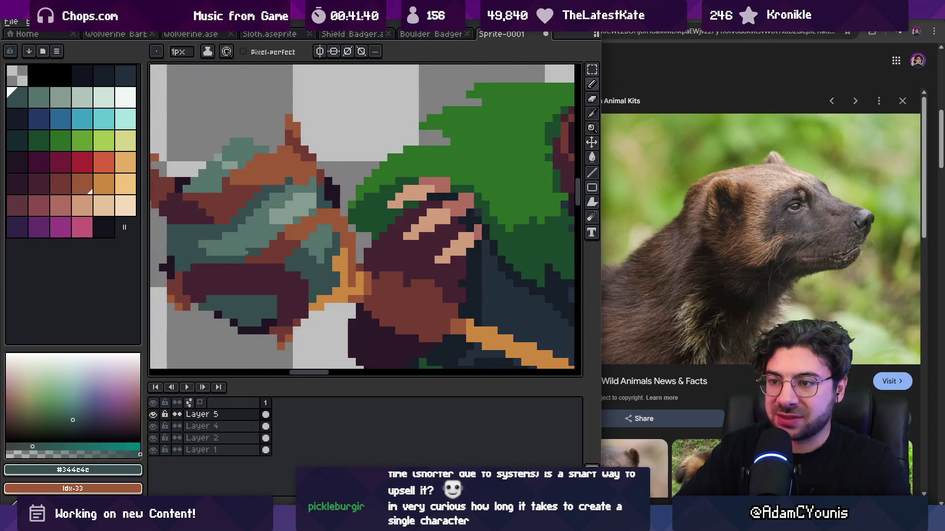
Step: Sample the dark teal from the club head and zoom out over the sheet
key("z")
scroll(269, 215, "down", 3)
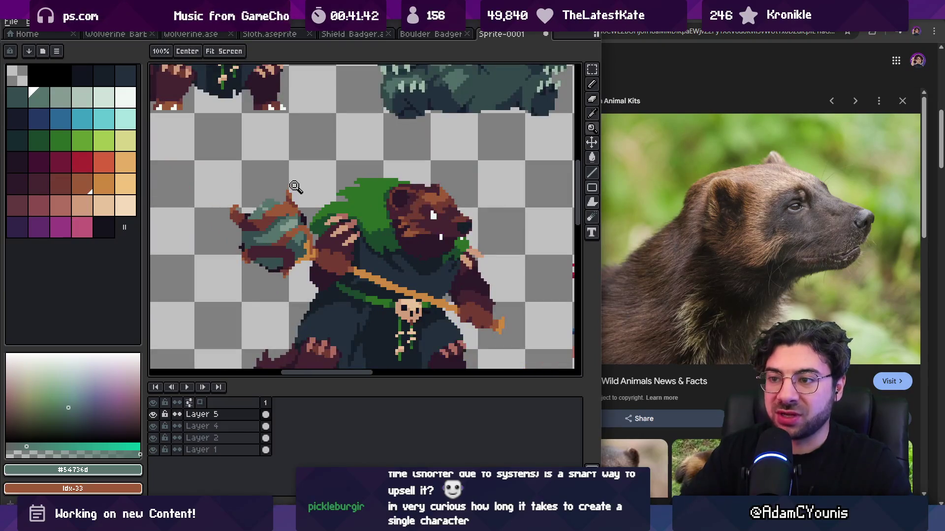
scroll(301, 238, "up", 4)
left_click(309, 224, "alt")
key("b")
key("z")
scroll(346, 190, "down", 4)
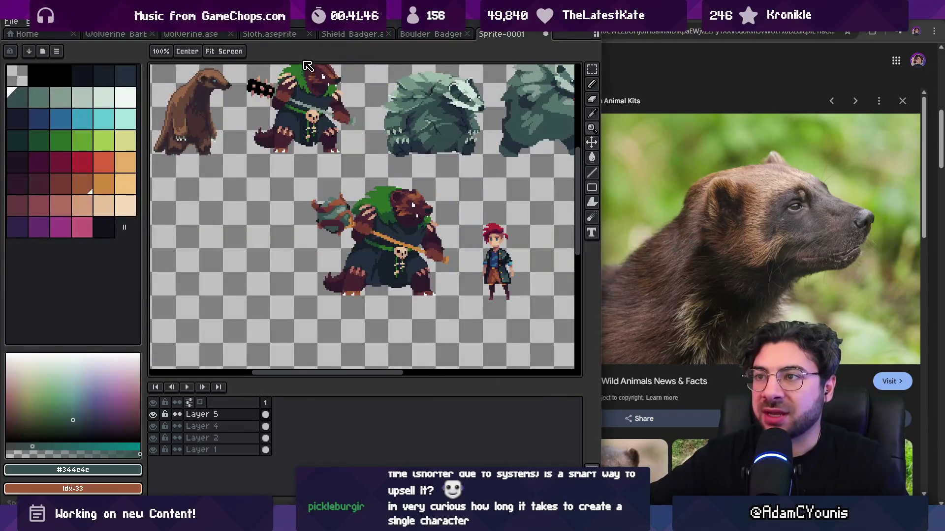
left_click(11, 22)
Step: Open the recent file Lenxen.aseprite and maximise the window
mouse_move(34, 58)
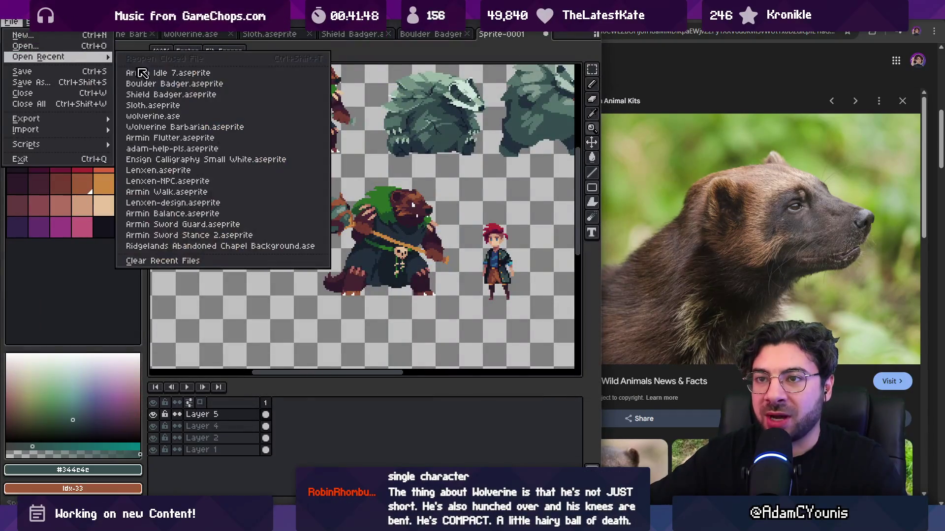
left_click(233, 176)
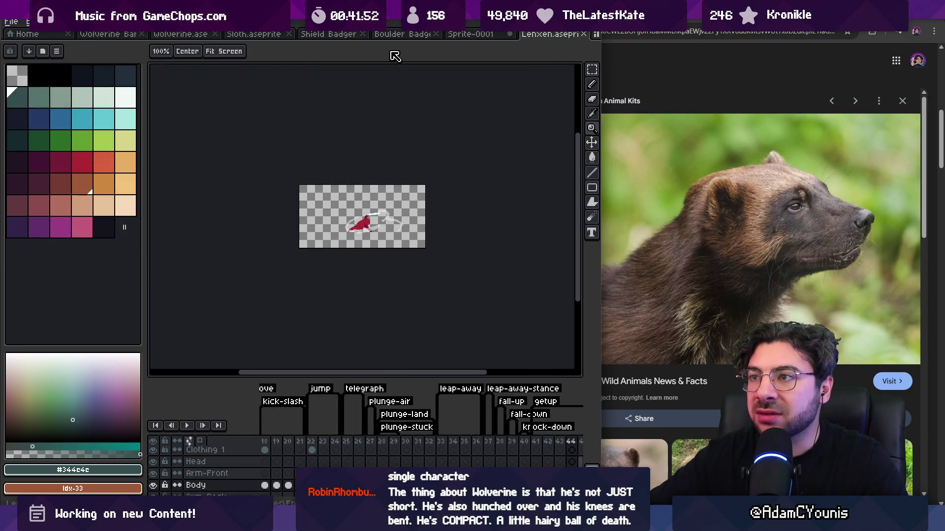
key("super+Up")
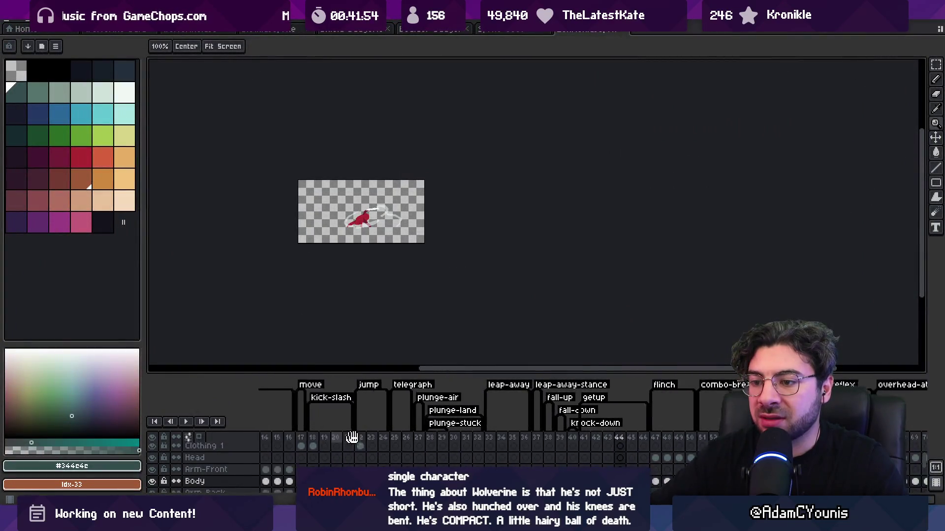
Step: Inspect frame 4, enlarge the timeline panel and briefly select frames 5 to 9
left_click(300, 440)
scroll(331, 308, "up", 5)
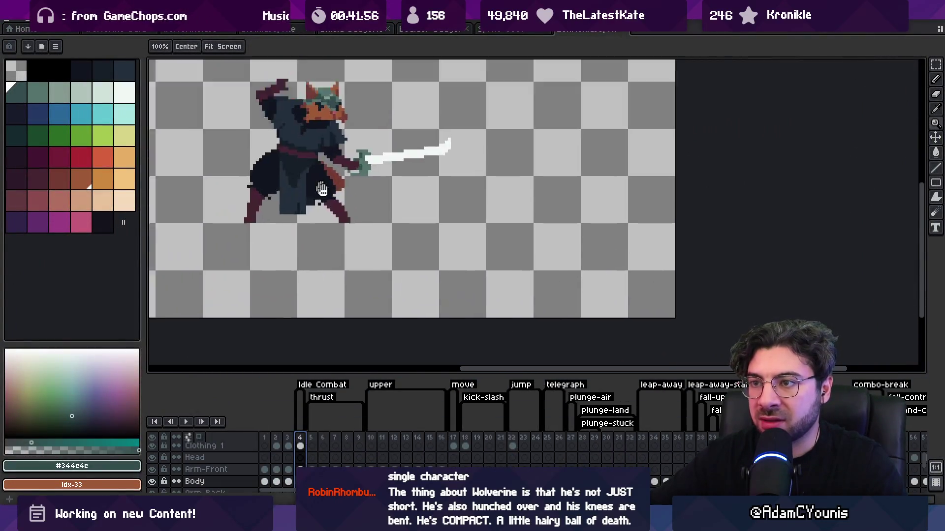
scroll(364, 261, "left", 1)
scroll(396, 261, "down", 1)
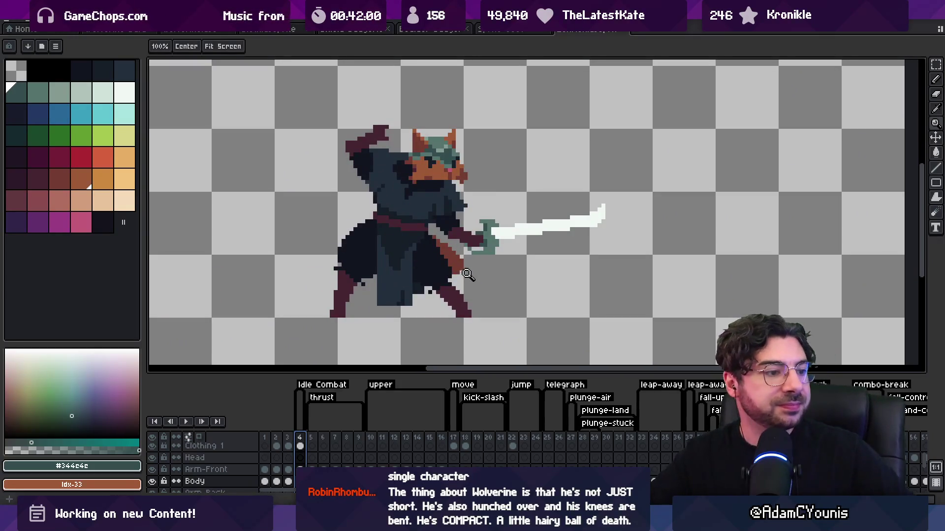
scroll(453, 220, "down", 1)
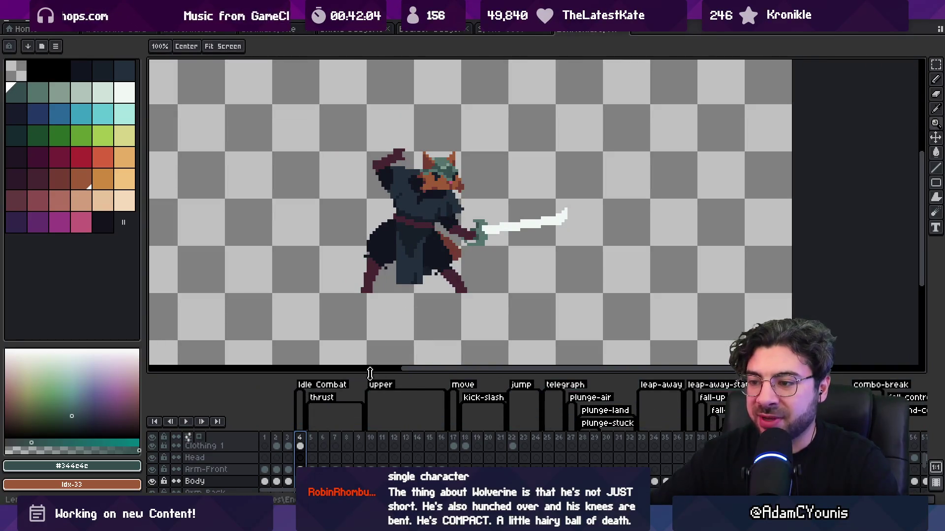
left_click_drag(375, 372, 375, 302)
mouse_move(311, 368)
left_mouse_down()
mouse_move(923, 373)
mouse_move(103, 372)
left_mouse_up()
left_click(299, 376)
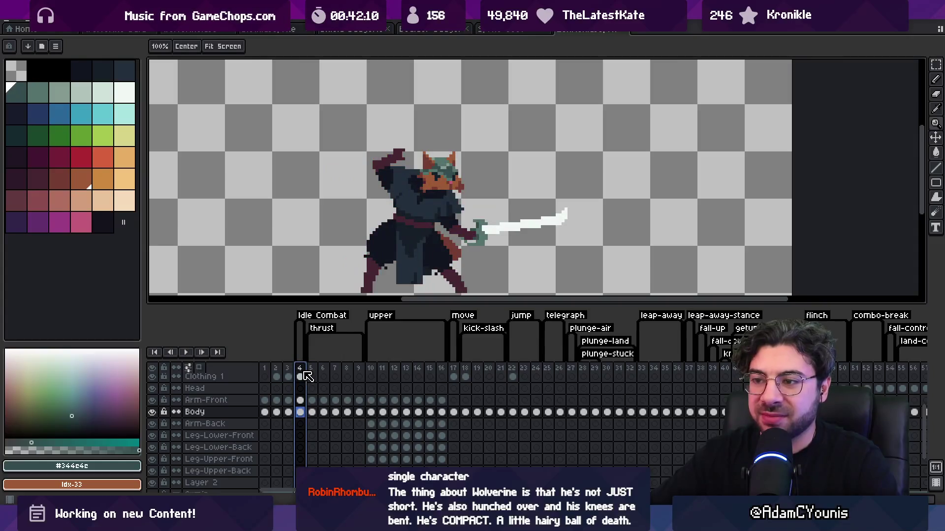
scroll(412, 203, "down", 3)
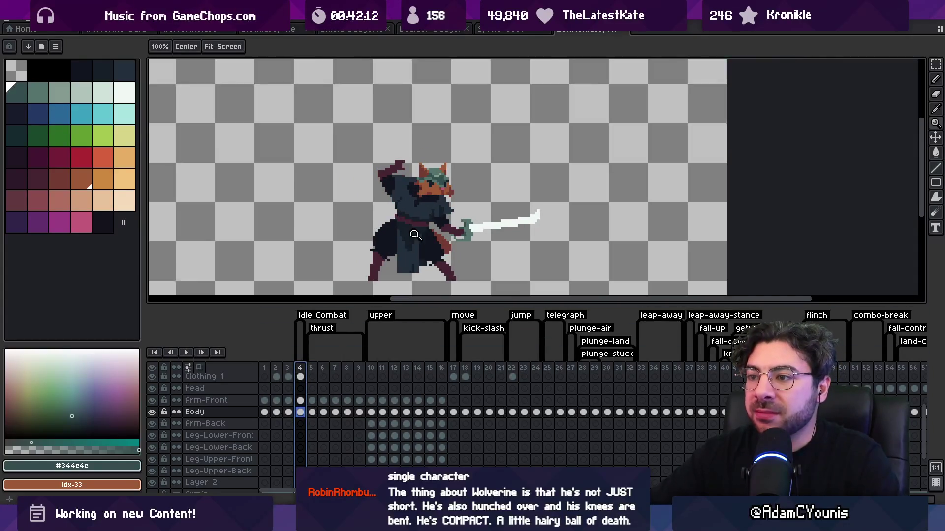
left_click(482, 29)
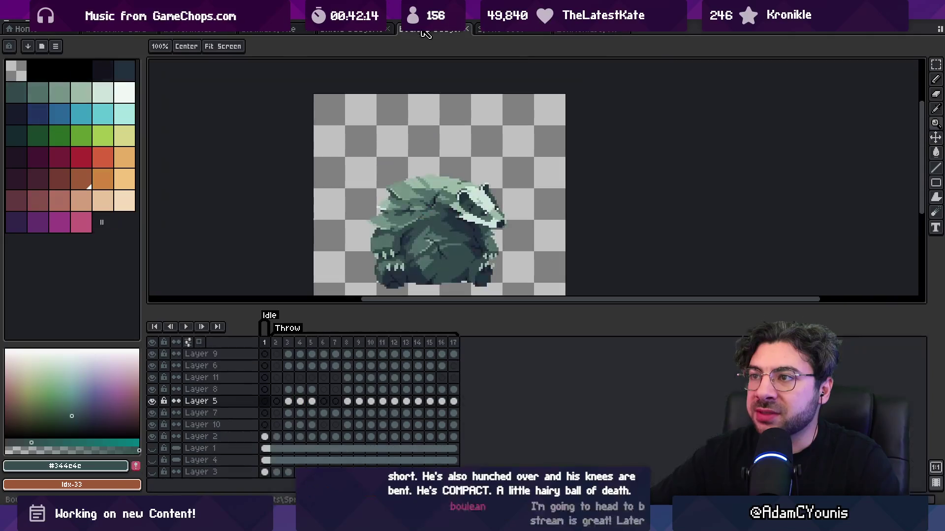
Step: Flip through the badger, brown wolverine and green bear sprite files
left_click(344, 31)
left_click(113, 30)
left_click(196, 32)
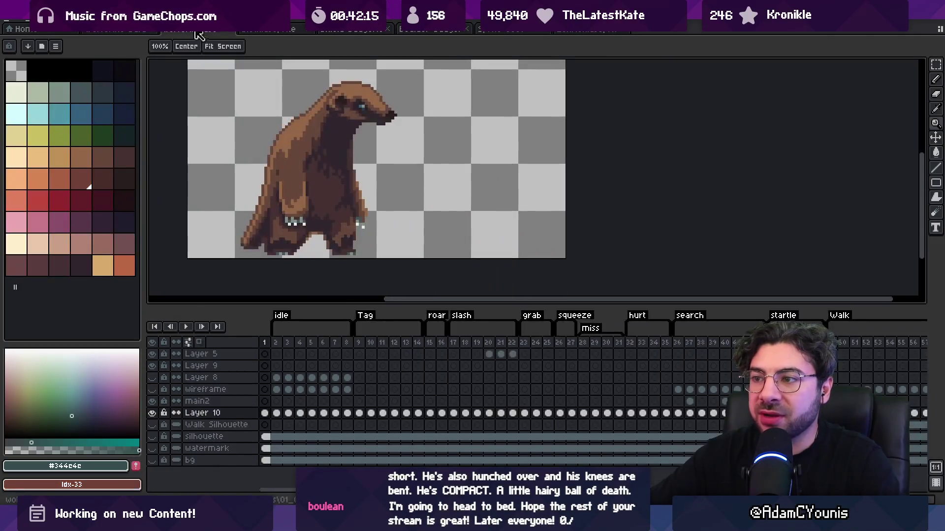
left_click(249, 32)
Step: Return to Sprite-0001 and zoom in on the wolverine warrior's club and hand
left_click(507, 31)
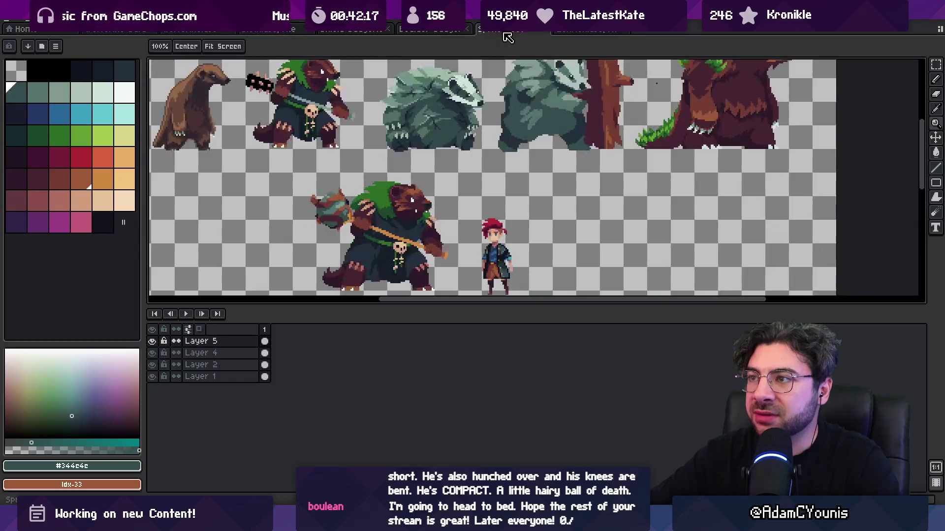
left_click_drag(442, 157, 449, 122)
left_click(360, 202)
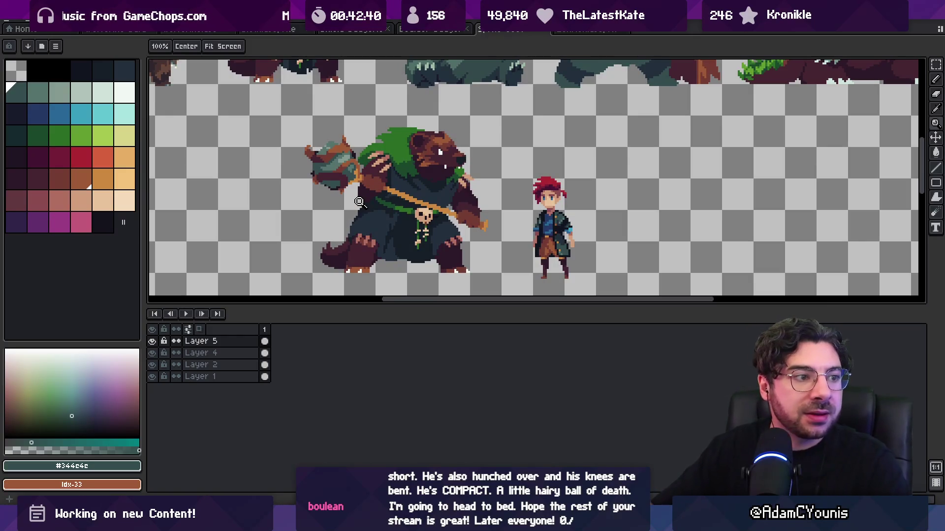
left_click(367, 177)
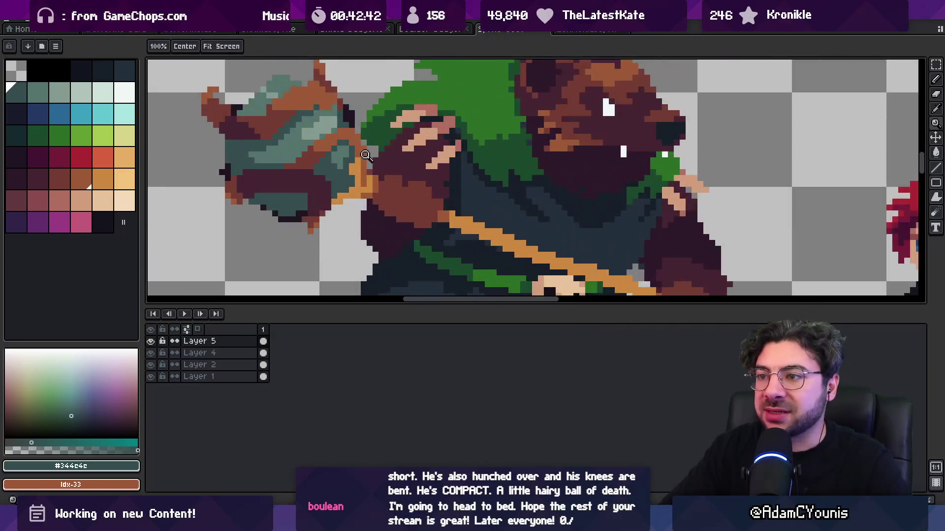
Step: Sample the binding browns and the dark teal from the club
left_click(364, 146, "alt")
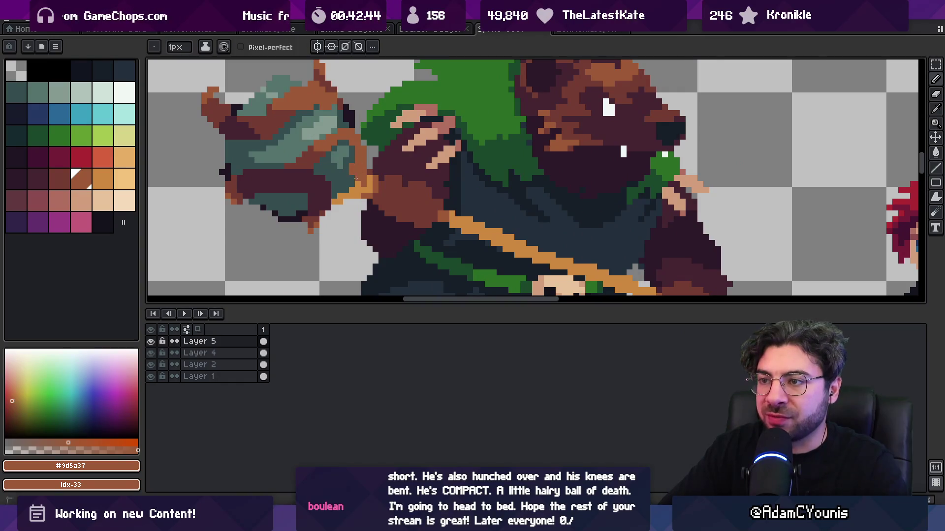
left_click(360, 169, "alt")
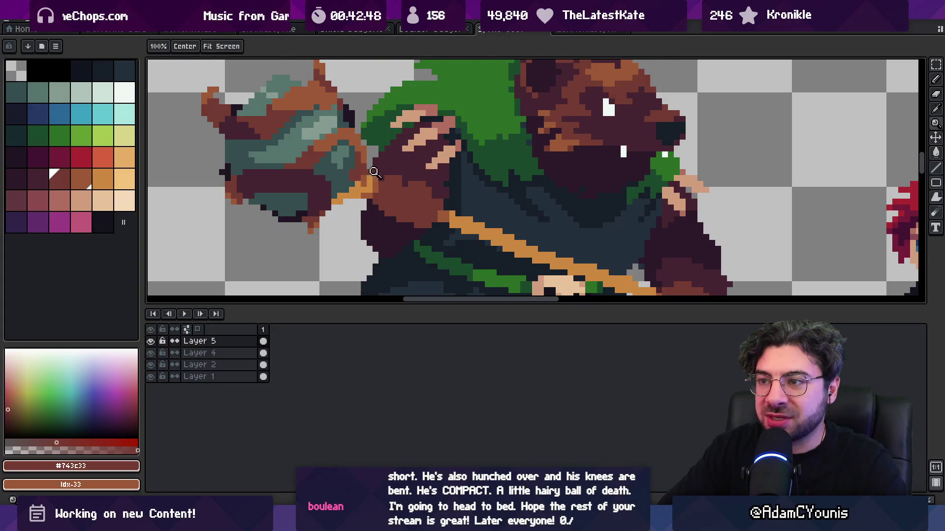
scroll(360, 171, "down", 3)
scroll(391, 175, "up", 4)
left_click(382, 169, "alt")
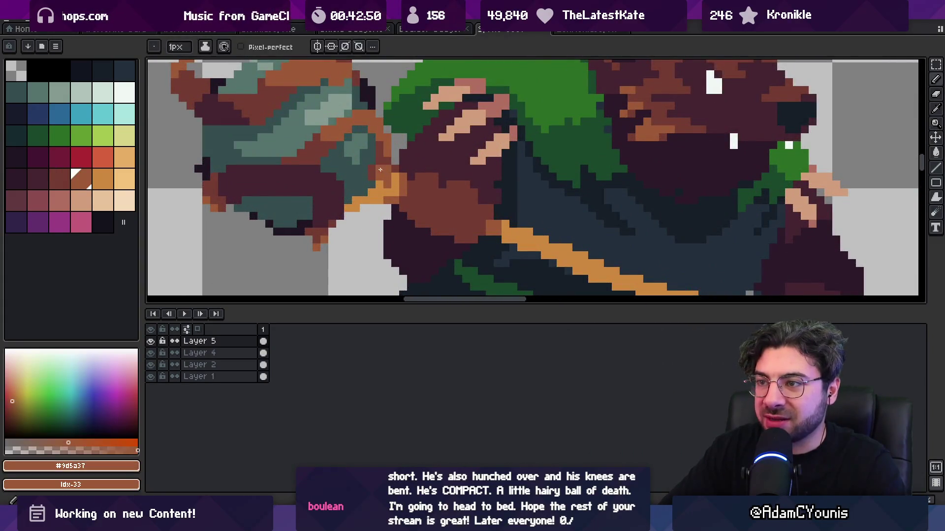
left_click(375, 155, "alt")
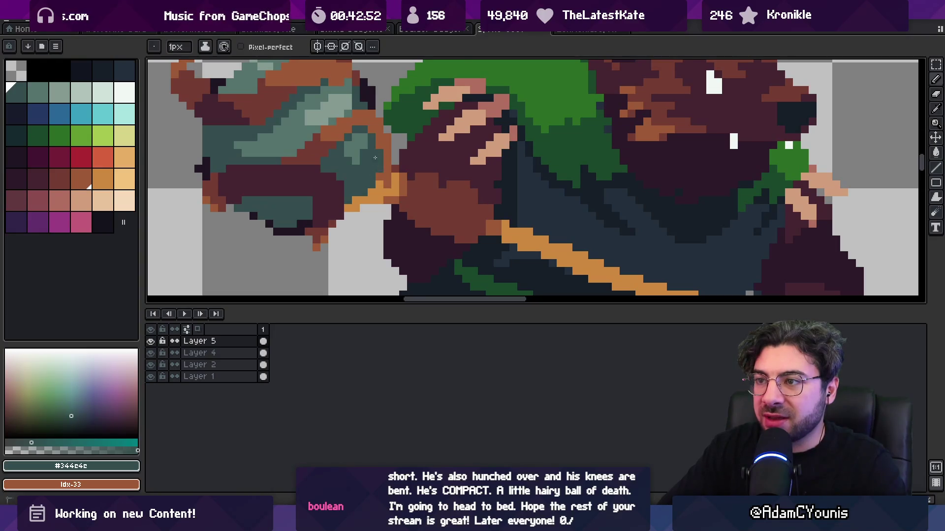
Step: Compare the strap orange and brown shades on the club binding
scroll(369, 165, "down", 3)
scroll(393, 142, "up", 4)
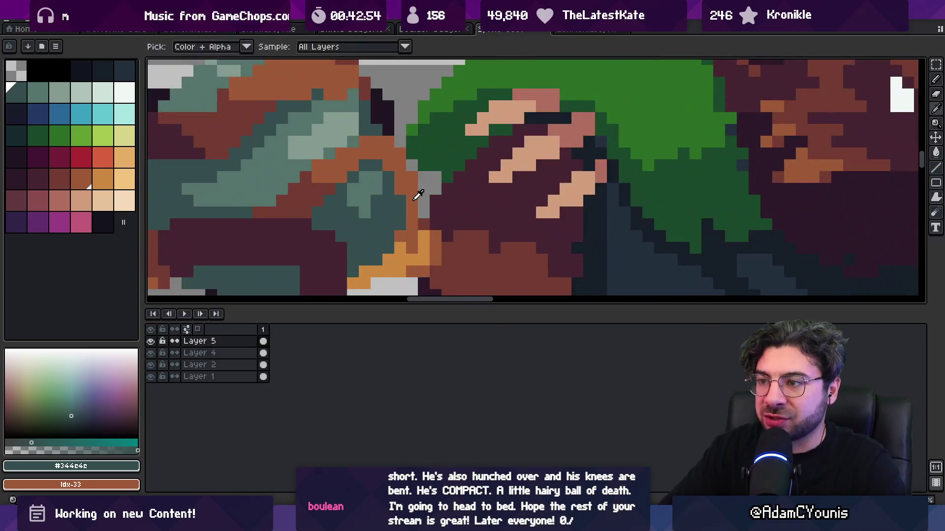
left_click(414, 198, "alt")
scroll(383, 172, "down", 3)
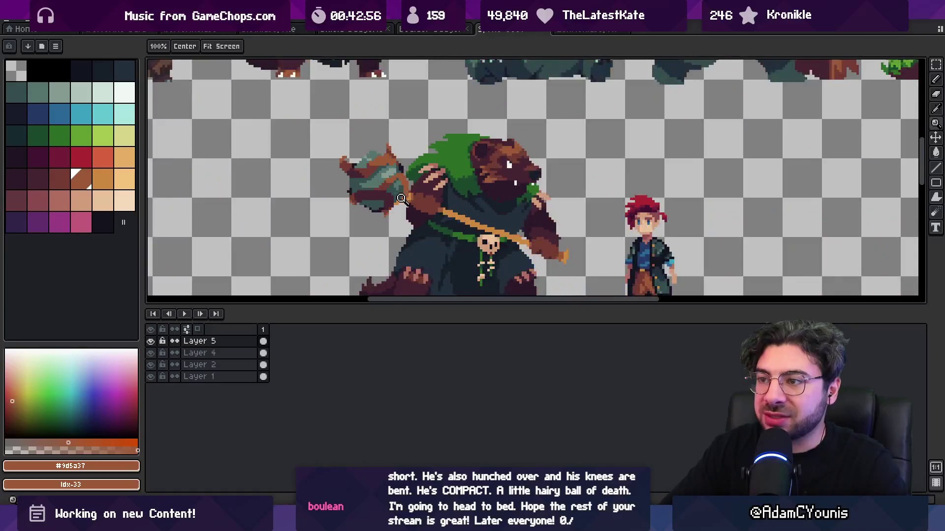
scroll(401, 179, "up", 2)
left_click(418, 183, "alt")
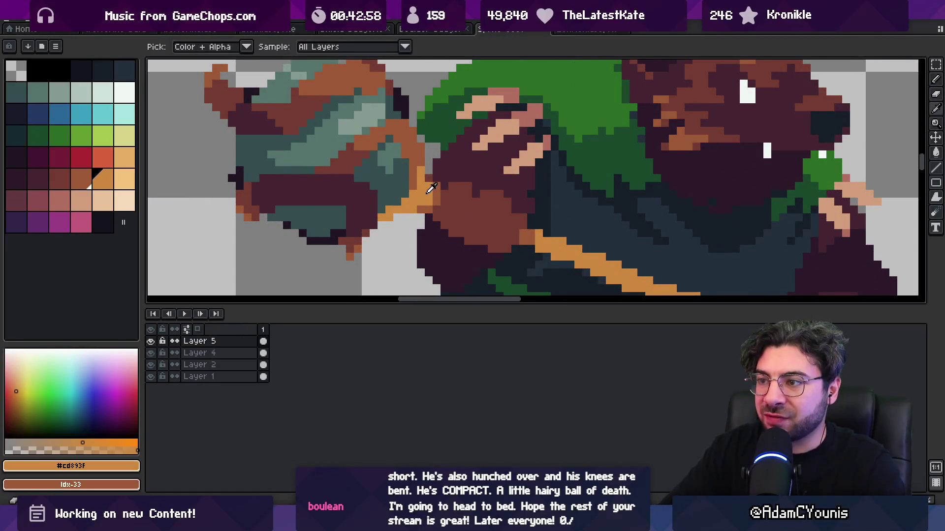
left_click(417, 200, "alt")
left_click(418, 183, "alt")
left_click(385, 216, "alt")
Step: Paint a dark brown band across the club head
scroll(401, 197, "down", 4)
key("z")
scroll(397, 186, "up", 4)
left_click(345, 199, "alt")
key("b")
left_click_drag(341, 198, 389, 196)
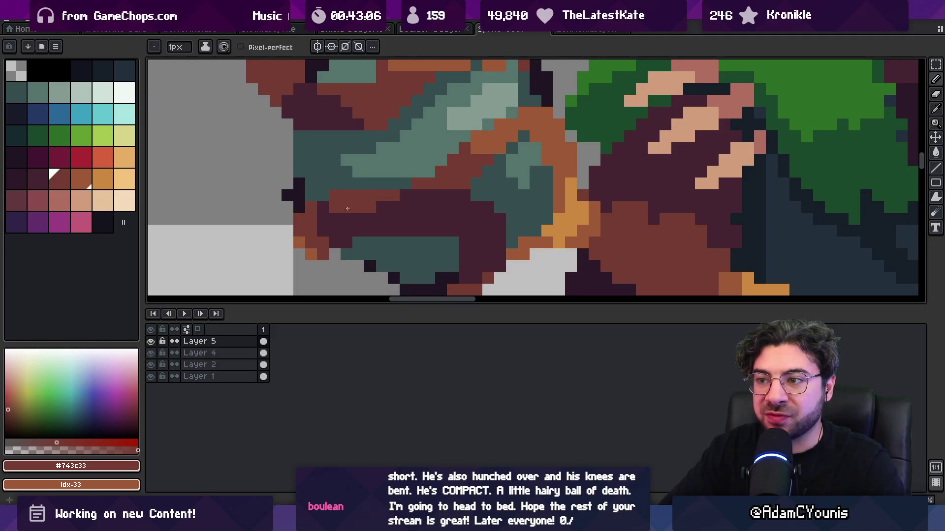
Step: Add two dark teal pixels to the club head near the dark maroon underside
key("z")
scroll(376, 177, "down", 4)
scroll(387, 197, "up", 4)
left_click(390, 186, "alt")
key("b")
left_click(360, 175, "alt")
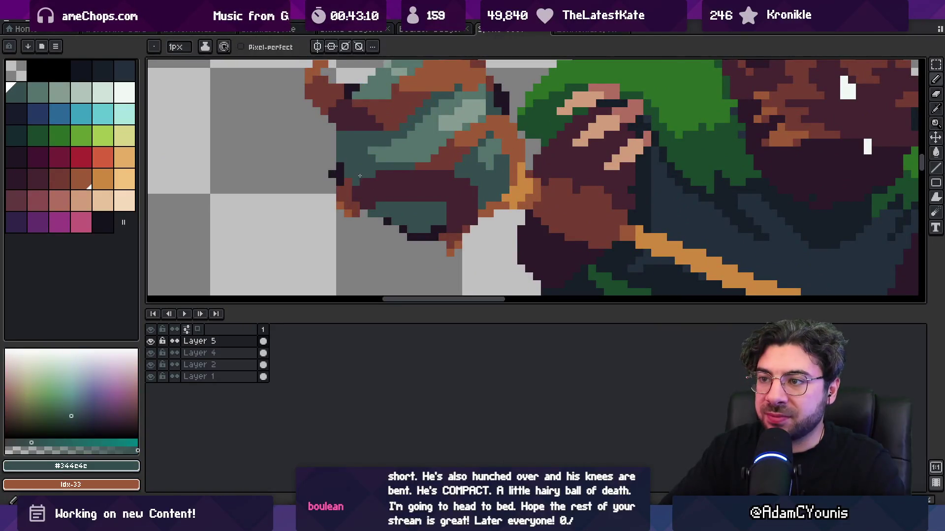
scroll(350, 180, "down", 4)
scroll(433, 236, "up", 5)
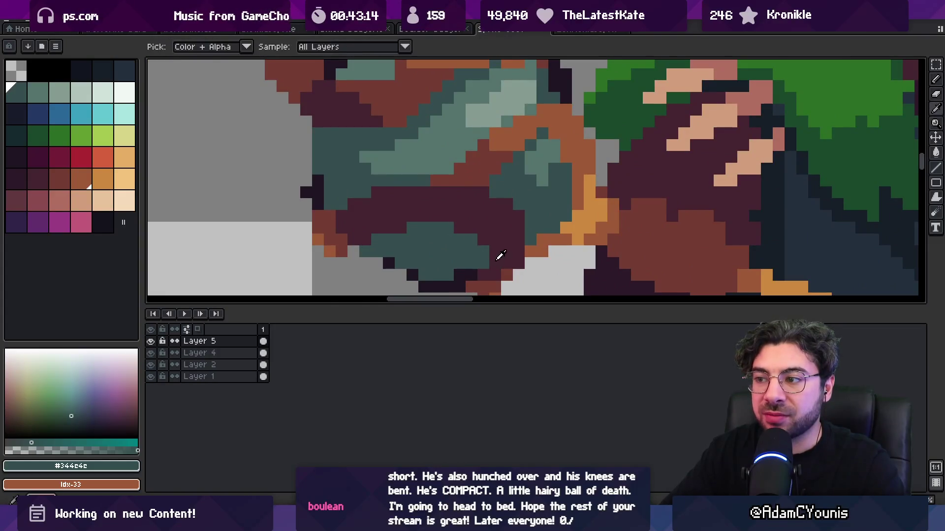
left_click_drag(401, 229, 392, 230)
left_click(412, 212, "alt")
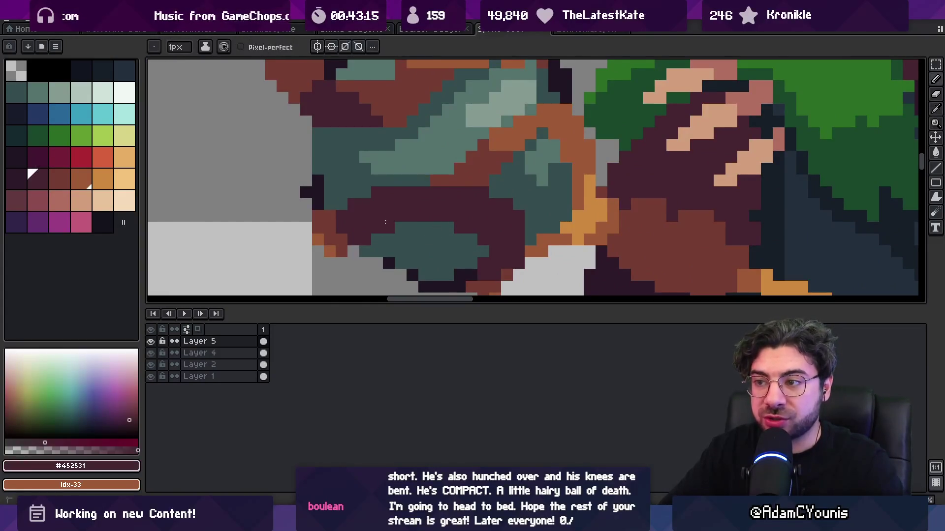
key("z")
scroll(412, 211, "down", 3)
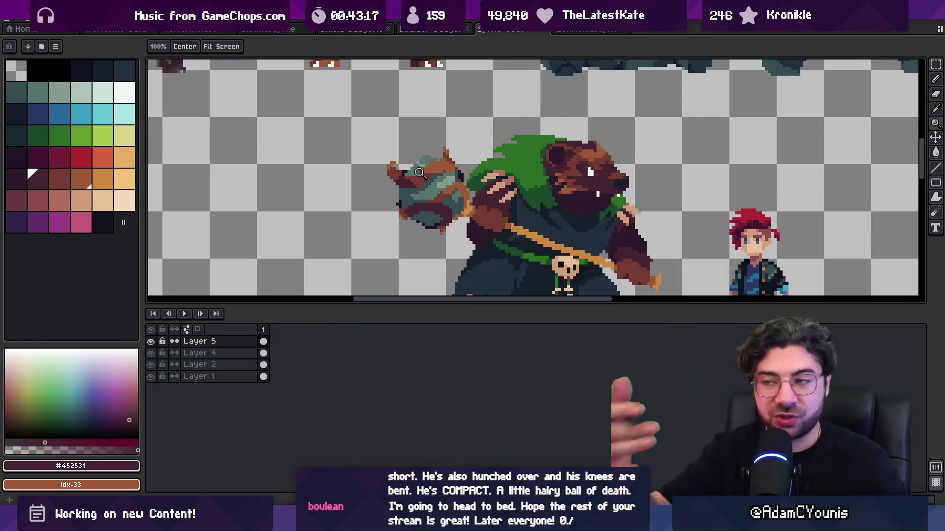
Step: Paint a couple of mid teal pixels on the club head
scroll(408, 187, "up", 4)
key("b")
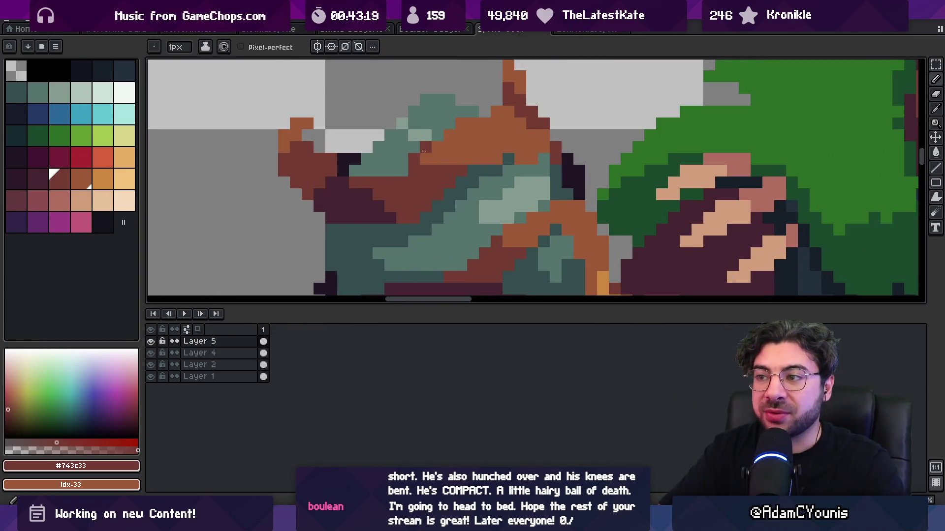
left_click(412, 148, "alt")
left_click(480, 168, "alt")
left_click(490, 159)
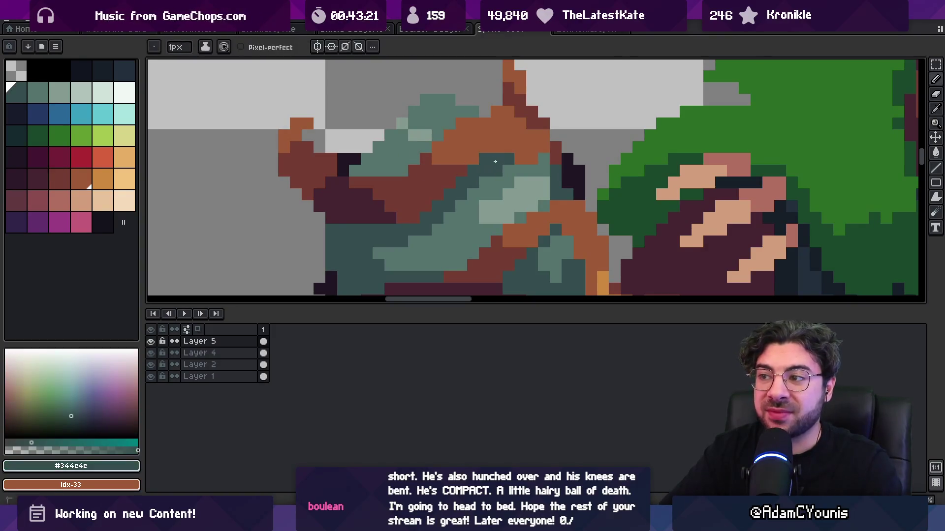
left_click(496, 183, "alt")
left_click(461, 196)
Step: Draw a short light teal highlight stroke on the club head's face
scroll(470, 193, "down", 5)
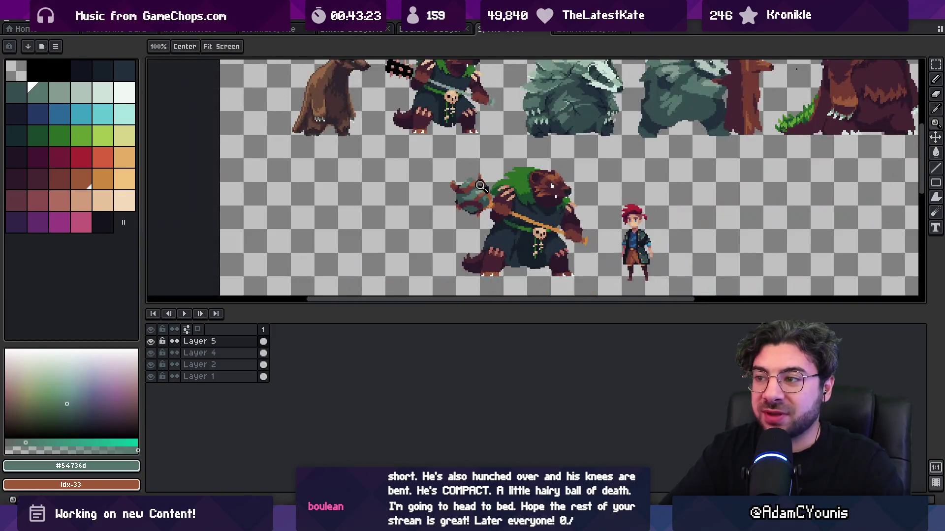
scroll(457, 194, "up", 5)
left_click(453, 197, "alt")
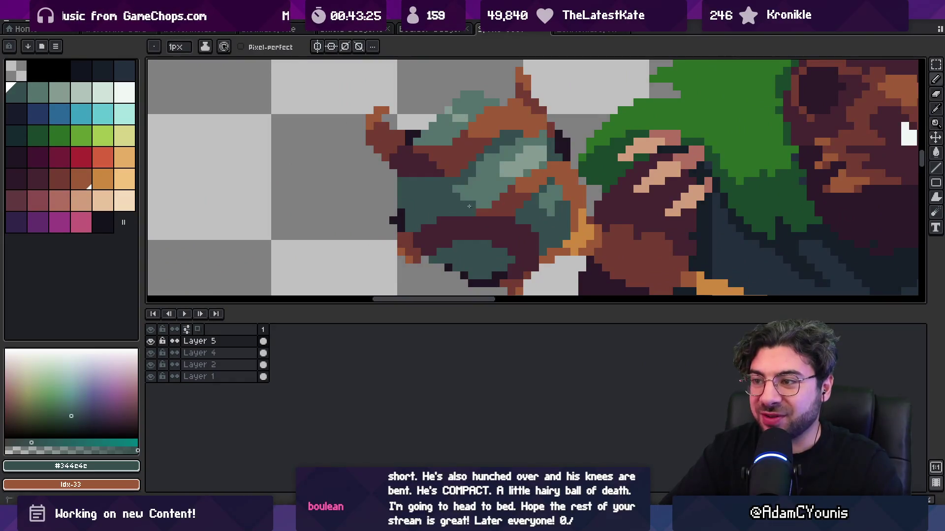
scroll(481, 205, "down", 5)
scroll(459, 198, "up", 5)
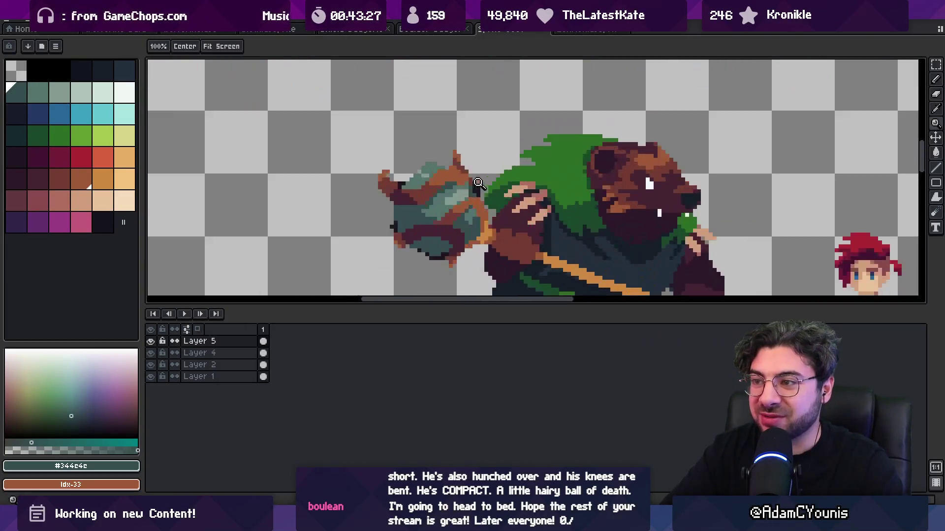
left_click(459, 199, "alt")
left_click_drag(459, 198, 457, 186)
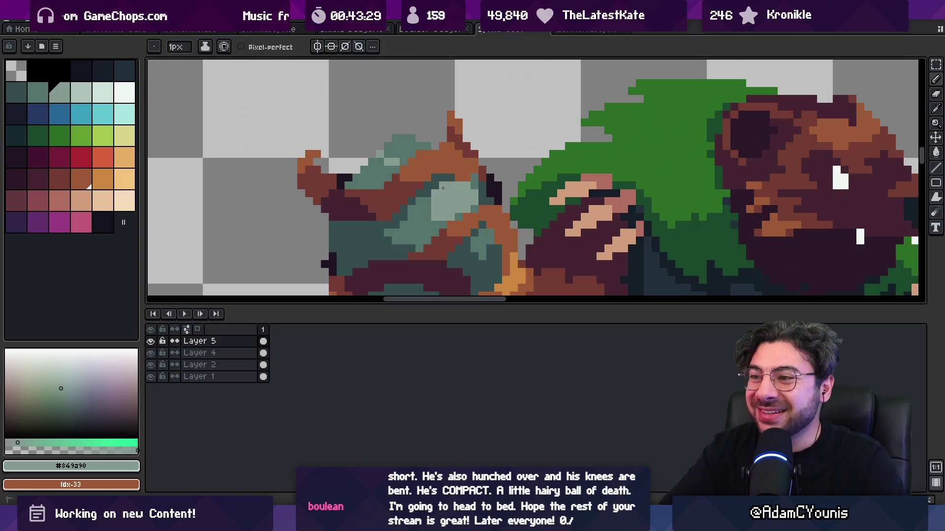
scroll(468, 178, "down", 5)
Step: Select the darkest teal from the palette and club head for further shading
key("v")
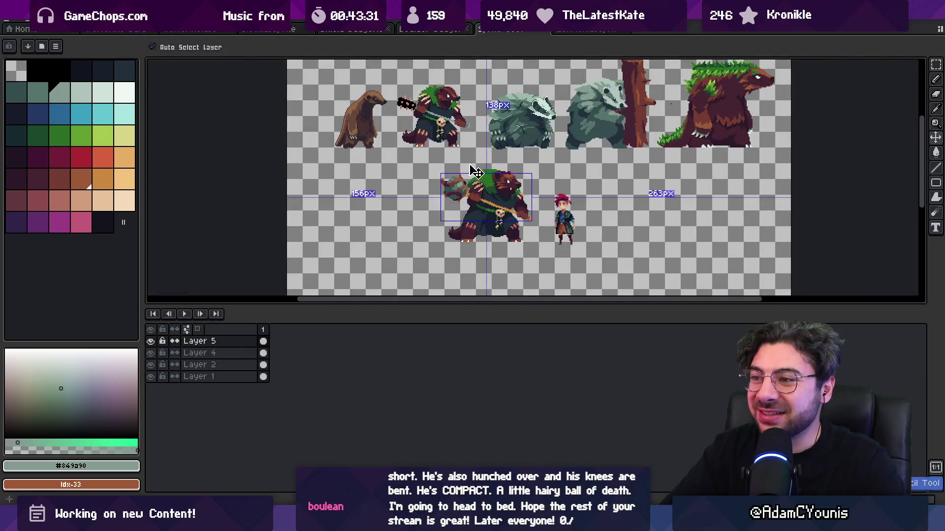
key("i")
scroll(476, 182, "up", 5)
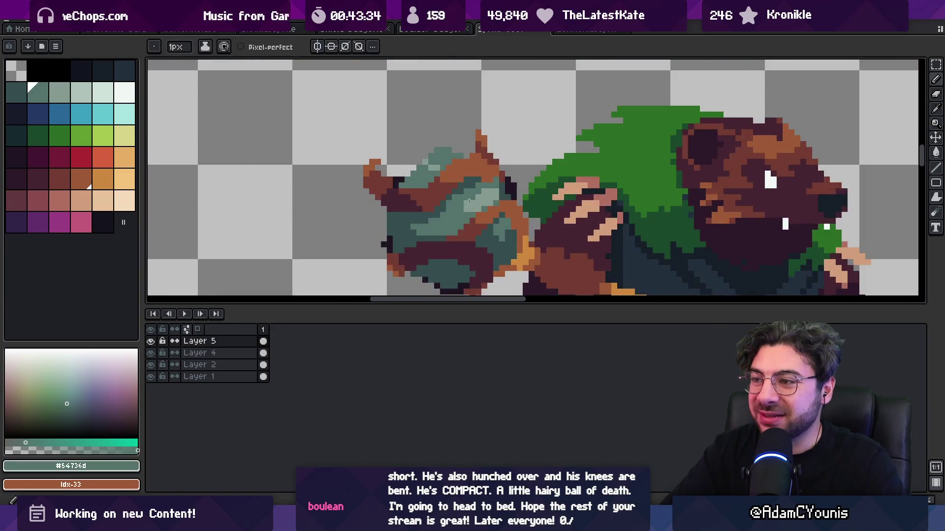
key("b")
key("[")
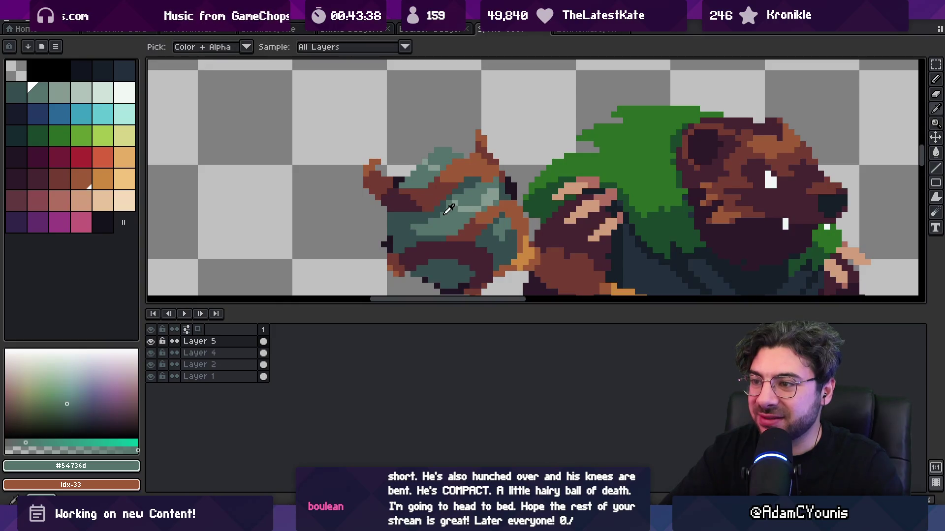
left_click(414, 231, "alt")
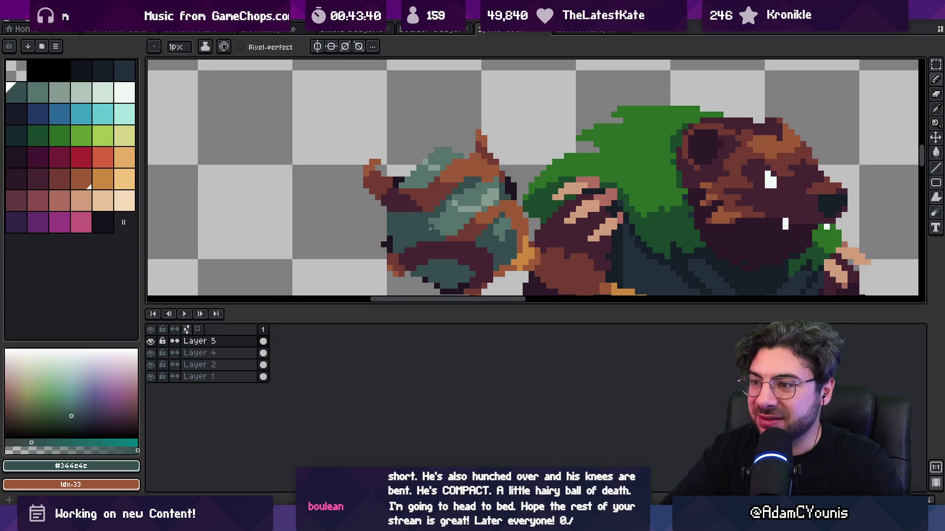
left_click(42, 95)
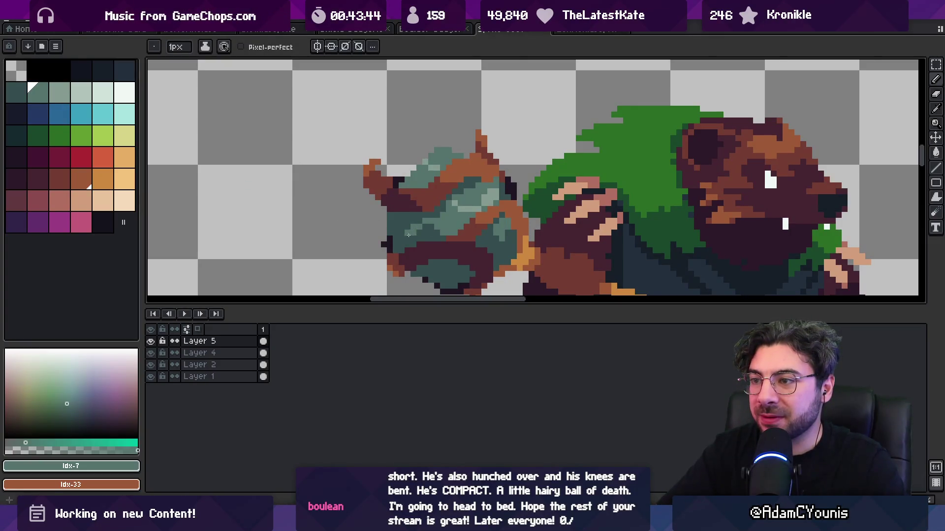
left_click(409, 234, "alt")
key("z")
scroll(454, 178, "down", 5)
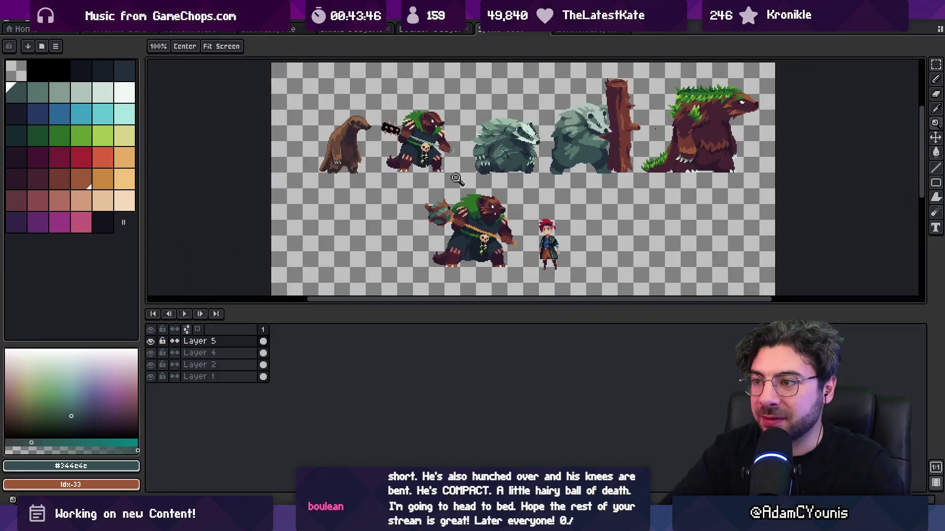
Step: Sample the light and mid teal shades from the club head
scroll(456, 194, "up", 5)
left_click(451, 207, "alt")
key("g")
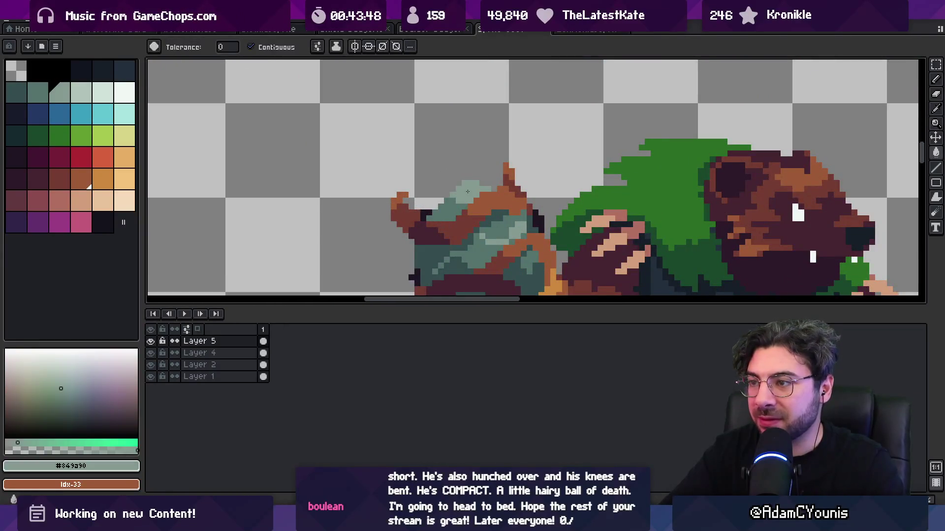
key("z")
scroll(463, 202, "down", 5)
scroll(479, 197, "up", 5)
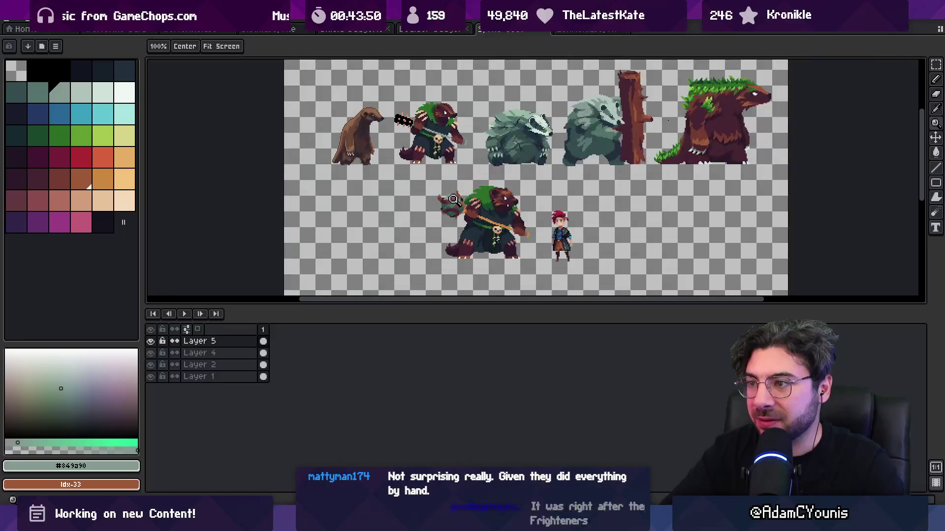
key("b")
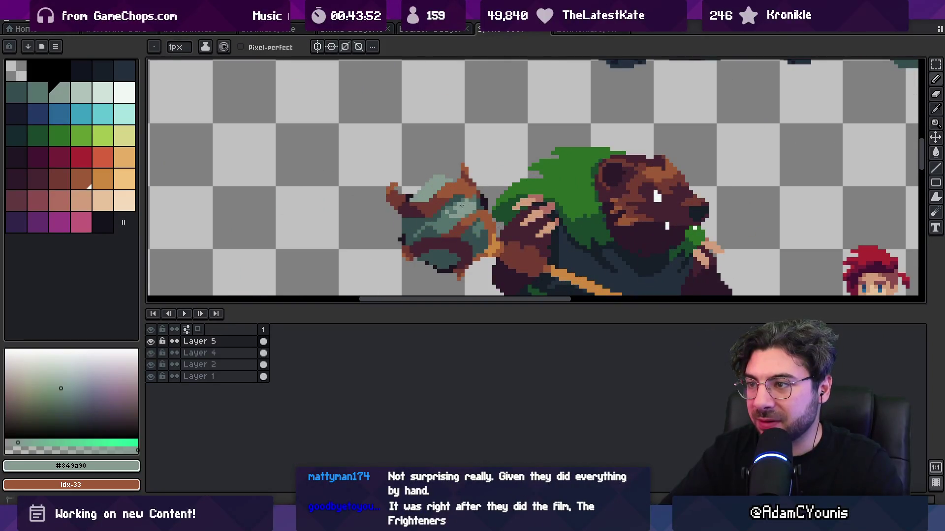
left_click(457, 209, "alt")
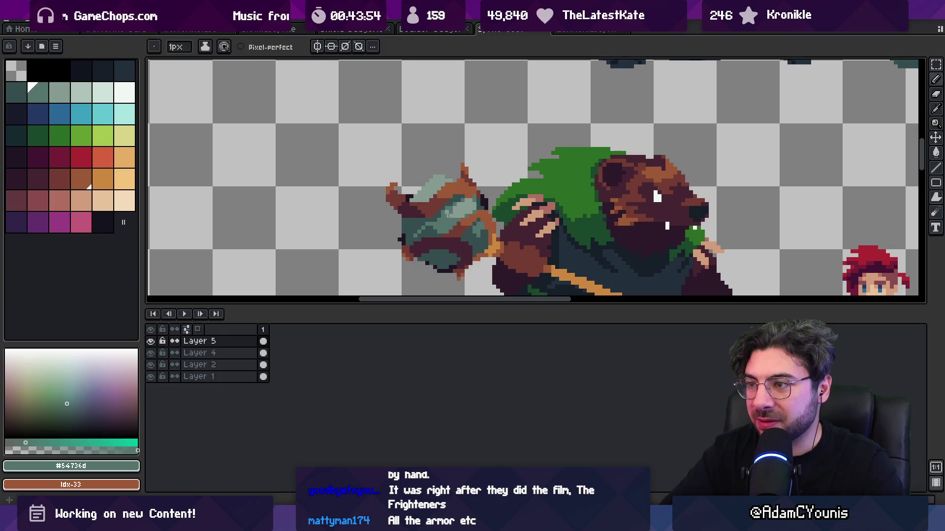
left_click(460, 206, "alt")
Step: Pick the mid teal shade and reframe the view around the club head
key("z")
scroll(462, 204, "down", 5)
scroll(492, 207, "up", 6)
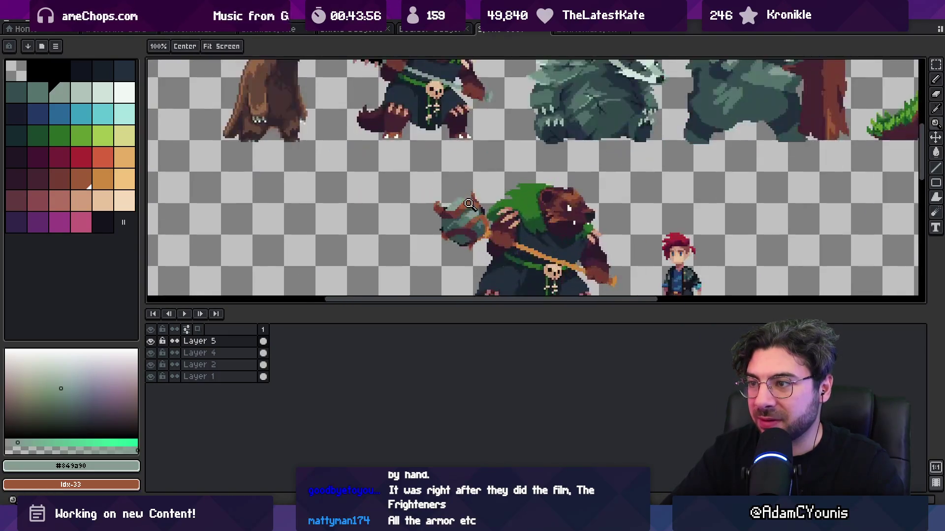
left_click(494, 208, "alt")
key("b")
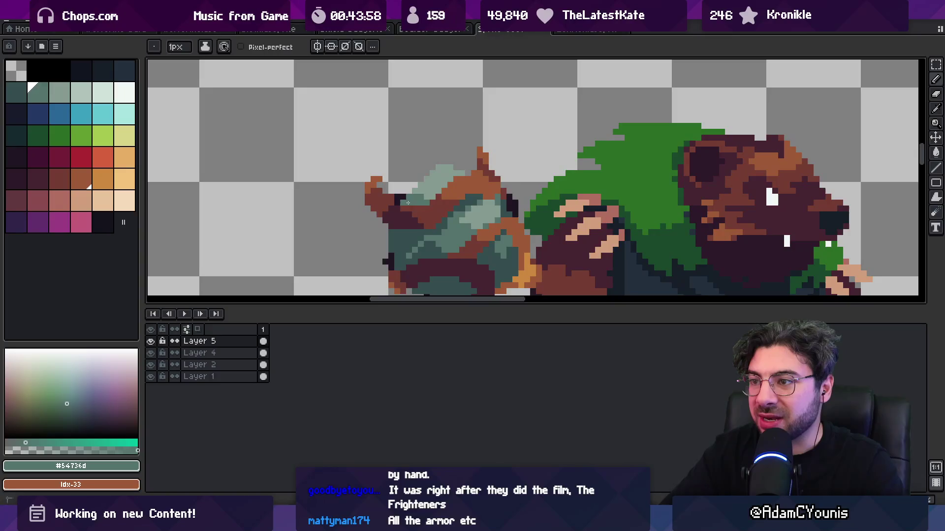
key("z")
scroll(404, 181, "down", 4)
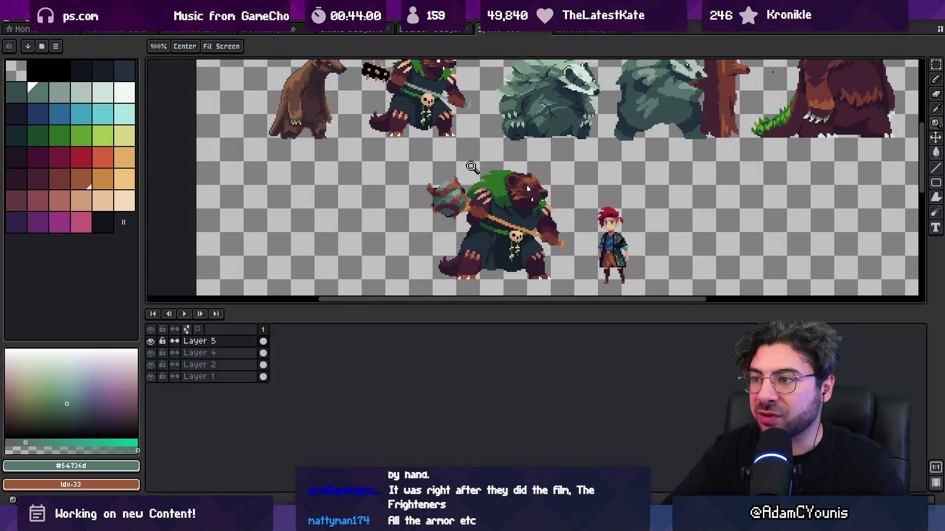
scroll(472, 165, "up", 3)
key("b")
key("z")
scroll(419, 158, "down", 5)
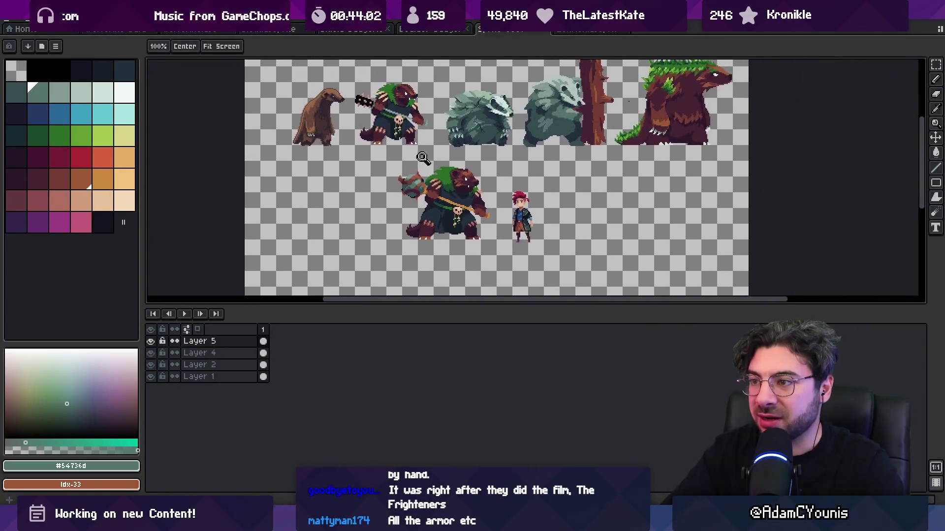
scroll(419, 177, "up", 5)
Step: Work dark and mid teal shading into the club head's edges and lower side
left_click(345, 206, "alt")
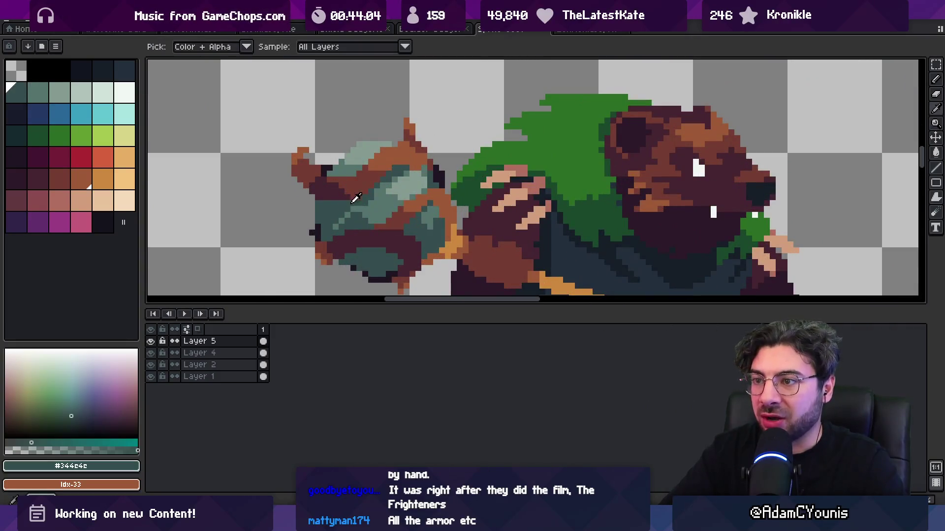
key("b")
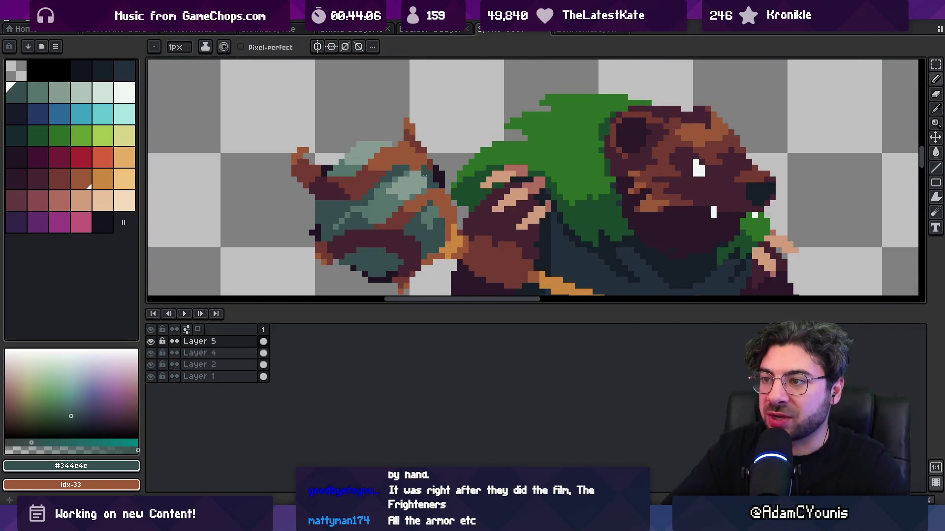
left_click(408, 184, "alt")
left_click(341, 182, "alt")
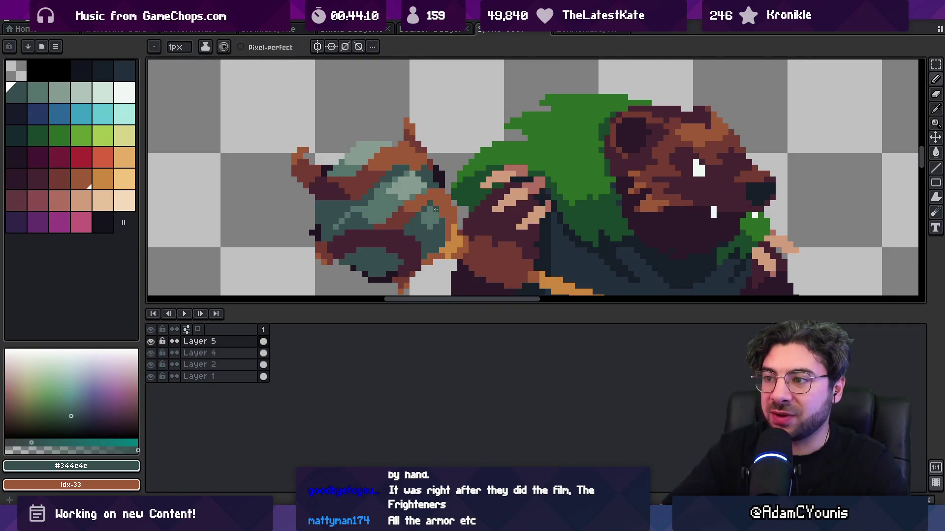
scroll(402, 177, "down", 5)
scroll(447, 189, "up", 3)
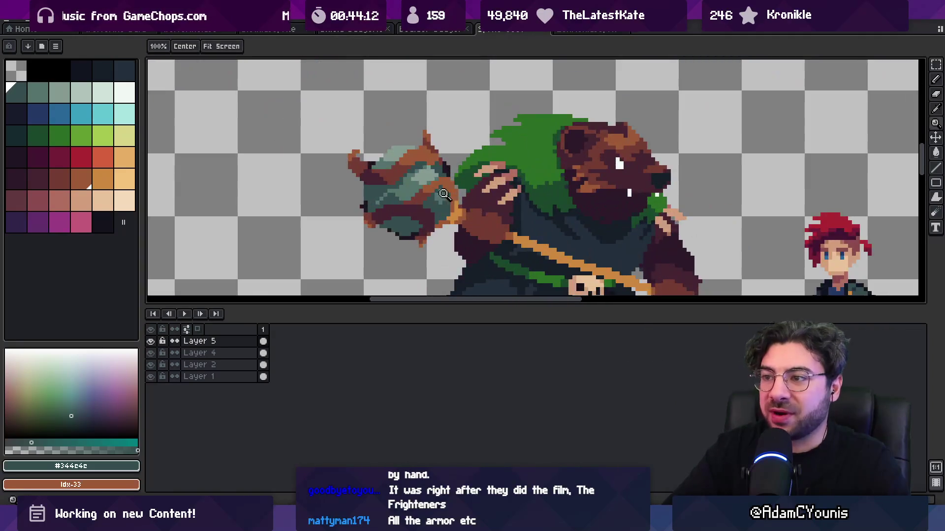
left_click(435, 198, "alt")
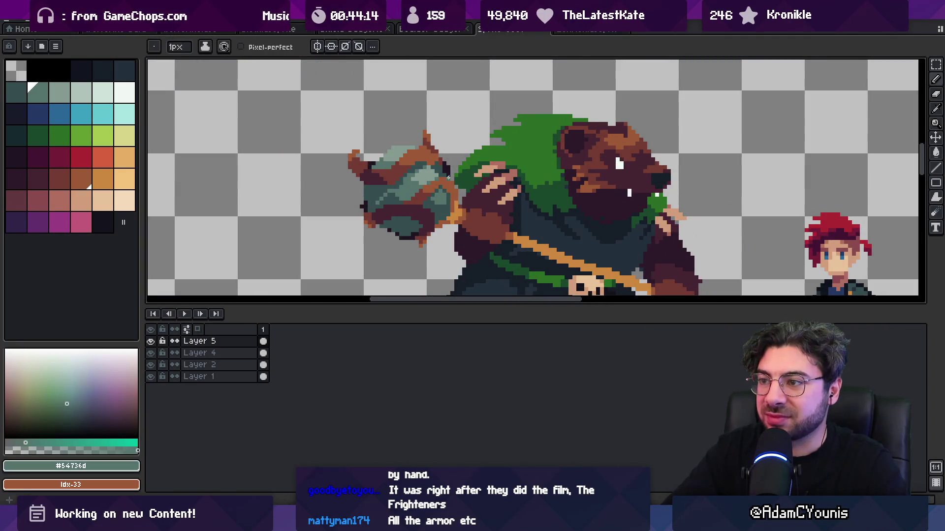
scroll(424, 160, "down", 3)
scroll(437, 189, "up", 3)
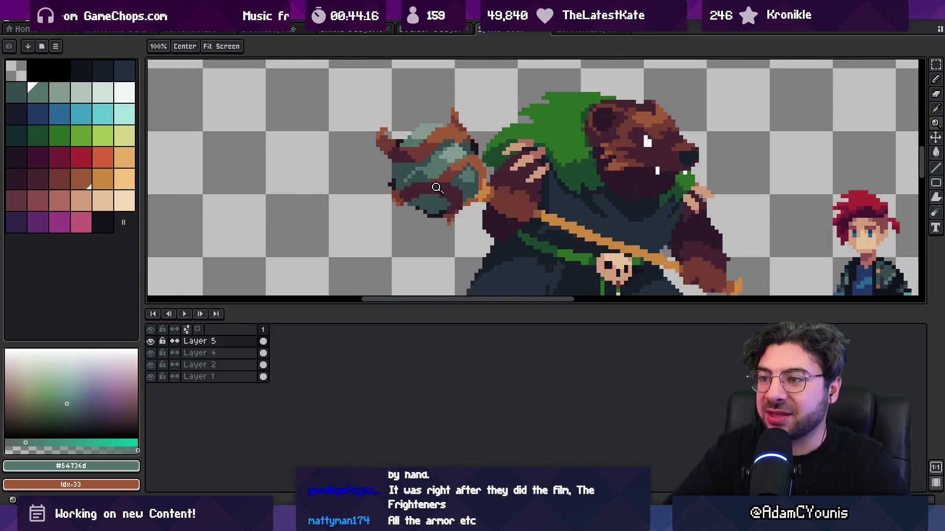
scroll(424, 196, "down", 5)
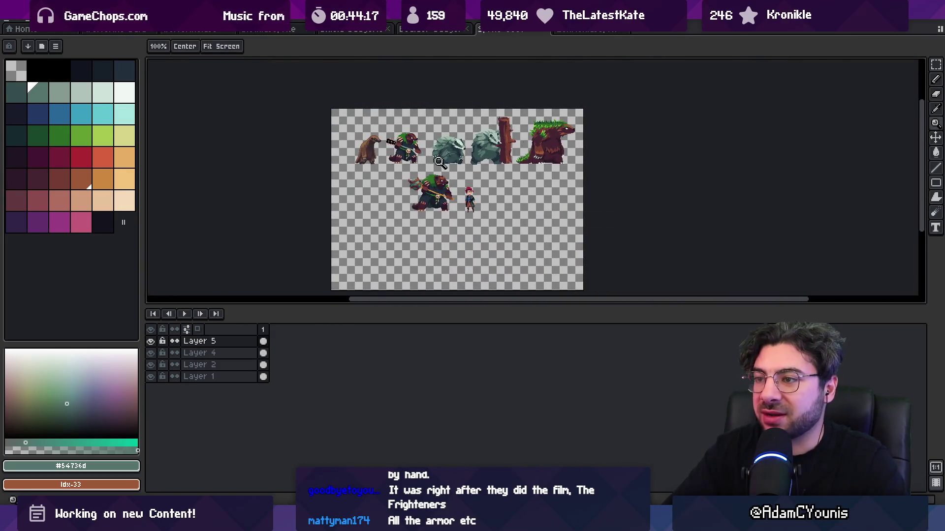
scroll(435, 155, "up", 3)
Step: Sample the brown band and orange strap colours where the paw grips the club
scroll(420, 186, "up", 3)
left_click(420, 186, "alt")
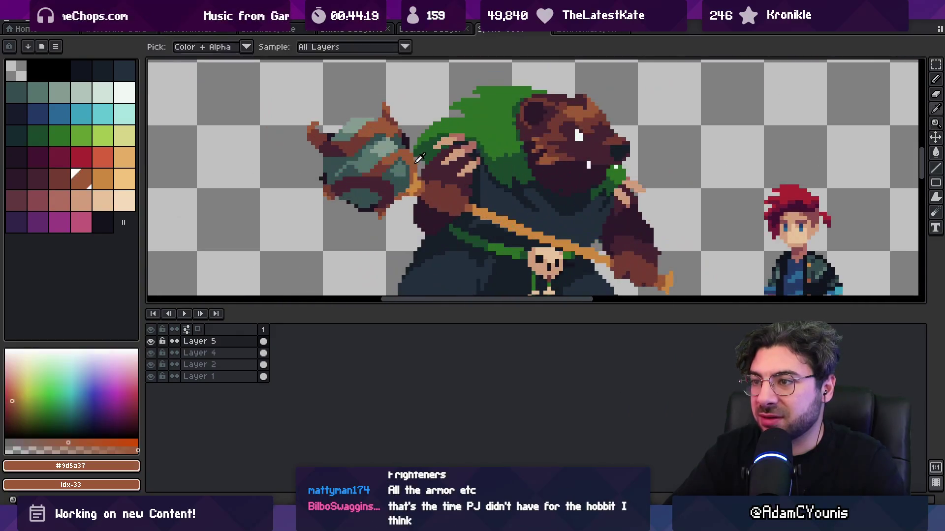
scroll(420, 187, "down", 5)
scroll(476, 198, "up", 5)
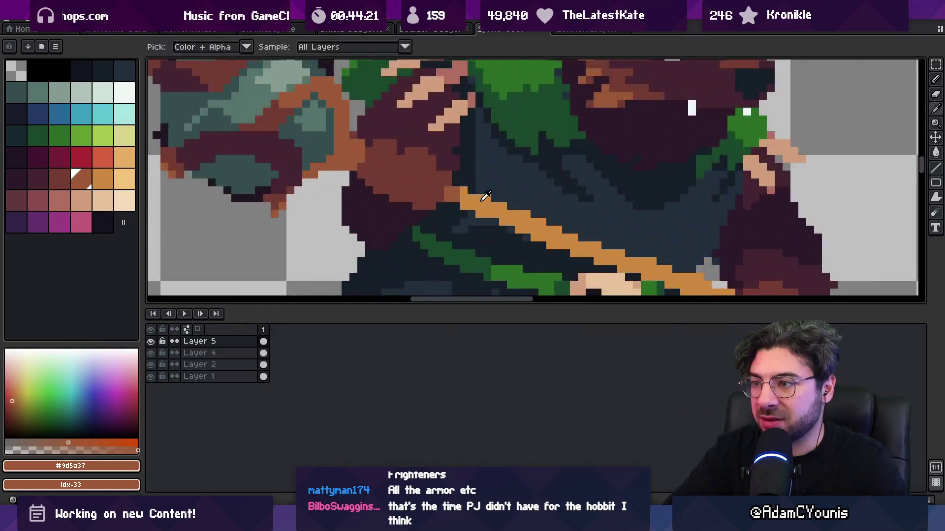
left_click(476, 198, "alt")
key("b")
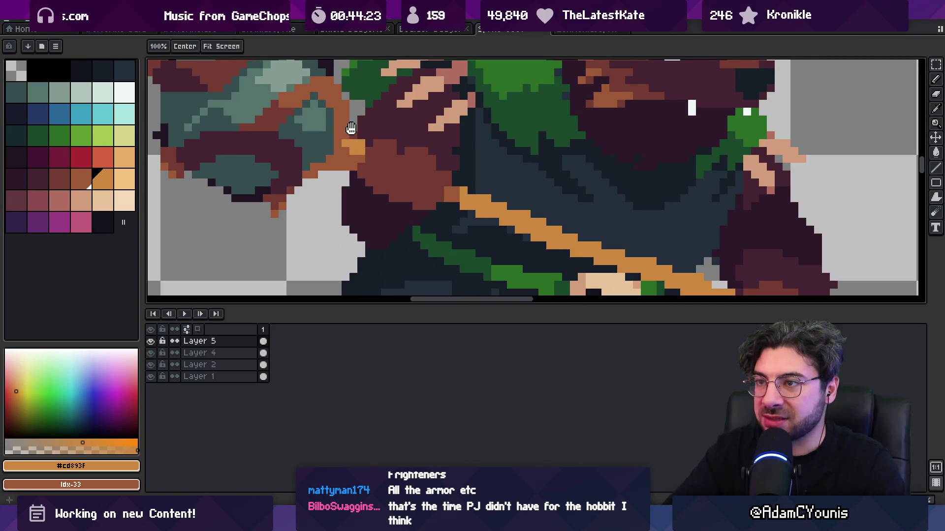
scroll(360, 138, "up", 2)
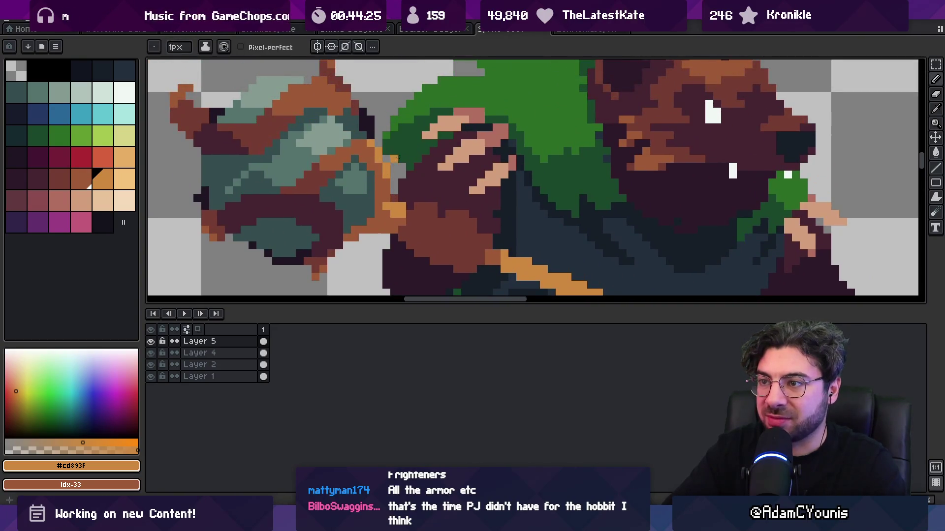
key("z")
scroll(401, 157, "down", 6)
scroll(458, 166, "up", 4)
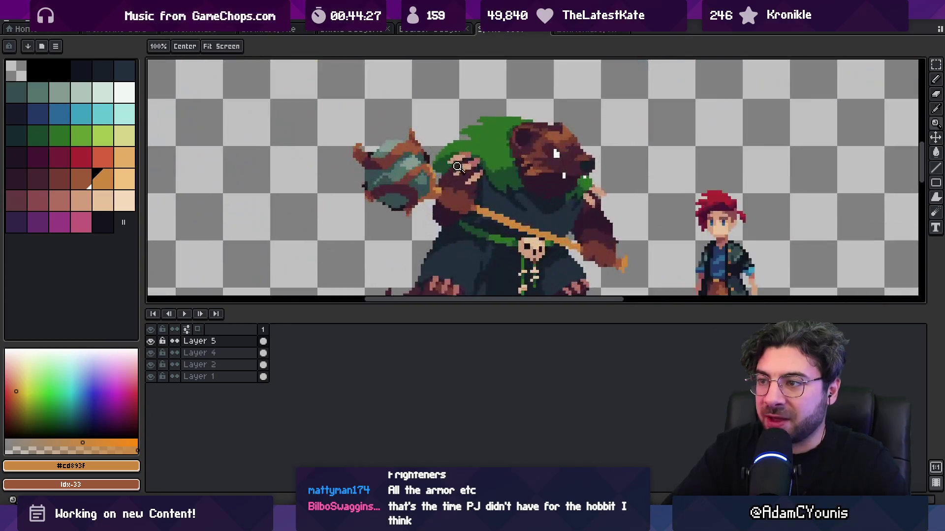
key("b")
Step: Repaint the club binding with browns #743c33 and #9d5a37 around the hand
left_click(433, 179, "alt")
scroll(432, 178, "up", 3)
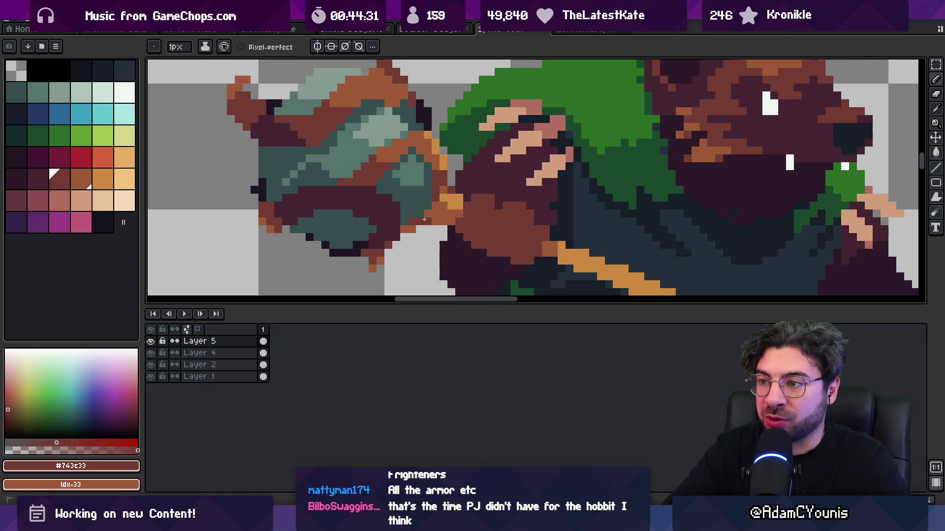
left_click(447, 200, "alt")
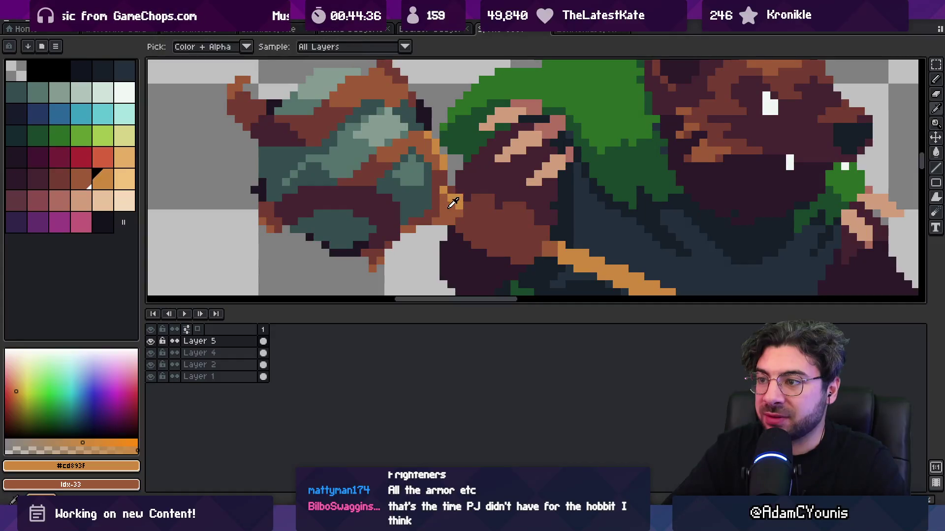
left_click(458, 199, "alt")
scroll(466, 184, "down", 5)
scroll(466, 184, "up", 1)
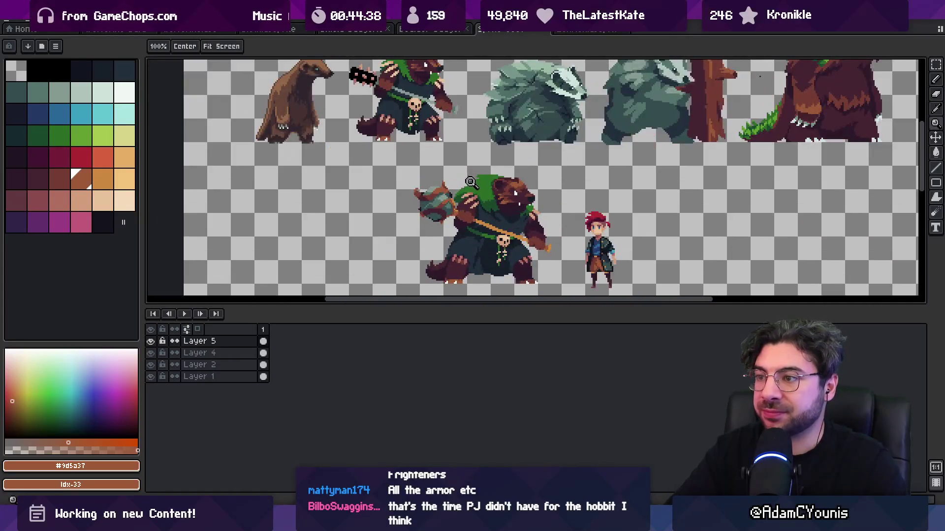
scroll(458, 192, "down", 3)
scroll(449, 196, "up", 2)
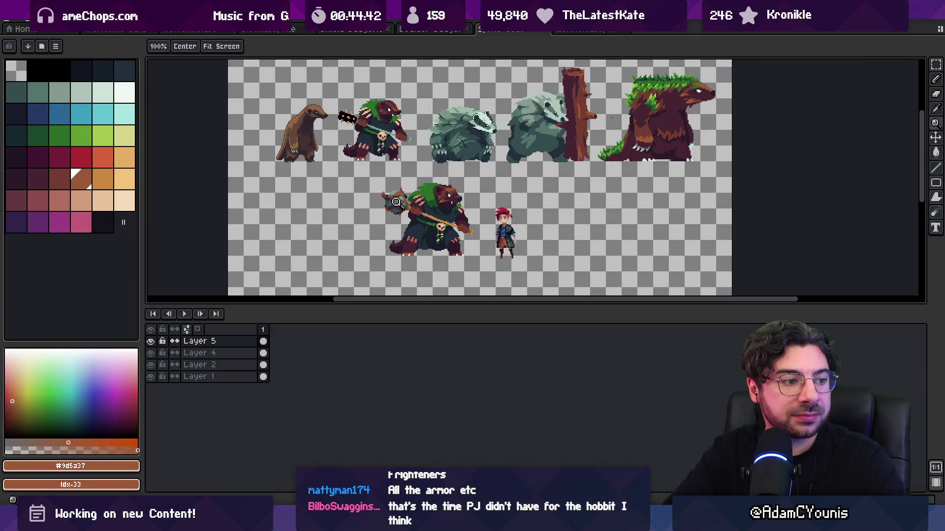
Step: Pencil-edit the curved spike with reddish-brown #743c33 and dark purple #452531 outline
scroll(403, 202, "up", 1)
scroll(393, 188, "up", 3)
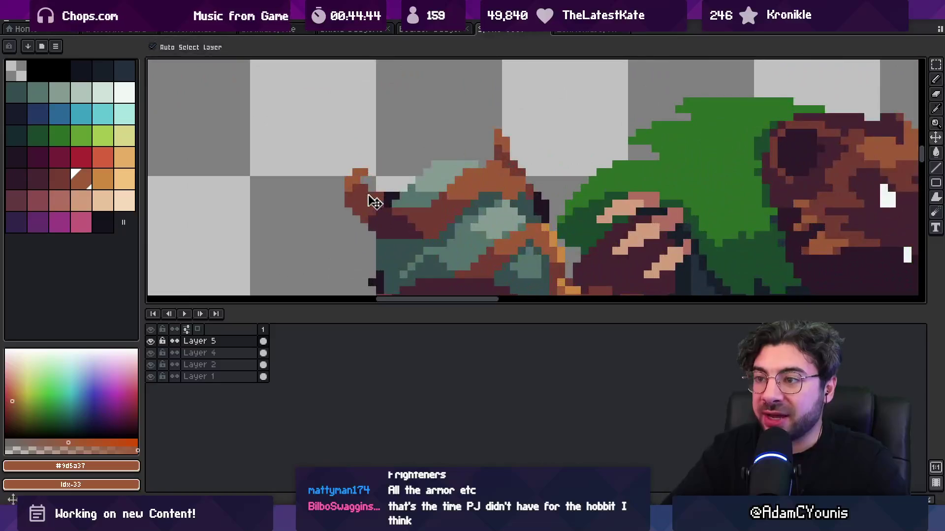
key("b")
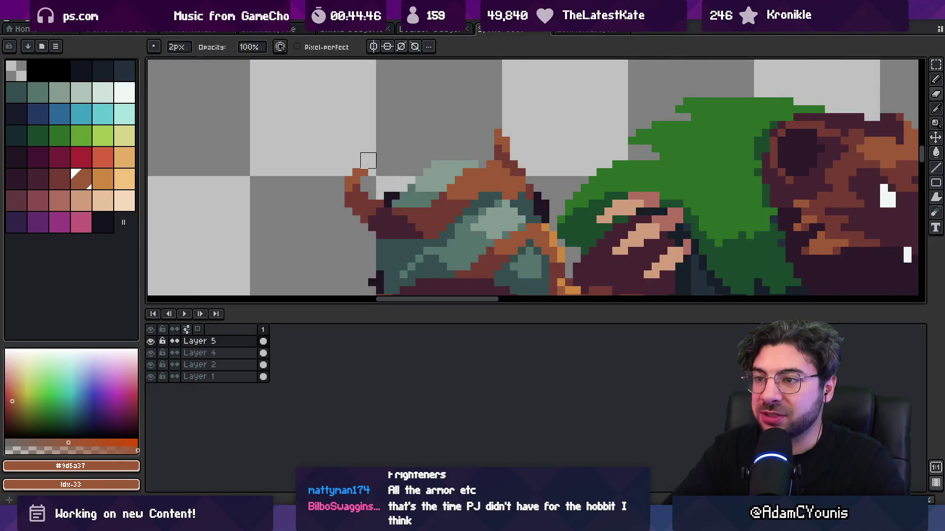
key("z")
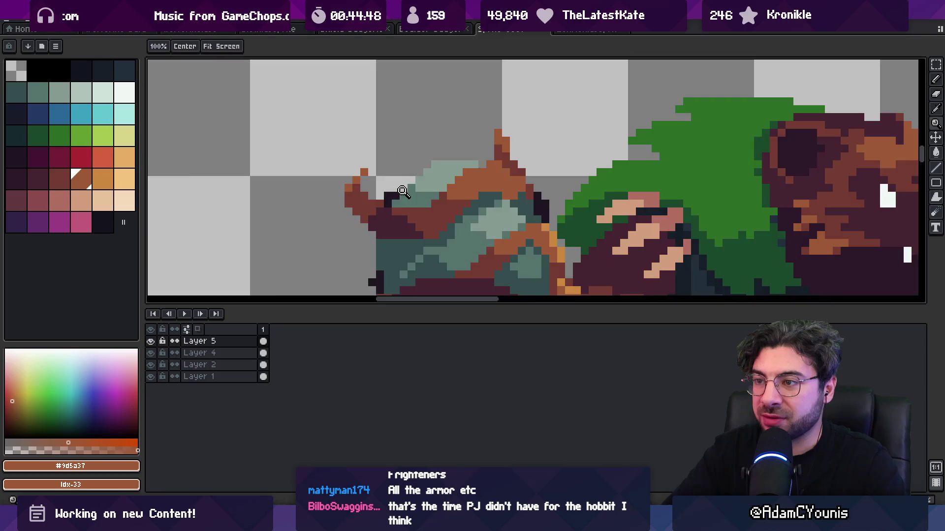
scroll(393, 192, "down", 4)
scroll(424, 188, "up", 4)
key("b")
left_click(417, 216, "alt")
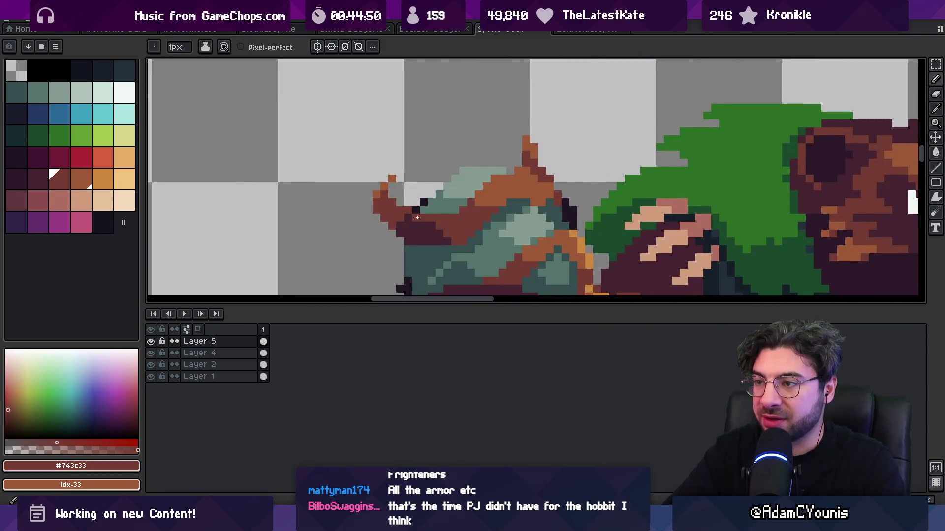
left_click(433, 232, "alt")
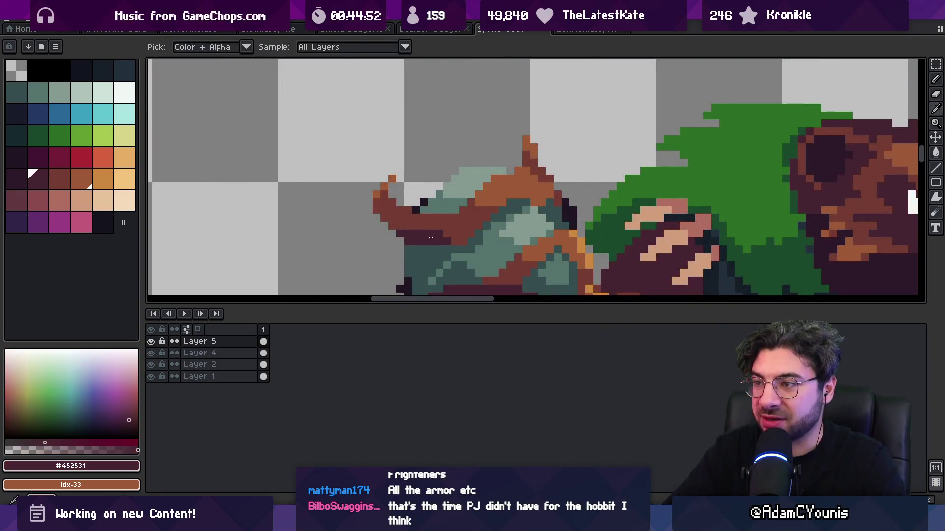
left_click(454, 225, "alt")
left_click(445, 240, "alt")
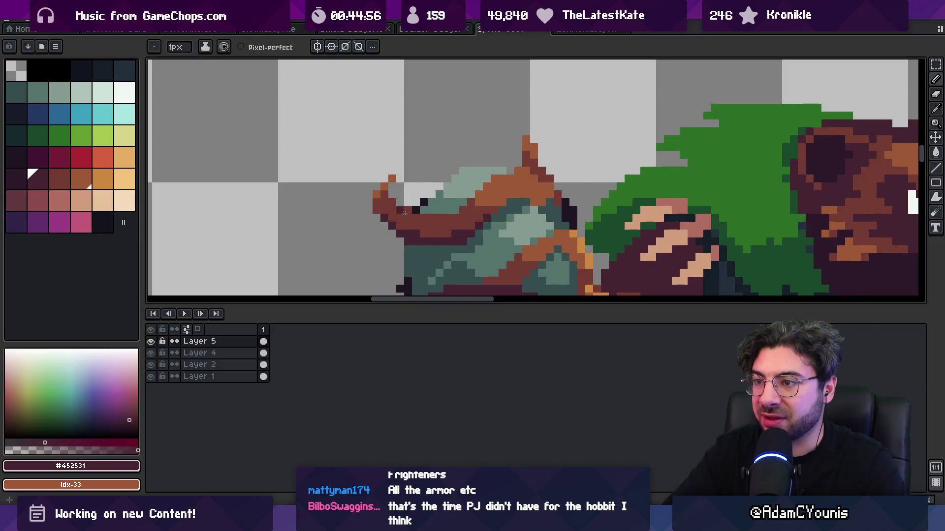
Step: Reapply #743c33, then lasso-select the curved spike on the club's left end
scroll(450, 186, "down", 5)
scroll(466, 205, "up", 5)
left_click(466, 211, "alt")
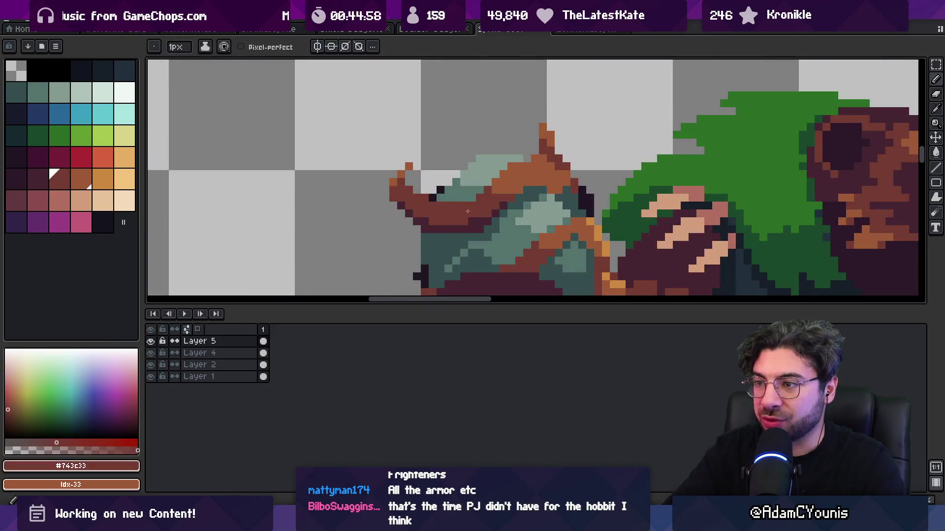
key("z")
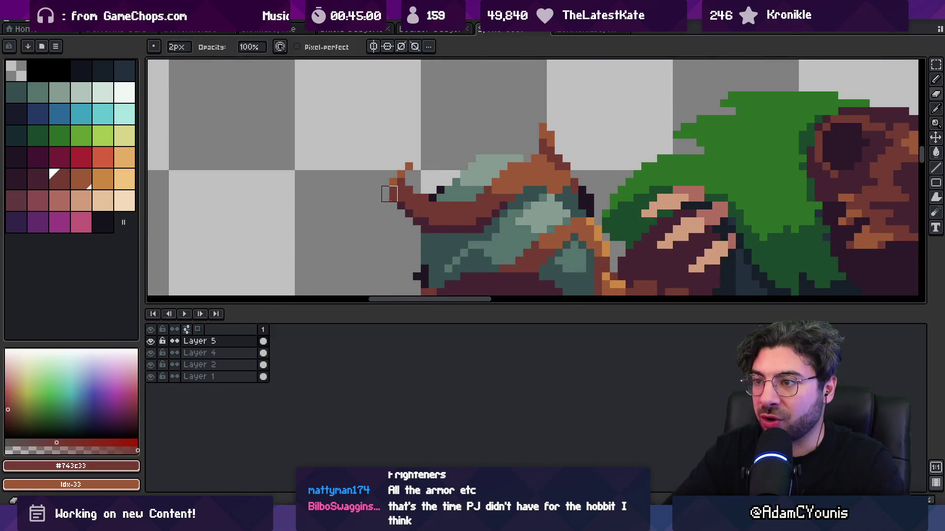
scroll(440, 203, "down", 5)
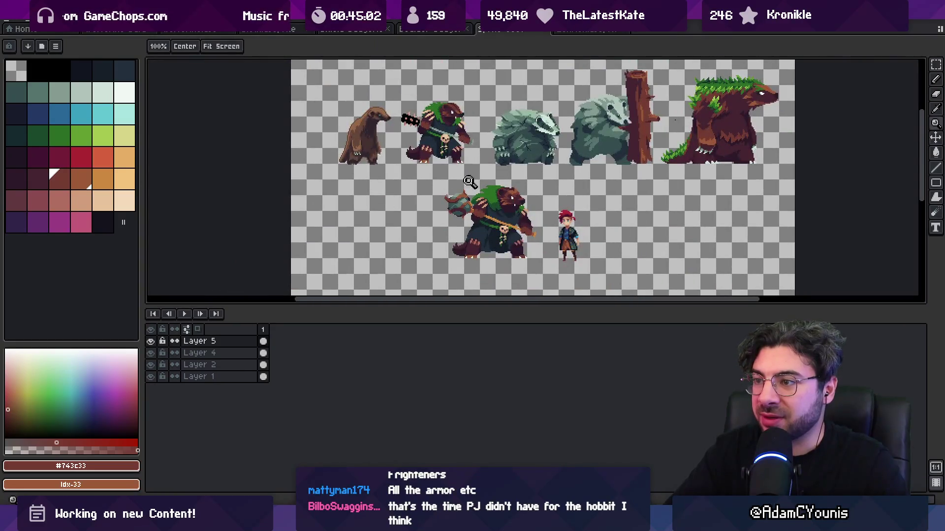
scroll(428, 184, "up", 6)
key("q")
mouse_move(408, 96)
left_mouse_down()
mouse_move(374, 148)
mouse_move(433, 225)
mouse_move(466, 195)
mouse_move(465, 178)
left_mouse_up()
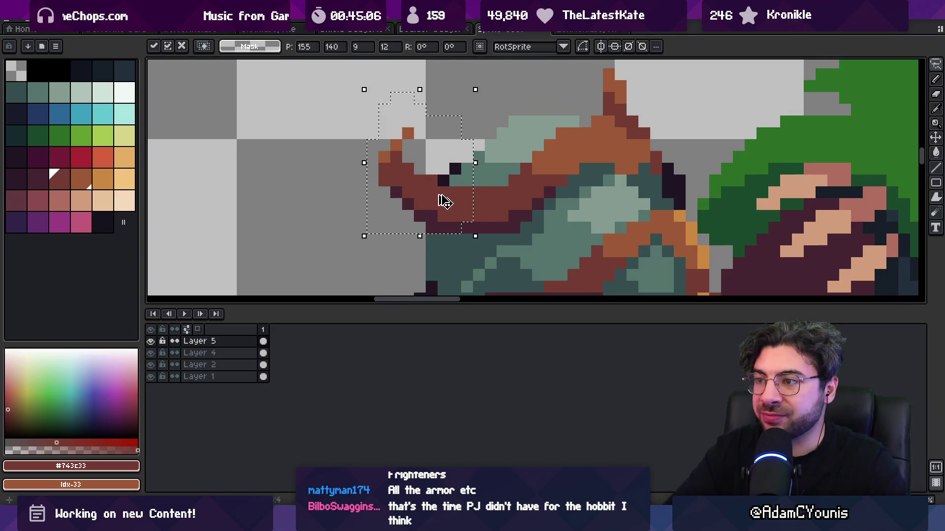
key("i")
Step: Touch up the shifted spike's surroundings with dark purple #452531 and teal #54736d
left_click(472, 176)
scroll(472, 176, "down", 4)
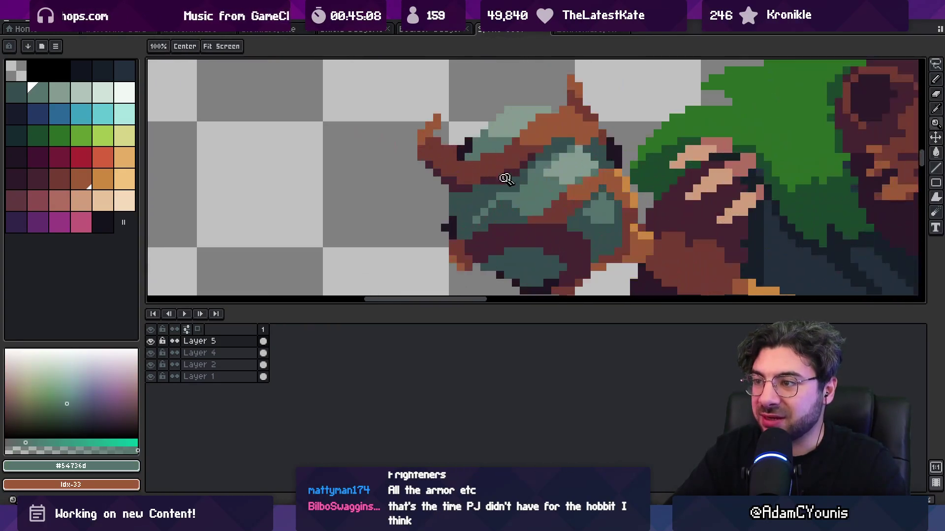
scroll(474, 189, "up", 4)
key("b")
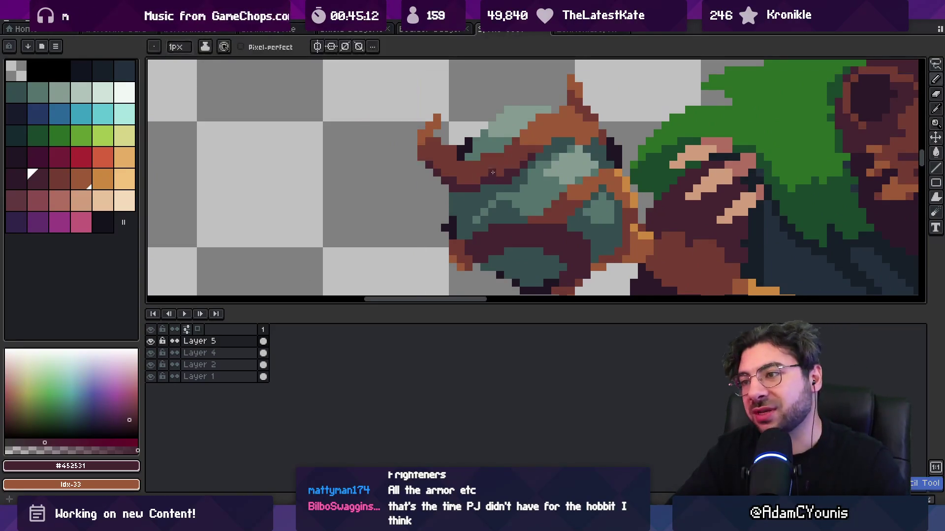
left_click(483, 143, "alt")
key("z")
scroll(484, 183, "down", 3)
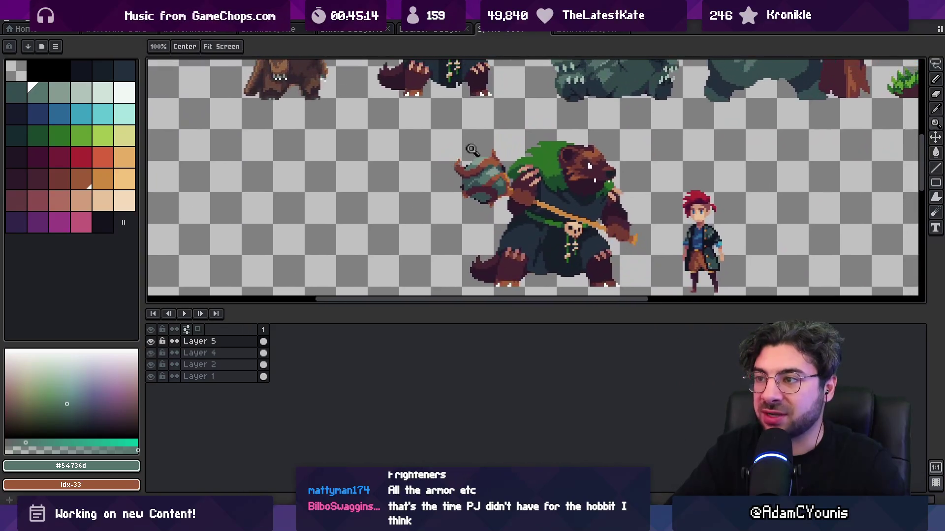
Step: Draw a short row of near-black #201523 outline pixels on the club head's left edge
scroll(484, 183, "up", 3)
scroll(485, 183, "down", 2)
scroll(485, 183, "up", 1)
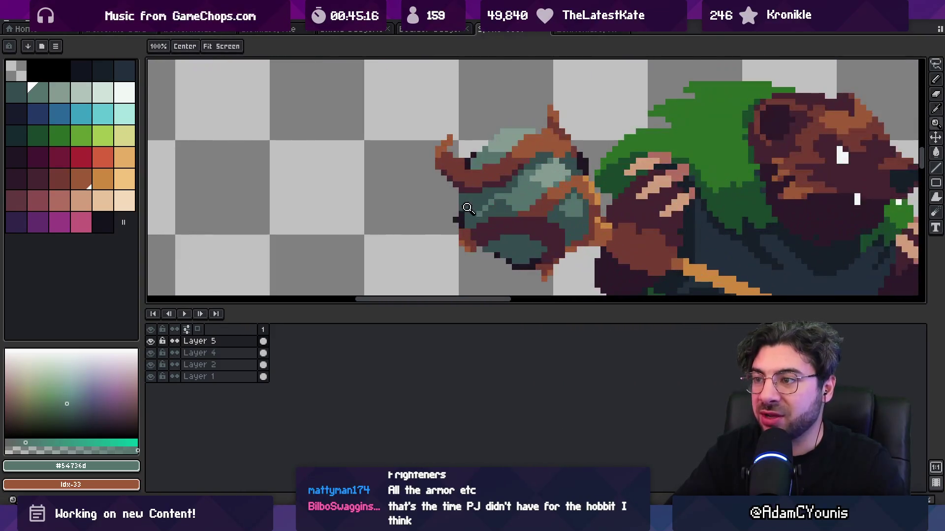
left_click(488, 185, "alt")
scroll(488, 187, "down", 3)
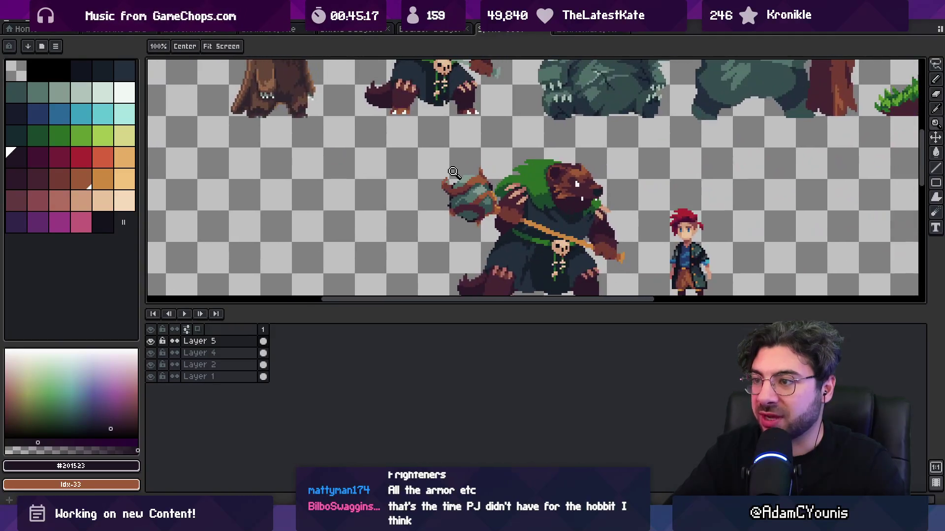
scroll(511, 167, "up", 4)
key("b")
left_click_drag(450, 178, 462, 178)
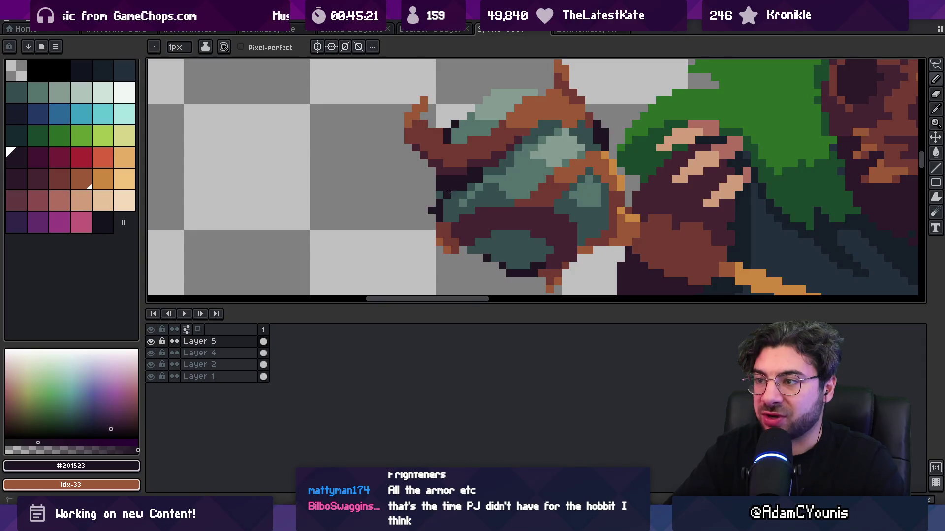
Step: Add teal #54736d shading to the club head and zoom out to check the sprite
key("v")
scroll(475, 179, "down", 4)
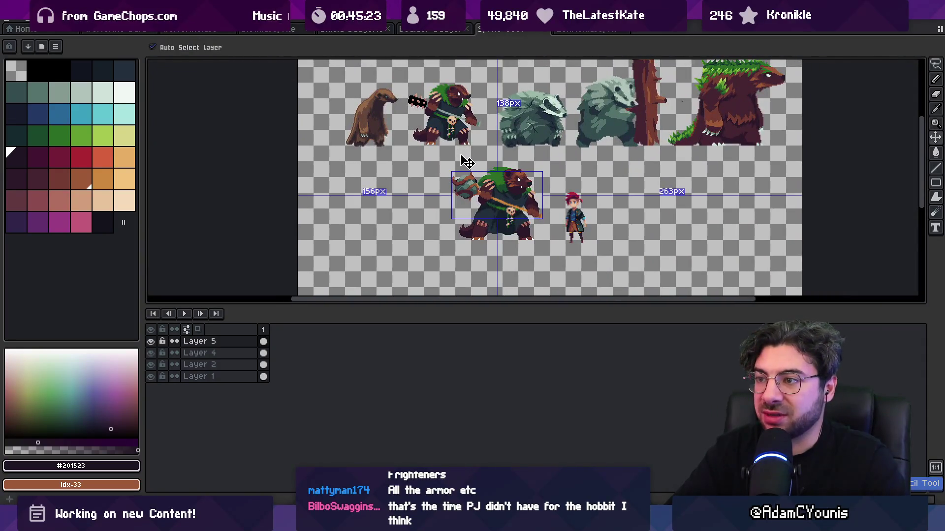
key("z")
scroll(450, 195, "up", 4)
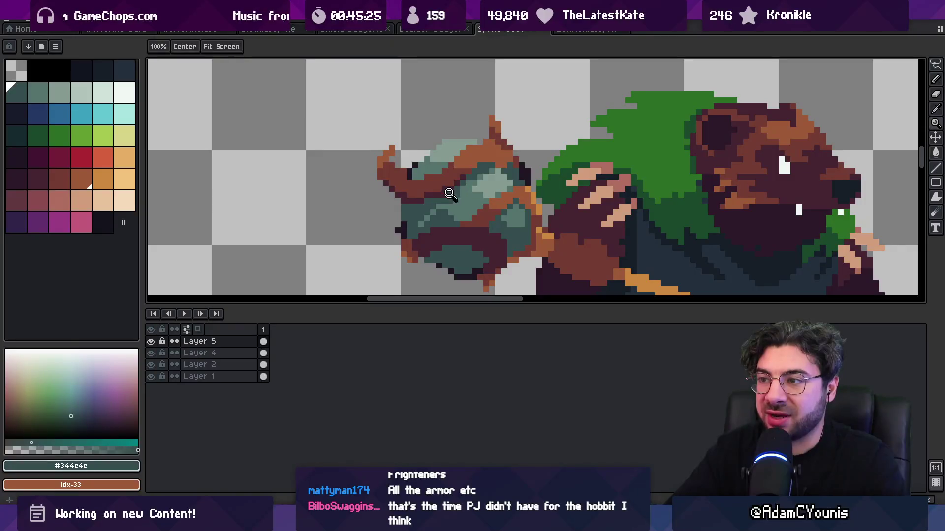
key("b")
left_click(452, 198, "alt")
left_click(454, 200, "alt")
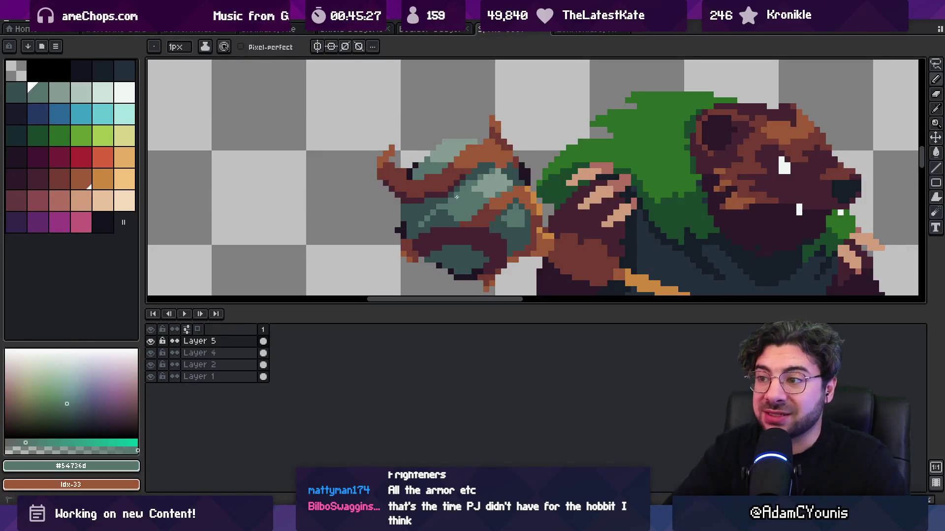
key("z")
scroll(458, 196, "down", 6)
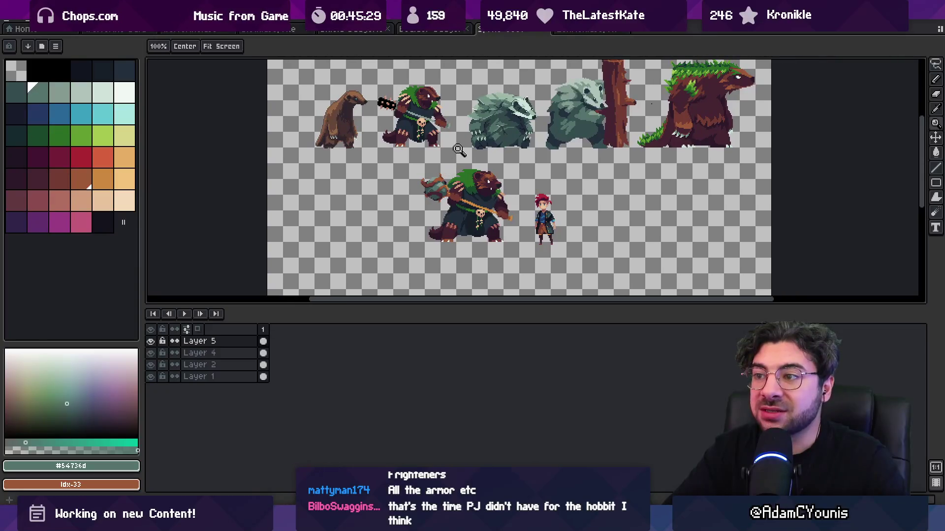
scroll(469, 171, "up", 4)
scroll(471, 165, "down", 4)
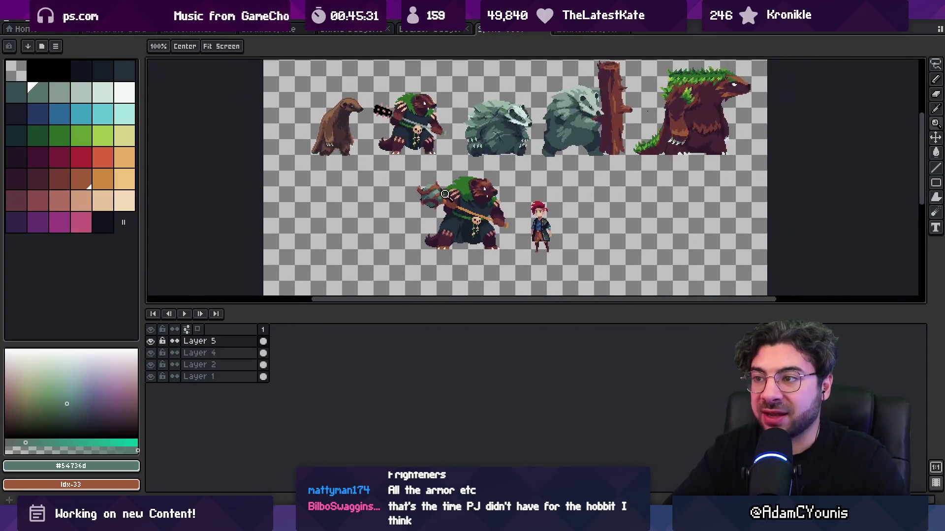
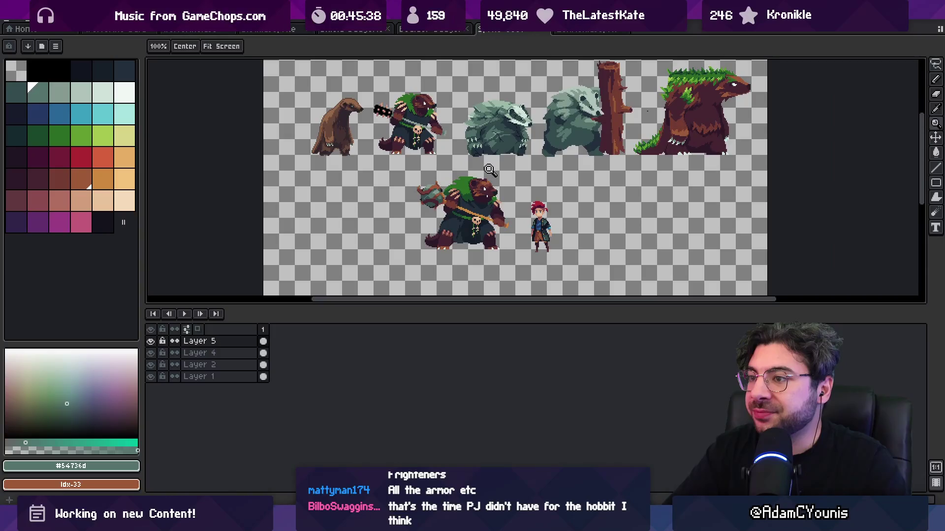
Step: Zoom in on the hooded badger's head and try the #452531 and #2c1928 swatches
scroll(489, 169, "down", 1)
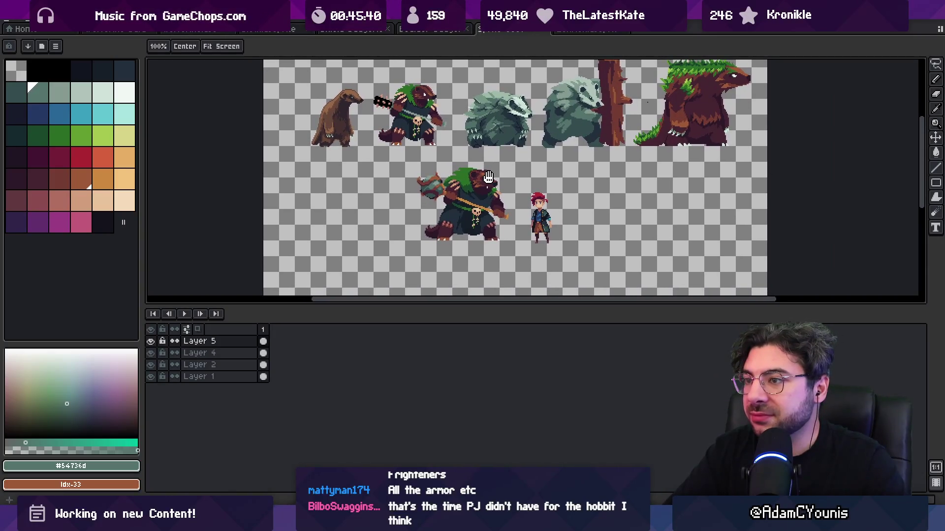
left_click_drag(488, 176, 484, 174)
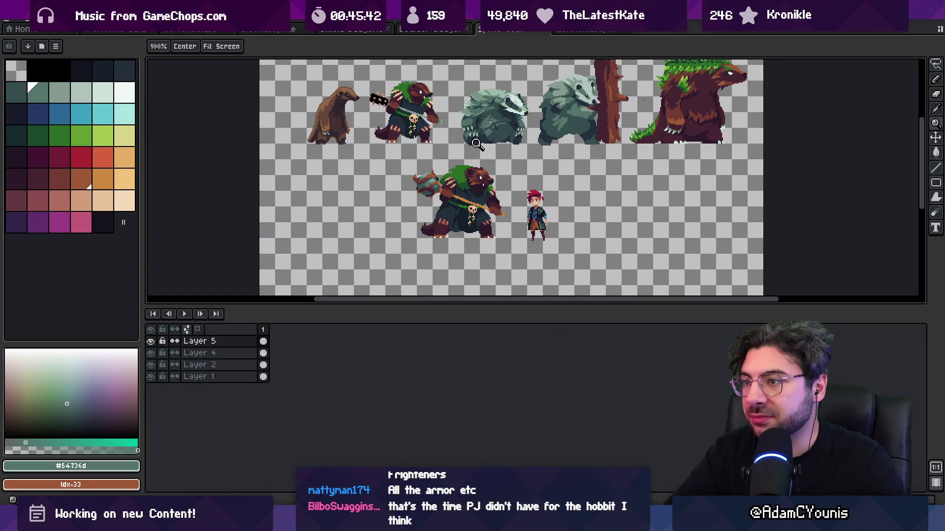
left_click(471, 167)
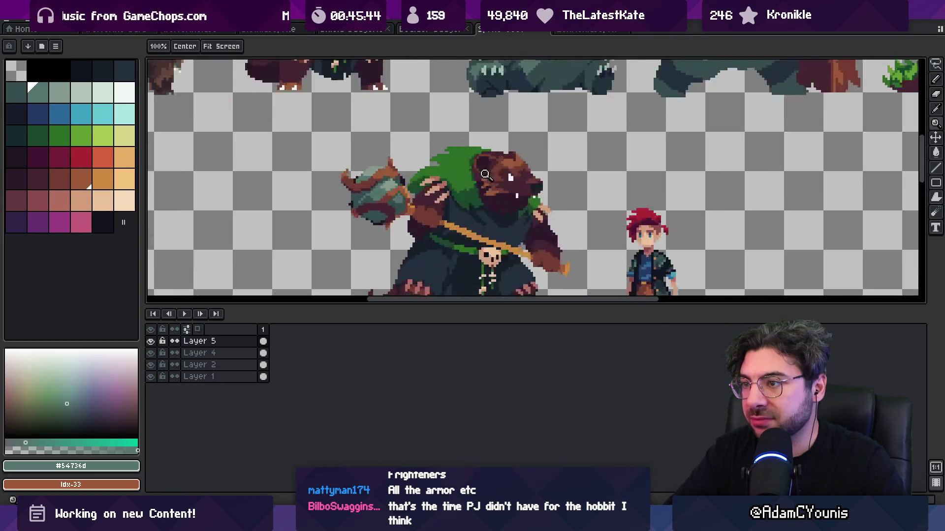
left_click(478, 180)
left_click(483, 186, "alt")
key("b")
left_click(476, 169, "alt")
left_click(490, 188, "alt")
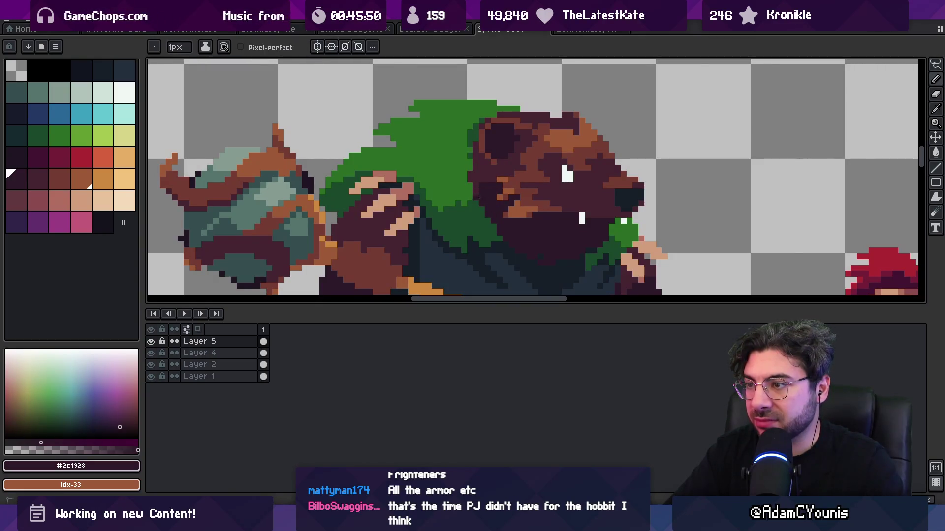
Step: Draw a diagonal line of #452531 maroon pixels along the badger's jaw
key("z")
scroll(461, 182, "down", 4)
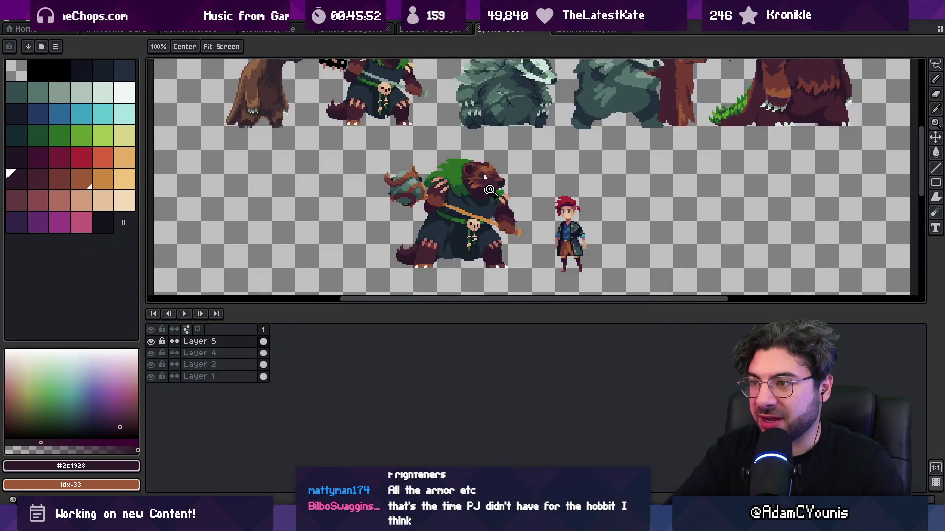
scroll(488, 191, "up", 5)
key("b")
left_click(480, 150, "alt")
left_click(449, 219, "alt")
left_click_drag(450, 220, 477, 252)
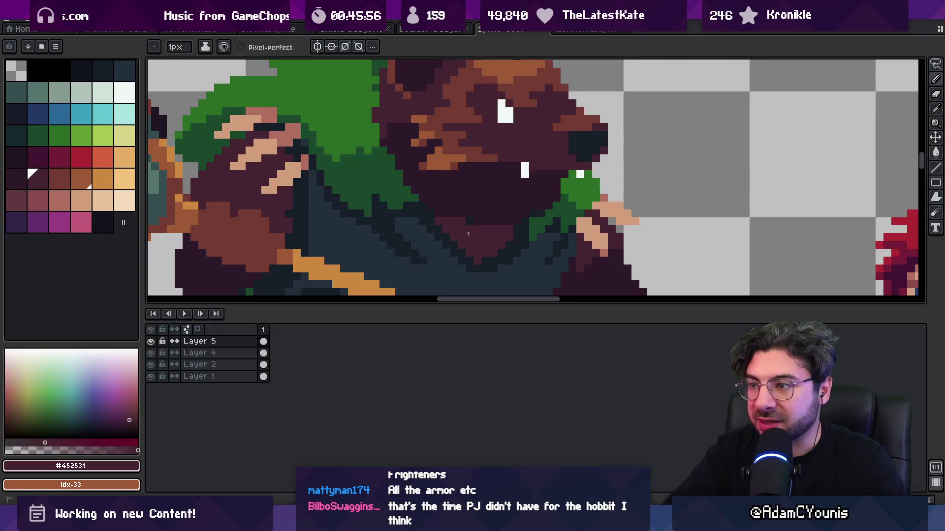
Step: Select Layer 4, which holds the badger's body
key("z")
scroll(442, 232, "down", 5)
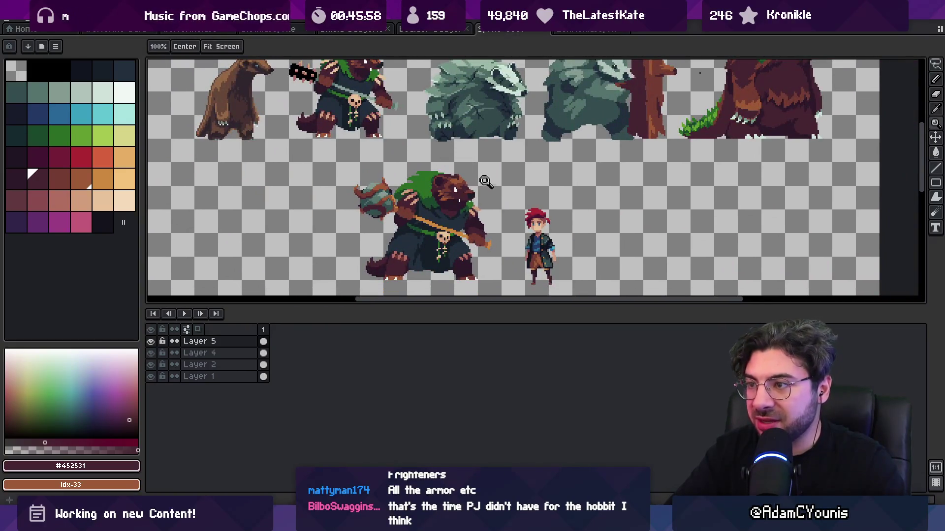
scroll(455, 197, "up", 4)
key("b")
left_click(455, 204, "ctrl")
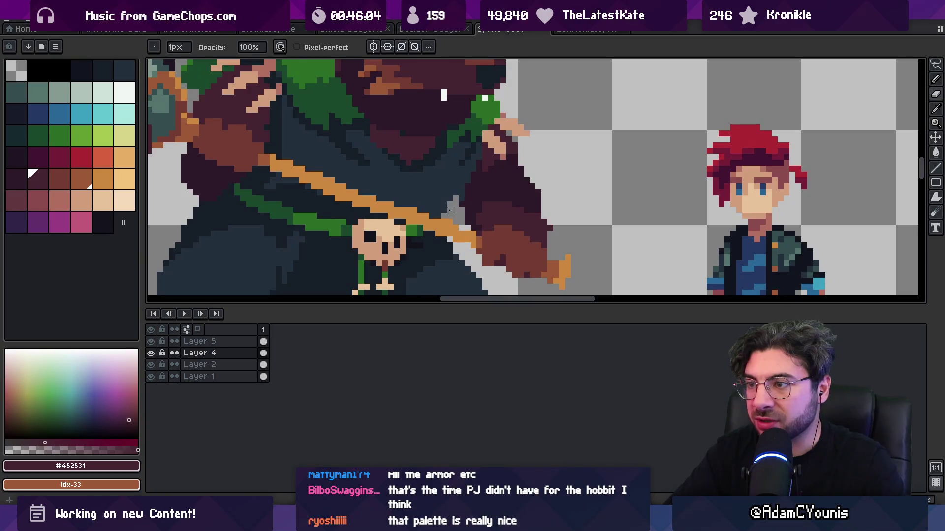
Step: Zoom out to review the shaded badger against the whole sprite sheet
key("z")
scroll(458, 206, "down", 4)
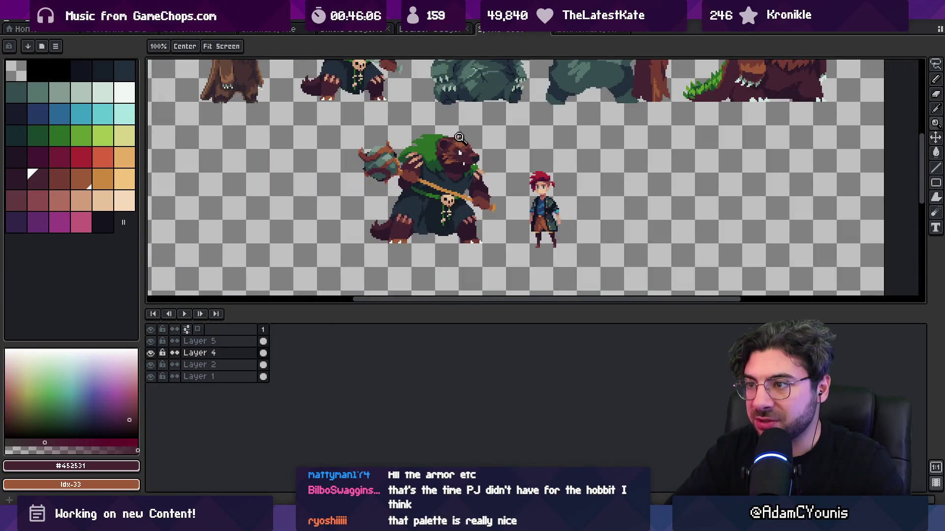
scroll(428, 182, "up", 3)
scroll(393, 200, "up", 1)
key("b")
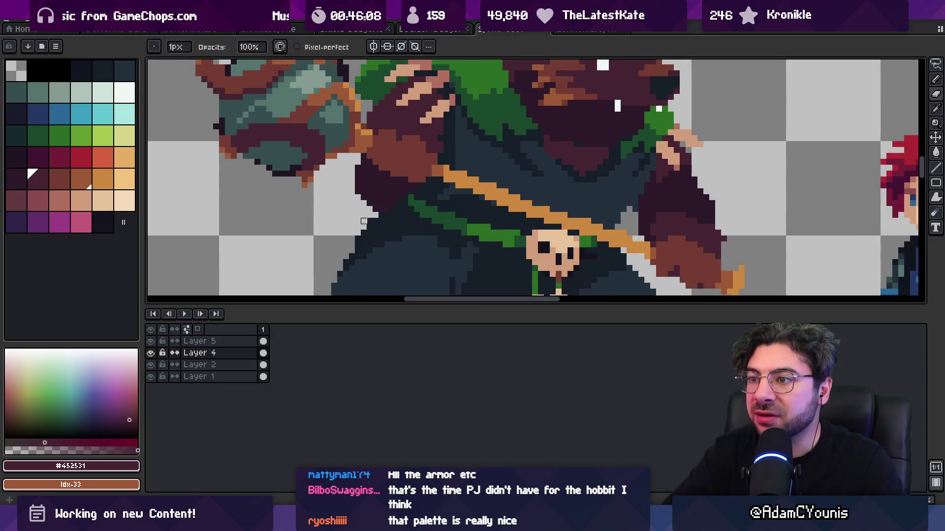
key("z")
scroll(392, 207, "down", 4)
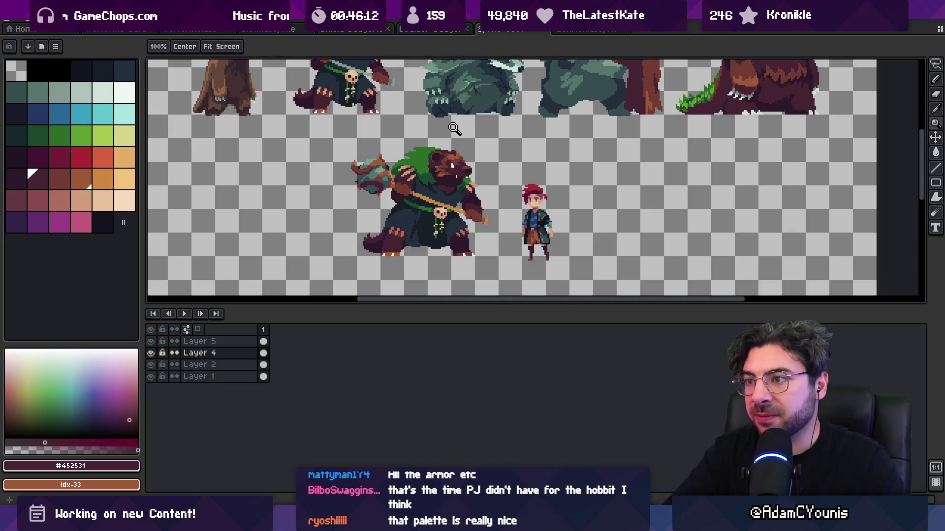
scroll(451, 196, "up", 2)
Step: Hide Layer 5, select Layer 4 and sample the dark robe colour #222f3d
key("m")
left_click(197, 341)
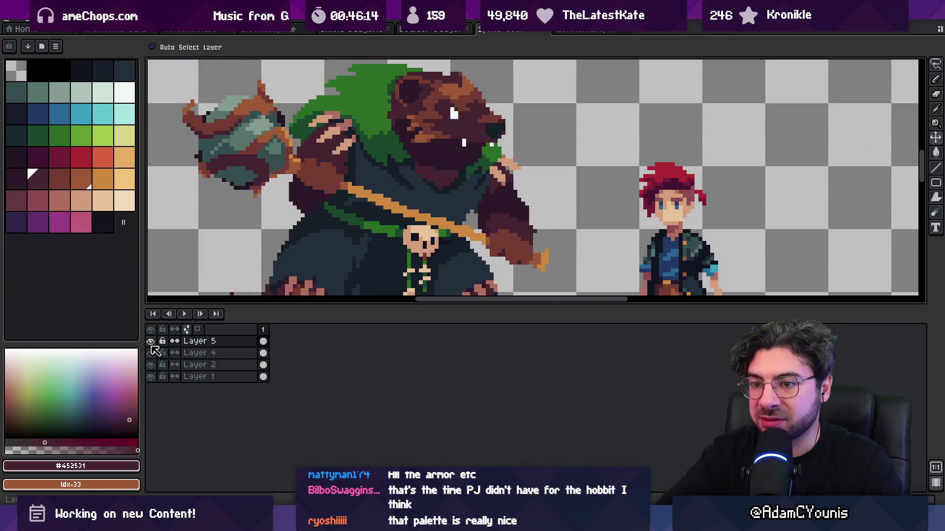
left_click(151, 341)
left_click(197, 353)
key("b")
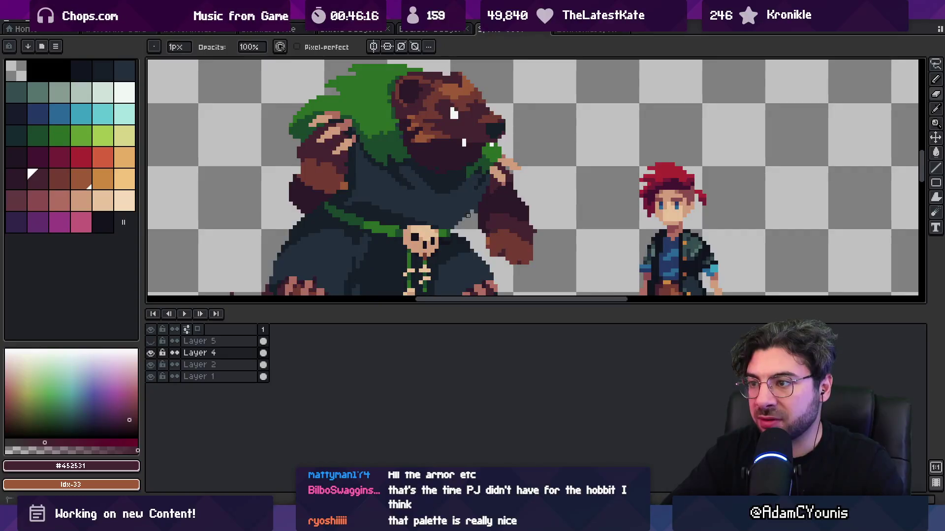
left_click(472, 200, "alt")
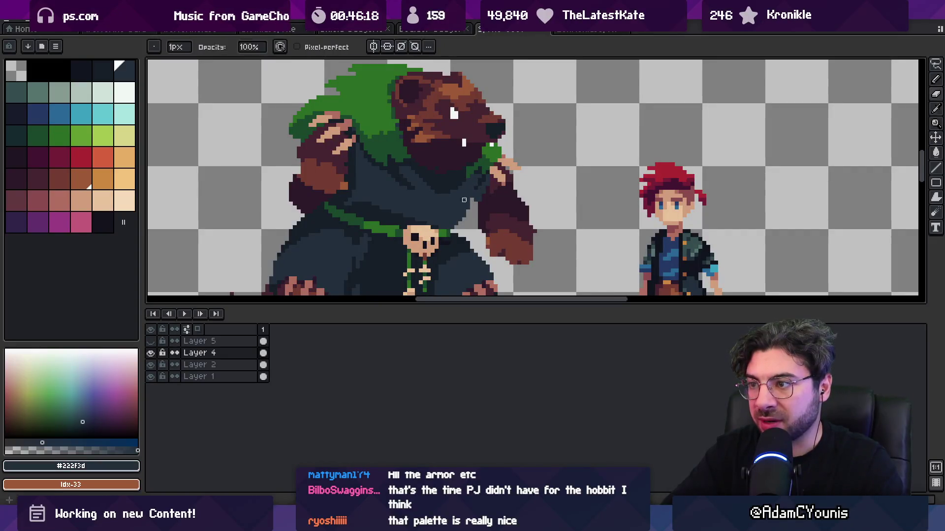
Step: Zoom out to view the whole sheet with the staff and strap hidden
key("z")
key("b")
key("z")
key("b")
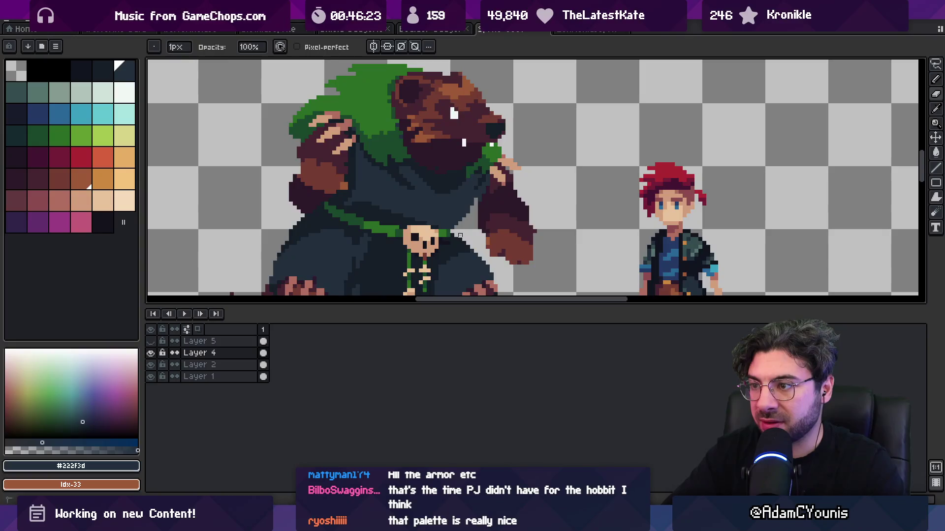
key("z")
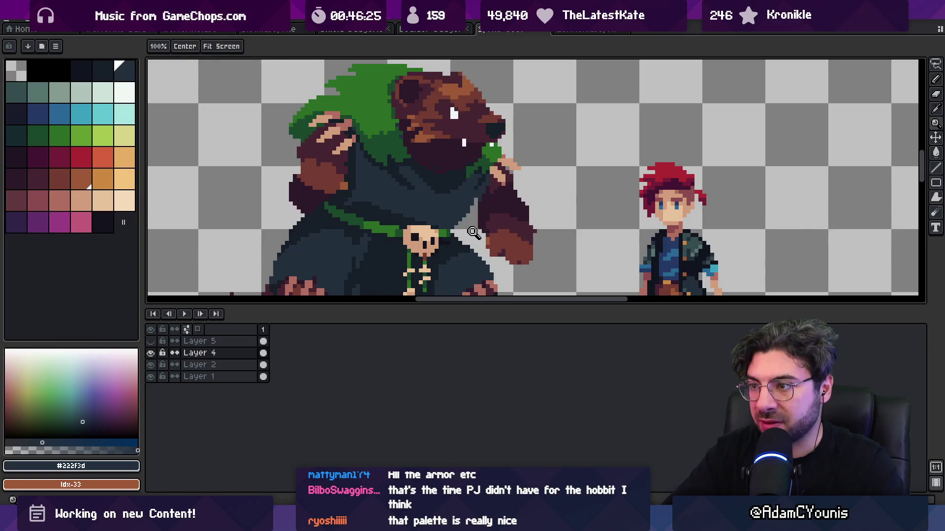
scroll(471, 191, "down", 3)
scroll(476, 220, "up", 3)
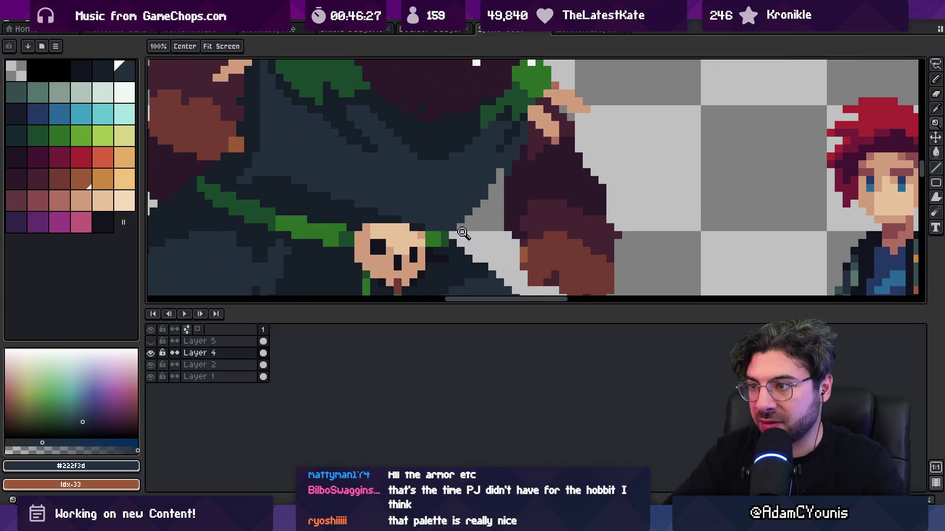
key("b")
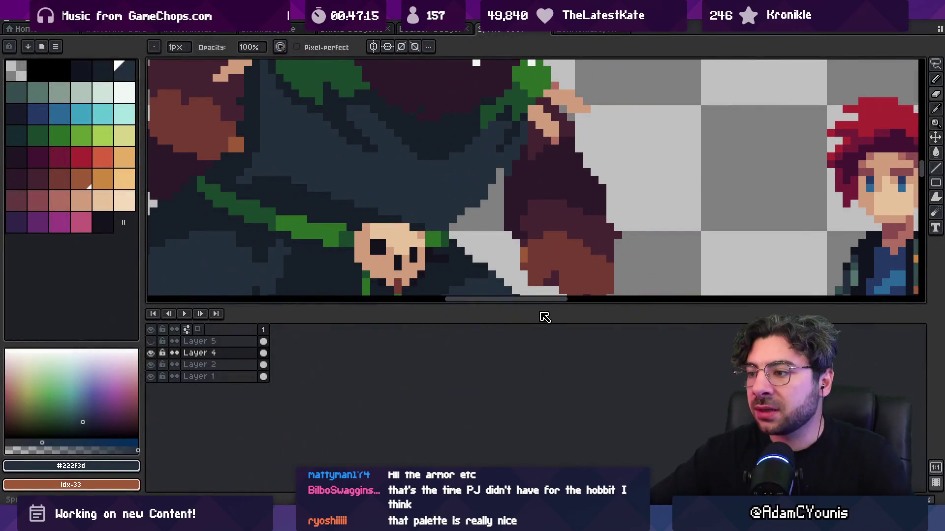
Step: Drag the canvas–timeline splitter down so the canvas gets more room
left_click_drag(550, 324, 550, 434)
scroll(443, 237, "down", 5)
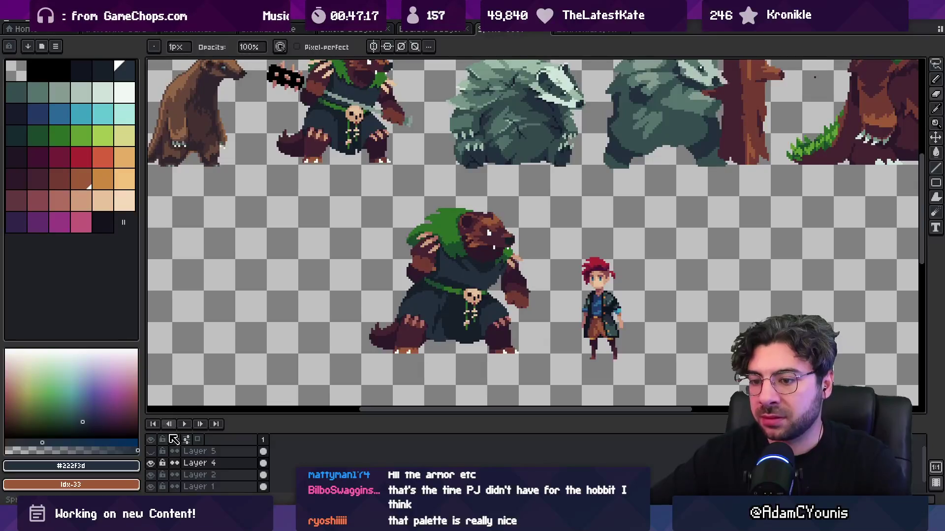
Step: Toggle Layer 5 on and off to compare, leaving the staff and strap visible
left_click(151, 451)
left_click(150, 452)
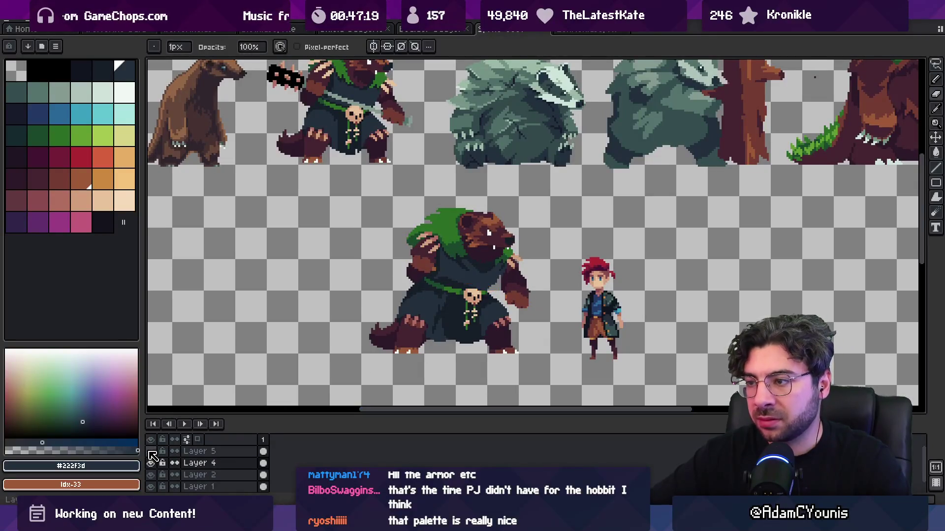
left_click(150, 452)
scroll(455, 283, "up", 2)
Step: Lasso part of the badger's body on Layer 4 and move it
key("q")
mouse_move(447, 187)
left_mouse_down()
mouse_move(467, 263)
mouse_move(511, 242)
mouse_move(506, 197)
mouse_move(487, 246)
left_mouse_up()
key("v")
scroll(543, 266, "down", 3)
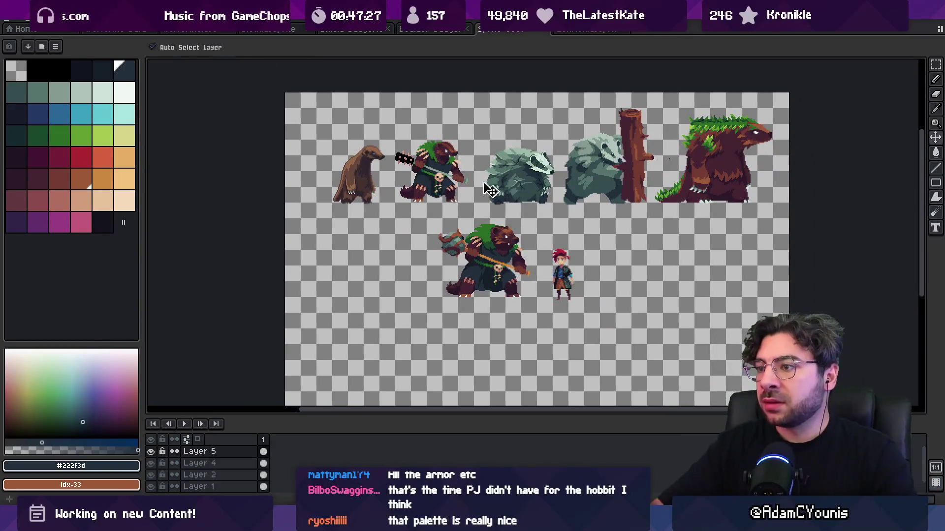
Step: Zoom in on the badger's body and sample the darkest robe shade #161c28
key("z")
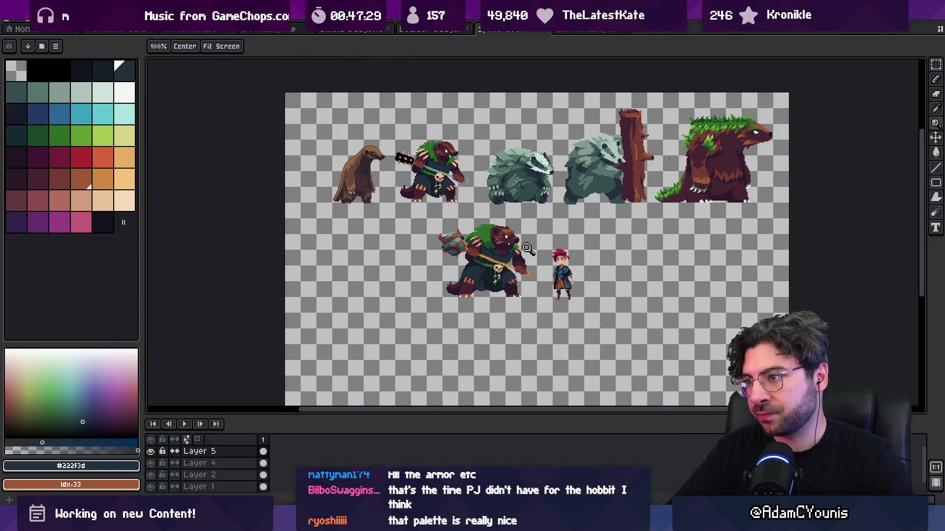
left_click(526, 248)
key("v")
left_click(510, 246, "alt")
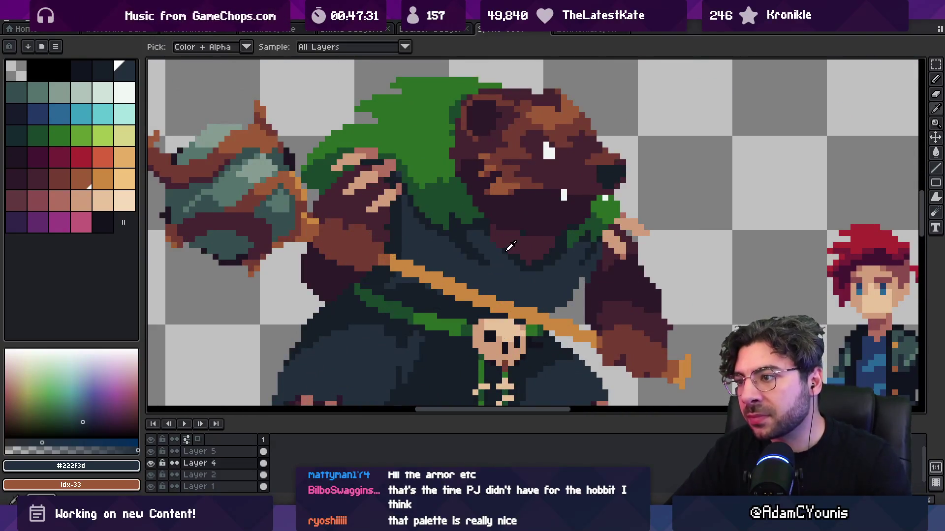
left_click(489, 237, "alt")
left_click(509, 267, "alt")
Step: Review the whole sheet, then start saving it as Sprite-0001.aseprite
key("z")
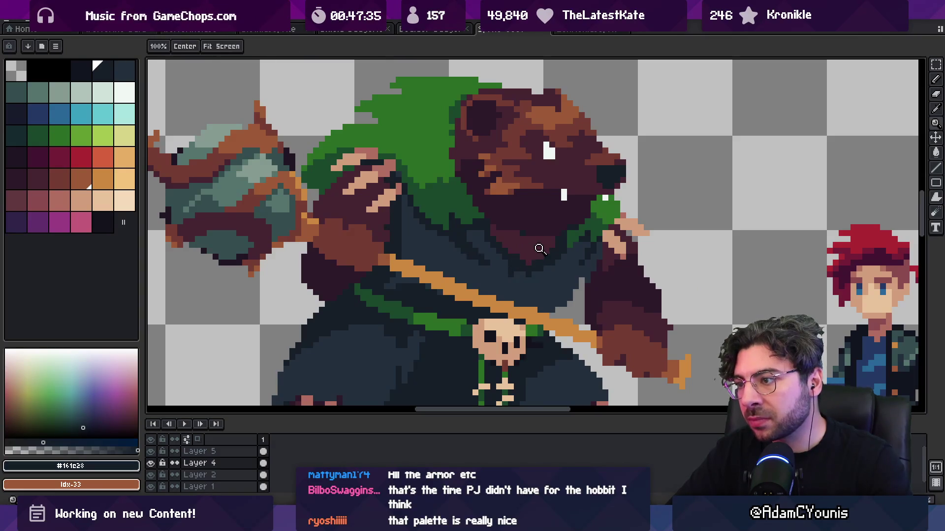
scroll(529, 213, "down", 5)
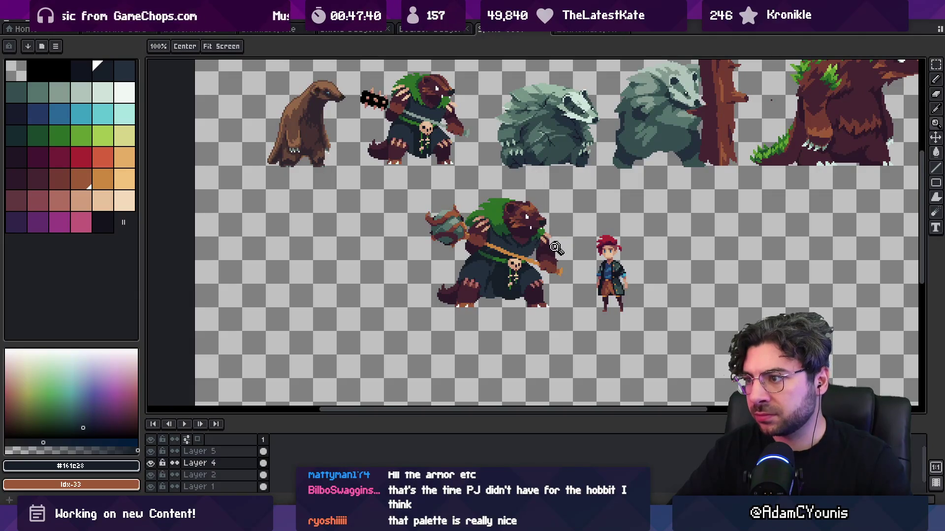
scroll(566, 243, "up", 4)
key("b")
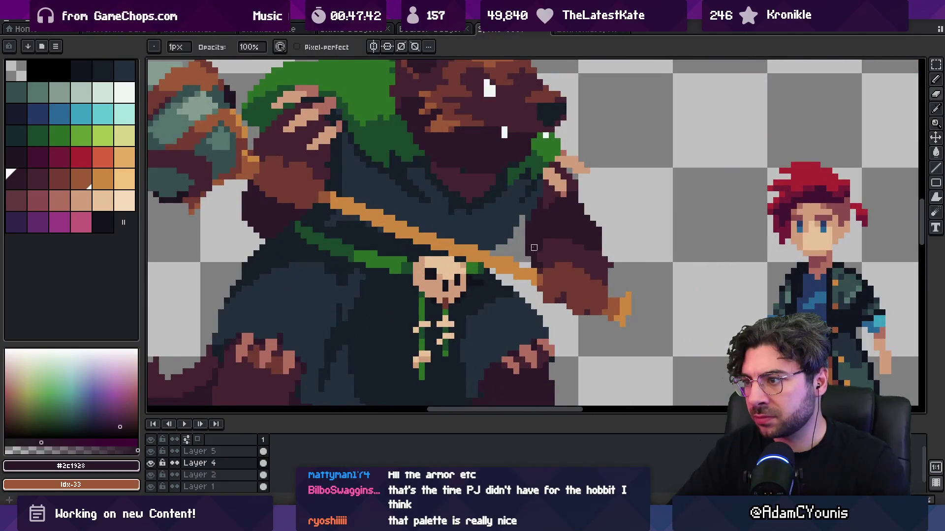
key("z")
scroll(541, 265, "down", 4)
scroll(560, 249, "up", 3)
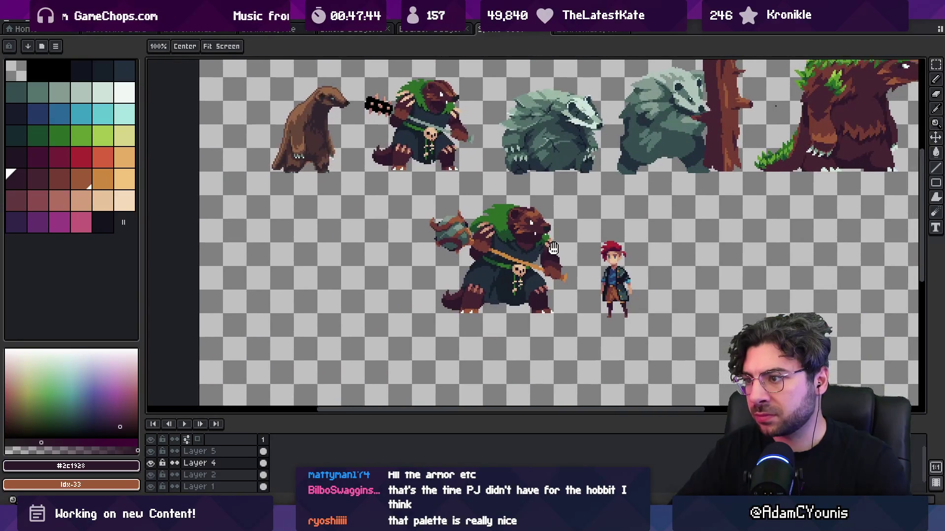
key("m")
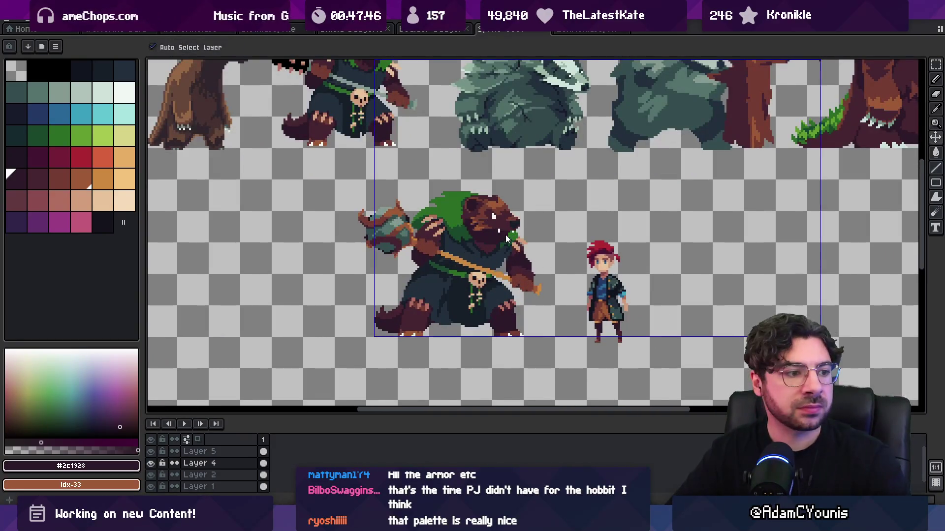
key("ctrl+s")
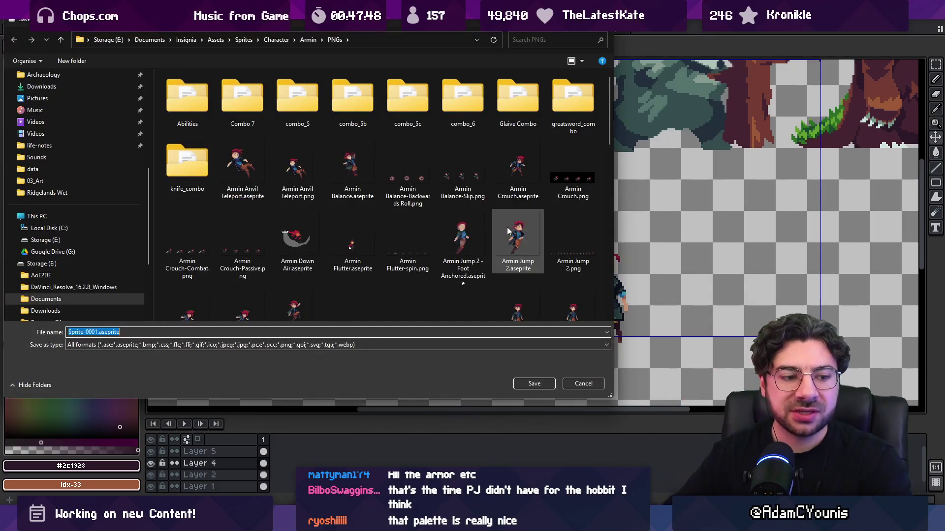
key("Escape")
key("z")
scroll(440, 232, "down", 3)
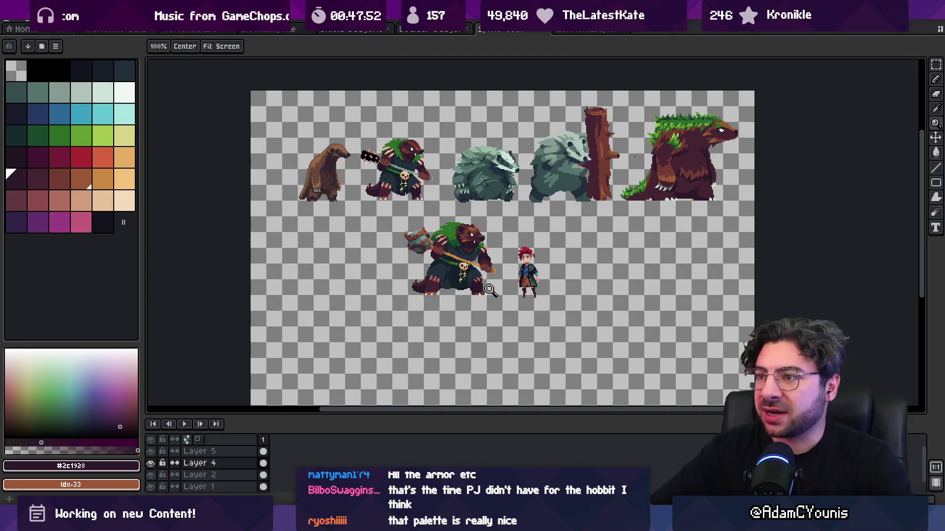
scroll(514, 292, "down", 1)
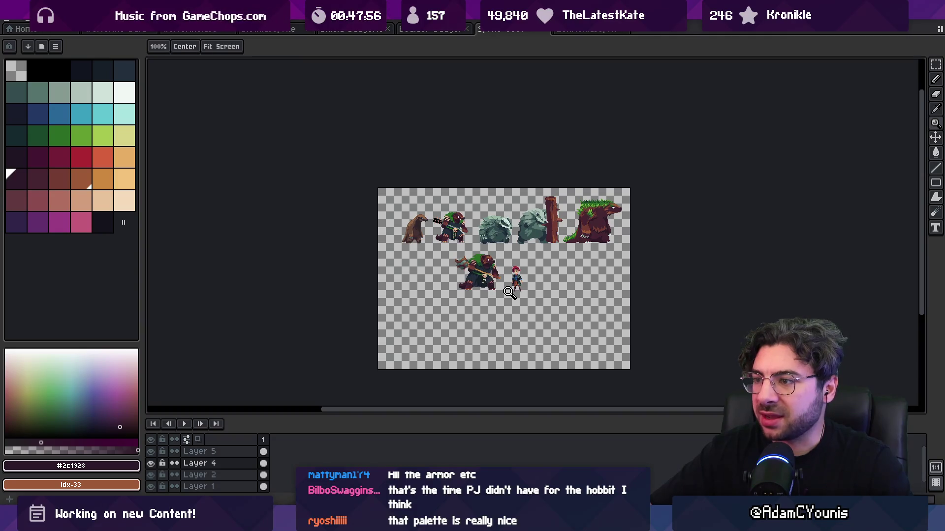
scroll(508, 291, "up", 3)
key("v")
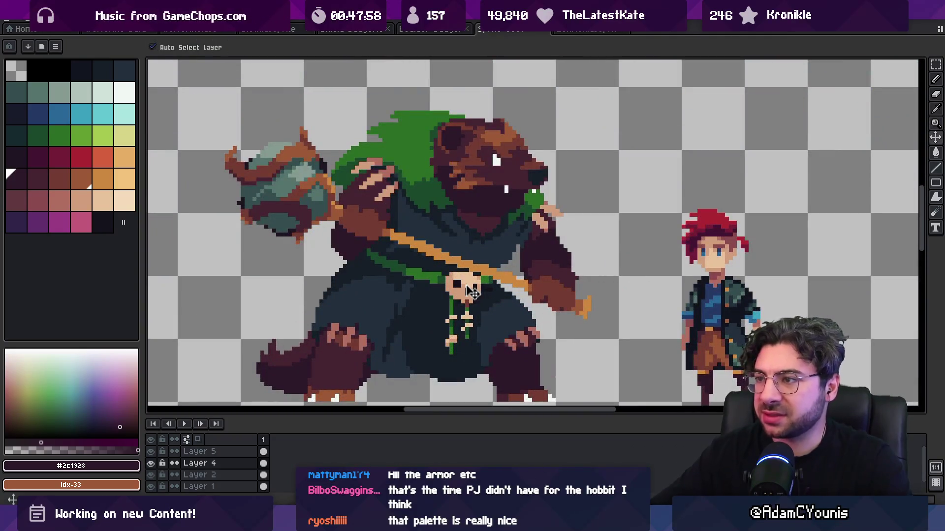
key("q")
Step: Outline the skull pendant as a selection, then clear it again
left_click_drag(445, 267, 476, 270)
key("b")
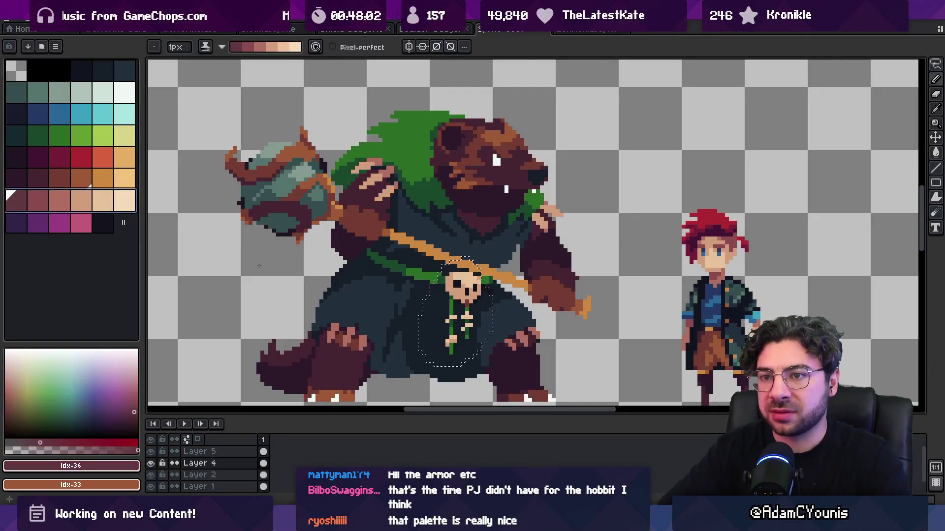
key("ctrl+d")
key("z")
scroll(484, 309, "down", 5)
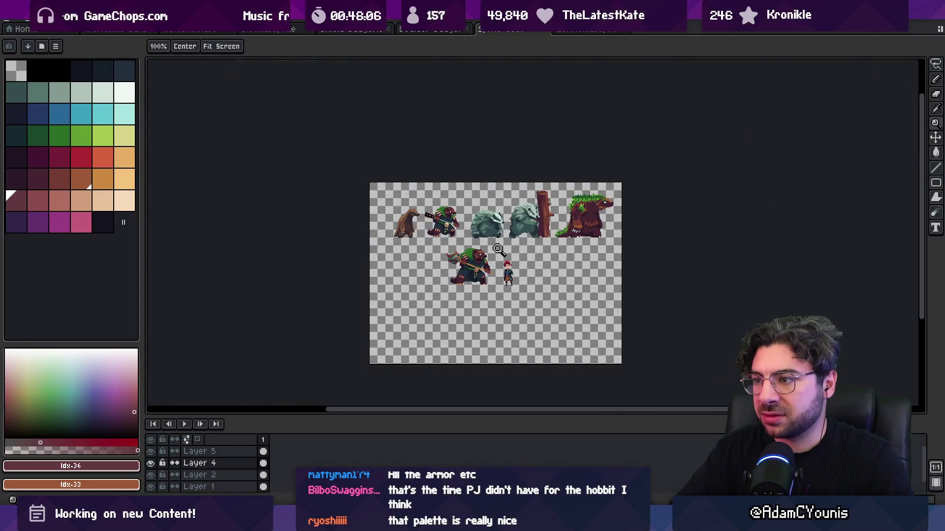
scroll(470, 274, "up", 5)
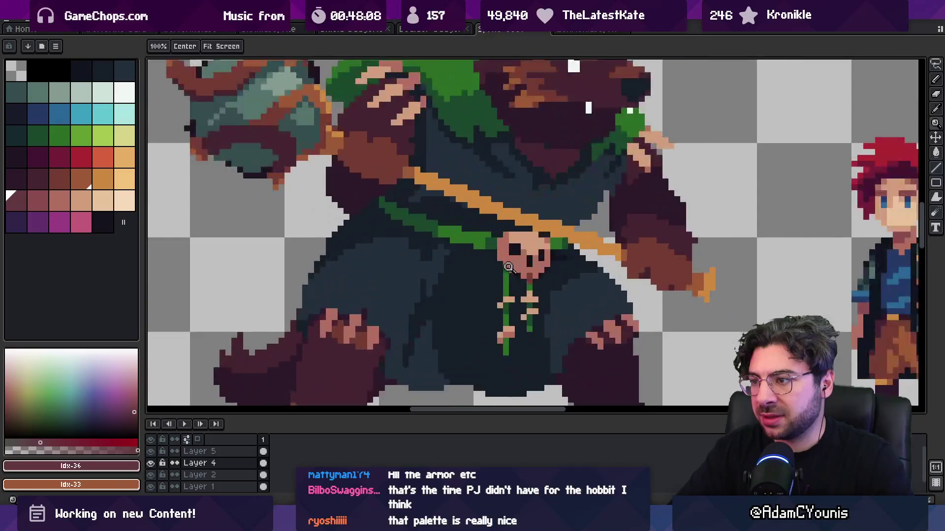
Step: Draw a 1 px belt-green cord down the robe just left of the skull
key("b")
left_click(472, 246, "alt")
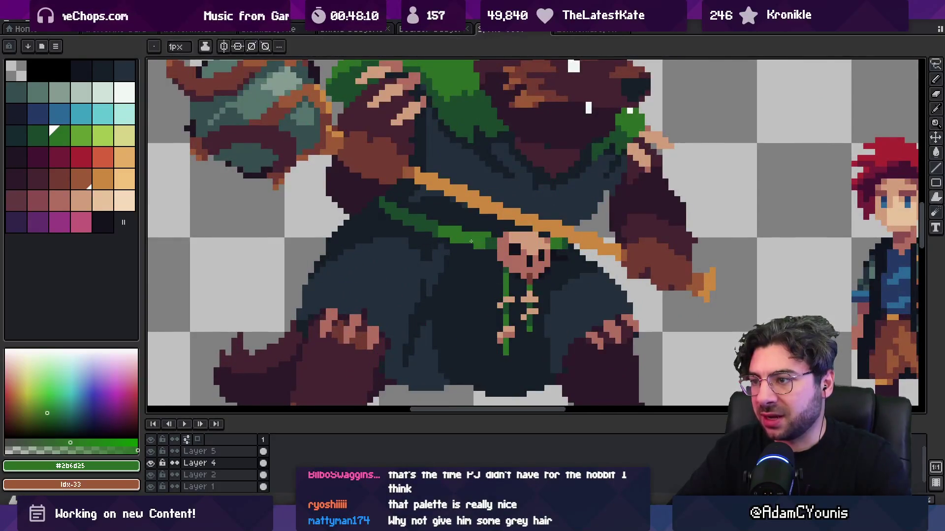
left_click(474, 250)
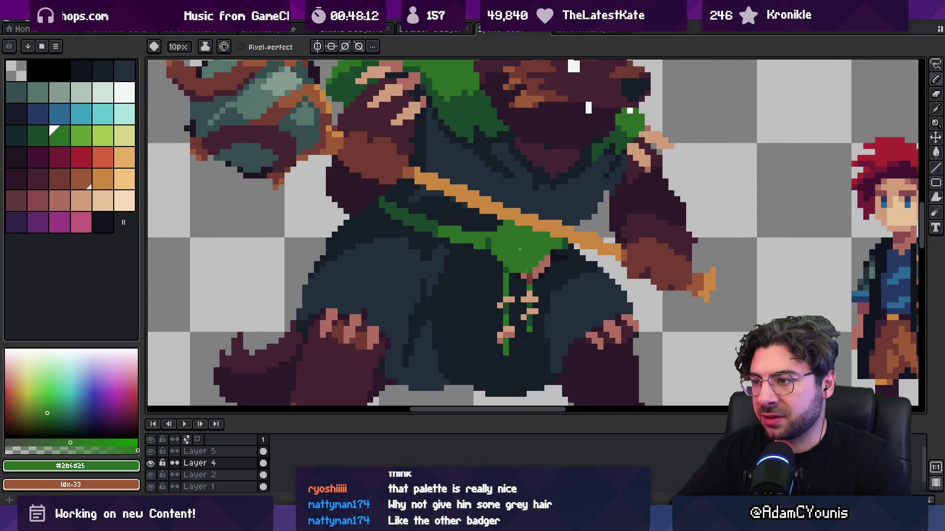
key("b")
left_click_drag(476, 258, 476, 296)
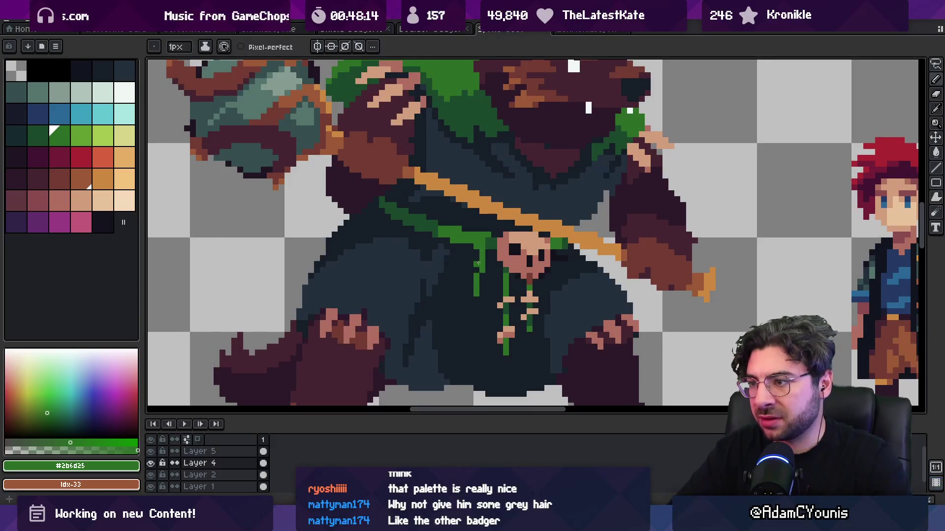
Step: Try nudging the lasso-selected skull and staff left, then cancel and deselect
scroll(477, 261, "down", 2)
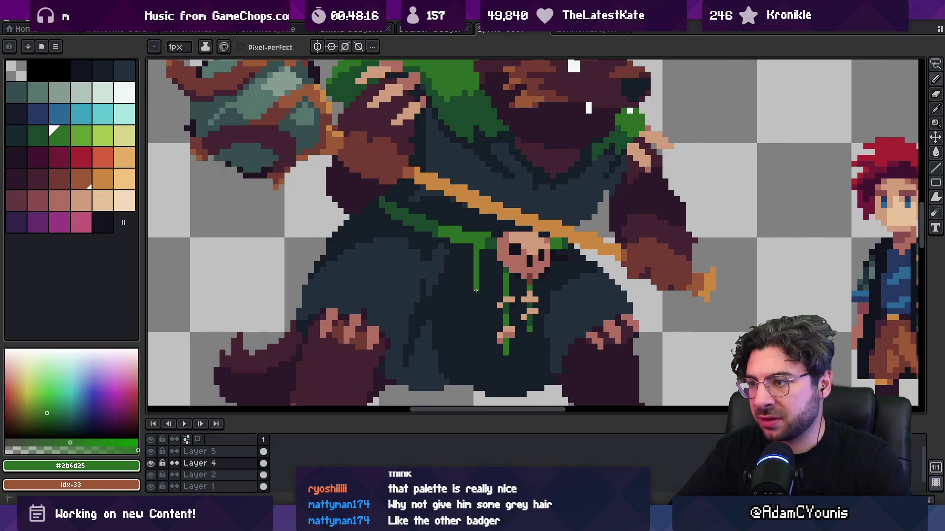
scroll(446, 282, "down", 2)
scroll(446, 282, "down", 3)
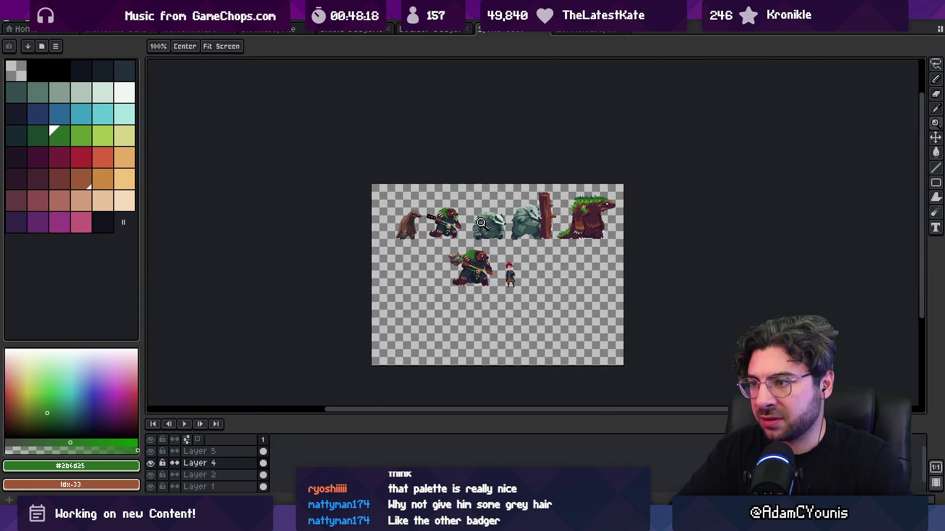
scroll(472, 271, "up", 5)
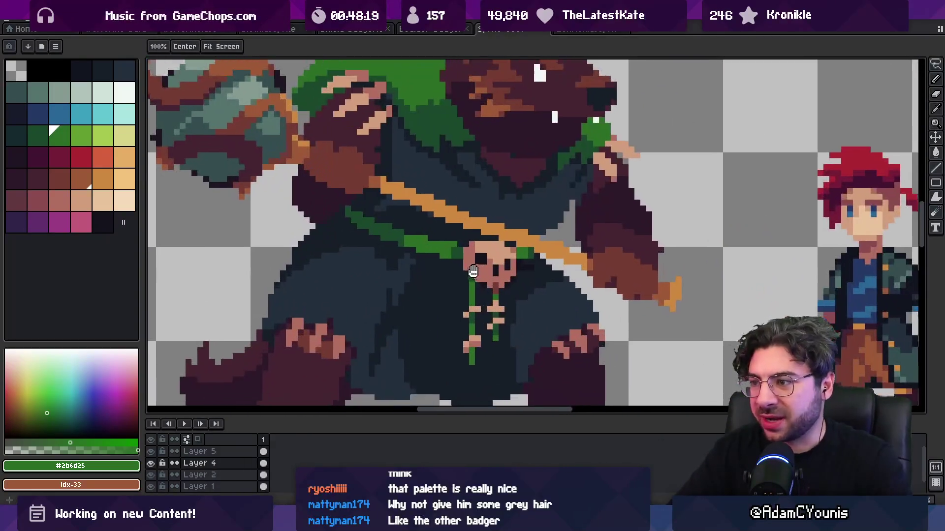
mouse_move(473, 271)
left_mouse_down()
mouse_move(470, 263)
mouse_move(474, 366)
left_mouse_up()
key("m")
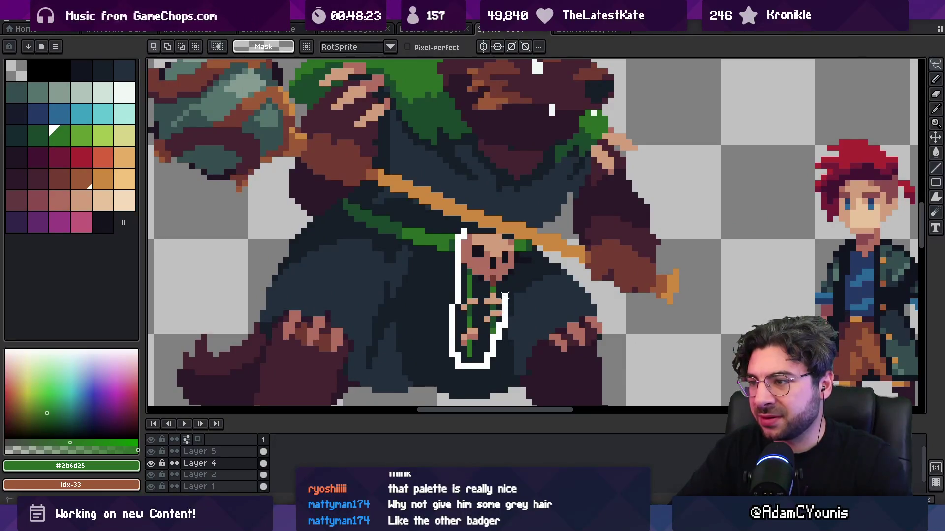
left_click_drag(494, 276, 487, 278)
key("Escape")
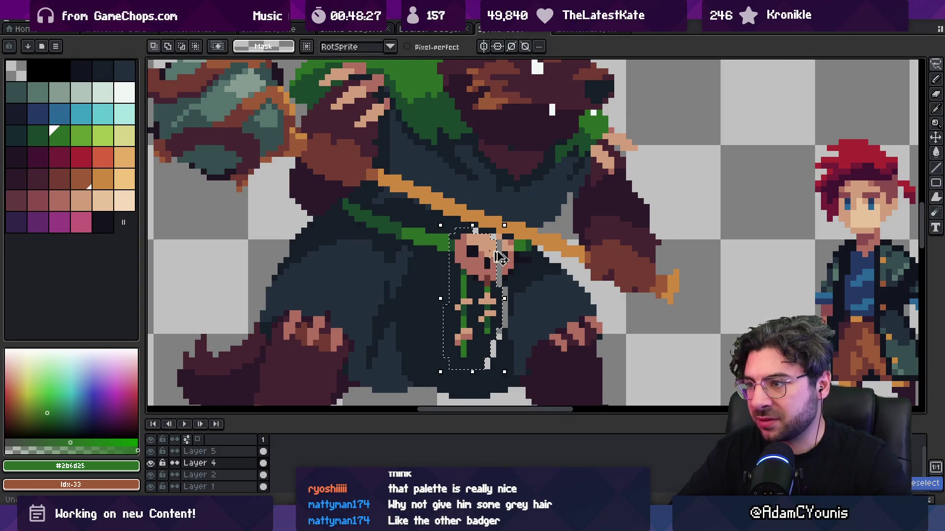
key("ctrl+d")
key("z")
scroll(467, 241, "down", 4)
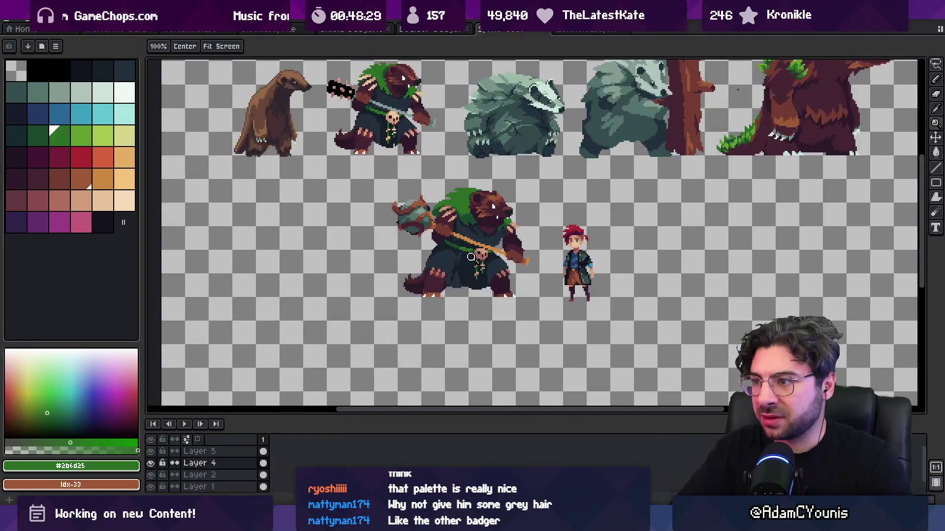
Step: Paint a small pink spot left of the pendant with a dark robe-coloured pixel
scroll(461, 253, "up", 5)
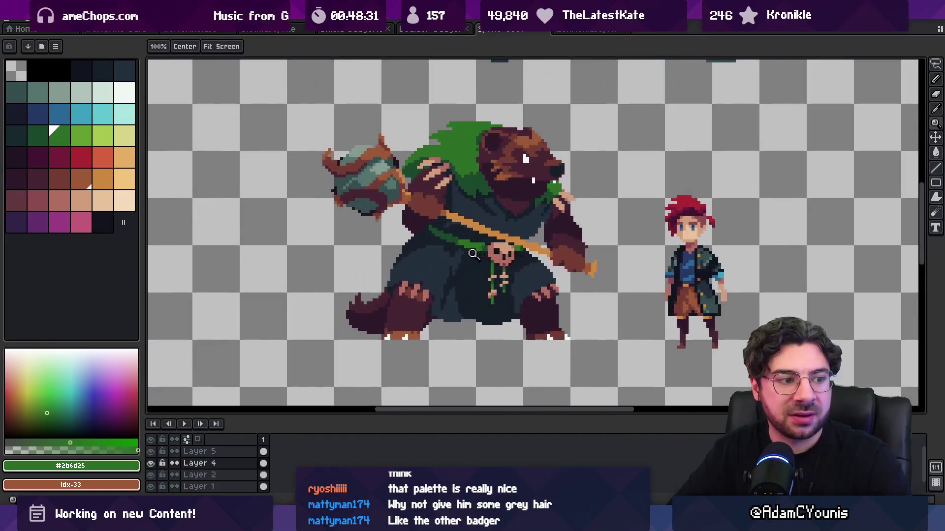
scroll(484, 251, "up", 2)
key("b")
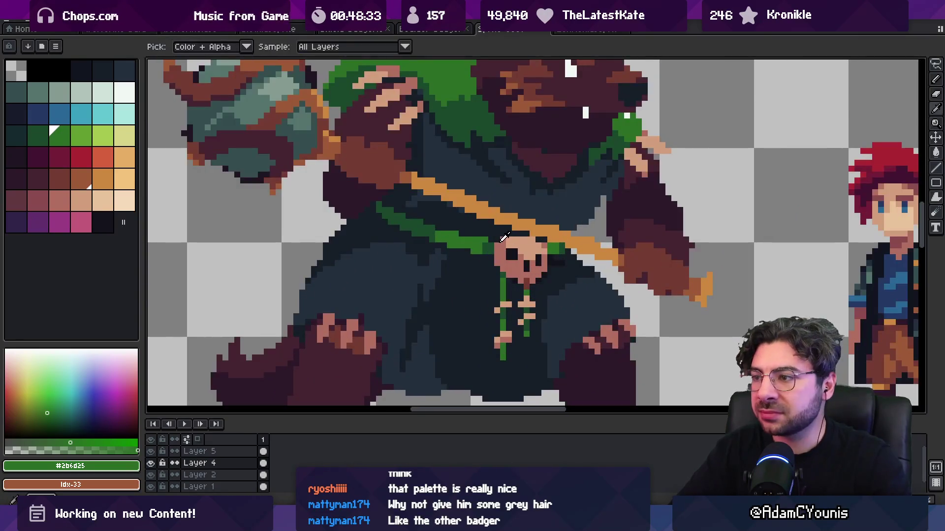
left_click(502, 253, "alt")
left_click(465, 242)
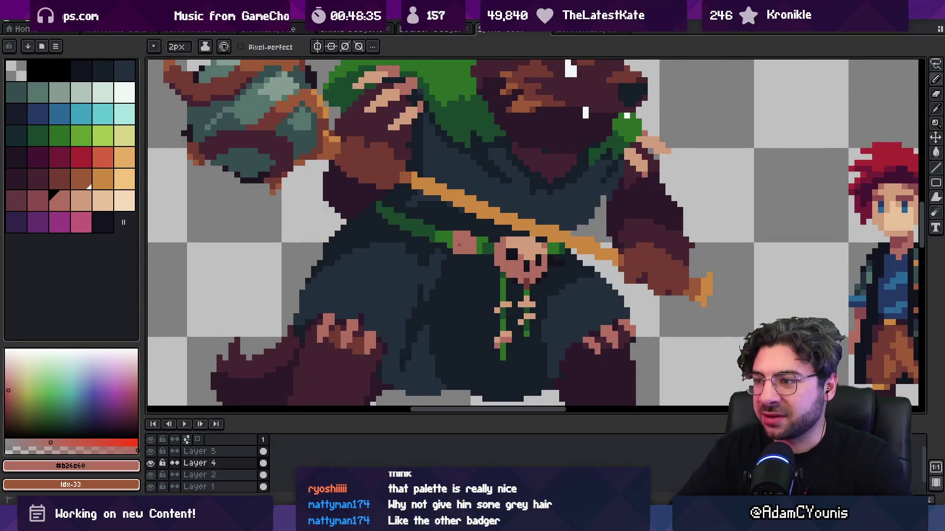
left_click(449, 246, "alt")
left_click(455, 243)
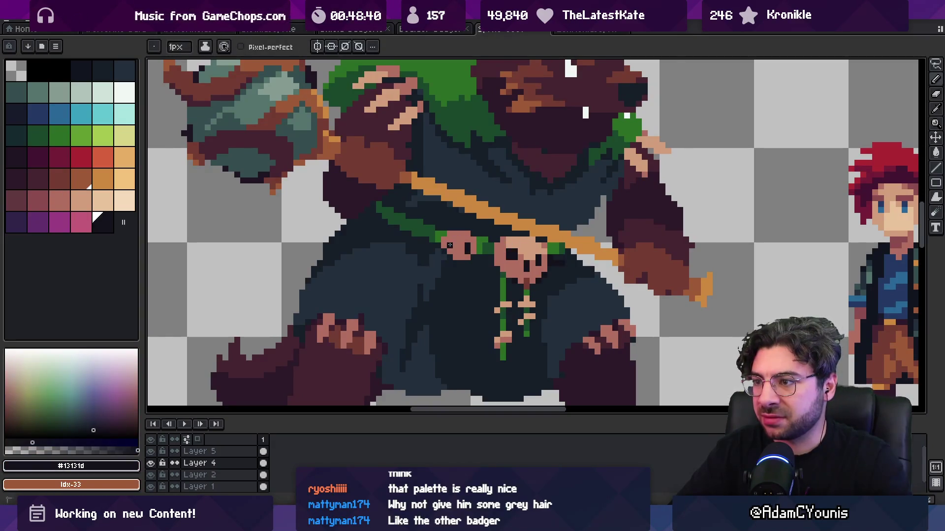
Step: Alternate skull pink and dark colour to paint a dark eye socket on the small skull
key("z")
scroll(463, 251, "down", 4)
scroll(479, 259, "up", 3)
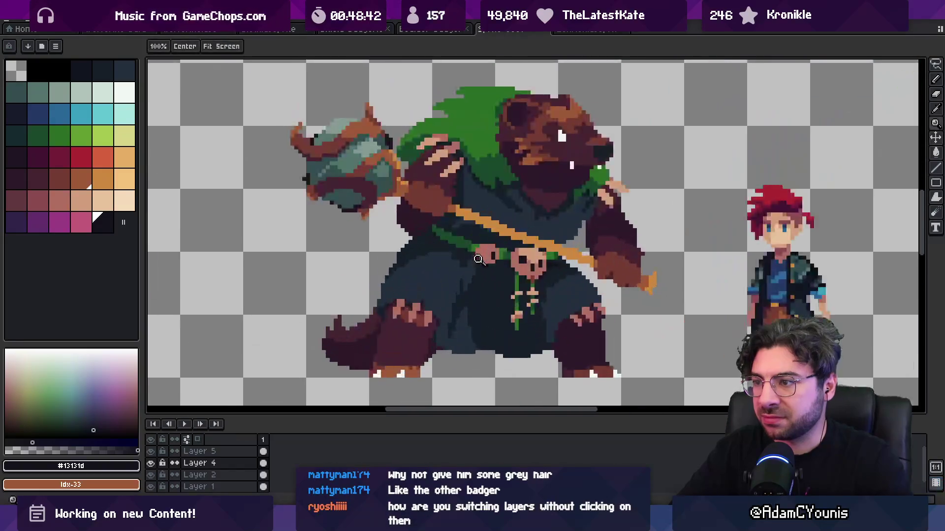
scroll(478, 260, "up", 2)
key("b")
left_click(478, 235, "alt")
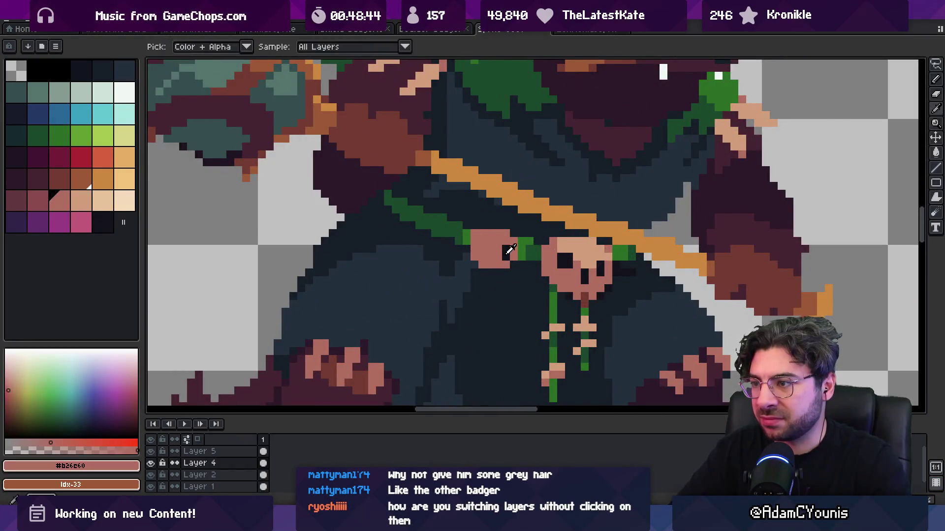
left_click(506, 254, "alt")
left_click(481, 250)
Step: Pick the lighter skull tone, then re-sample the dark robe colour
left_click(483, 259, "alt")
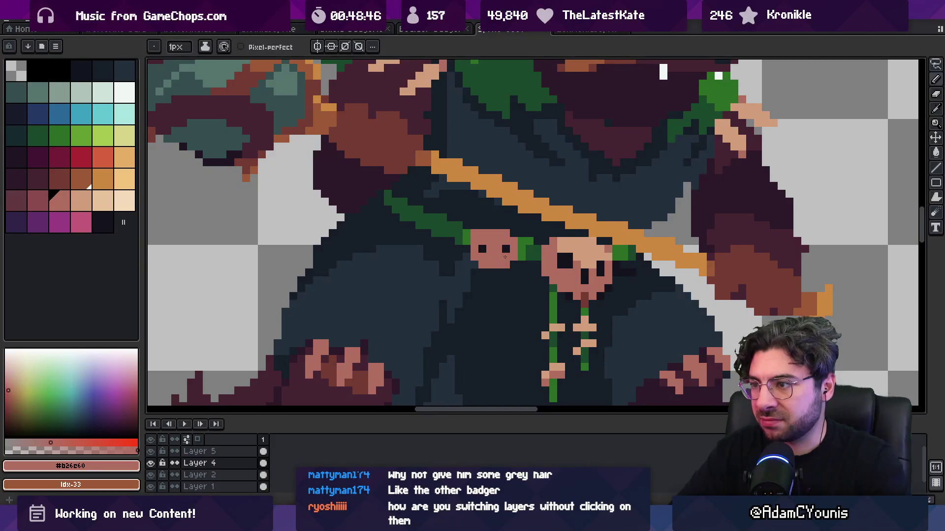
left_click(573, 243, "alt")
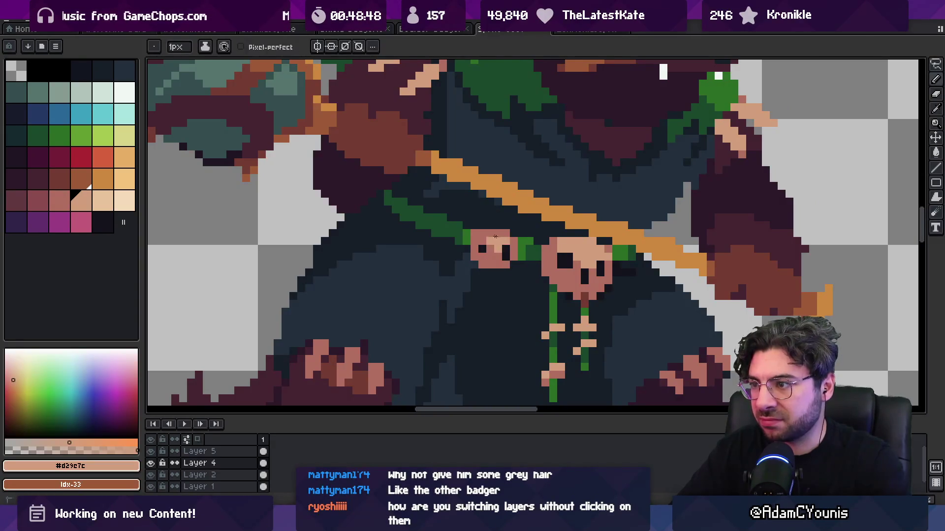
key("e")
key("b")
left_click(488, 265, "alt")
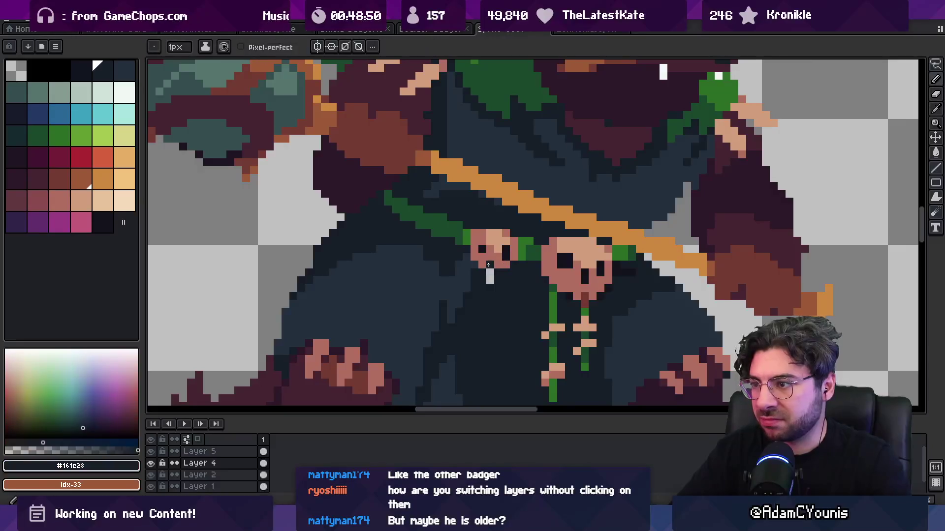
scroll(505, 278, "down", 5)
scroll(517, 281, "up", 2)
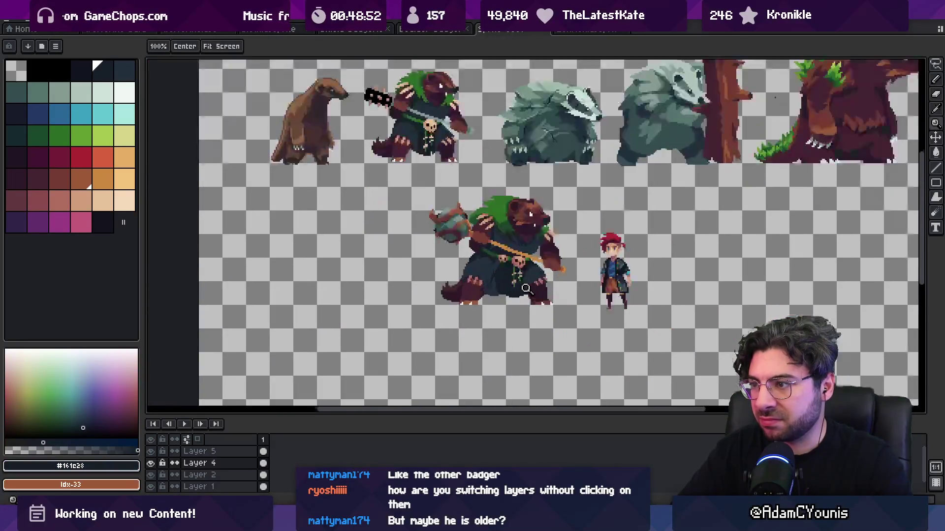
Step: Lasso the skull pendant and its cords and move them about 12 px left
scroll(511, 236, "up", 2)
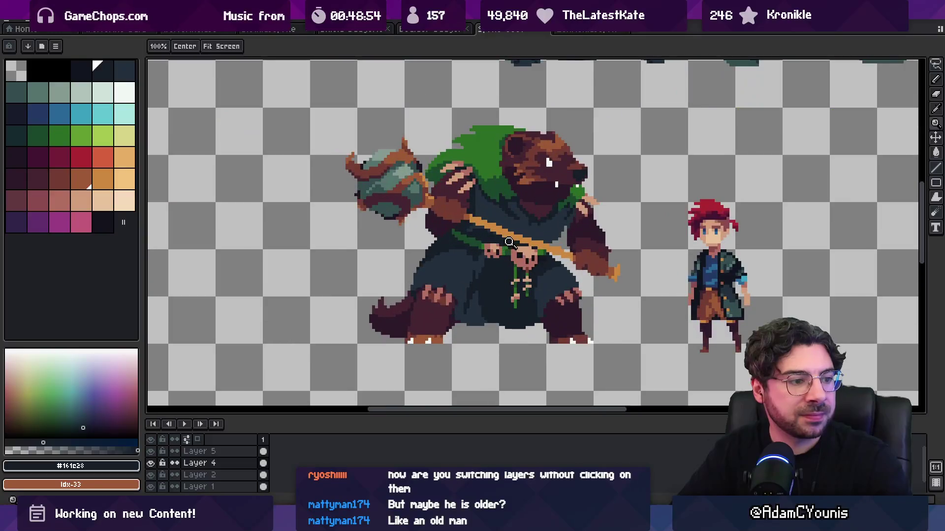
key("v")
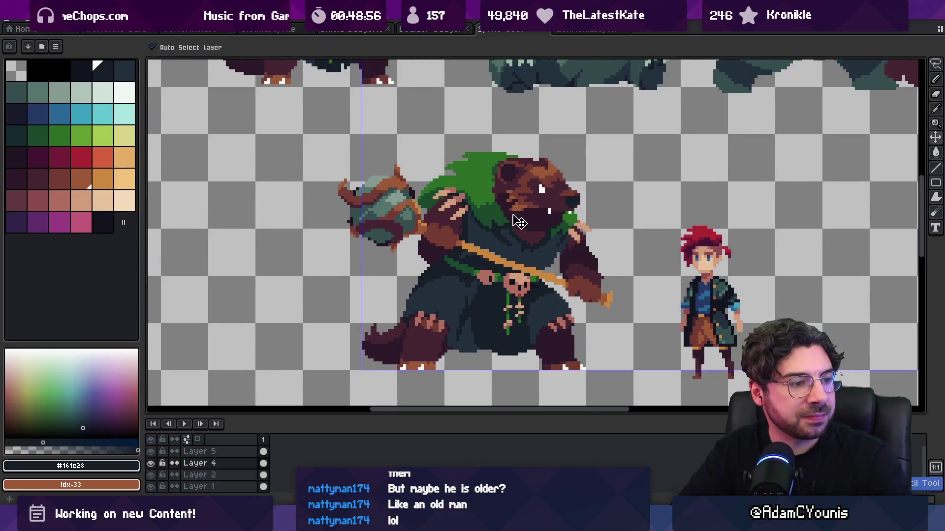
key("z")
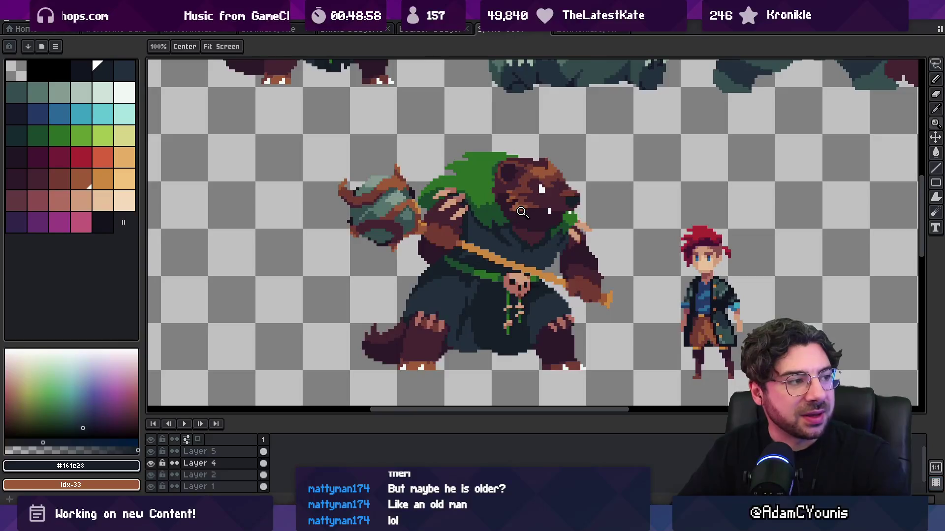
scroll(510, 226, "down", 1)
scroll(515, 220, "up", 1)
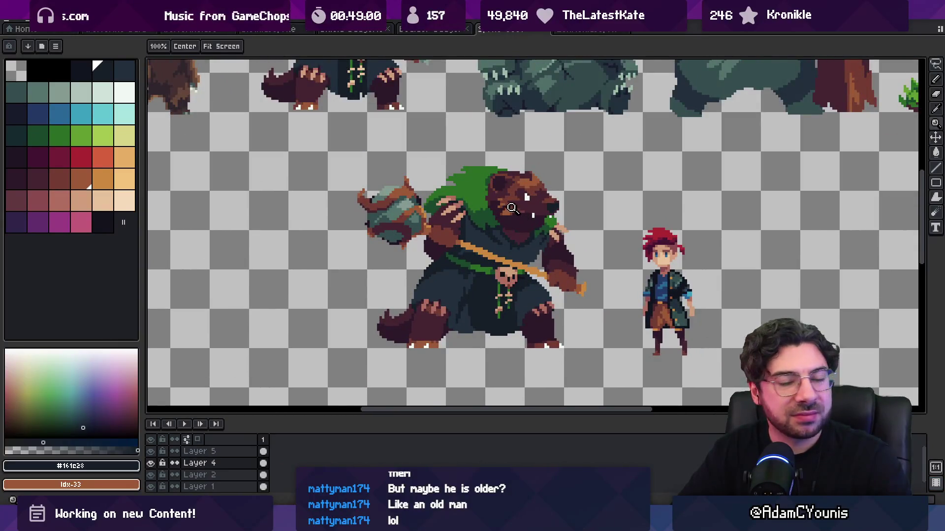
scroll(511, 207, "up", 1)
key("v")
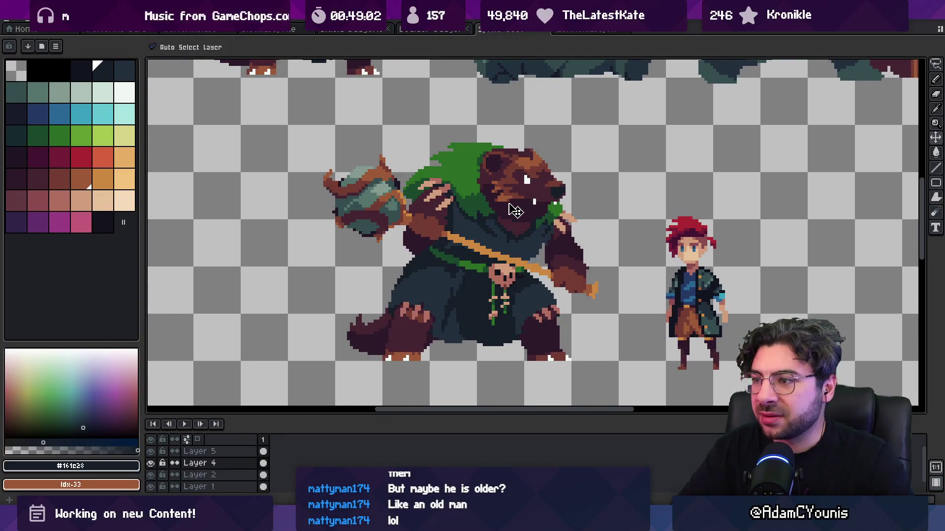
scroll(511, 225, "up", 2)
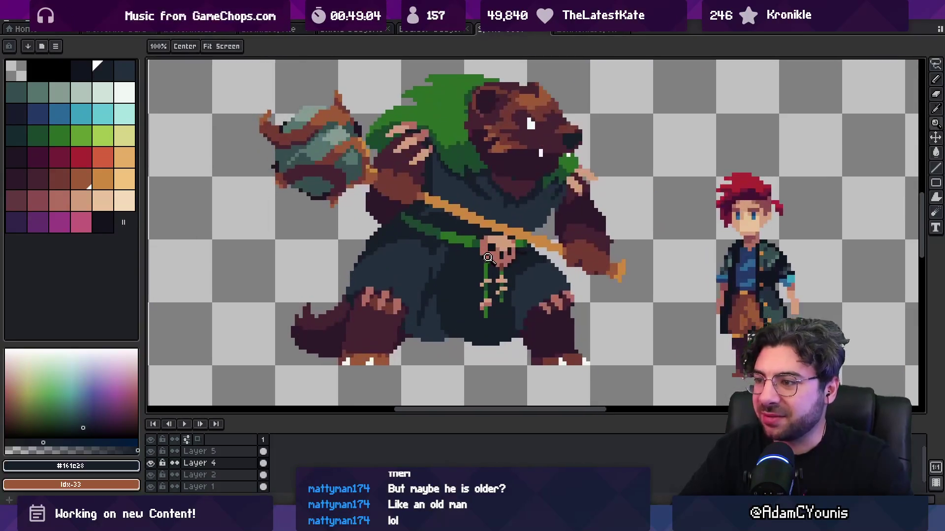
key("m")
left_click_drag(469, 221, 504, 226)
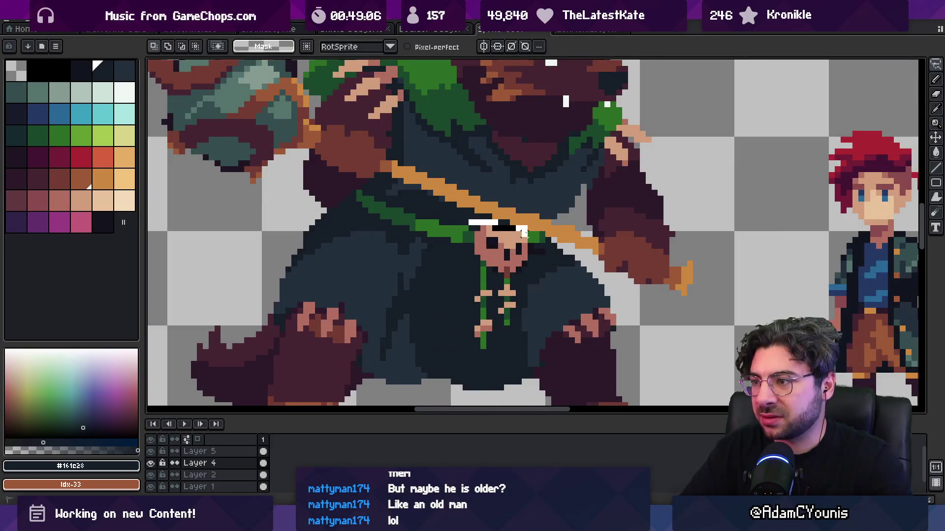
mouse_move(518, 304)
left_mouse_down()
mouse_move(465, 346)
mouse_move(465, 295)
mouse_move(496, 295)
left_mouse_up()
Step: Zoom in to inspect the moved pendant and sample the near-black outline colour
key("z")
scroll(507, 277, "down", 4)
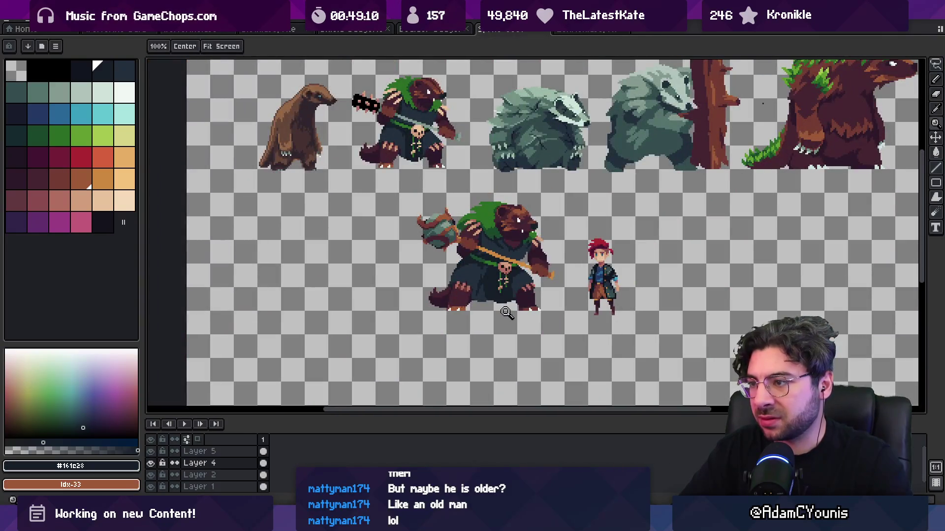
scroll(507, 313, "up", 3)
left_click(489, 268, "alt")
scroll(482, 261, "down", 1)
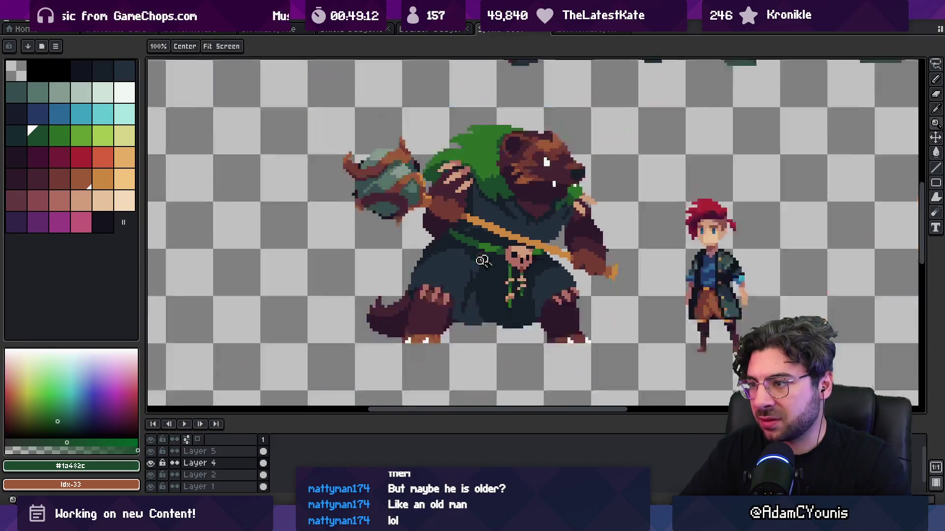
scroll(490, 248, "down", 1)
scroll(533, 222, "up", 2)
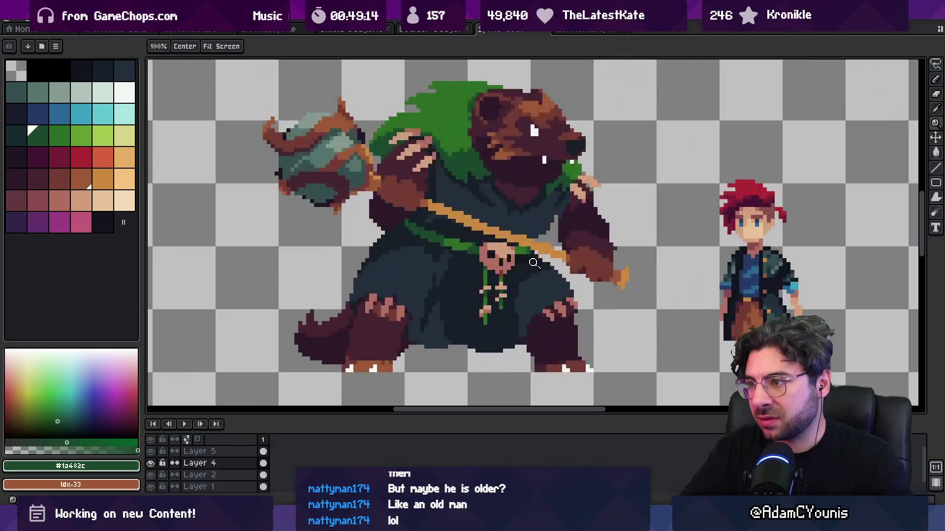
key("b")
left_click(530, 254, "alt")
key("z")
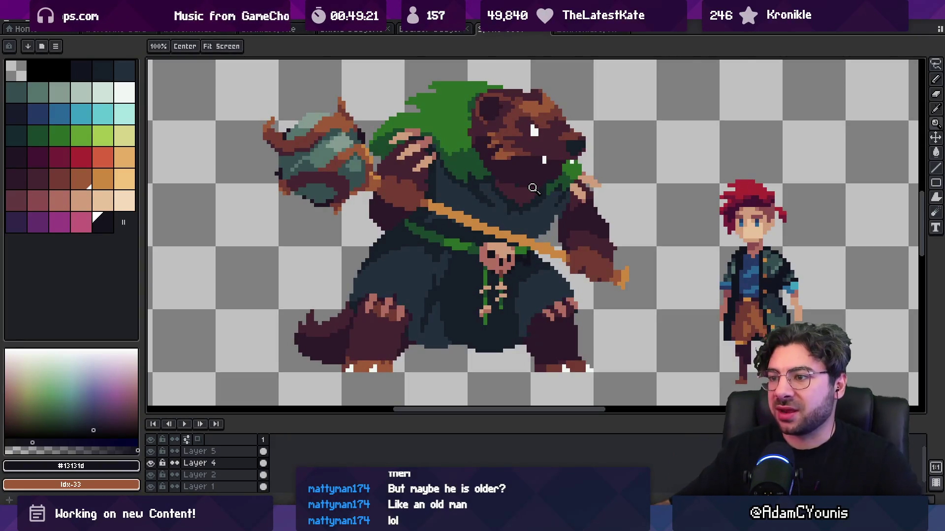
key("m")
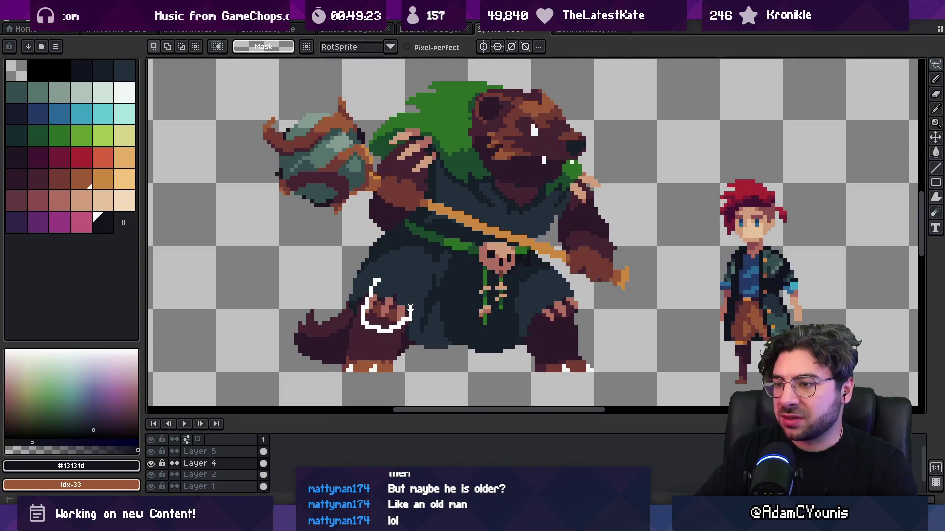
Step: Retouch the left hind paw with dark maroon sampled from the badger's leg
key("z")
scroll(420, 244, "down", 2)
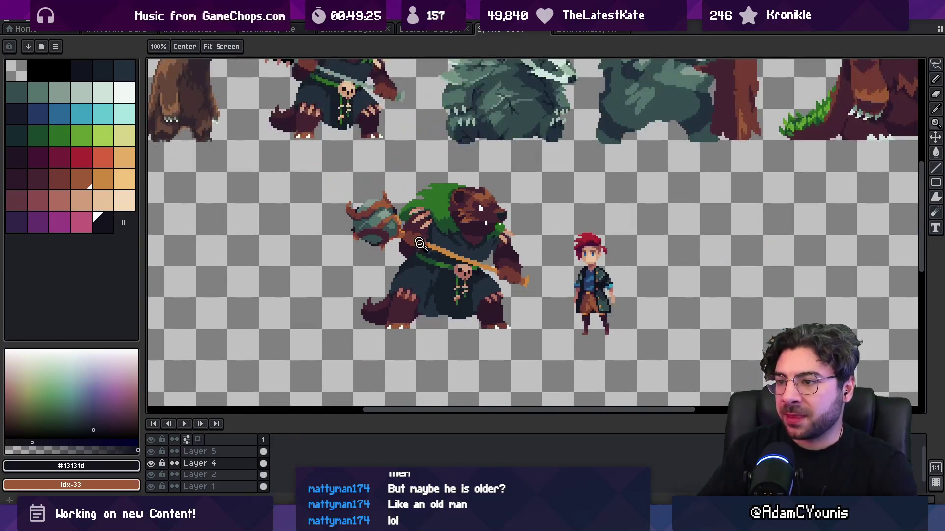
scroll(409, 310, "up", 4)
left_click(452, 335, "alt")
key("b")
key("e")
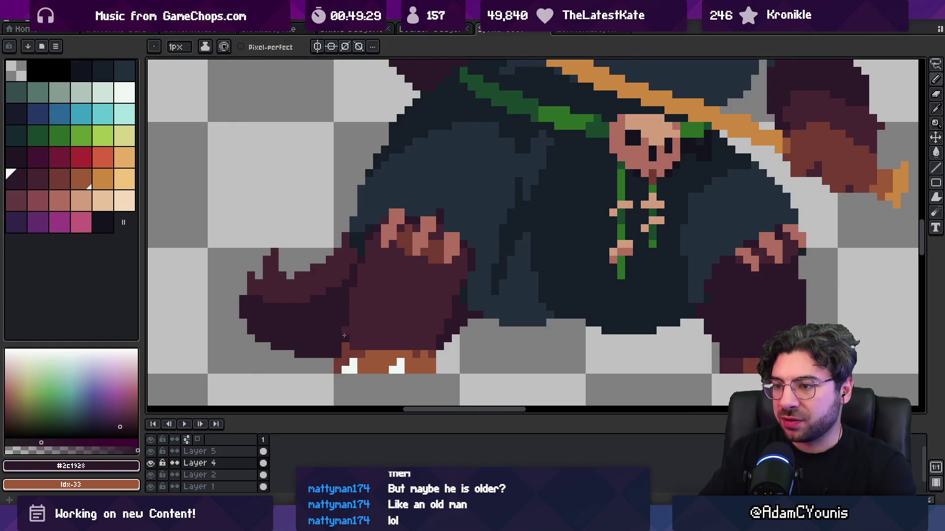
key("z")
scroll(429, 260, "down", 3)
scroll(412, 299, "up", 4)
key("b")
Step: Repaint claw pixels with the reddish-brown sampled from the paw
left_click(356, 329, "alt")
key("z")
scroll(374, 320, "down", 3)
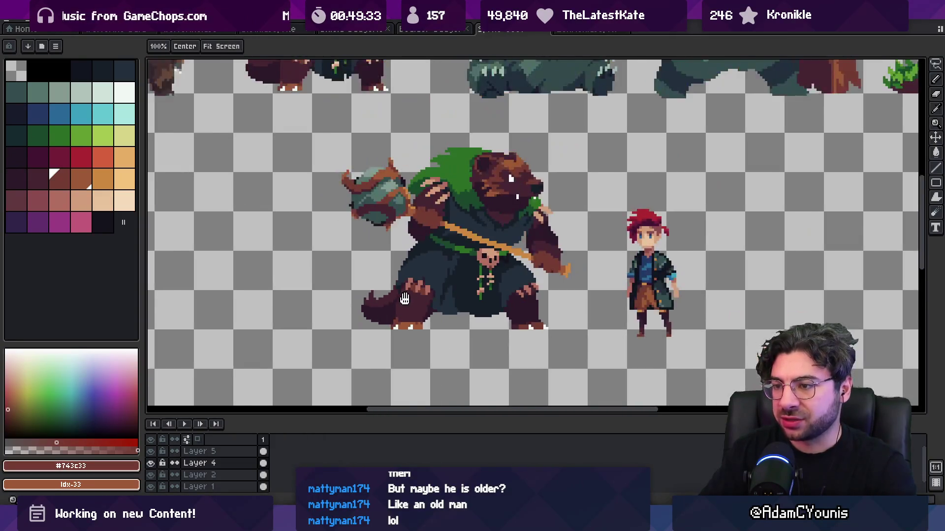
scroll(394, 320, "up", 1)
scroll(387, 294, "down", 2)
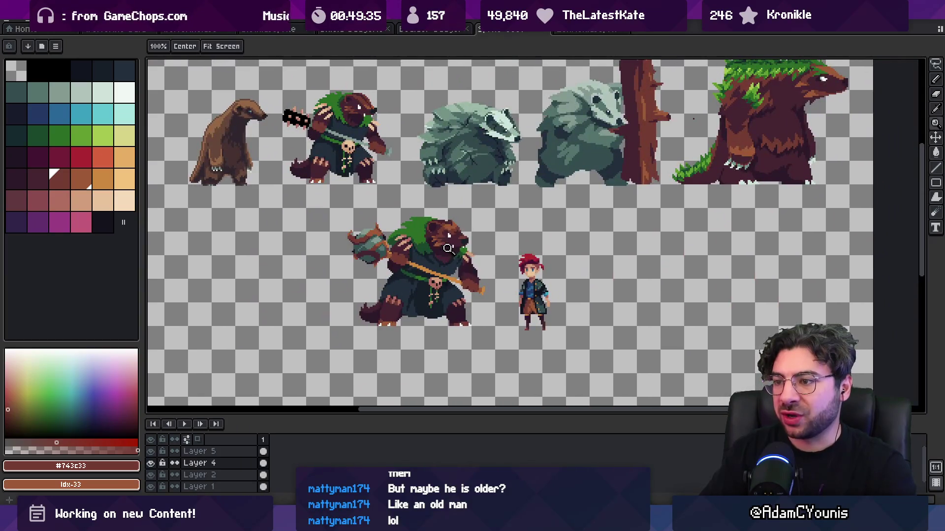
scroll(445, 287, "up", 1)
Step: Sample the light pinkish-brown claw colour and check the retouched claws
key("m")
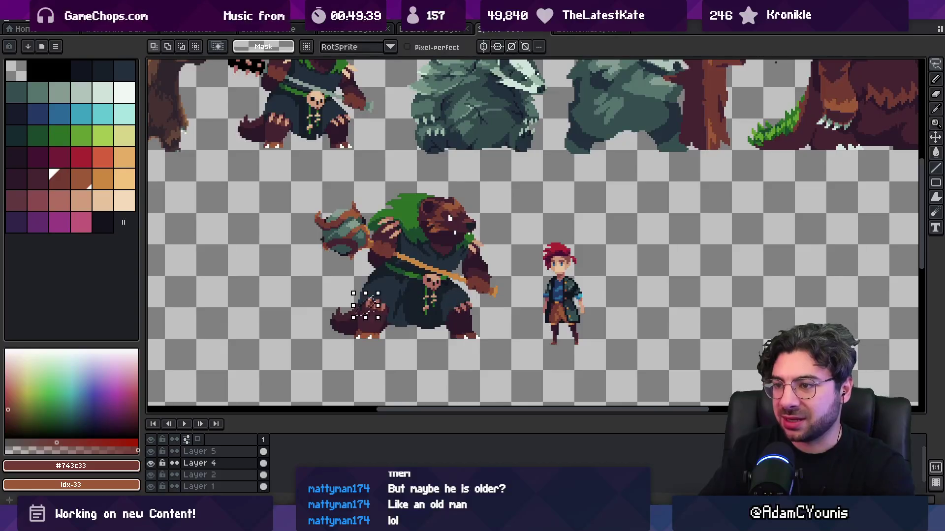
key("i")
scroll(379, 300, "up", 1)
left_click(376, 303)
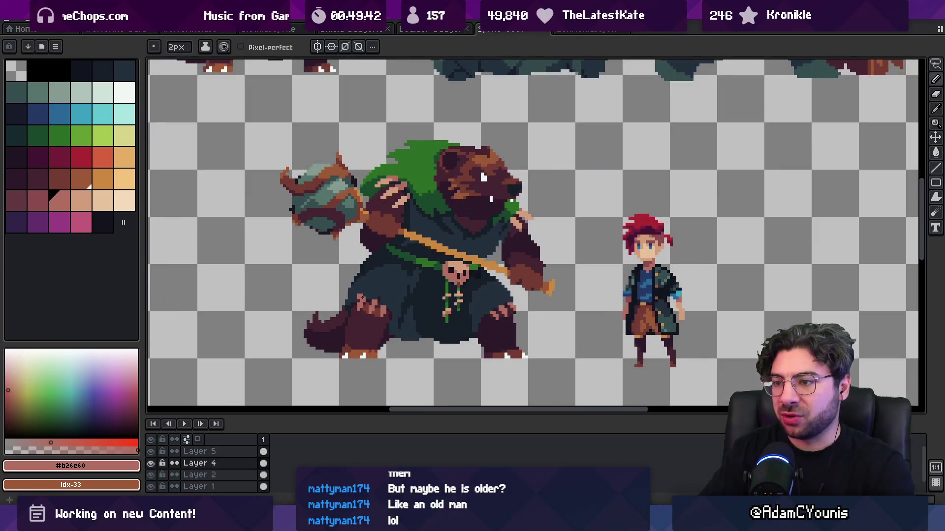
key("z")
scroll(446, 236, "down", 3)
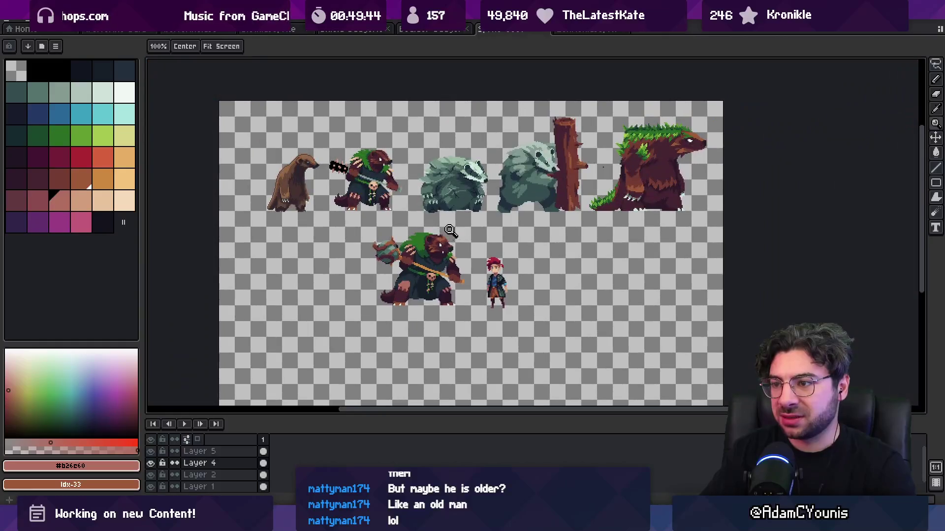
scroll(449, 272, "up", 3)
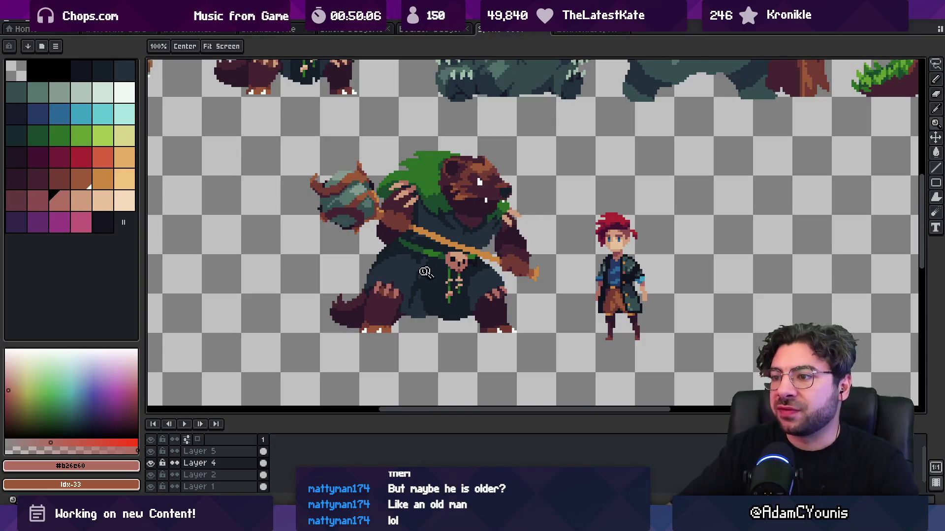
left_click(435, 278)
left_click(435, 279, "alt")
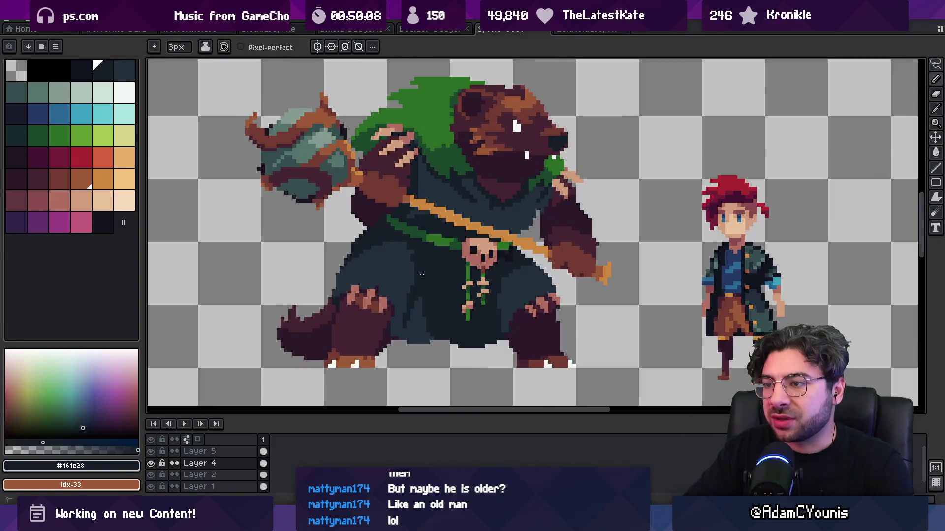
key("ctrl+z")
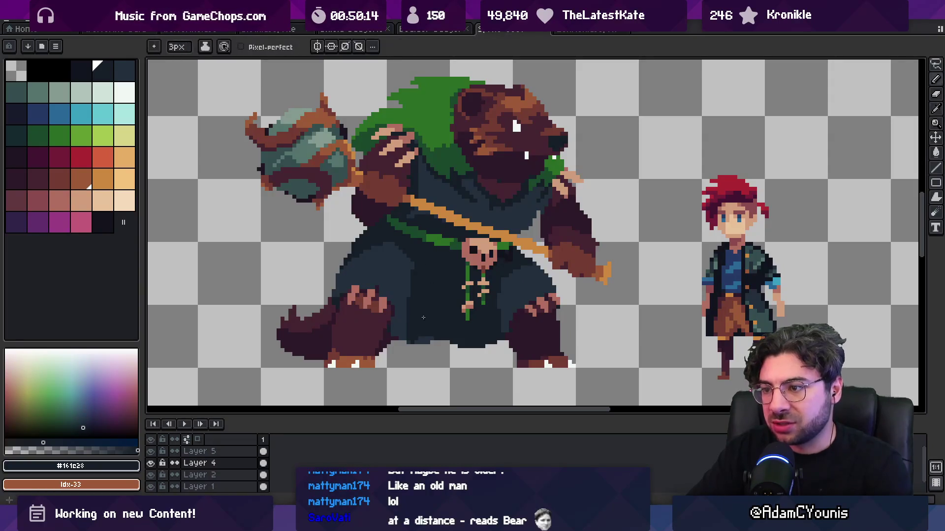
key("g")
key("b")
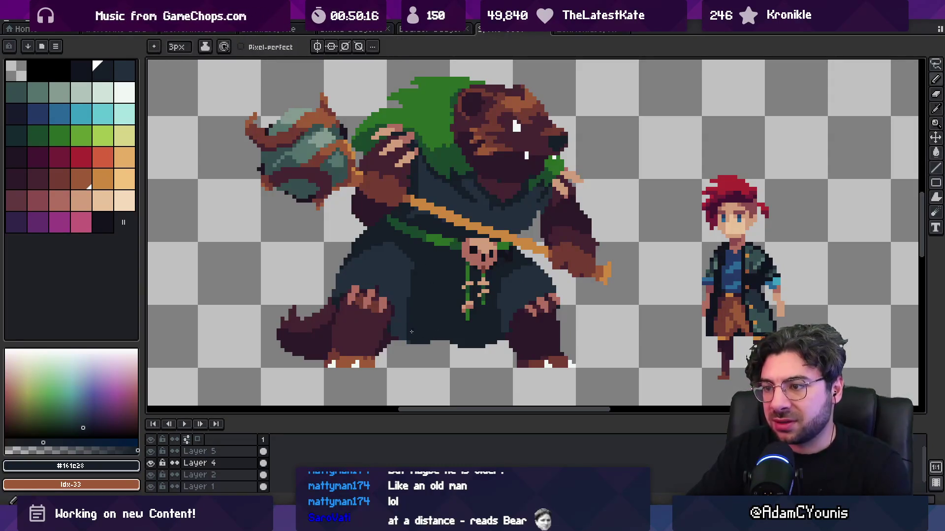
left_click(399, 296, "alt")
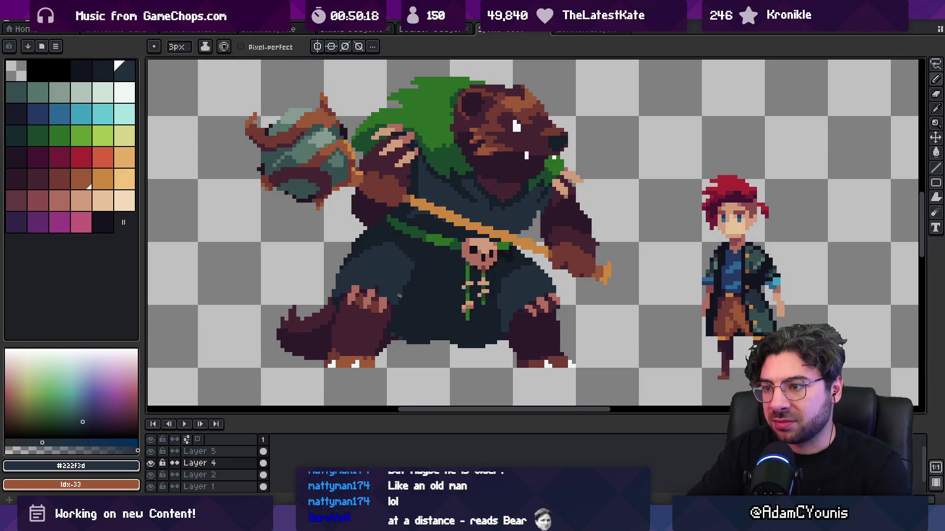
left_click(393, 325, "alt")
key("minus")
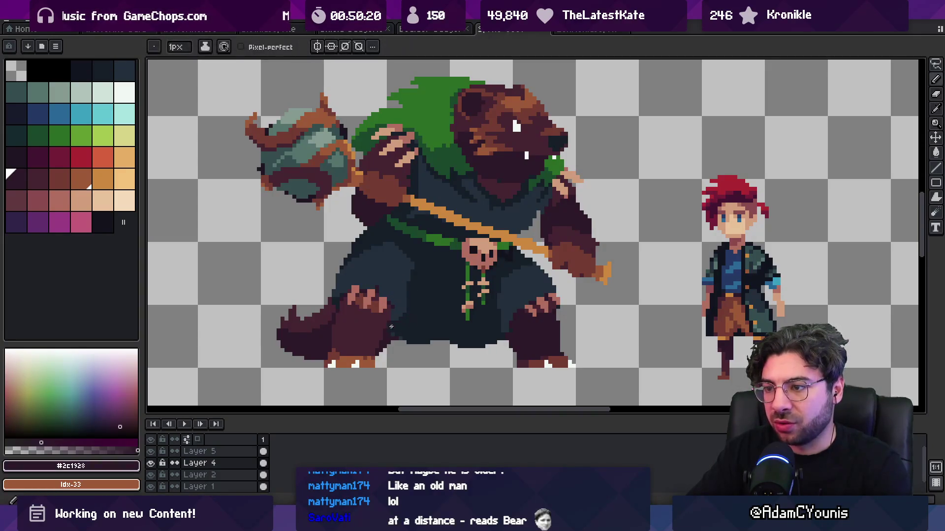
left_click(397, 323, "alt")
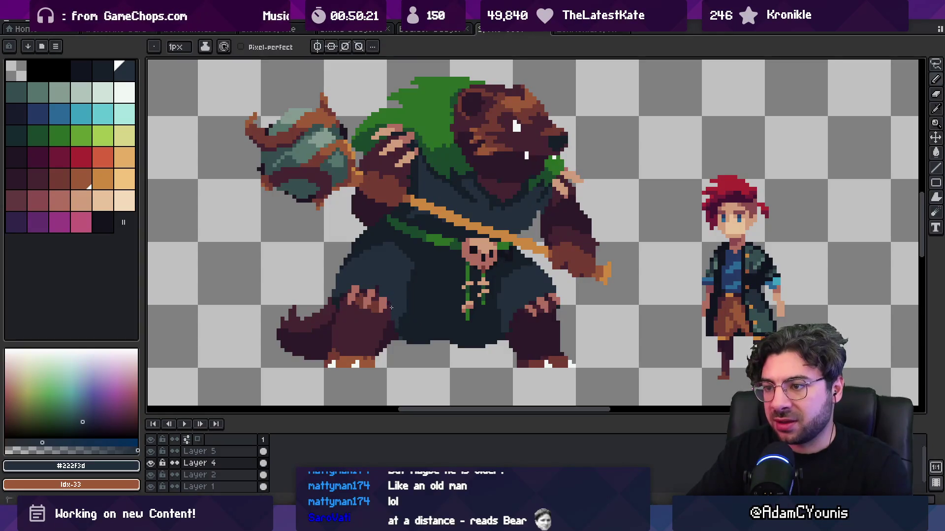
left_click(420, 280, "alt")
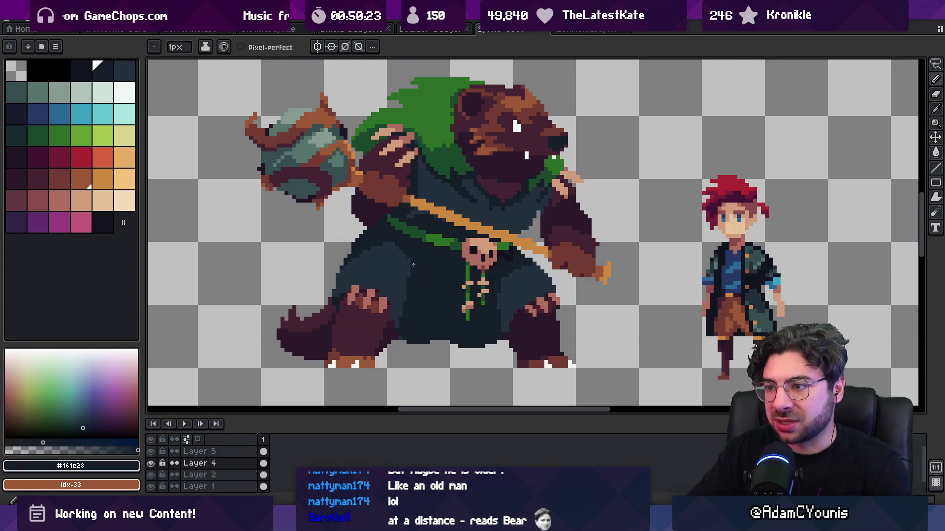
left_click(400, 274, "alt")
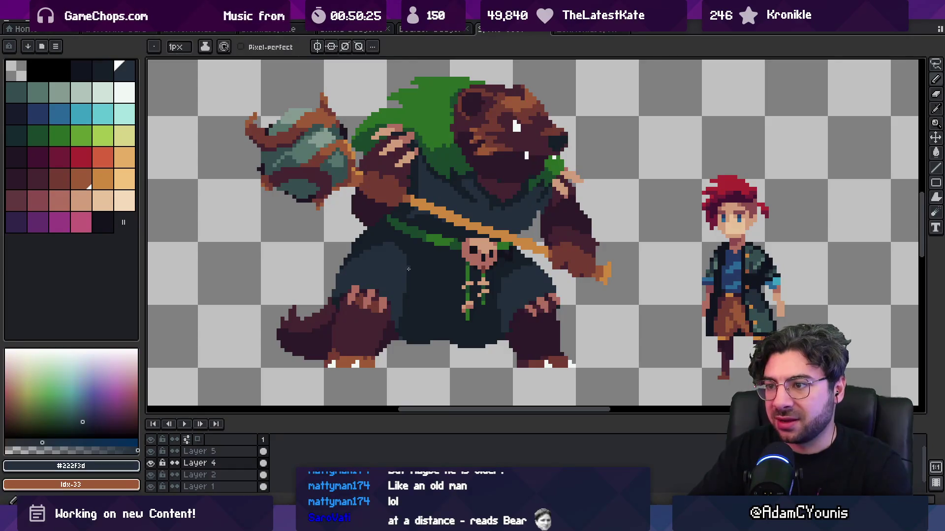
scroll(407, 268, "down", 2)
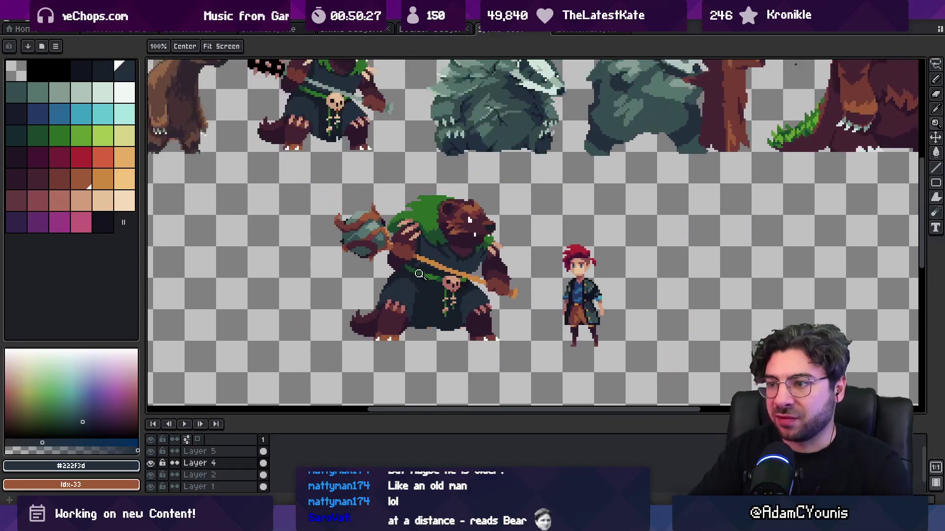
scroll(418, 283, "up", 2)
key("plus")
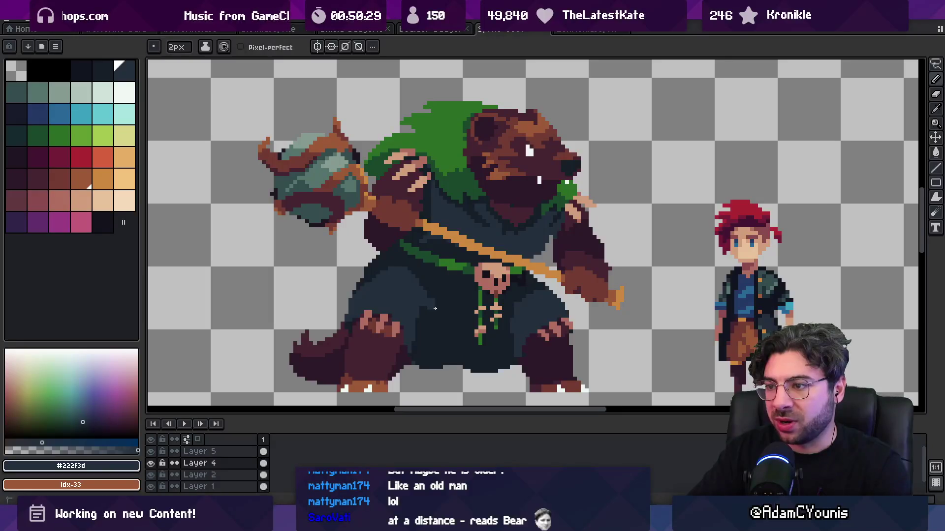
left_click(424, 312, "alt")
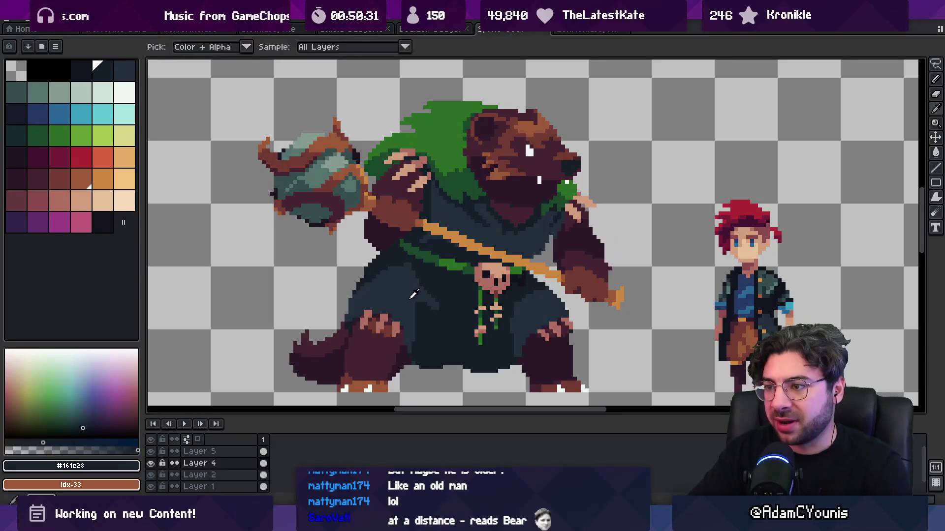
left_click(414, 311, "alt")
left_click(418, 265, "alt")
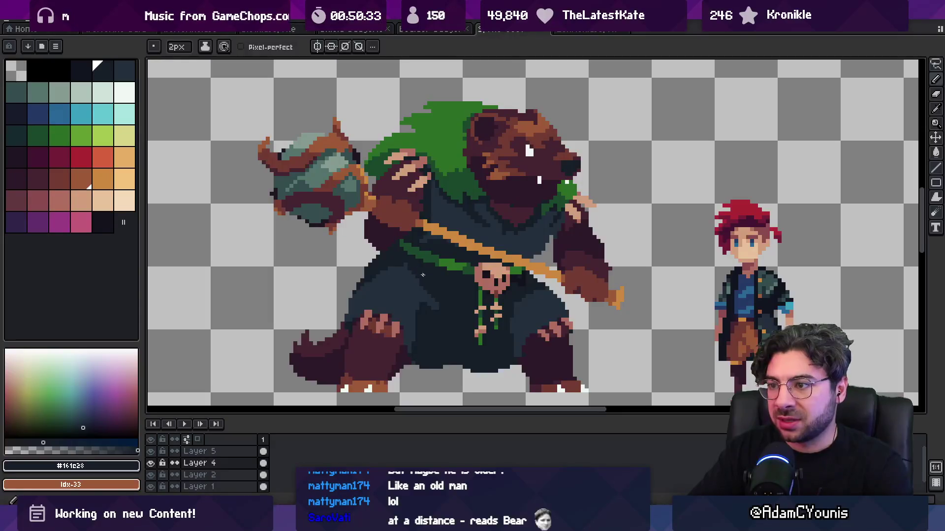
key("z")
scroll(423, 274, "down", 3)
scroll(434, 294, "up", 3)
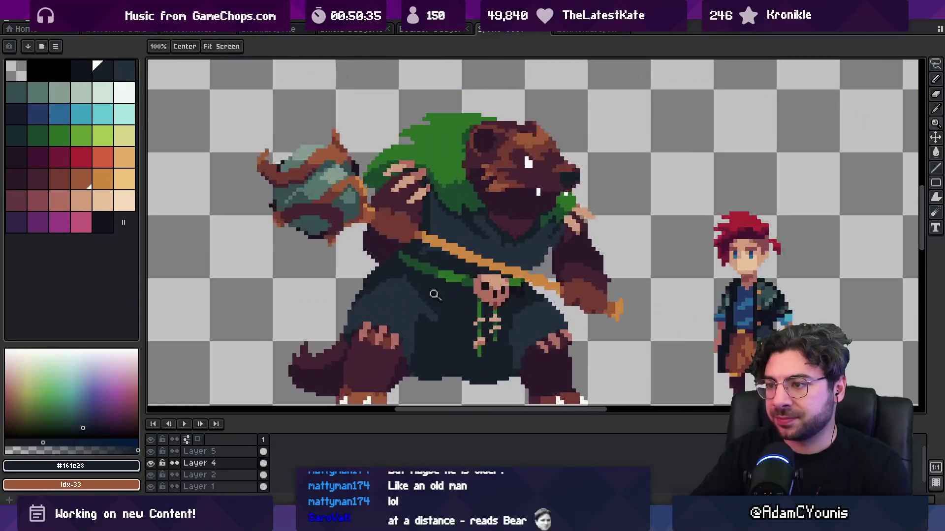
key("b")
left_click(410, 308, "alt")
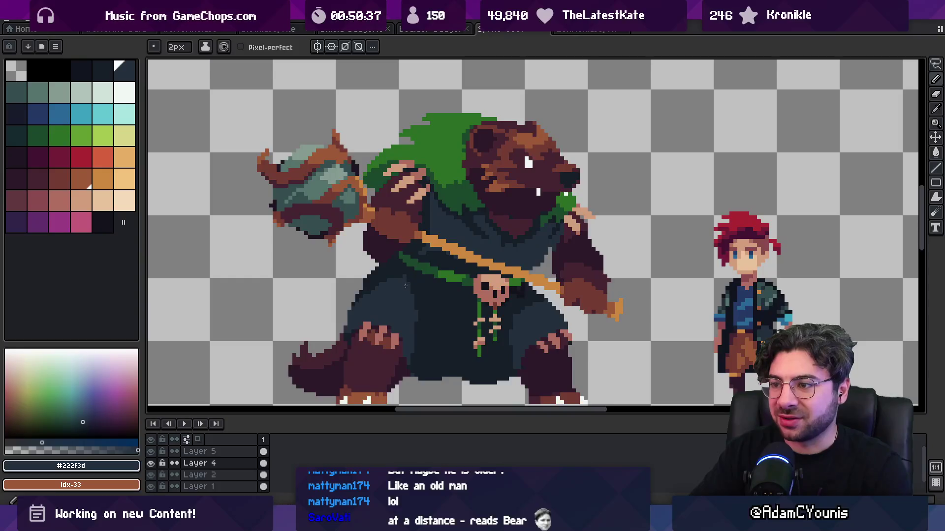
left_click_drag(431, 315, 430, 347)
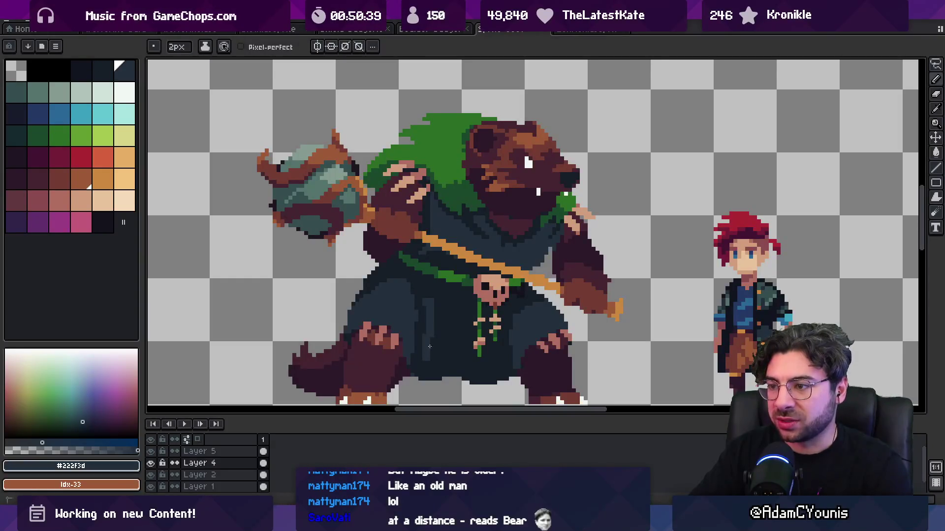
scroll(442, 308, "down", 3)
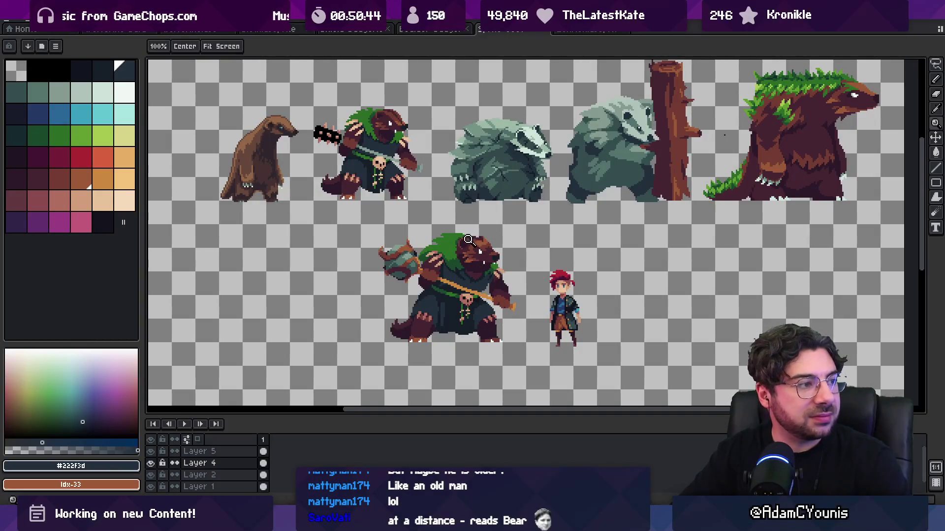
scroll(457, 300, "up", 2)
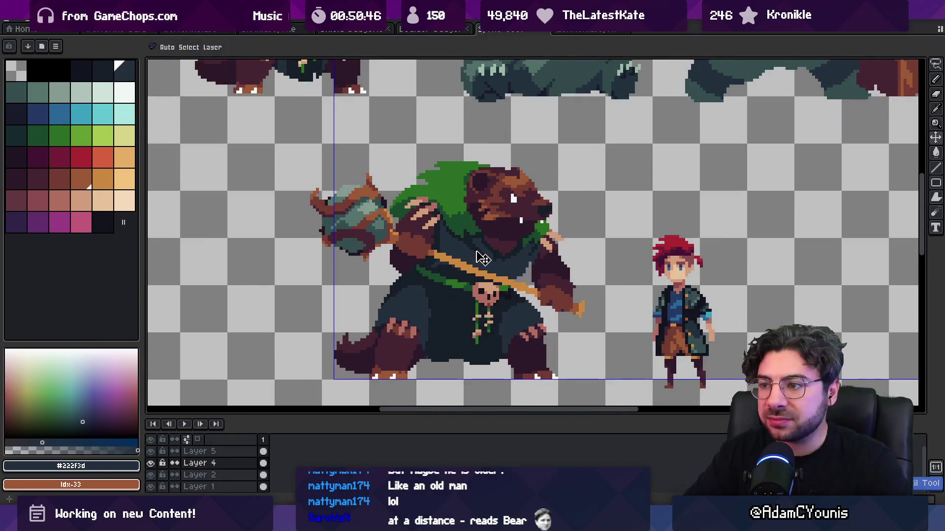
scroll(450, 301, "down", 2)
scroll(431, 304, "down", 1)
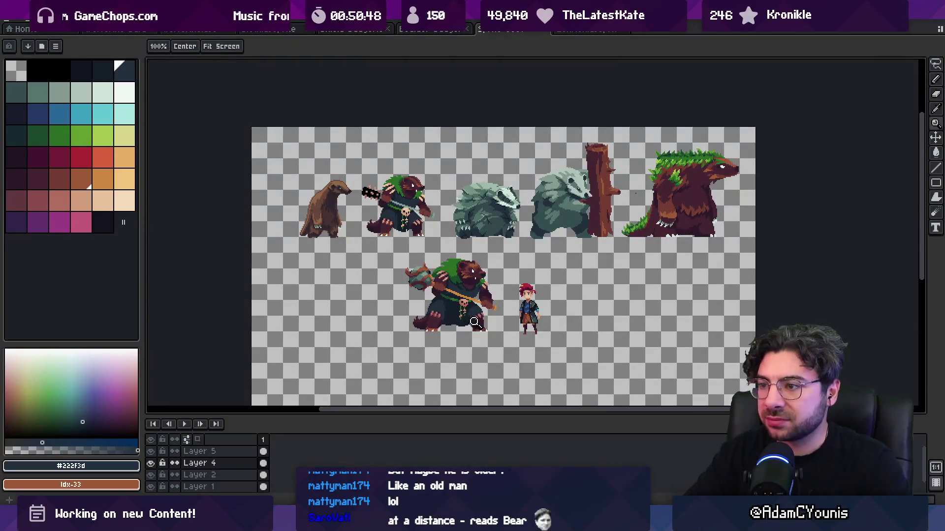
scroll(458, 295, "up", 4)
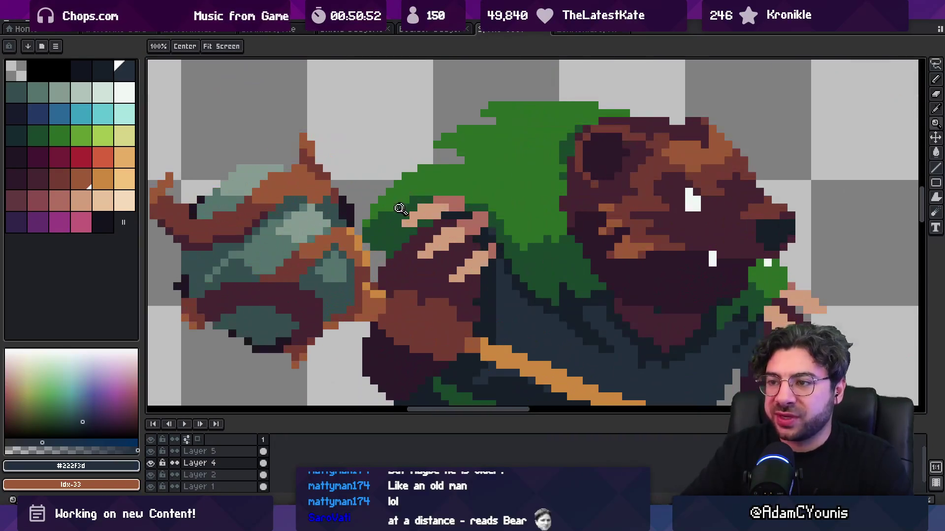
scroll(384, 209, "up", 3)
left_click(390, 247, "alt")
Step: Pick a darker palette colour and try the fill bucket near the raised paw
key("e")
key("b")
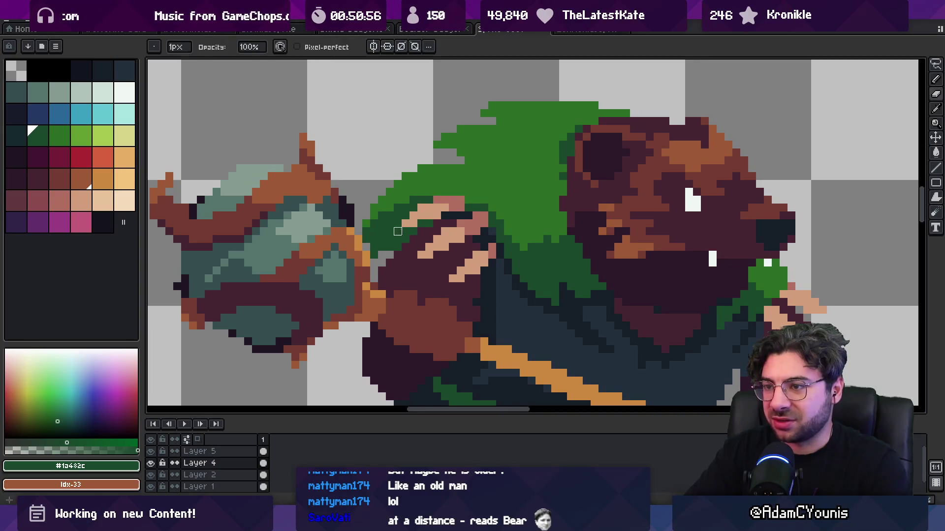
key("z")
scroll(399, 234, "down", 4)
scroll(404, 236, "up", 3)
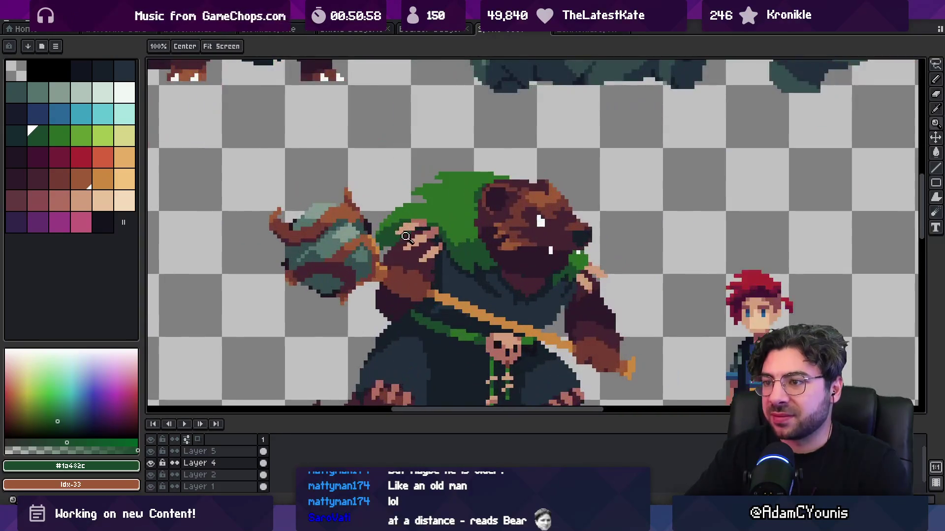
left_click(382, 240, "alt")
key("g")
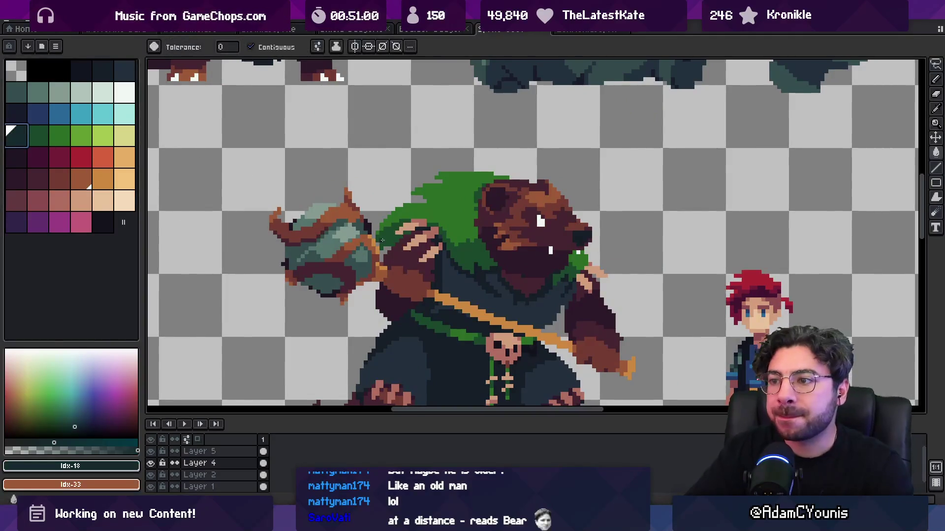
key("z")
scroll(403, 222, "down", 5)
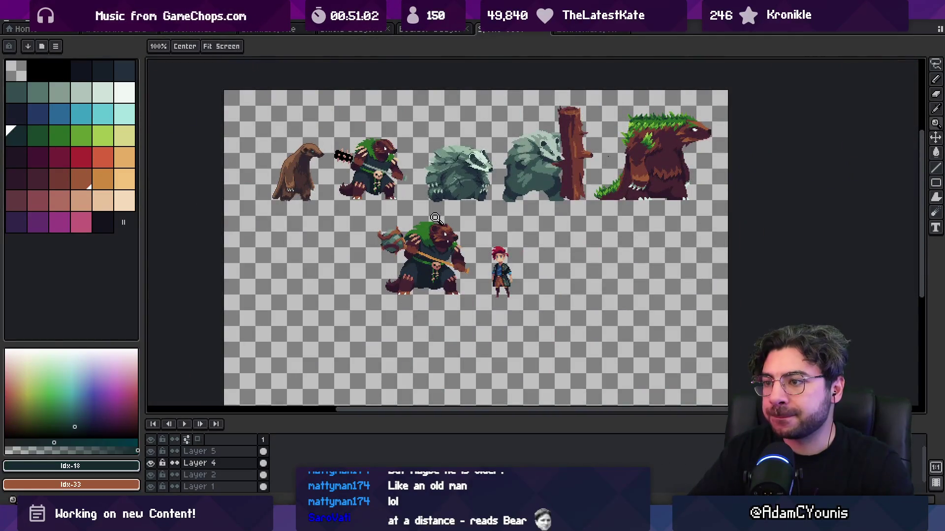
scroll(433, 219, "up", 5)
Step: Sample the hood green #2b6d25 and the dark teal #152a2e from the sprite
key("b")
left_click(440, 224, "alt")
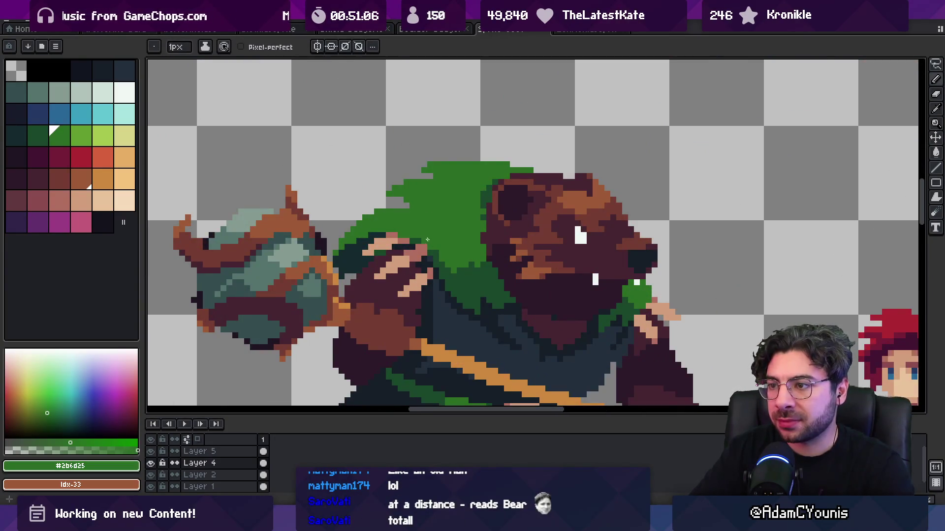
key("z")
scroll(450, 236, "down", 5)
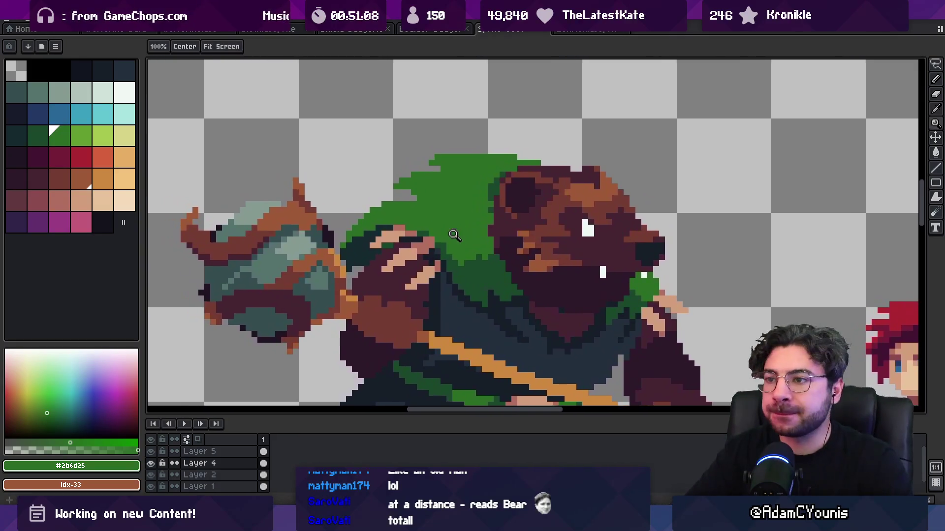
scroll(436, 244, "up", 3)
key("b")
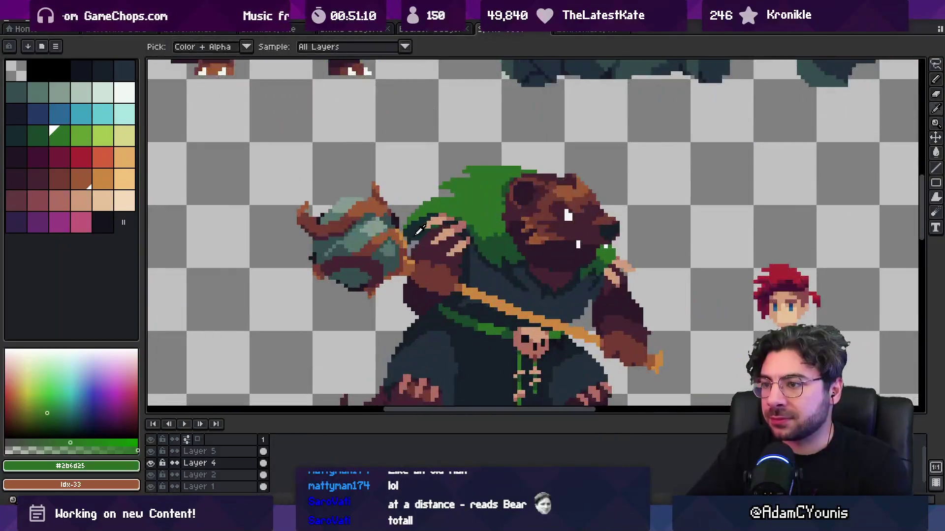
left_click(415, 240, "alt")
scroll(409, 245, "down", 3)
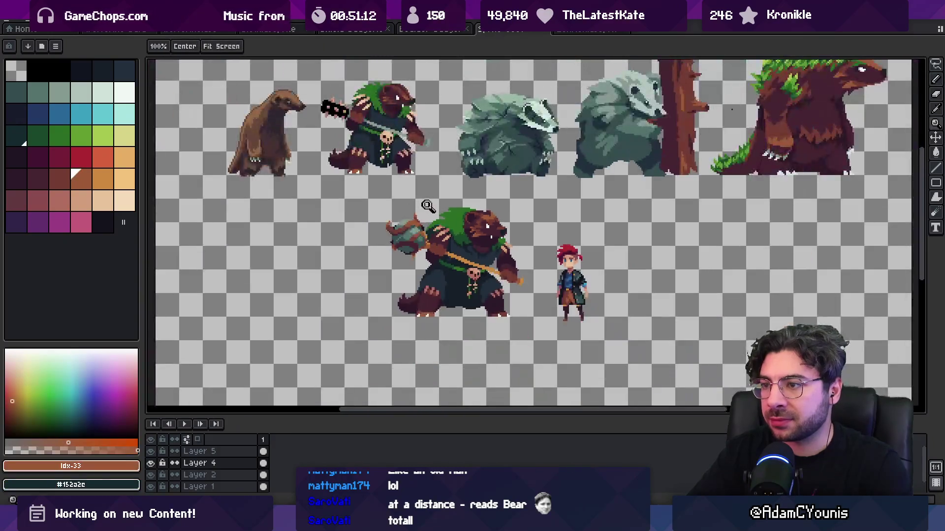
scroll(423, 212, "up", 3)
Step: With a 2px pencil, paint hood green over the paw along the hood edge
left_click(419, 216, "alt")
key("plus")
left_click_drag(421, 221, 459, 230)
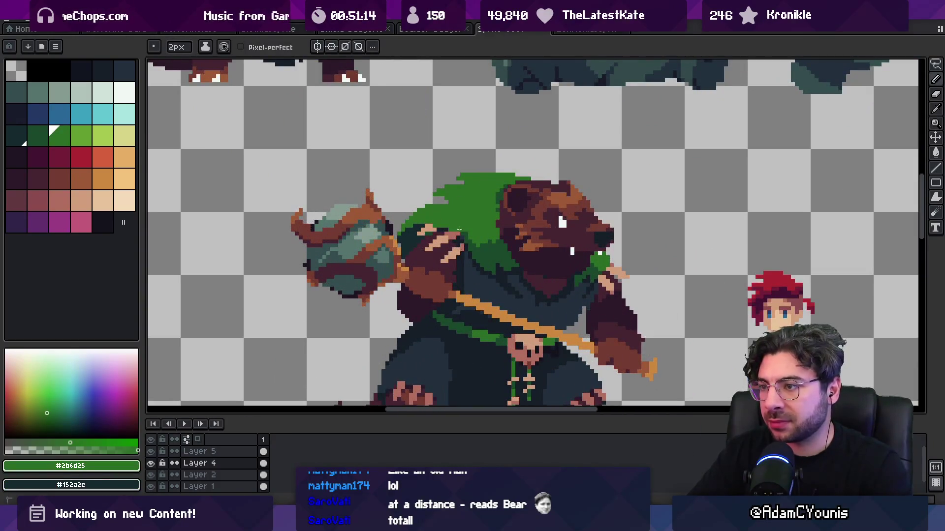
key("z")
scroll(438, 220, "down", 3)
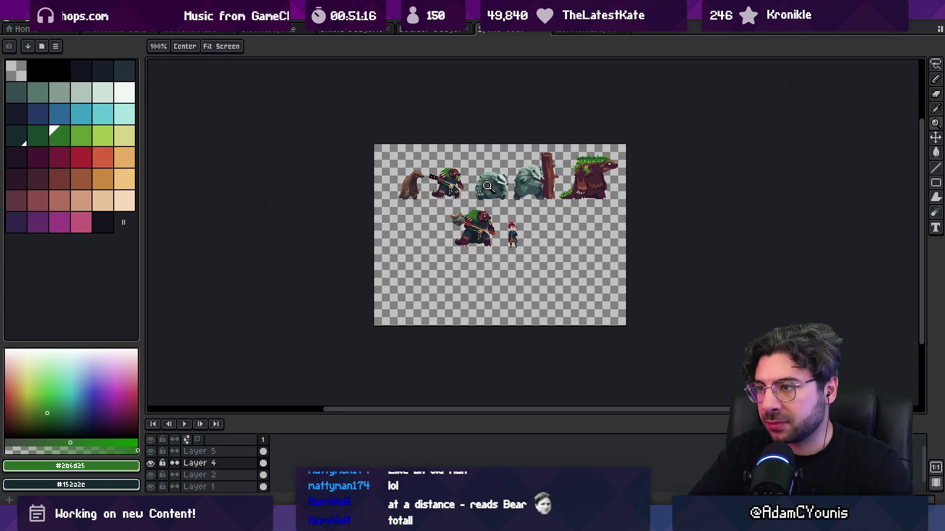
scroll(461, 245, "up", 3)
scroll(438, 266, "down", 1)
scroll(415, 288, "up", 1)
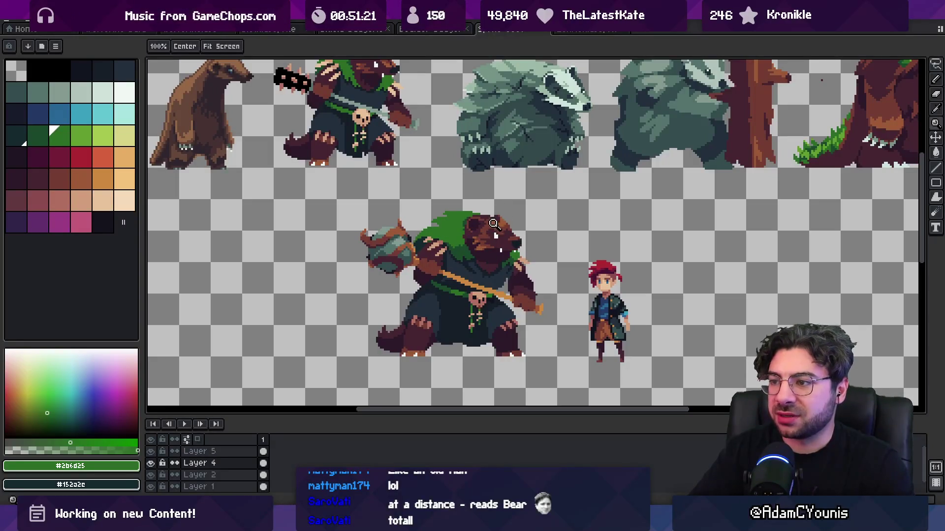
Step: Zoom in on the badger and boy, and retouch with dark teal #152a2e
left_click(522, 276)
scroll(390, 239, "up", 5)
key("b")
left_click(352, 202, "alt")
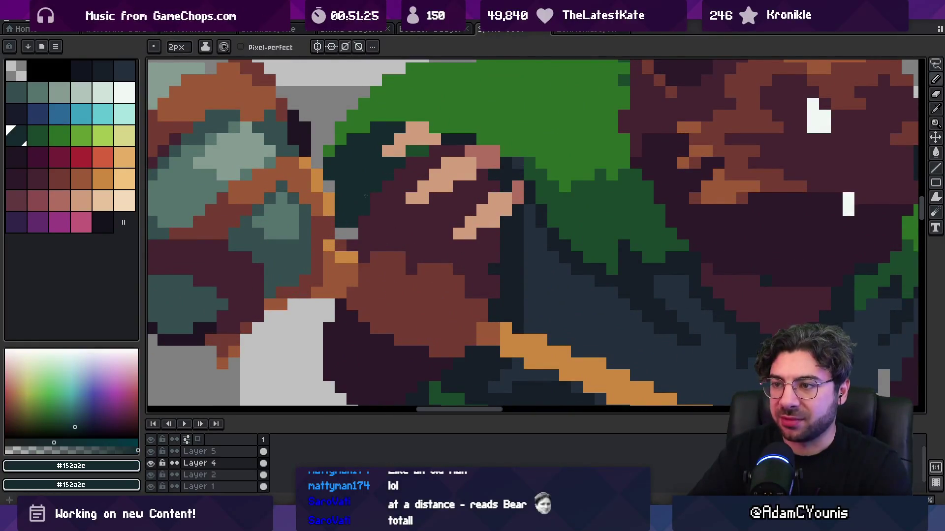
key("z")
scroll(388, 187, "down", 5)
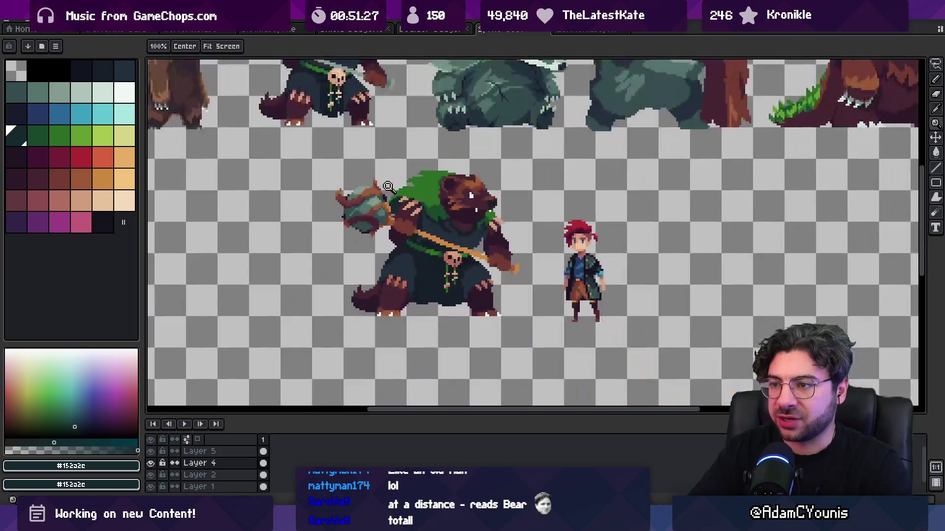
scroll(477, 221, "up", 5)
Step: Retouch the paw and arm with the arm's dark purple and plum #452531
key("b")
left_click(485, 243, "alt")
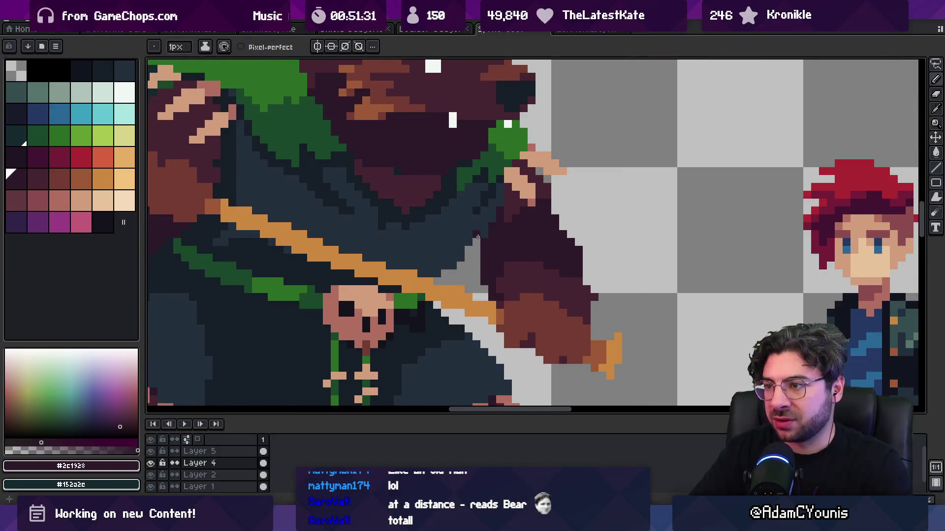
key("z")
scroll(483, 207, "down", 5)
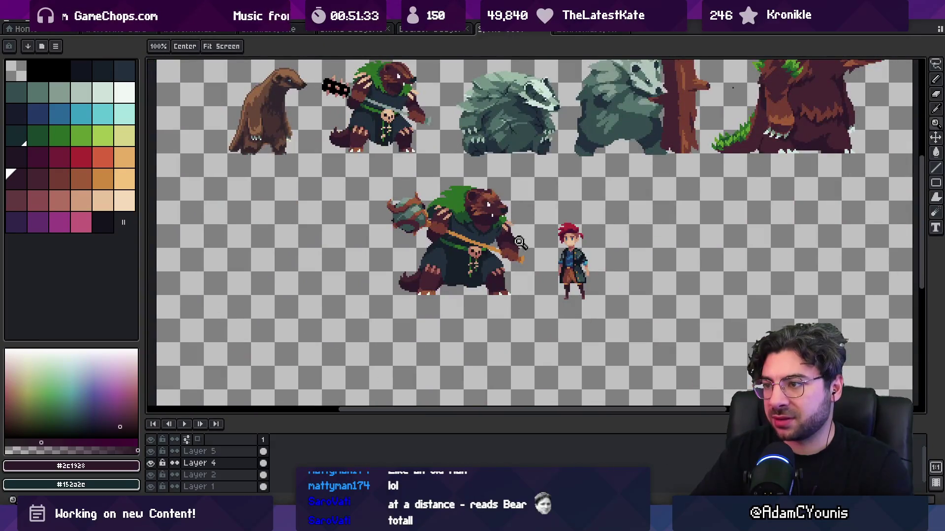
scroll(520, 242, "up", 3)
key("b")
left_click(524, 249, "alt")
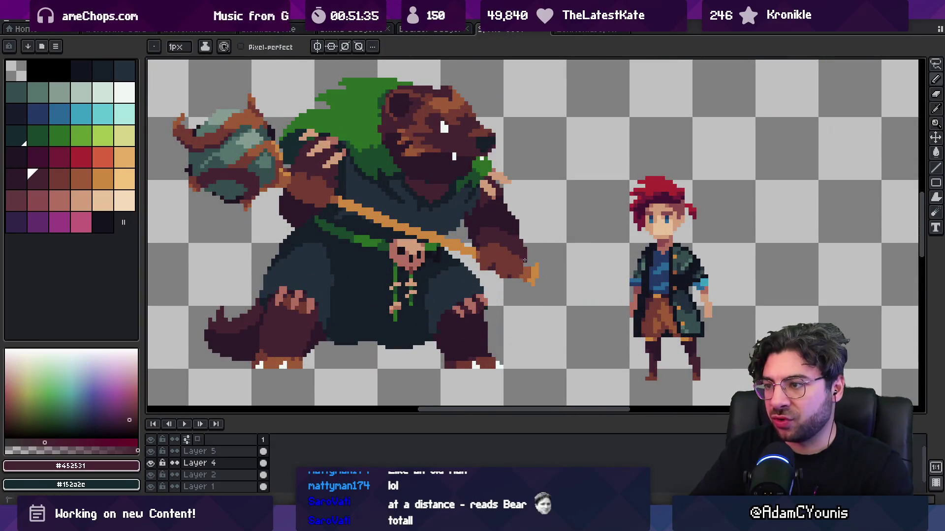
key("z")
scroll(524, 261, "down", 5)
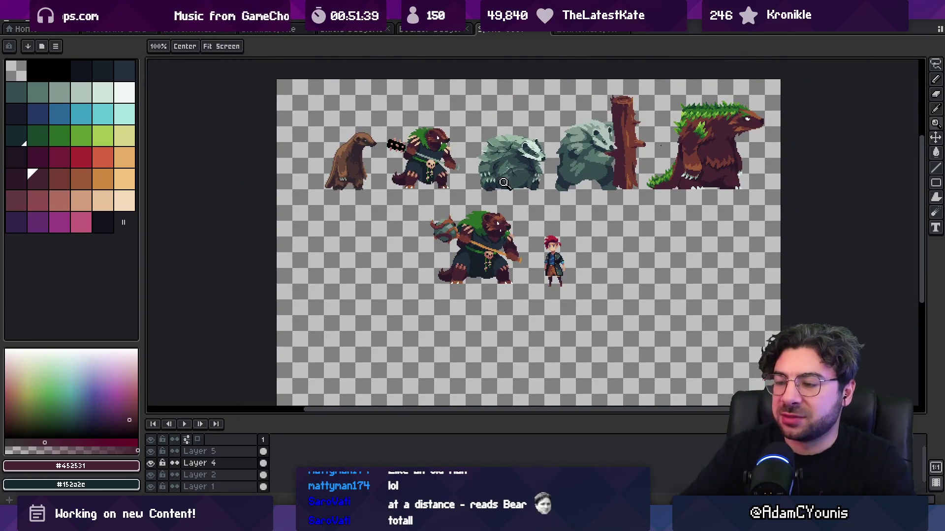
scroll(484, 278, "up", 4)
Step: Touch up the robe hem with shades #161c28, #222f3d and the leg's dark purple
key("b")
left_click(482, 275, "alt")
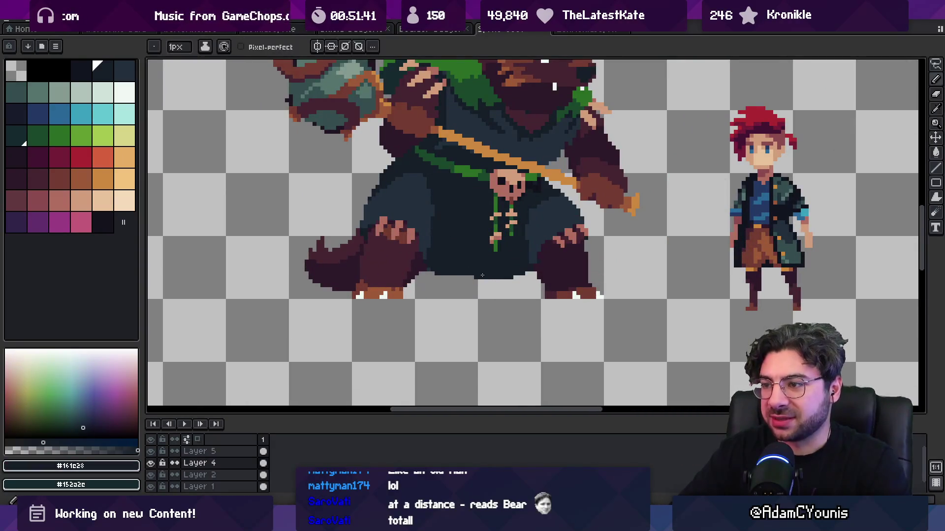
key("b")
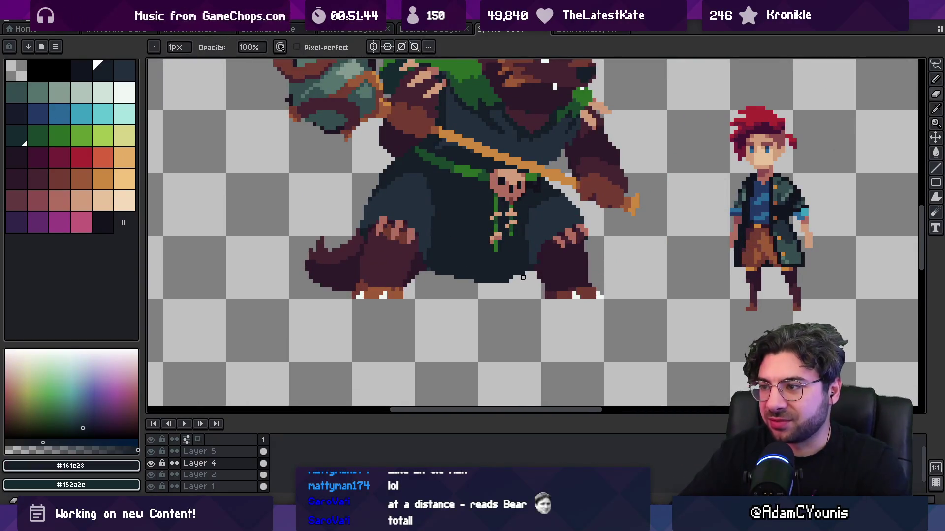
scroll(531, 273, "up", 4)
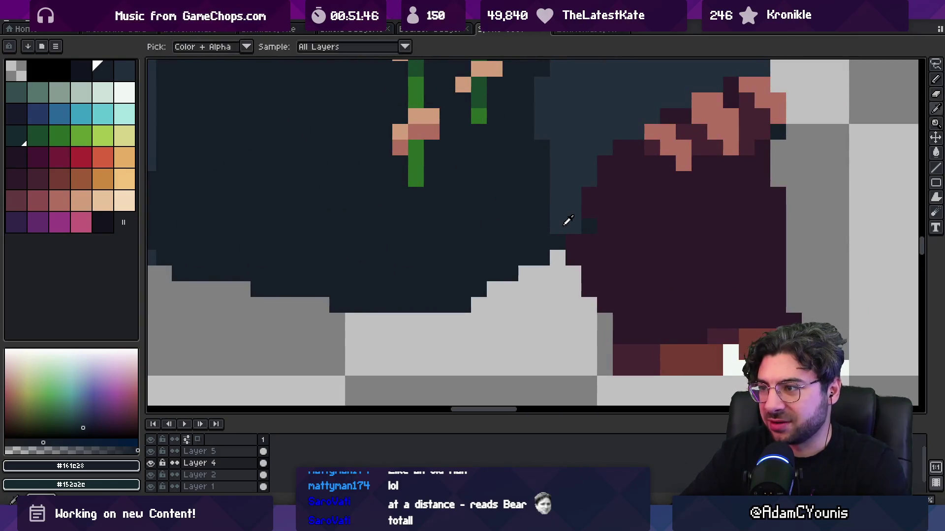
left_click(600, 224, "alt")
left_click(606, 206, "alt")
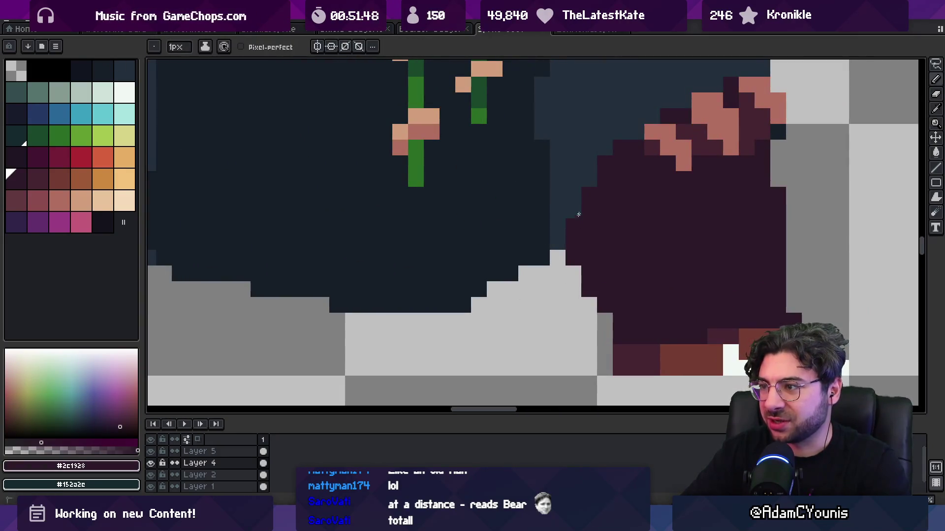
scroll(538, 229, "down", 6)
scroll(565, 197, "up", 3)
left_click(556, 280, "alt")
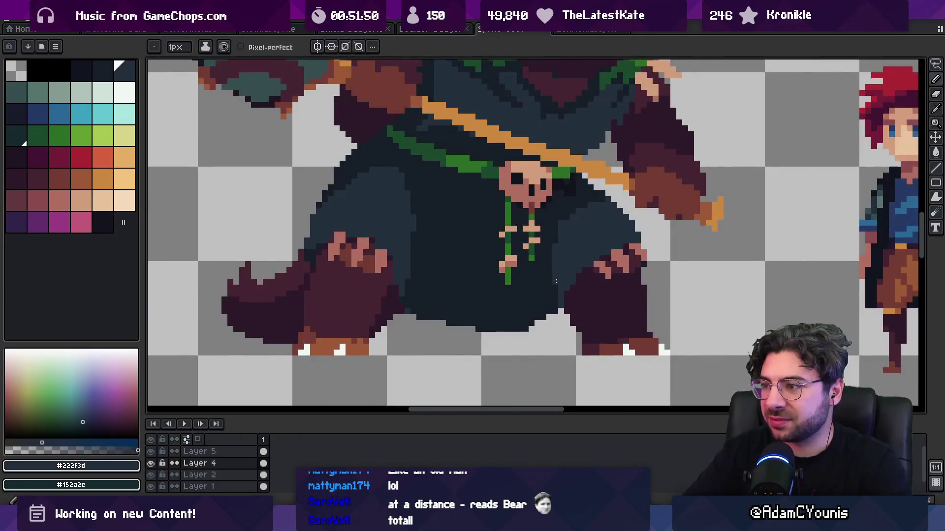
left_click(562, 219, "alt")
key("z")
scroll(537, 237, "down", 8)
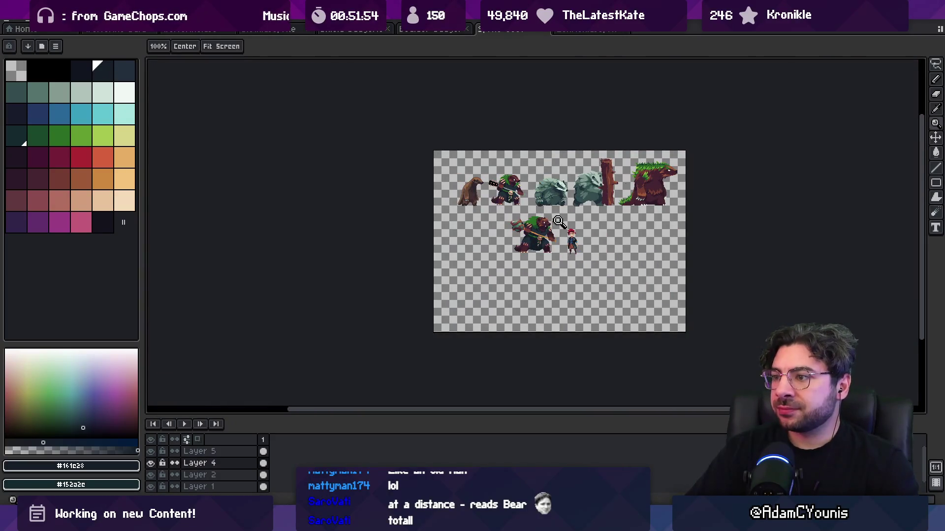
scroll(570, 228, "up", 5)
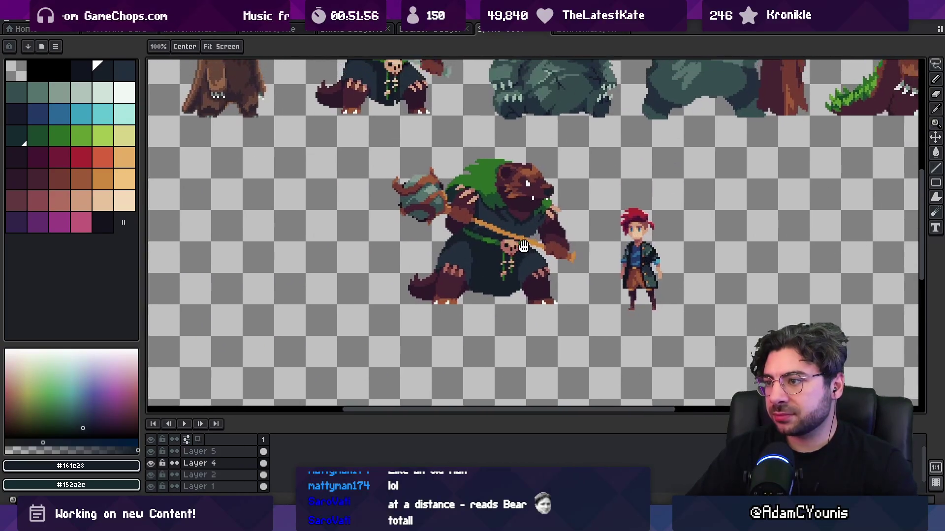
Step: Switch to Chrome to bring up the wolverine image search
key("v")
key("z")
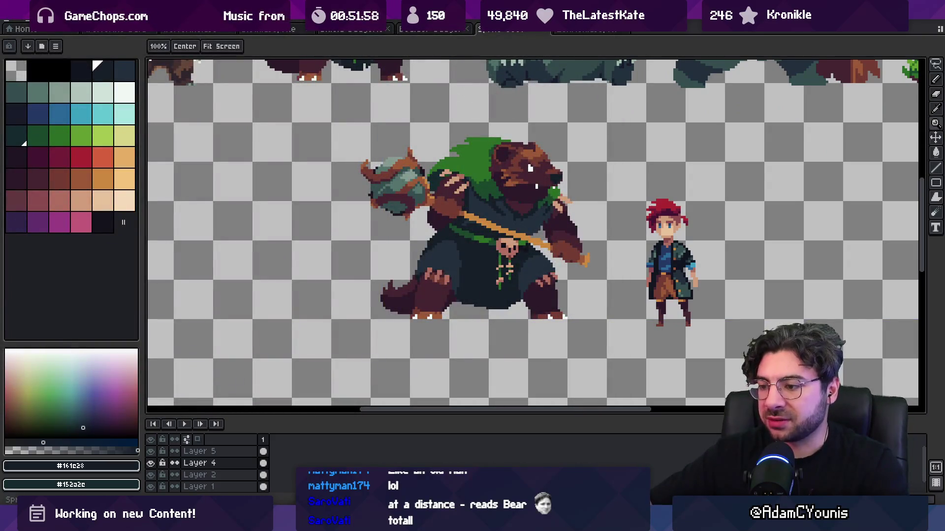
left_click(546, 451)
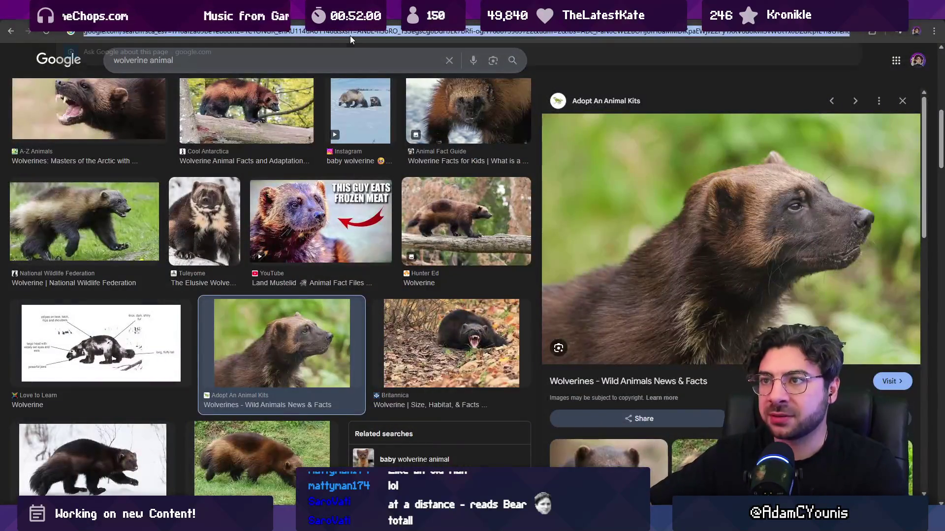
Step: Search Google Images for 'bone armour' and enlarge the golden Bone Armor image
left_click(347, 33)
type("bone a")
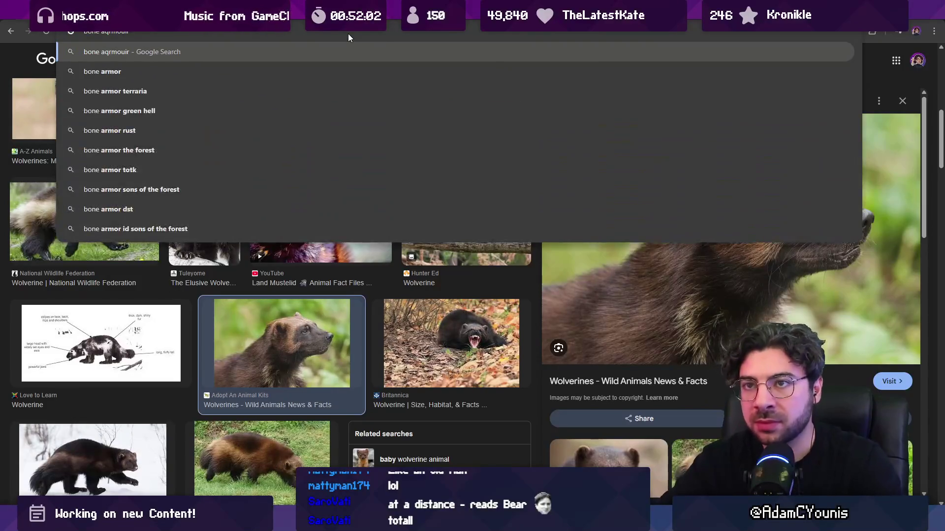
type("rmour")
key("Return")
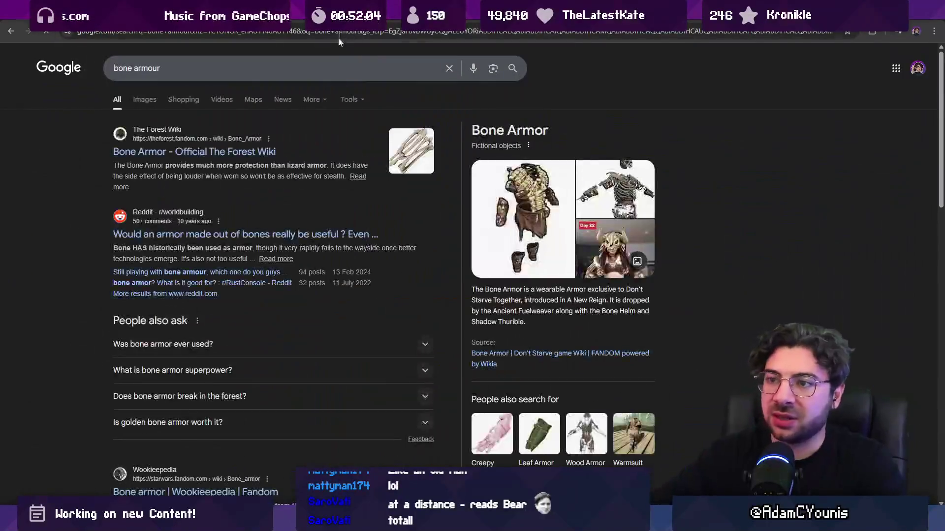
left_click(146, 101)
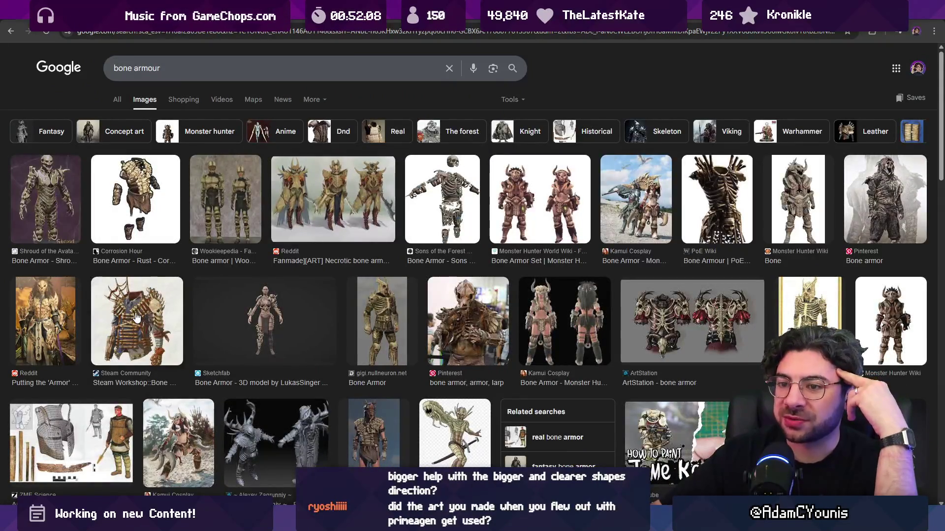
left_click(365, 328)
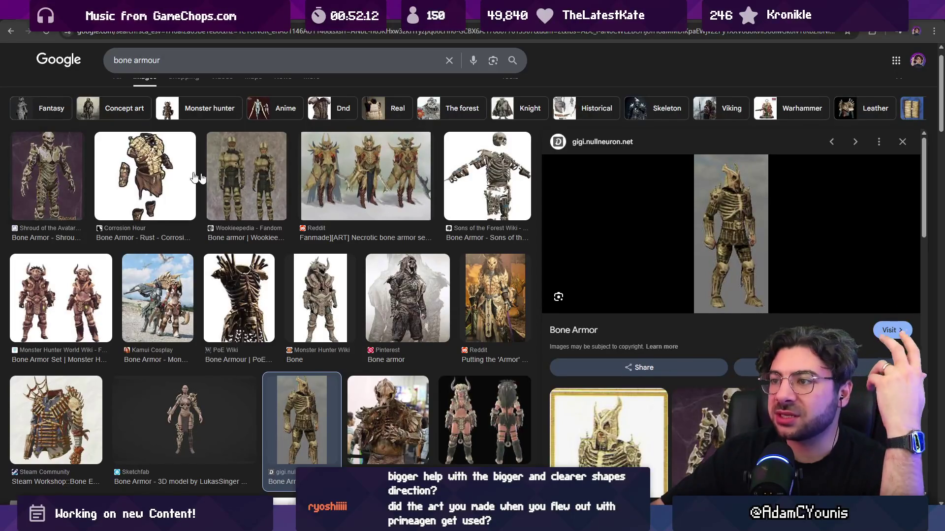
Step: Preview the Wookieepedia, Reddit Necrotic and Sons of the Forest bone armour images
scroll(287, 230, "down", 3)
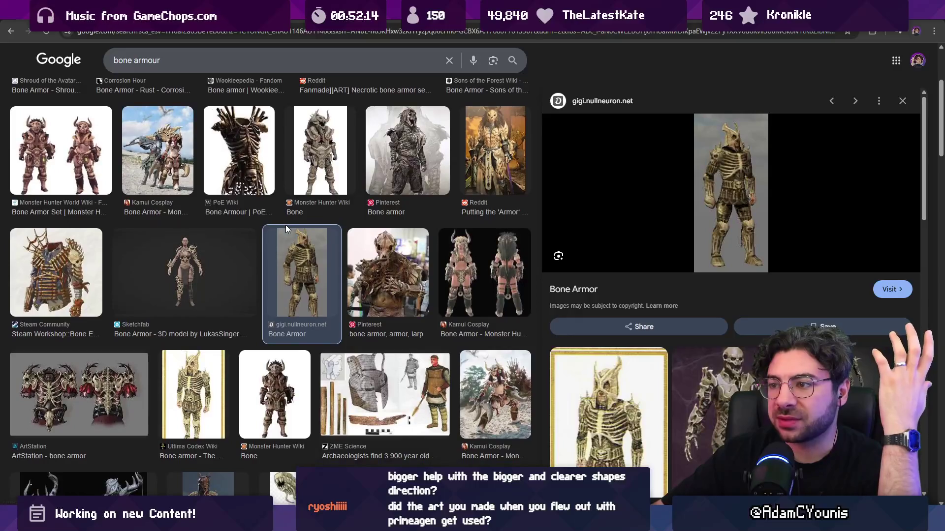
scroll(287, 231, "down", 2)
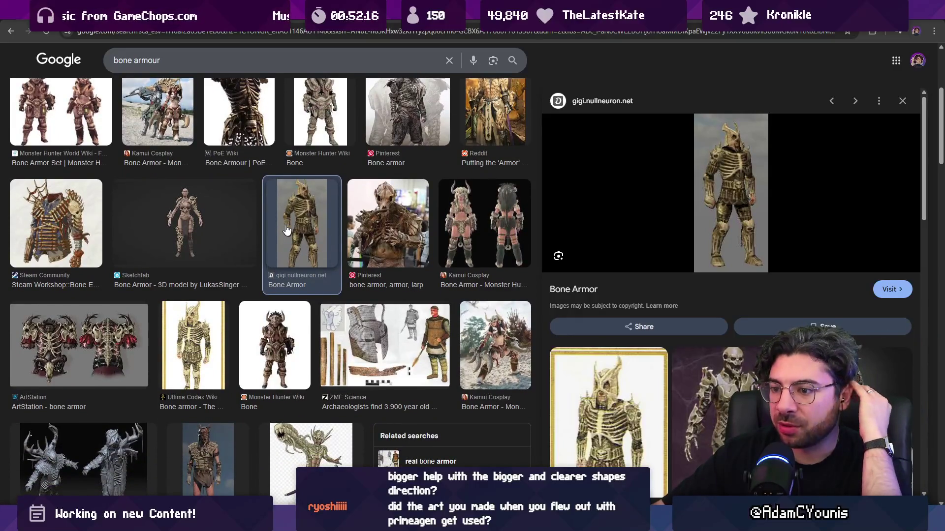
scroll(287, 231, "down", 1)
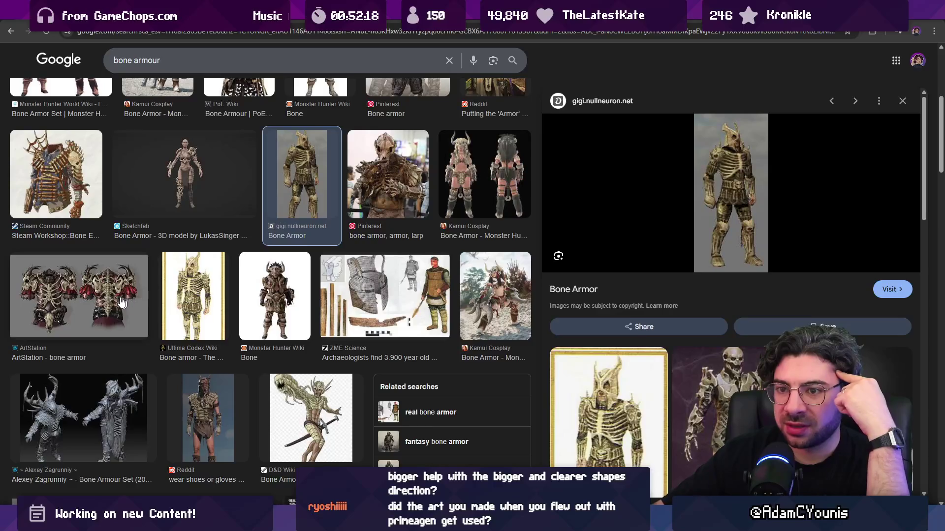
scroll(122, 302, "up", 5)
left_click(266, 205)
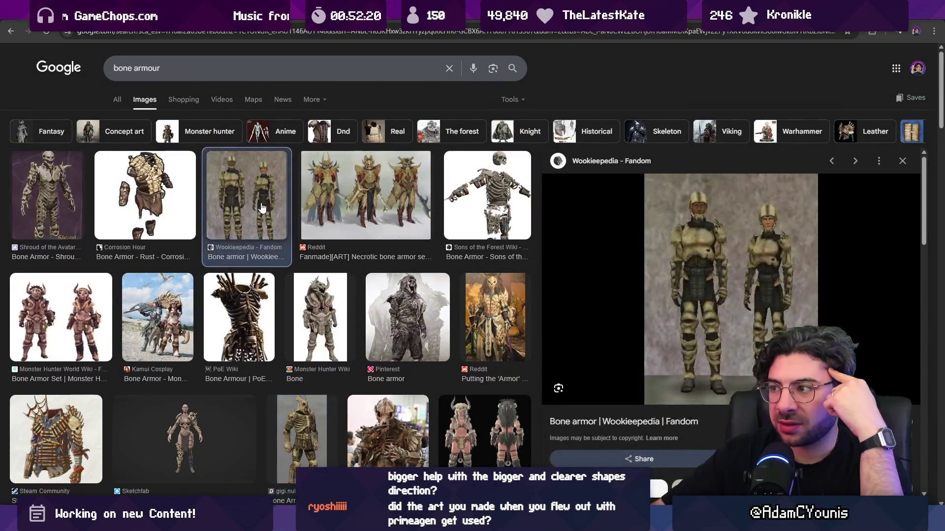
left_click(350, 196)
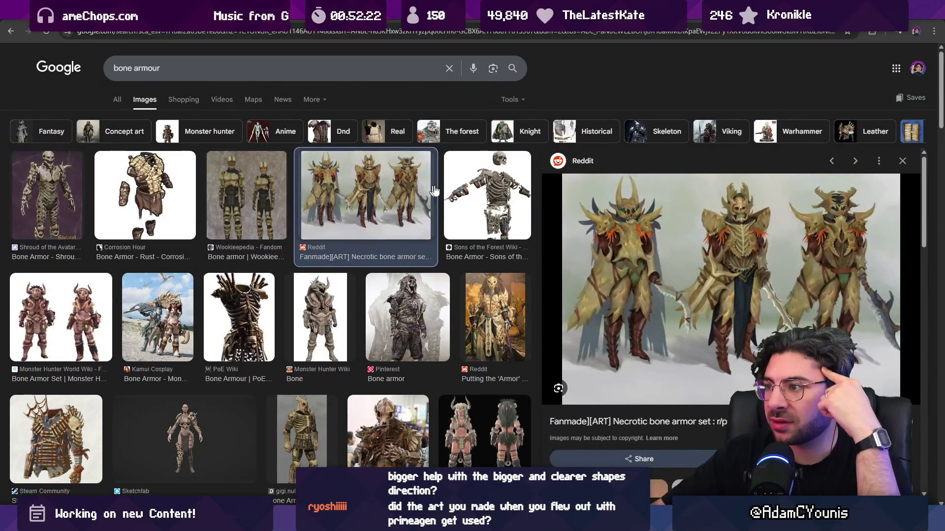
left_click(487, 207)
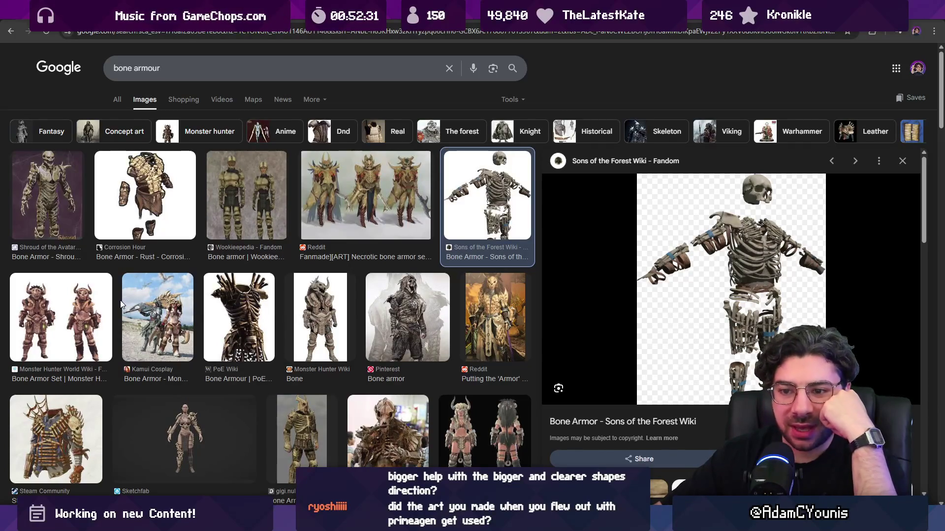
Step: Scroll through the remaining bone armour results, then select the query for replacement
scroll(301, 329, "down", 6)
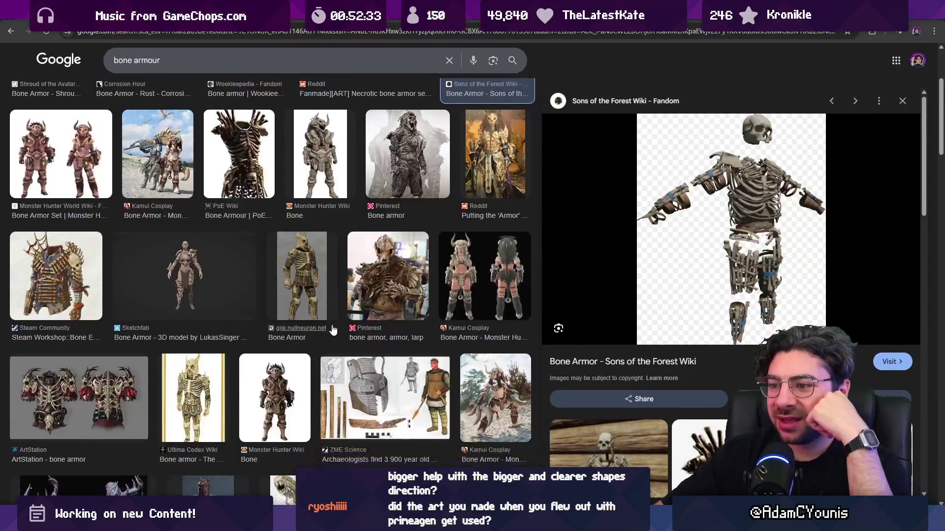
scroll(333, 329, "down", 6)
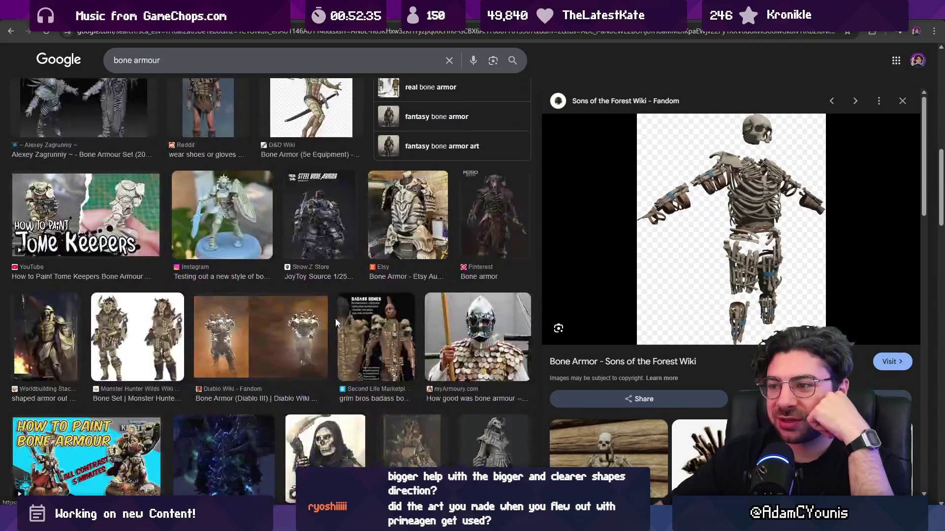
scroll(346, 324, "down", 4)
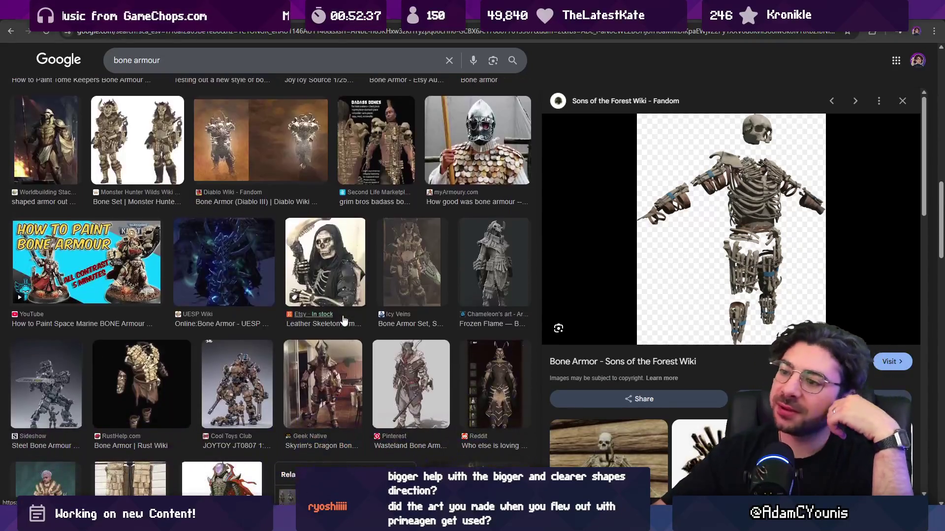
scroll(342, 310, "down", 2)
scroll(364, 315, "down", 5)
scroll(398, 353, "down", 1)
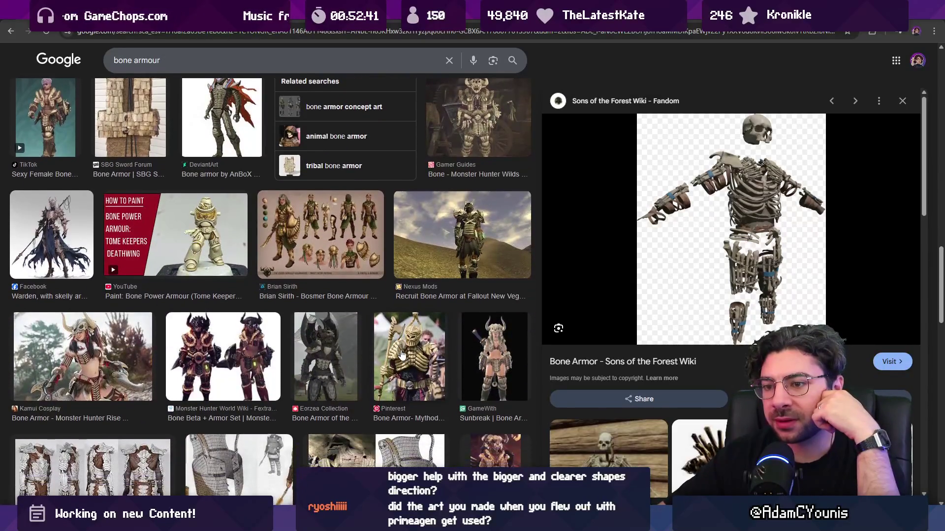
scroll(401, 354, "down", 3)
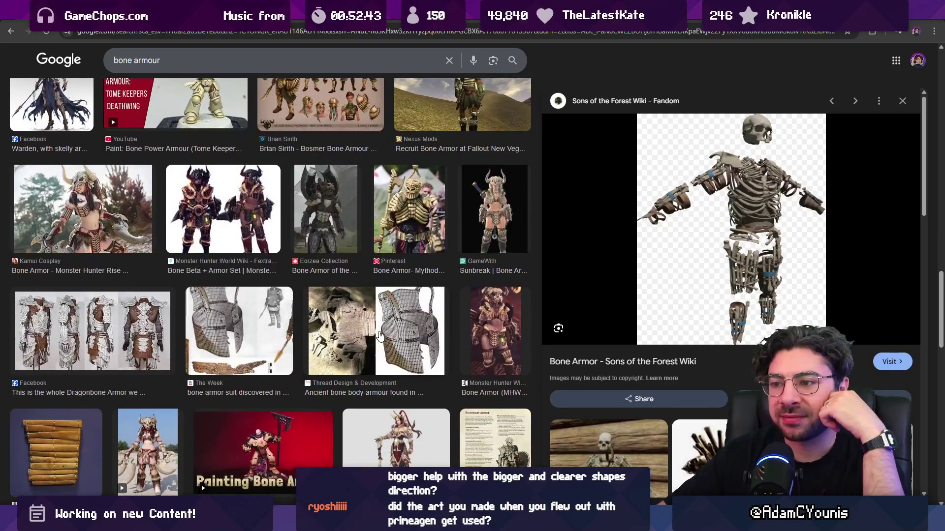
scroll(379, 336, "down", 6)
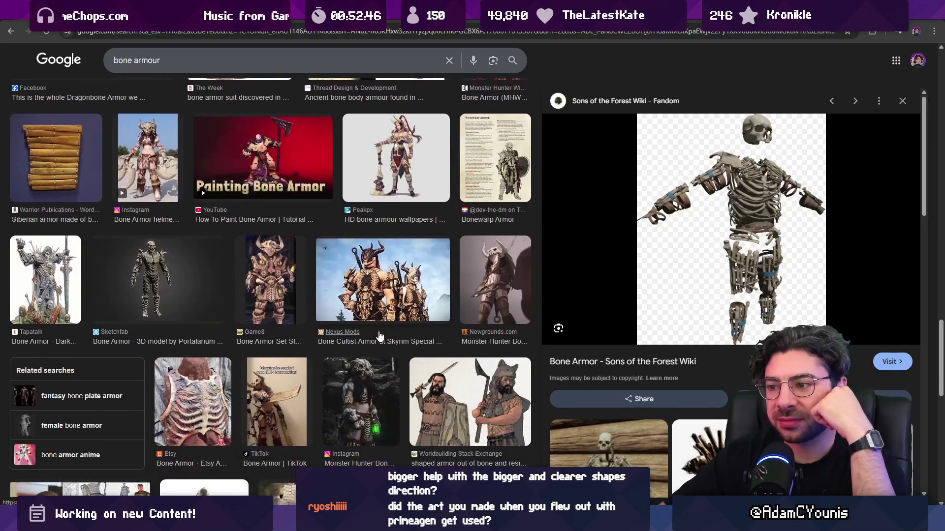
scroll(376, 331, "down", 3)
scroll(340, 325, "down", 3)
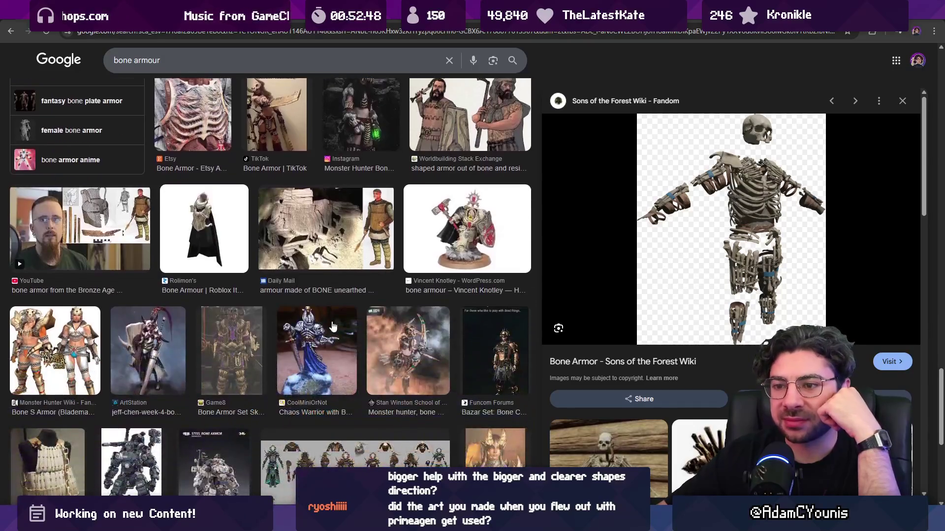
scroll(333, 326, "down", 6)
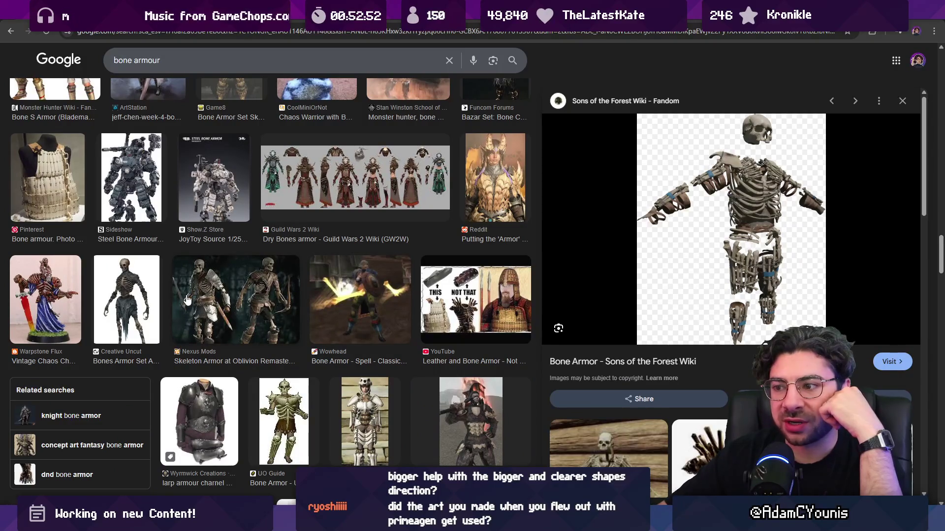
scroll(232, 304, "down", 5)
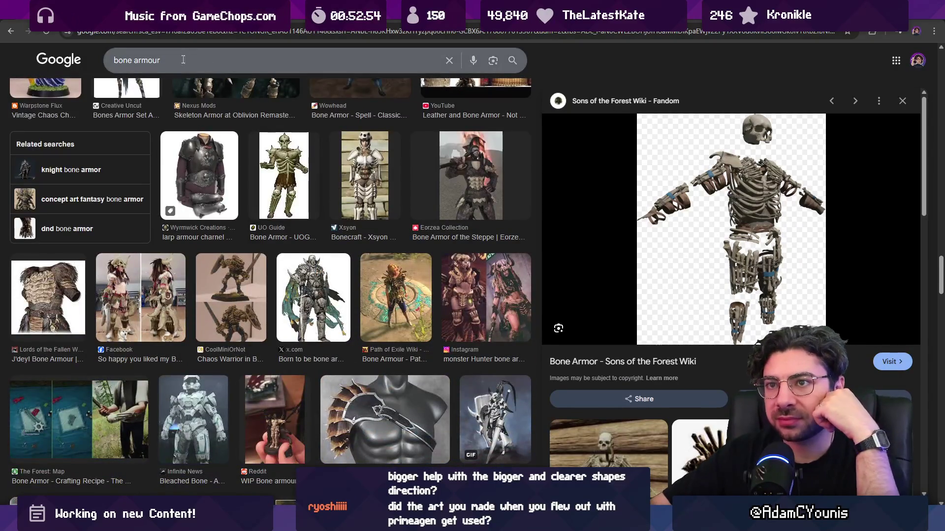
double_click(182, 63)
key("ctrl+a")
Step: Search 'barbarian armour', preview the Zelda Wiki Barbarian Set, then return to the badger in Aseprite
type("ba")
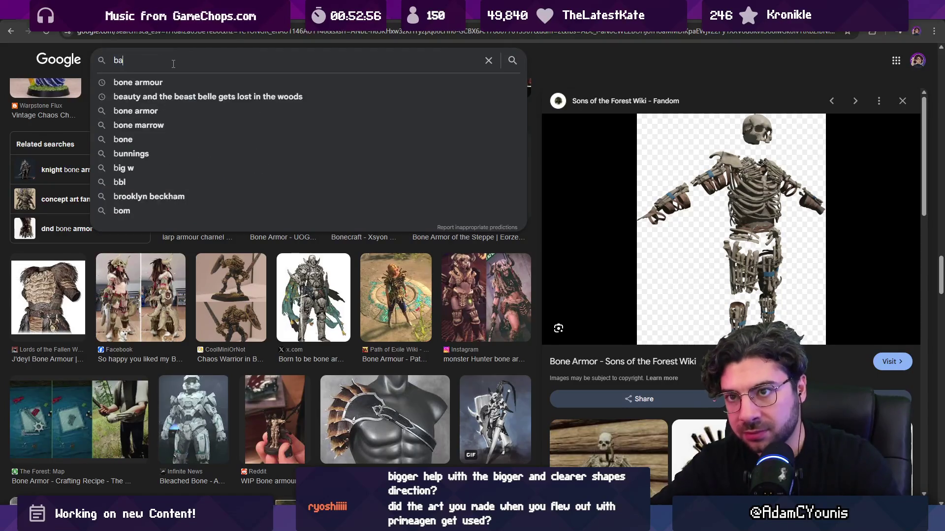
type("rbarian armour")
key("Return")
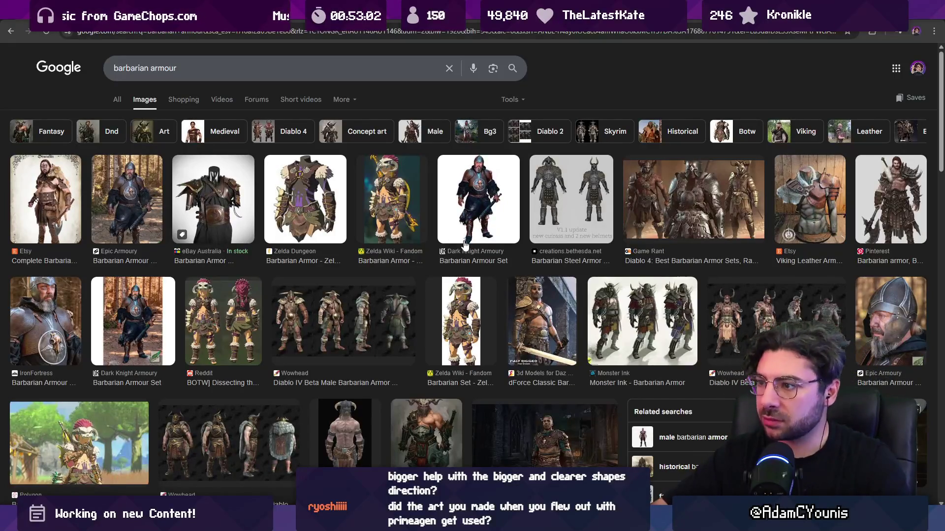
left_click(453, 293)
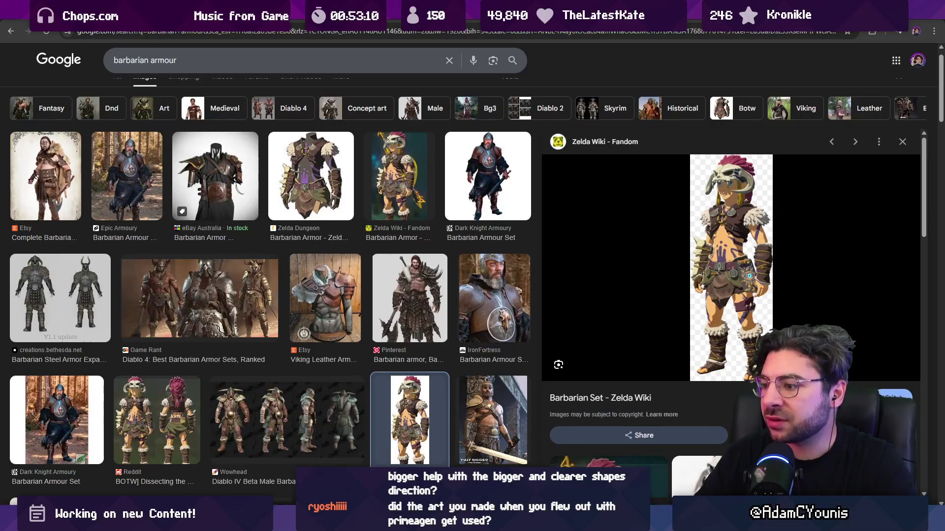
key("alt+Tab")
mouse_move(436, 180)
left_mouse_down()
mouse_move(384, 202)
mouse_move(423, 229)
left_mouse_up()
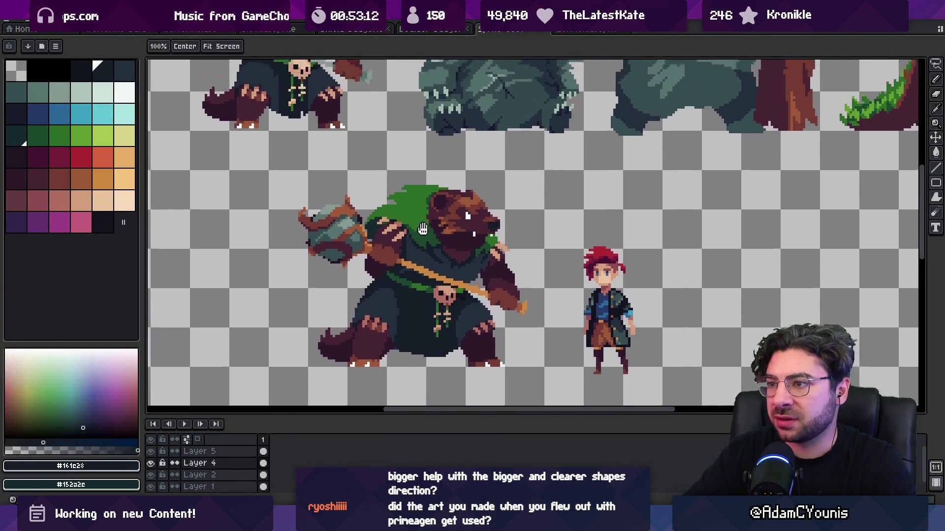
Step: Try filling the badger's hood with peach, then undo it back to green
scroll(423, 228, "up", 1)
left_click(103, 201)
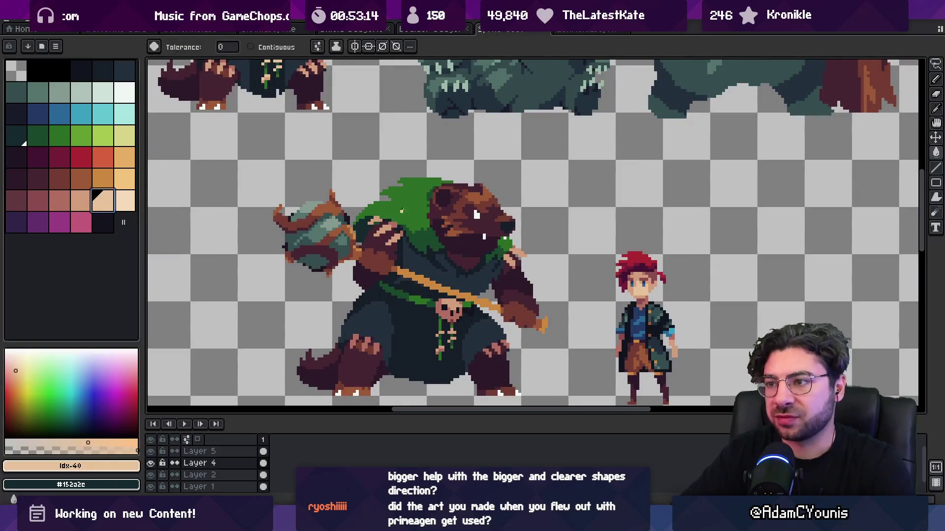
left_click(401, 210)
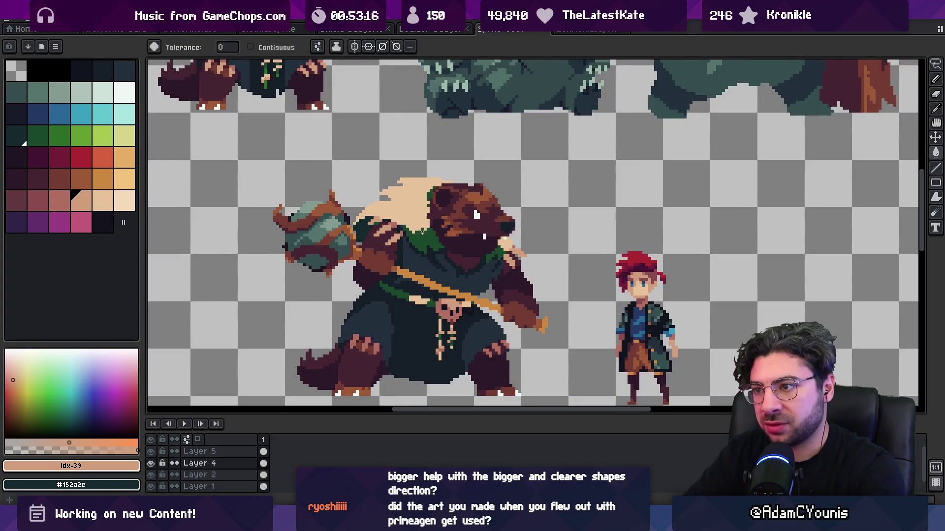
key("z")
scroll(447, 118, "down", 3)
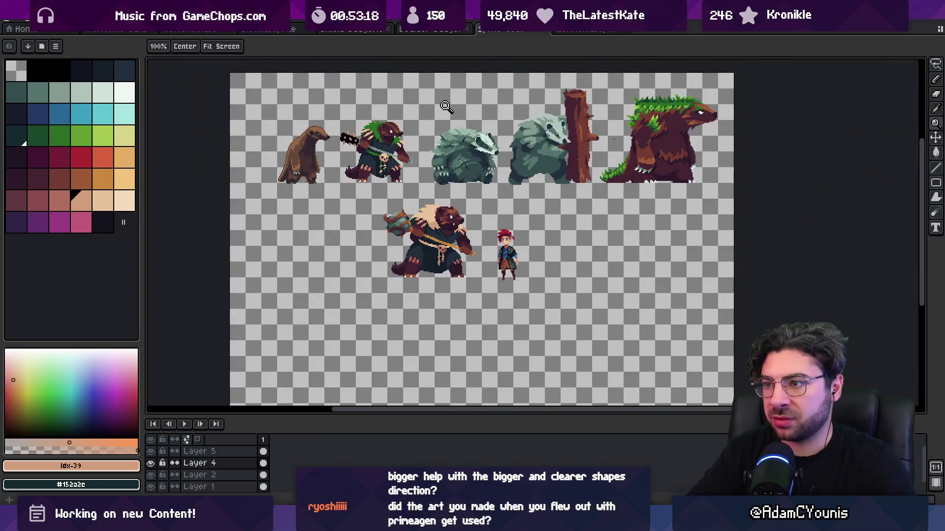
key("ctrl+z")
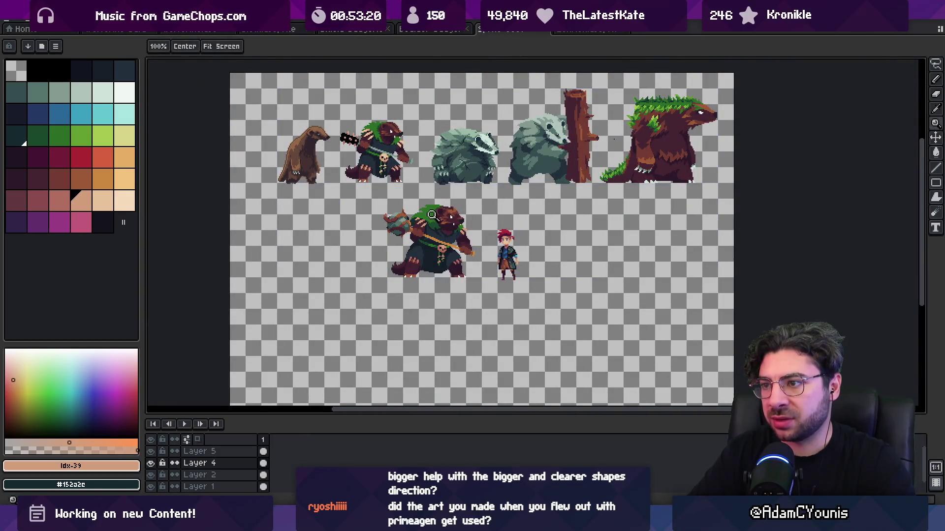
Step: Zoom in and recentre the view on the badger's lower body
left_click(440, 212)
left_click_drag(439, 213, 410, 186)
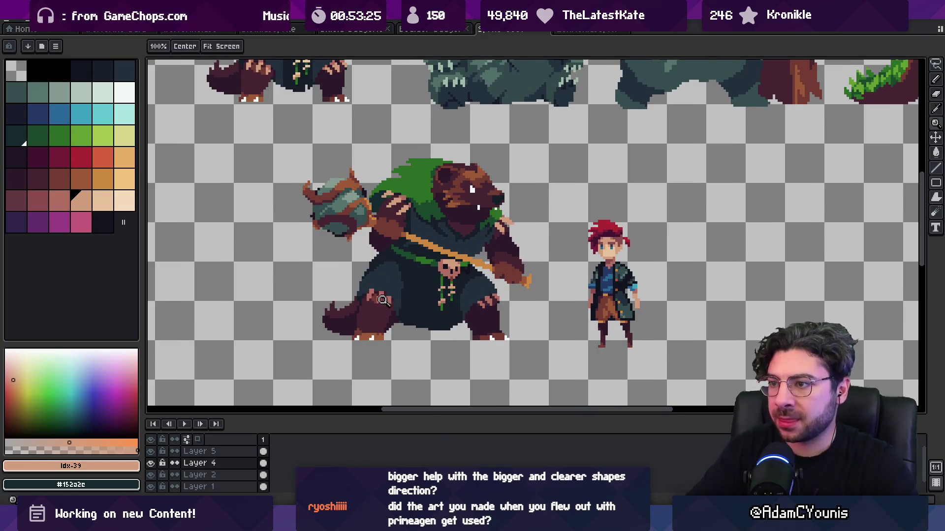
left_click(365, 293)
key("b")
left_click(364, 301, "alt")
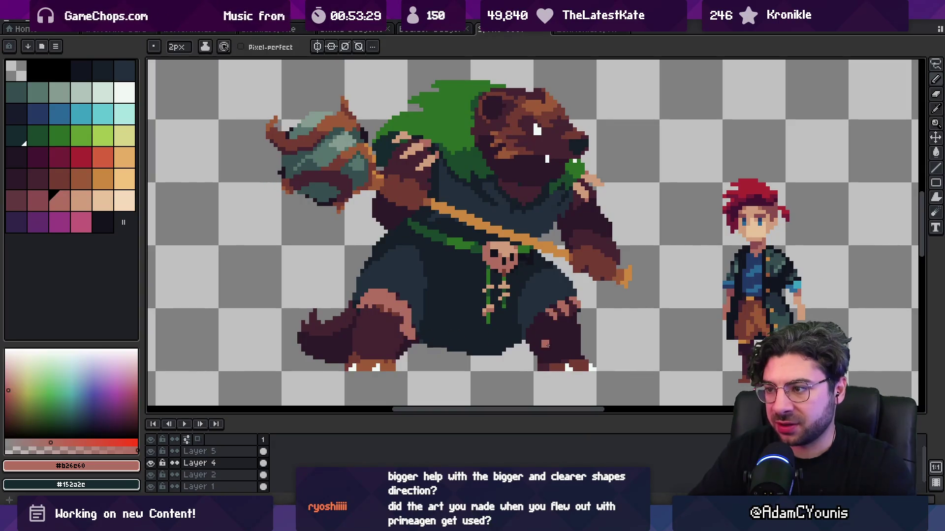
key("v")
scroll(537, 292, "down", 5)
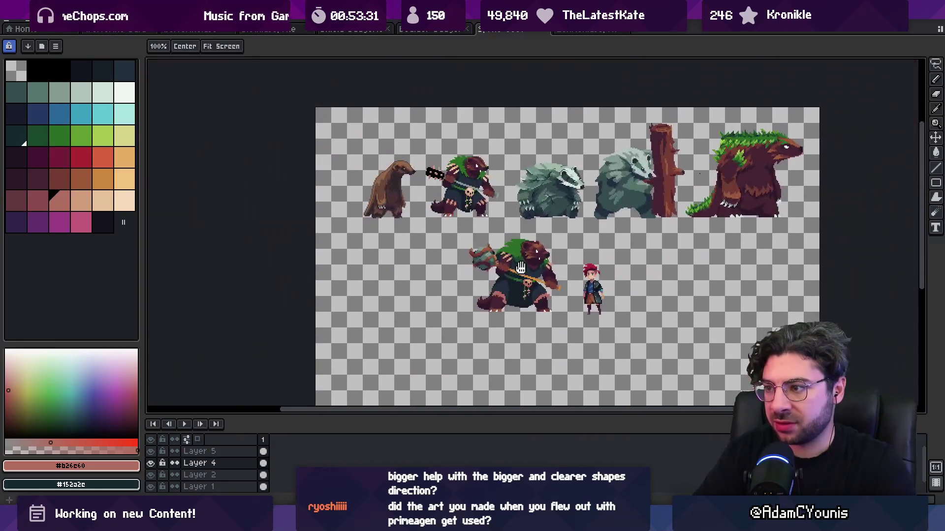
Step: Nudge the canvas view, then bring the barbarian armour image search forward in Chrome
key("h")
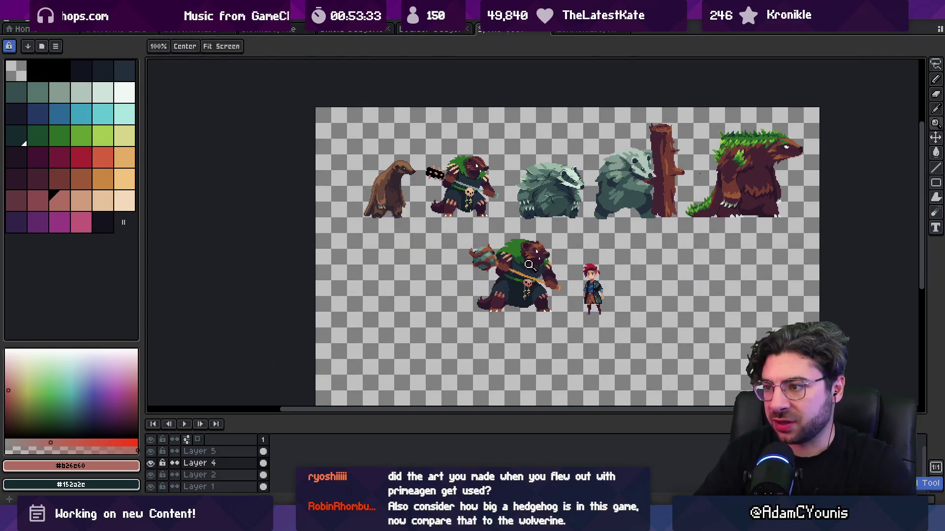
scroll(476, 302, "up", 2)
left_click_drag(475, 302, 464, 289)
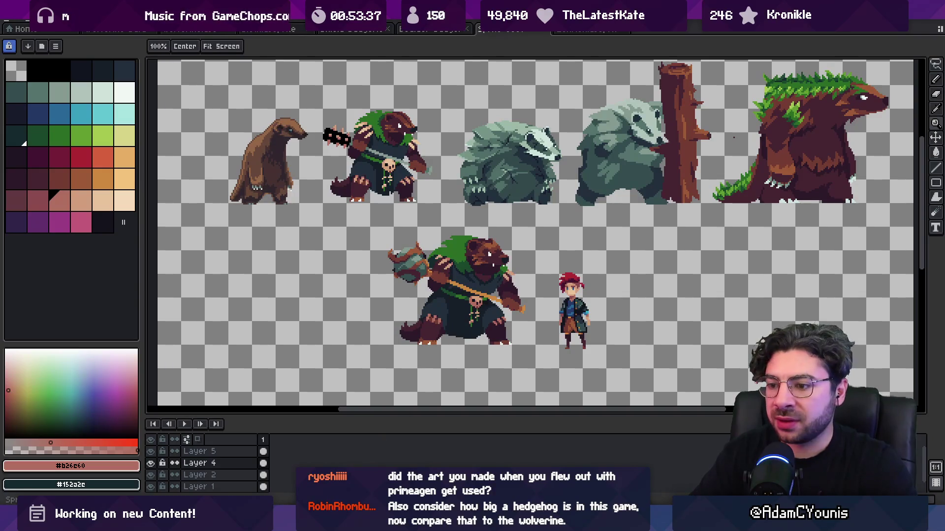
mouse_move(507, 524)
left_click(546, 453)
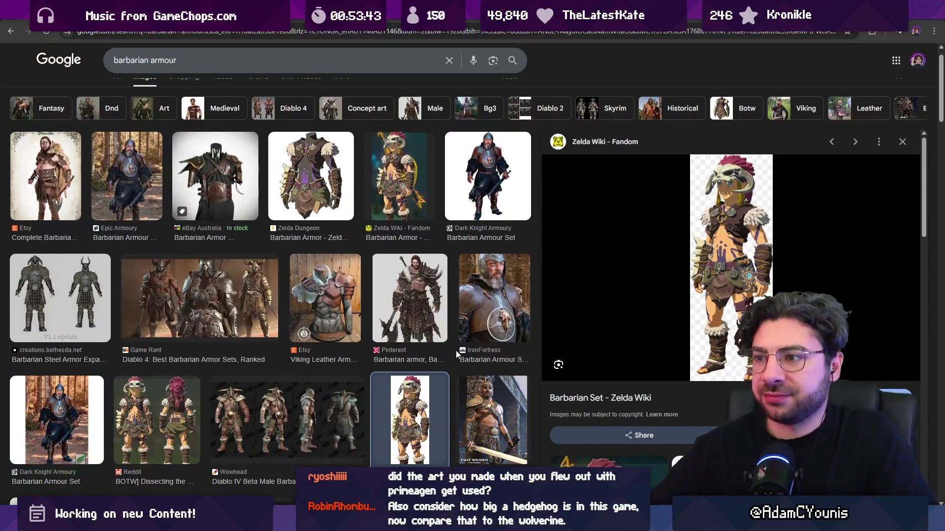
Step: Browse the armour image results and preview the ArtStation barbarian armour image
scroll(358, 301, "down", 1)
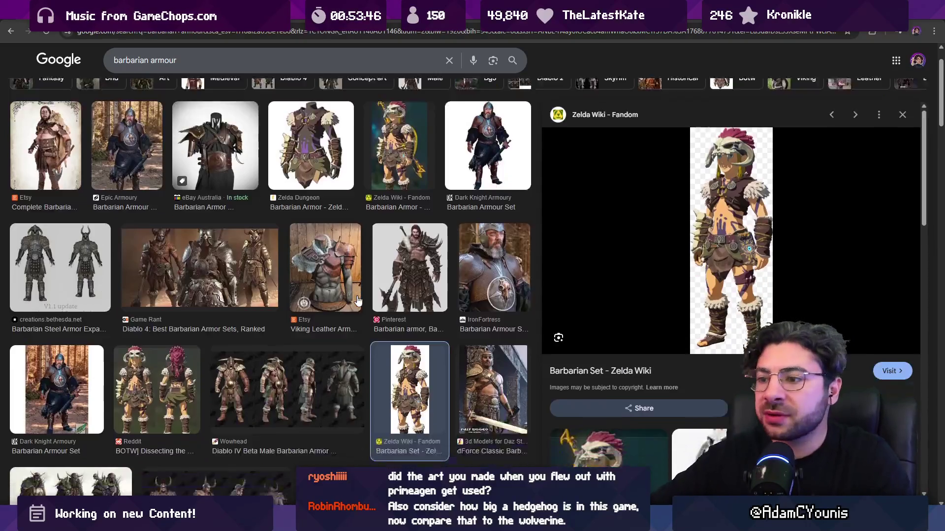
scroll(357, 301, "down", 2)
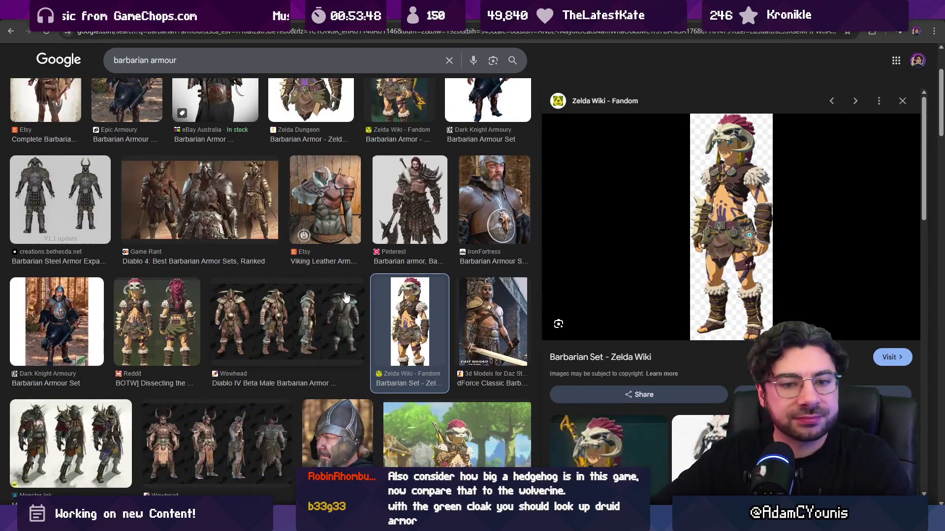
scroll(345, 297, "down", 1)
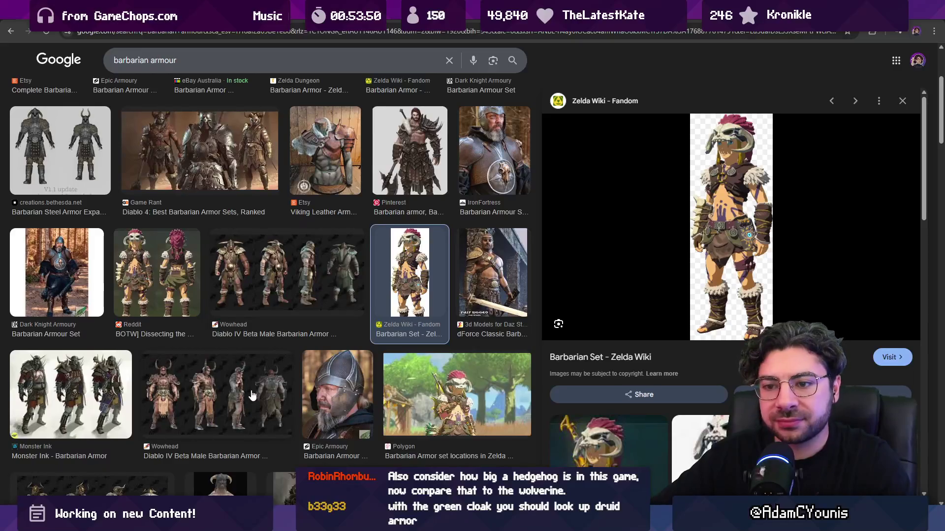
scroll(176, 324, "down", 4)
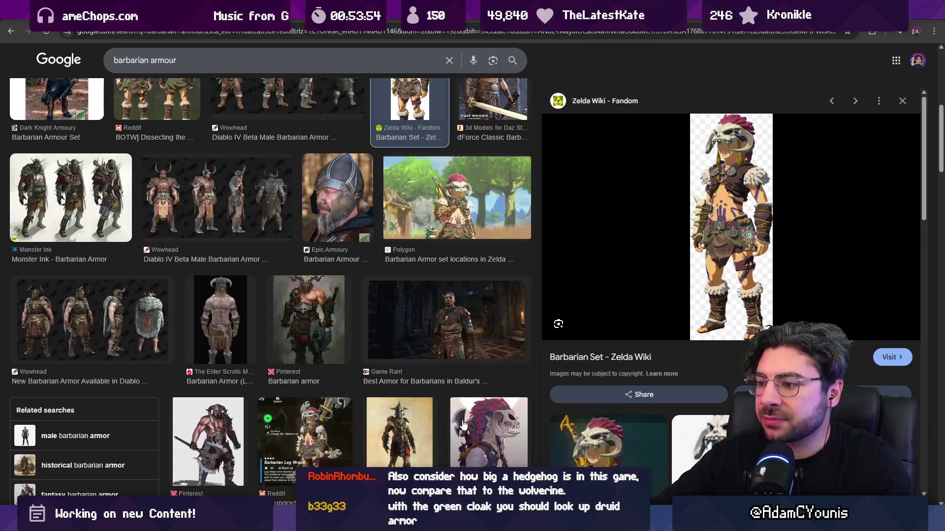
scroll(288, 374, "down", 3)
scroll(288, 374, "down", 3)
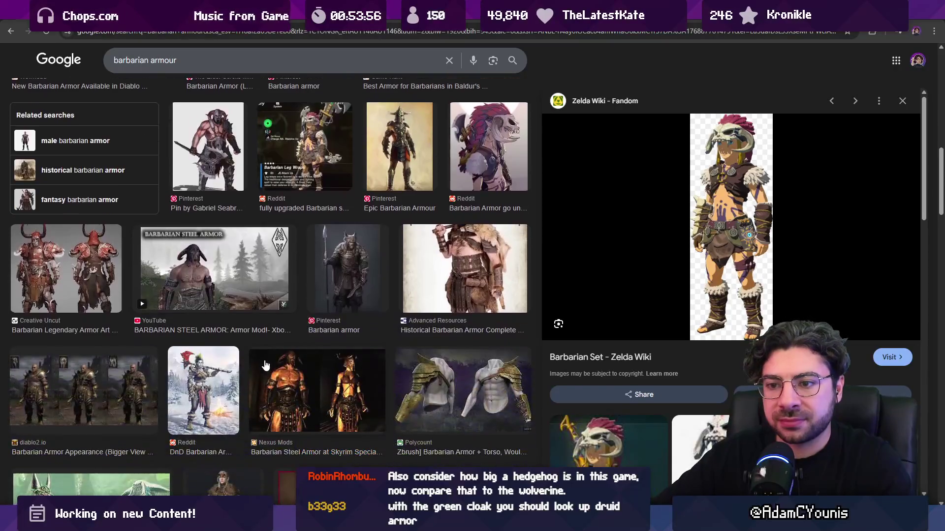
scroll(264, 364, "down", 4)
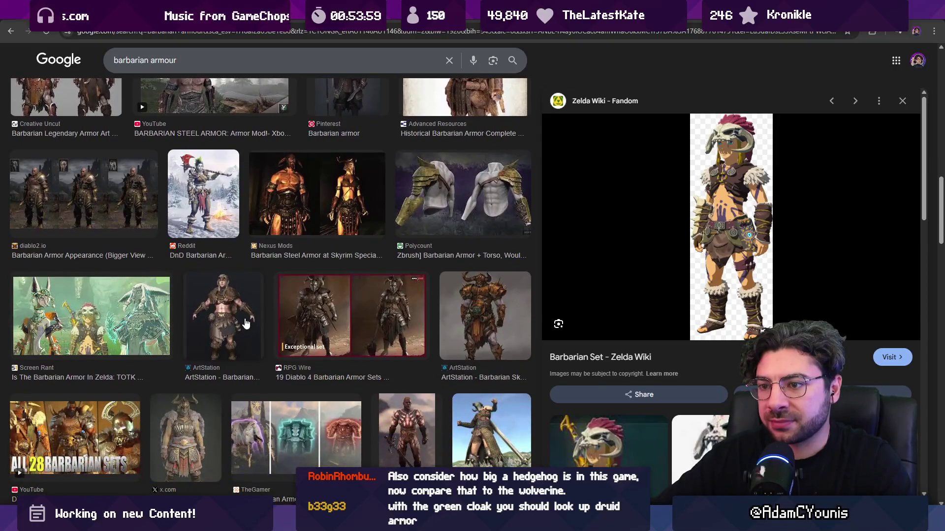
left_click(243, 321)
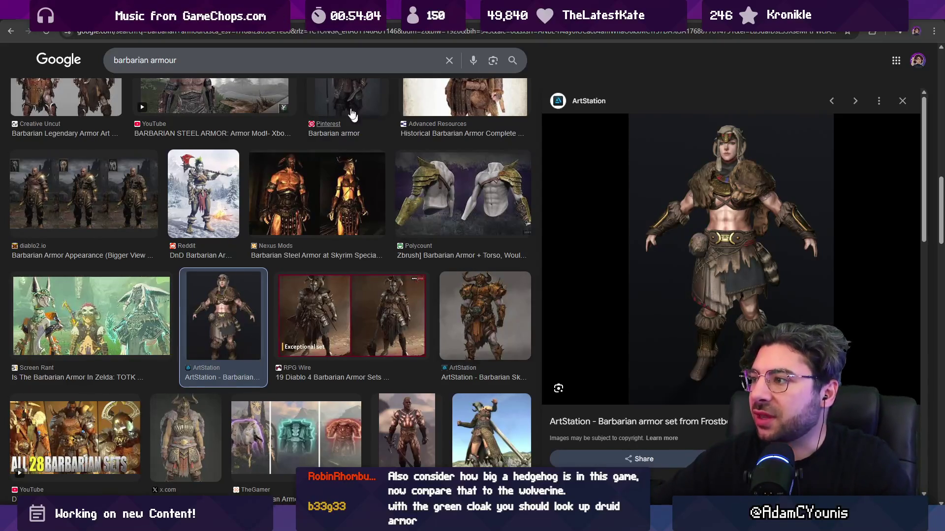
Step: Search 'druid armour', preview results up to the BG3 Wiki Druid Leather Armour, then return to Aseprite
left_click(293, 62)
type("druid armour")
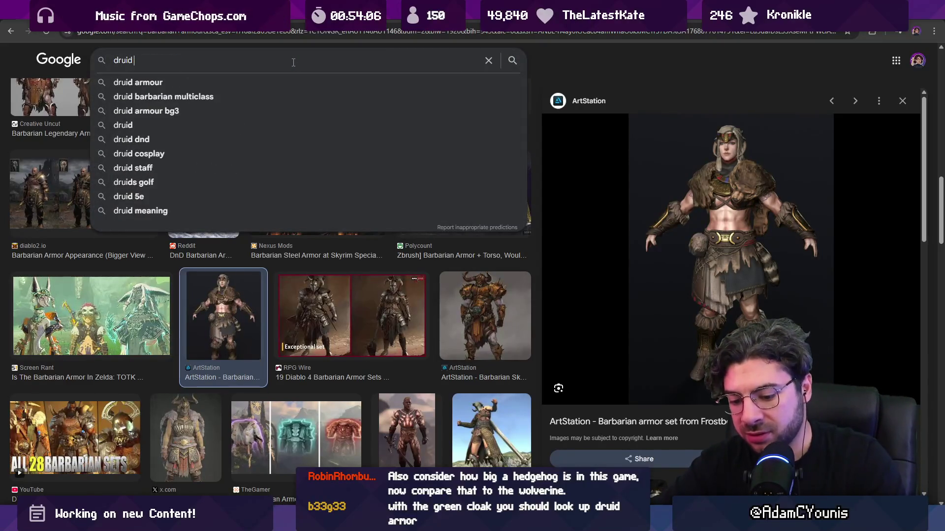
key("Return")
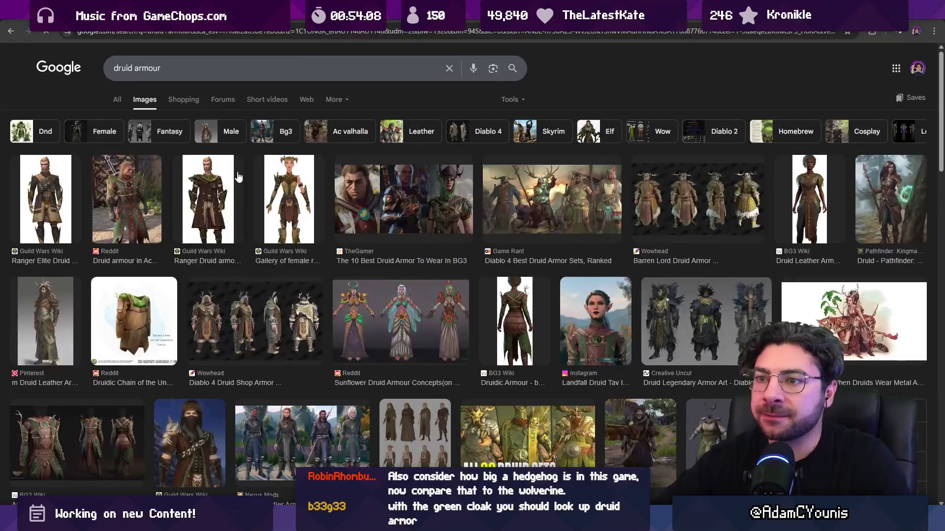
left_click(156, 197)
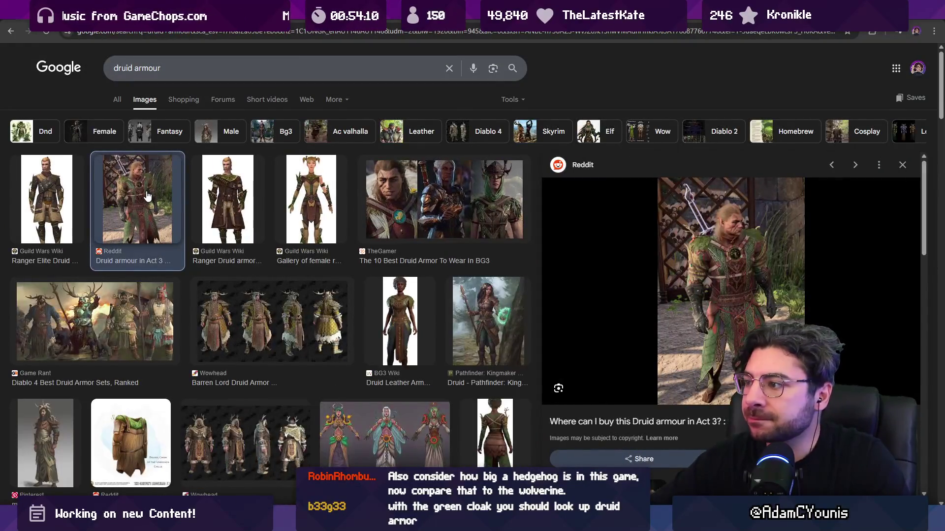
key("Right")
key("Right")
key("Right")
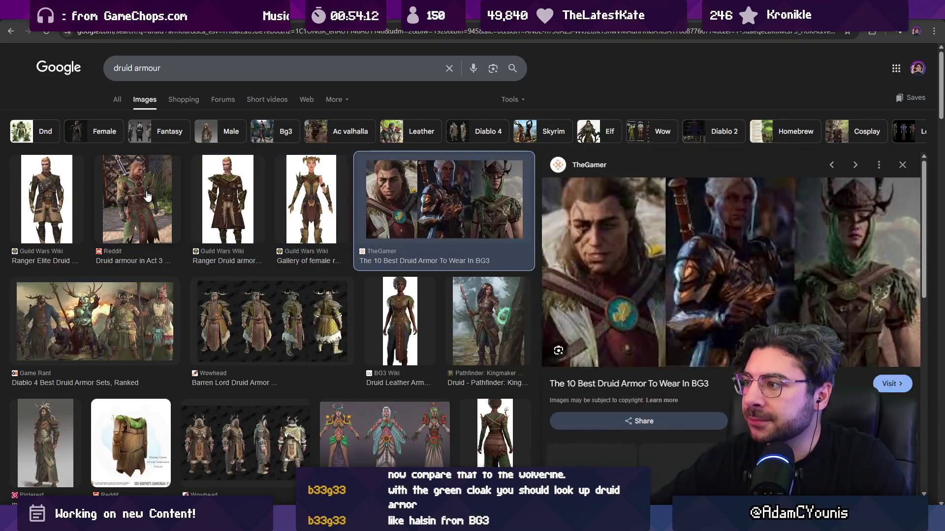
key("Right")
key("Right")
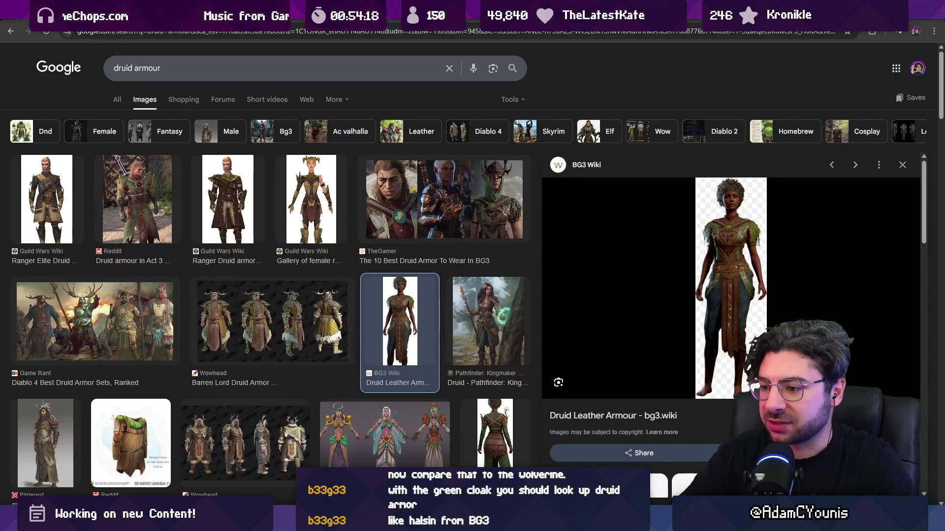
key("alt+Tab")
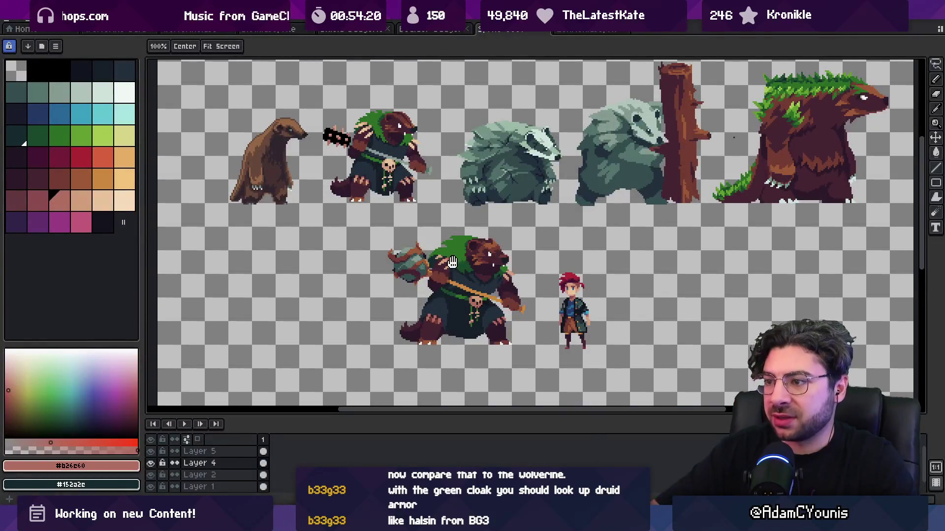
Step: Lasso the badger's body without the hammer and duplicate it to the left
scroll(438, 259, "up", 2)
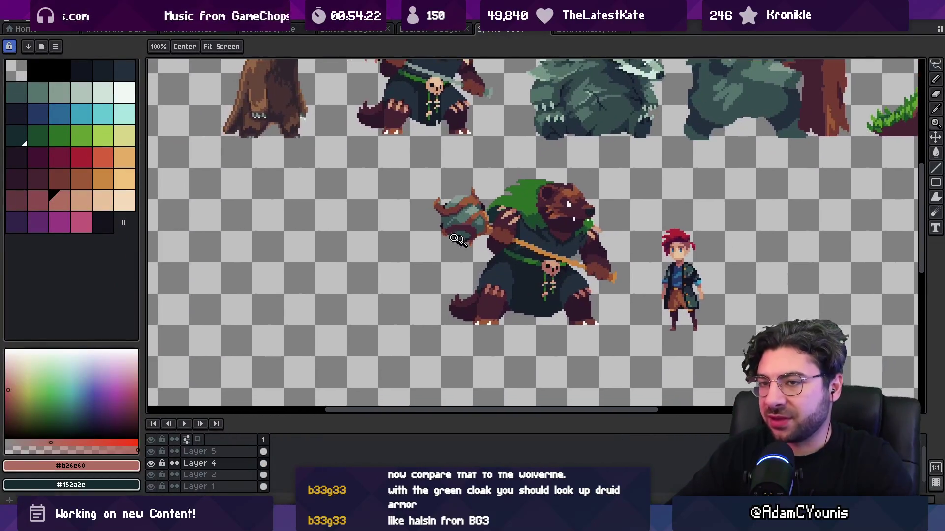
key("m")
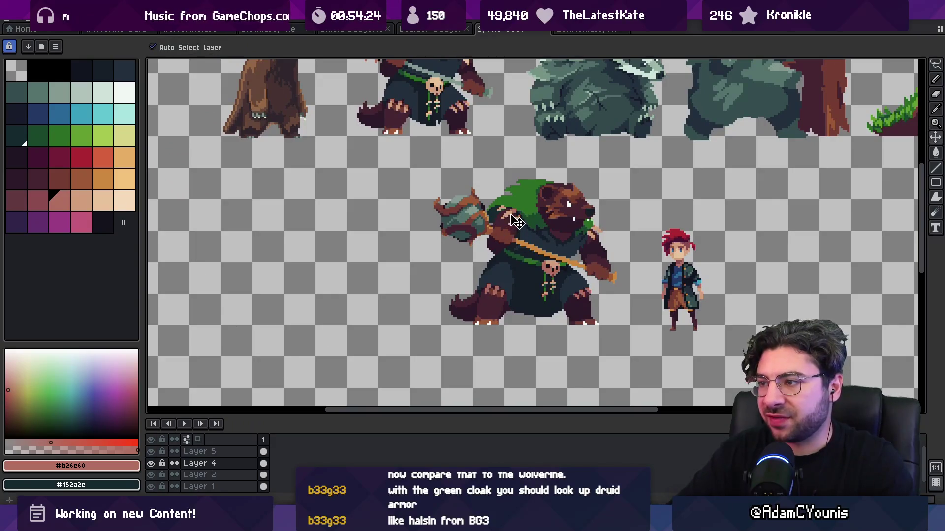
scroll(474, 249, "right", 3)
left_click_drag(438, 206, 404, 181)
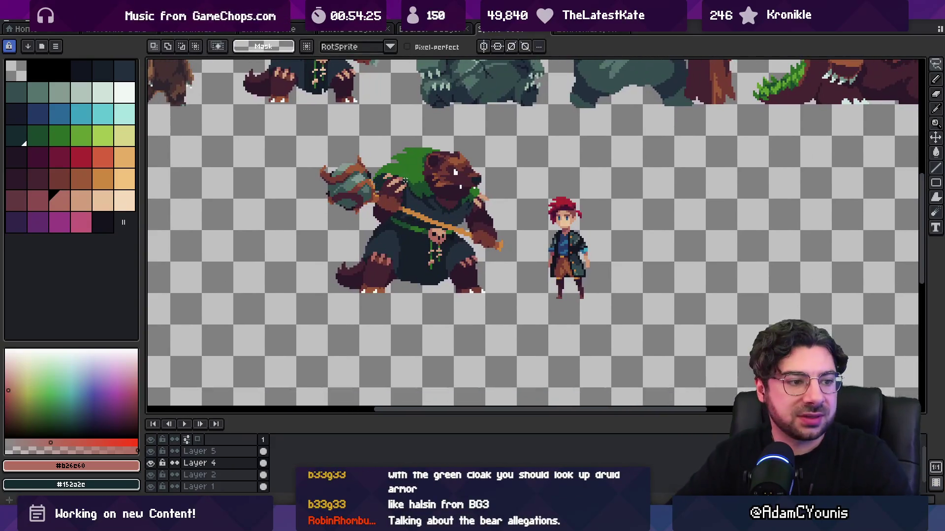
mouse_move(394, 122)
left_mouse_down()
mouse_move(320, 368)
mouse_move(521, 232)
mouse_move(447, 134)
left_mouse_up()
left_click_drag(463, 209, 268, 209)
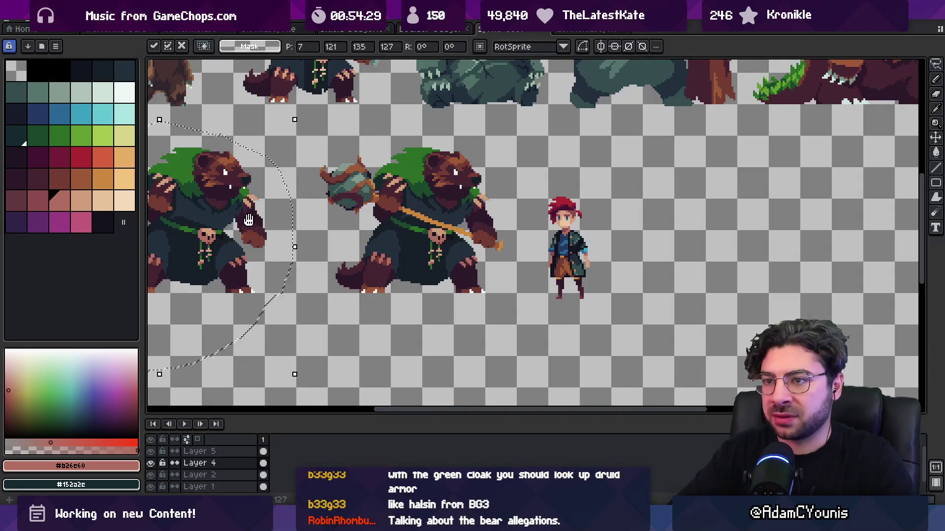
Step: Zoom in on the copy and eyedrop the dark cloak and maroon fur colours
scroll(410, 170, "left", 5)
key("b")
scroll(393, 221, "up", 3)
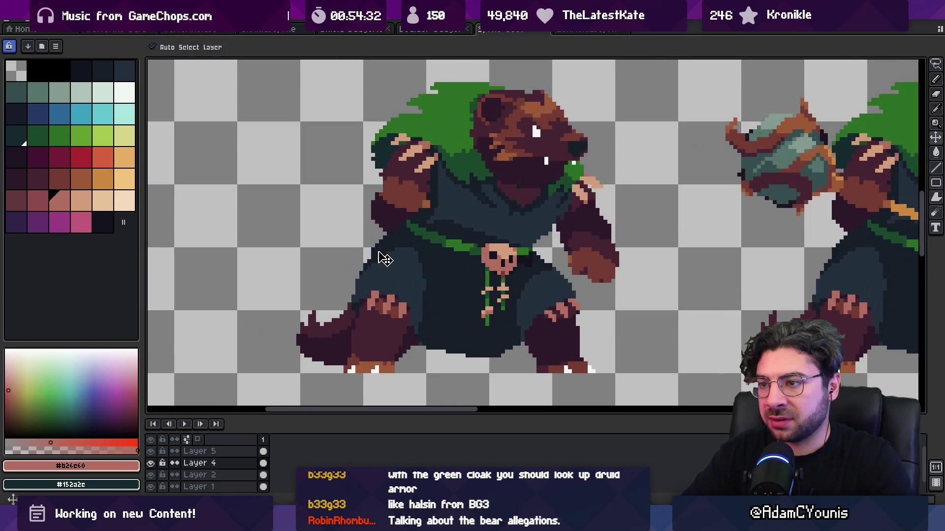
left_click(369, 257, "alt")
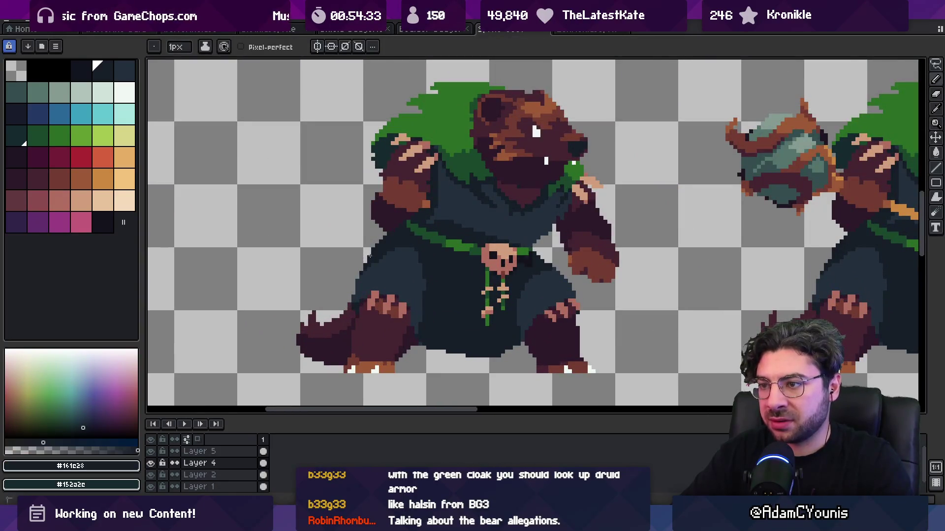
key("z")
scroll(443, 231, "down", 2)
scroll(487, 229, "up", 1)
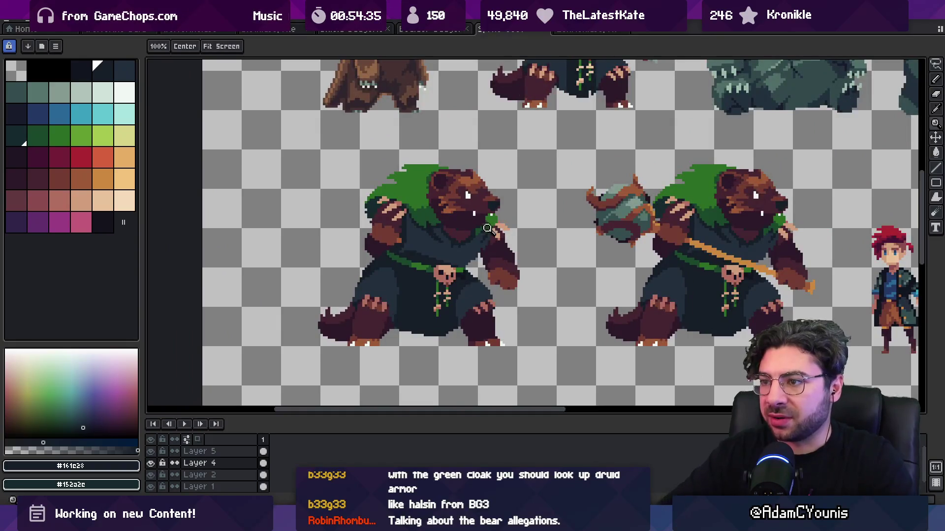
scroll(487, 229, "up", 1)
key("b")
left_click(360, 204, "alt")
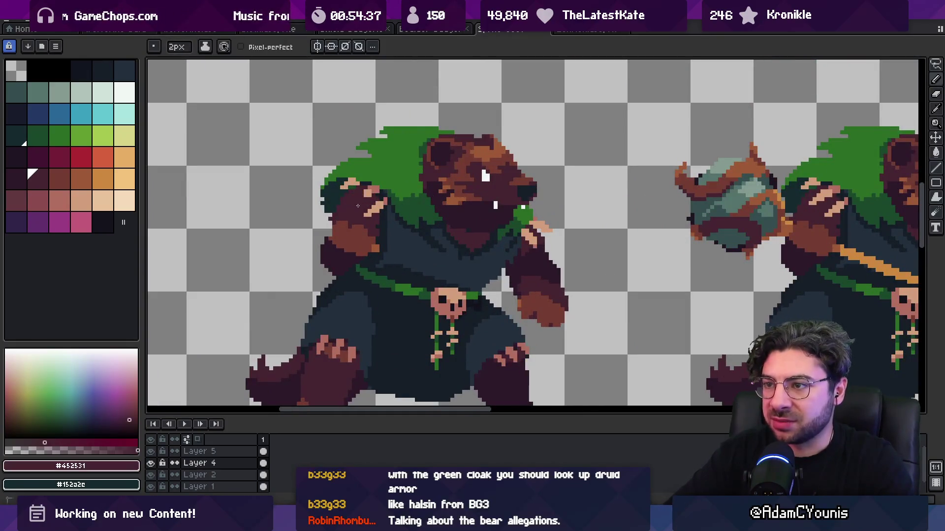
Step: With a 1px brush, paint the peach finger pixels over in the arm's maroon
left_click(383, 206, "alt")
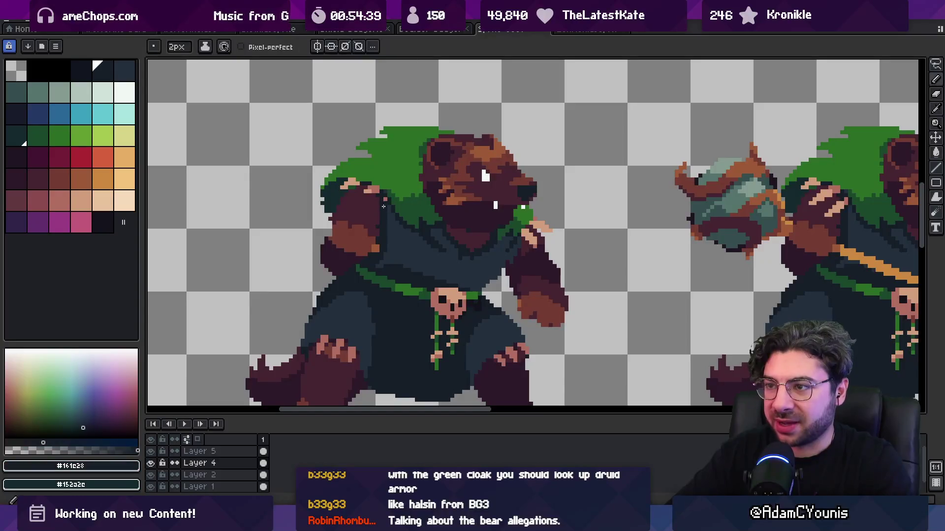
key("alt")
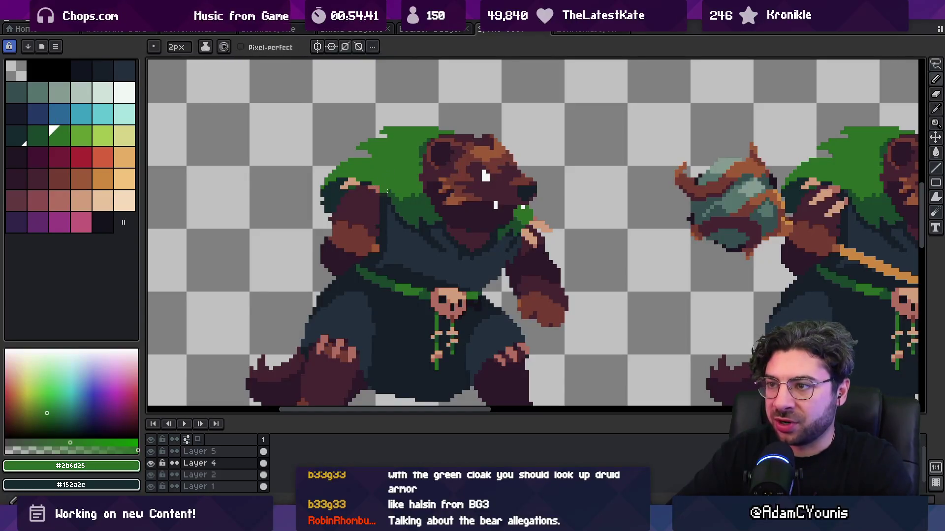
left_click(383, 192, "alt")
key("minus")
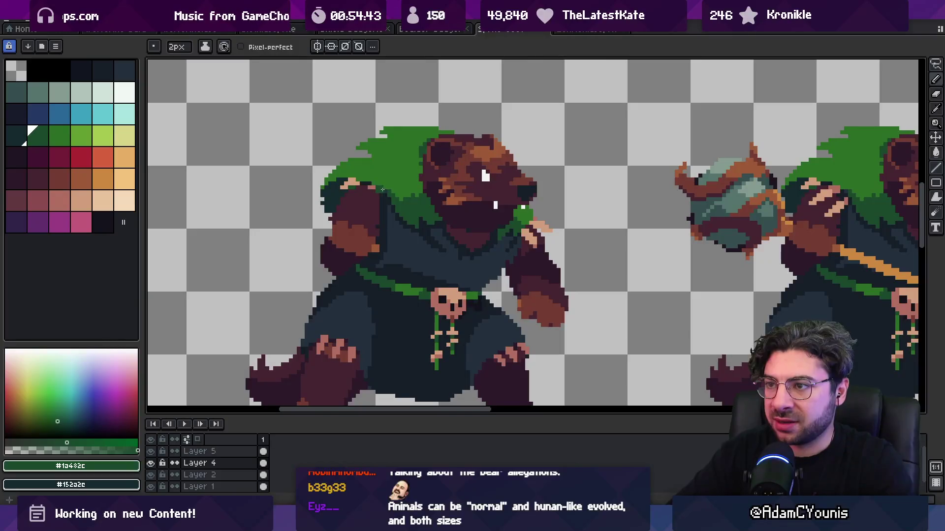
left_click(351, 183, "alt")
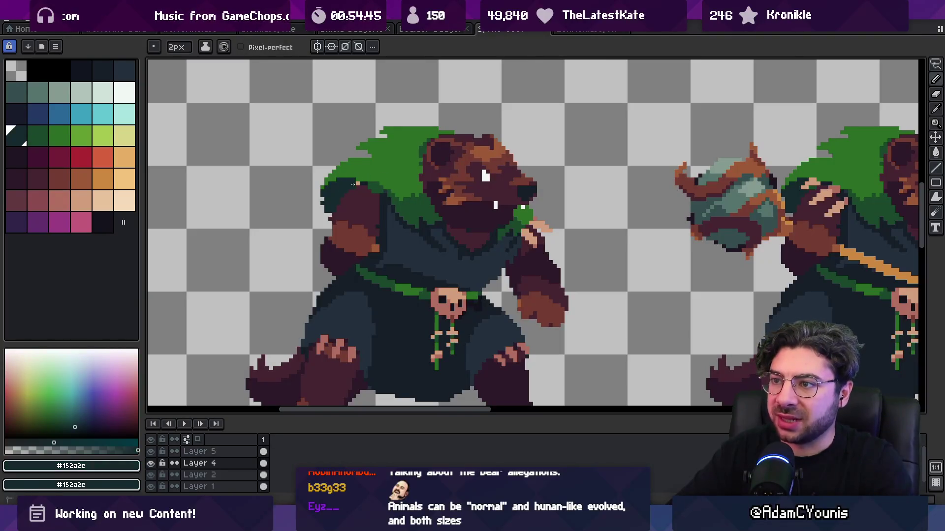
scroll(353, 184, "down", 2)
scroll(448, 181, "up", 4)
left_click(480, 186, "alt")
left_click_drag(480, 186, 487, 171)
left_click(457, 165, "alt")
key("minus")
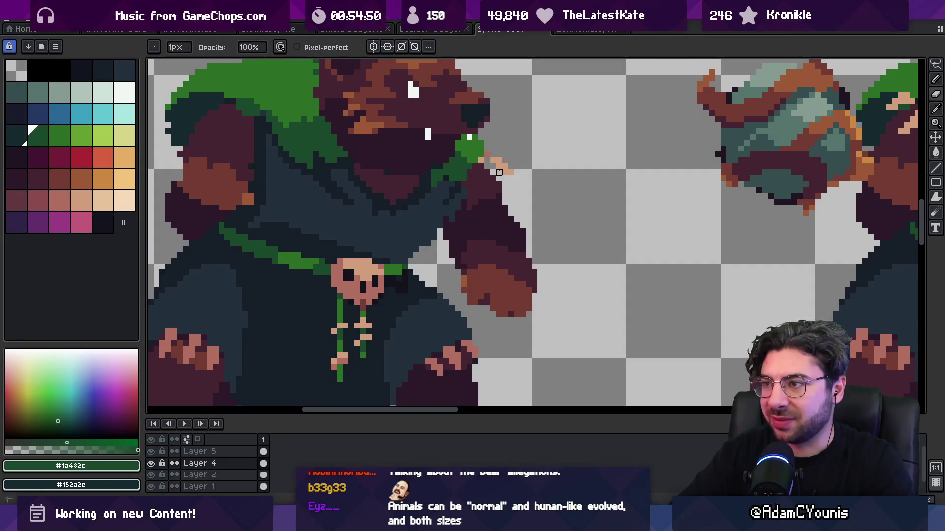
scroll(511, 173, "down", 3)
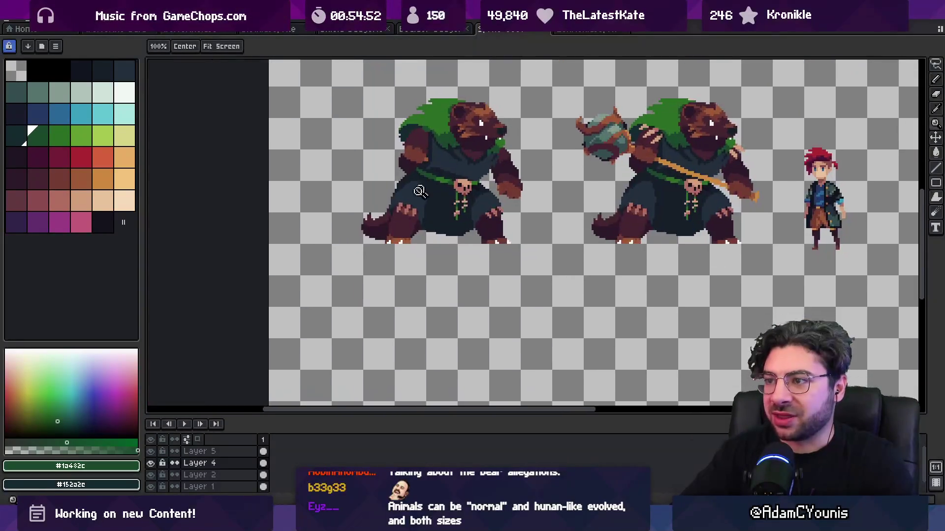
scroll(399, 215, "up", 3)
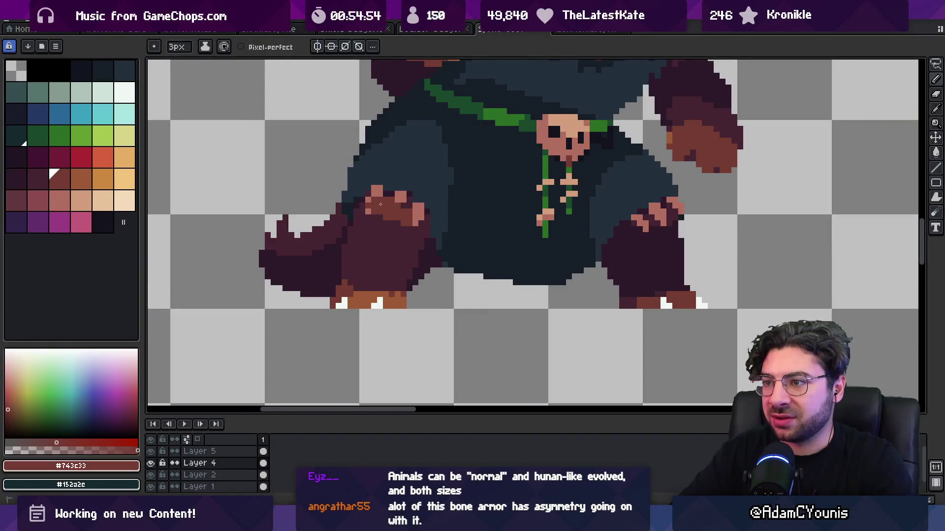
Step: Sample the boot's maroon, brown and dark navy colours using a single-pixel brush
left_click(413, 231, "alt")
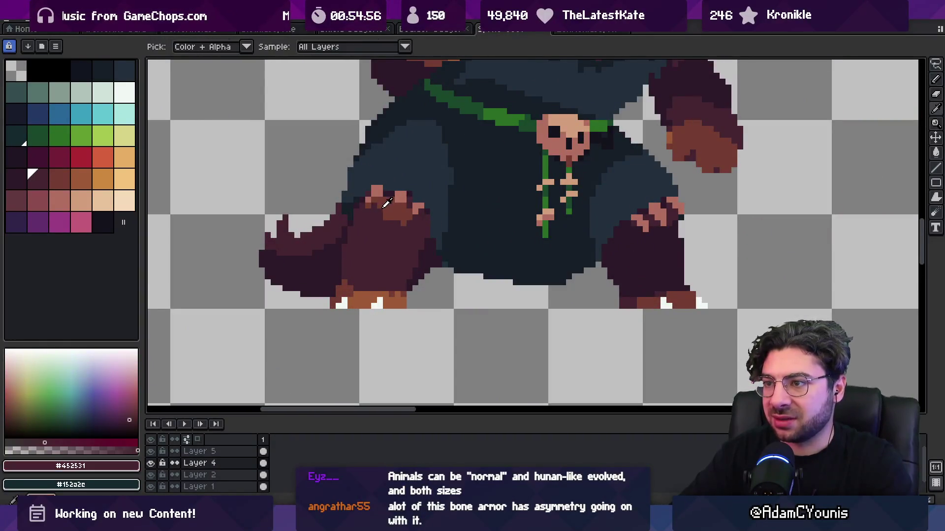
left_click(375, 207, "alt")
key("minus")
key("minus")
left_click(395, 187, "alt")
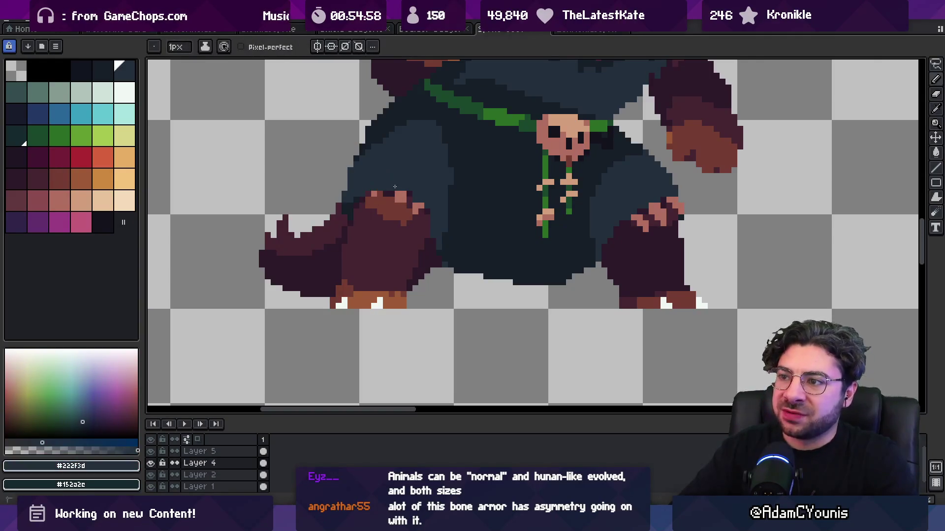
left_click(416, 207, "alt")
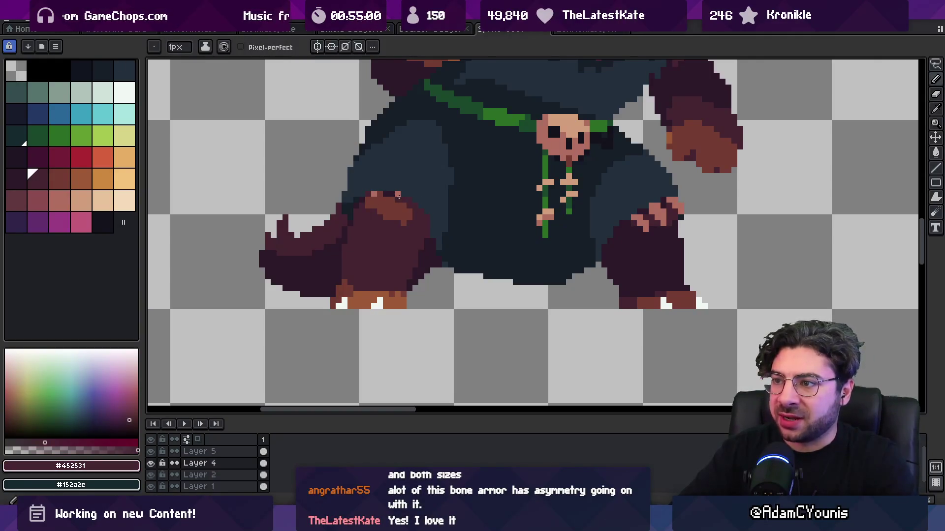
left_click(372, 196, "alt")
left_click(402, 208, "alt")
left_click(419, 222, "alt")
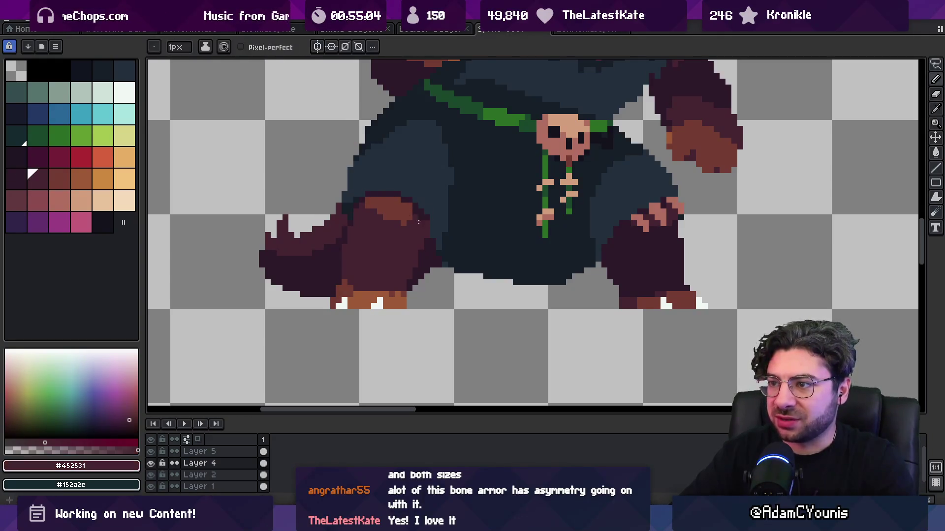
left_click(418, 201, "alt")
scroll(442, 207, "down", 2)
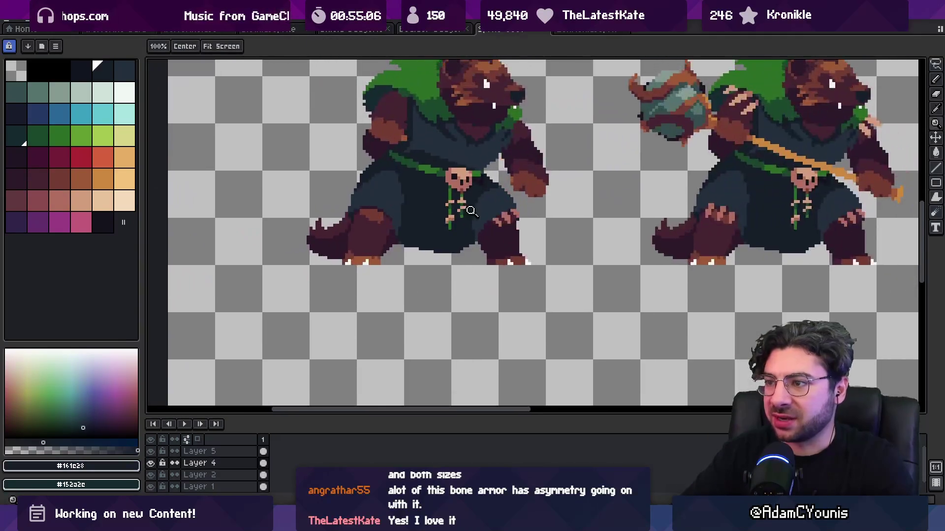
scroll(553, 220, "up", 4)
Step: Repaint all the pink boot pixels dark maroon and zoom out to check the sprite
left_click(553, 220, "alt")
left_click_drag(527, 228, 540, 241)
left_click(539, 240, "alt")
left_click(546, 228, "alt")
mouse_move(554, 206)
left_mouse_down()
mouse_move(572, 210)
mouse_move(571, 231)
left_mouse_up()
left_click_drag(585, 185, 600, 203)
left_click(608, 207)
left_click(606, 196)
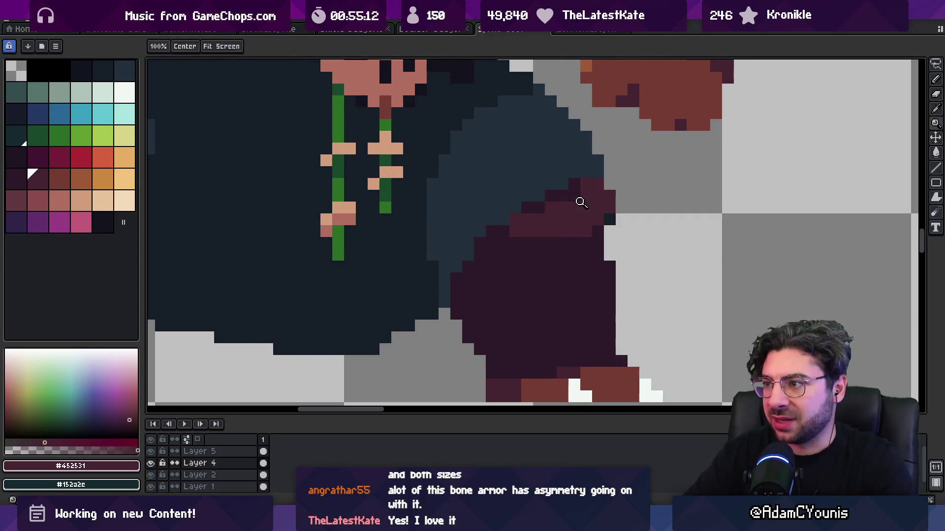
left_click(589, 186, "alt")
key("z")
scroll(589, 186, "down", 5)
scroll(644, 207, "up", 1)
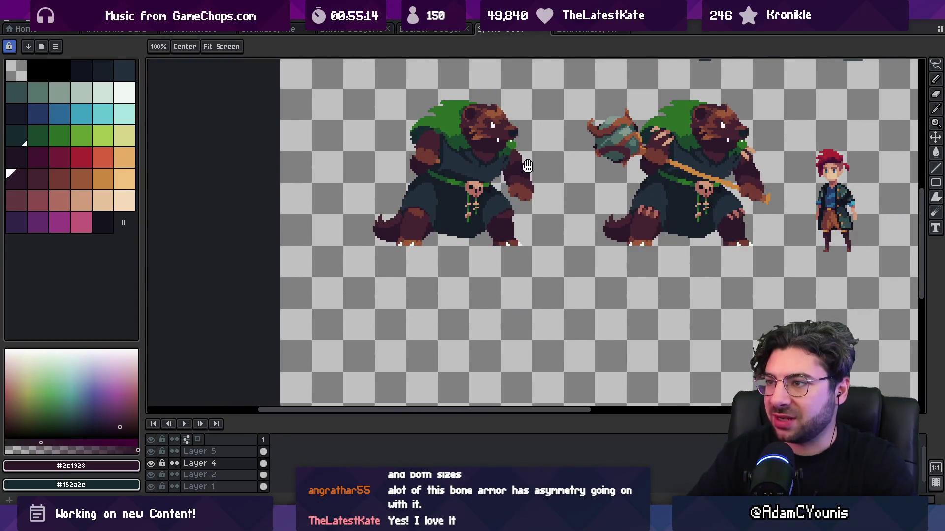
Step: Erase the dark pixels along the copy's left arm edge
scroll(517, 178, "up", 1)
scroll(514, 162, "up", 1)
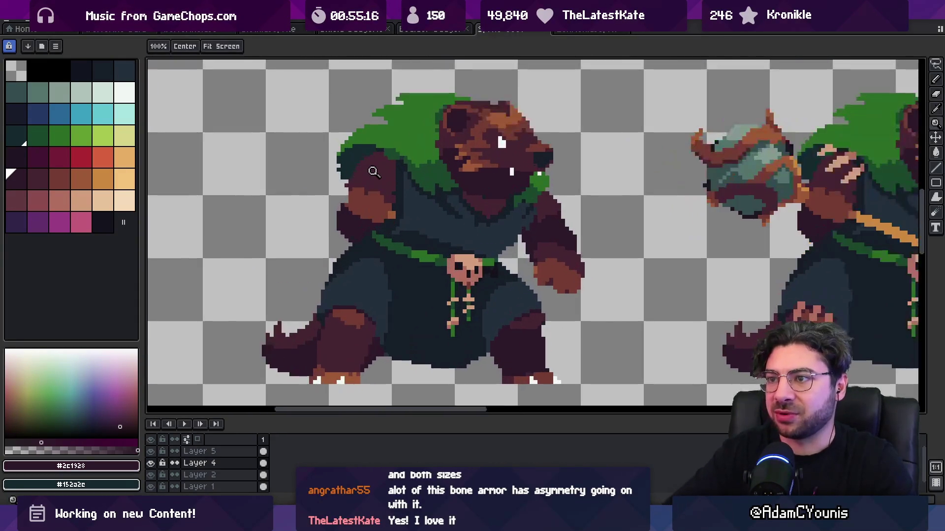
left_click(366, 162, "alt")
key("b")
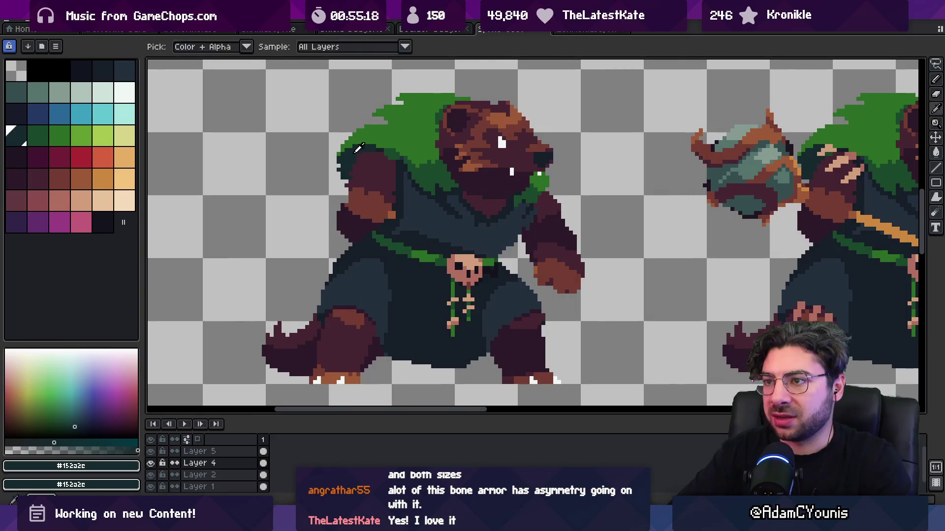
key("e")
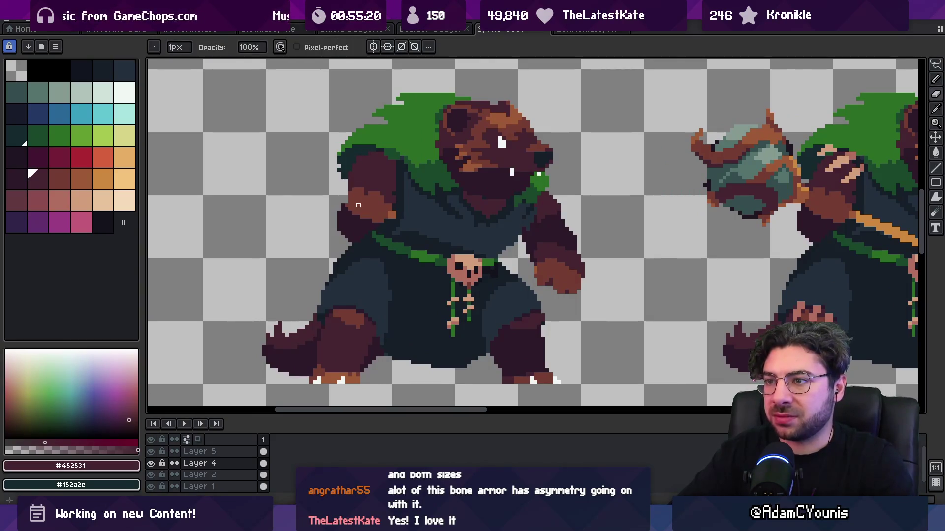
left_click(359, 205, "alt")
key("z")
scroll(342, 196, "down", 1)
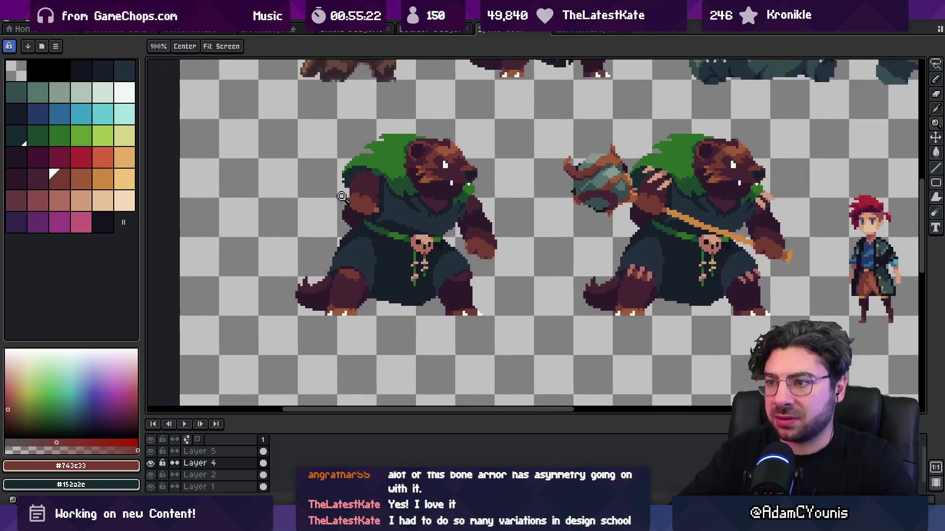
scroll(343, 200, "up", 3)
key("b")
left_click(387, 222, "alt")
left_click_drag(324, 191, 325, 231)
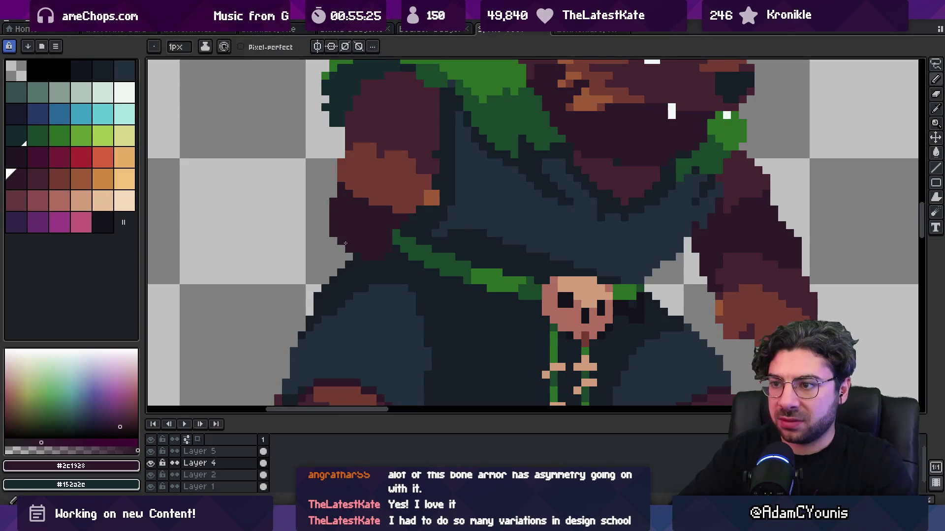
Step: Zoom in on the bear copy and sample the collar's green
key("z")
scroll(340, 234, "down", 3)
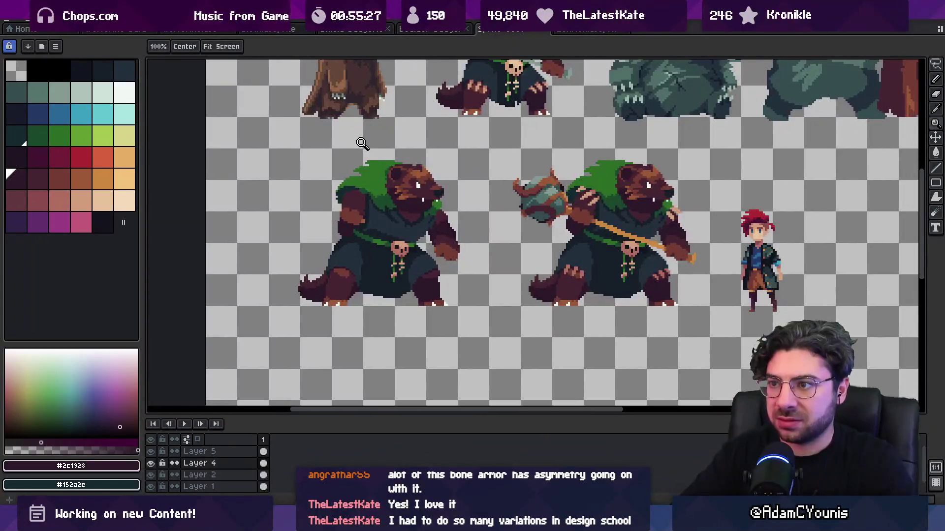
scroll(348, 171, "up", 2)
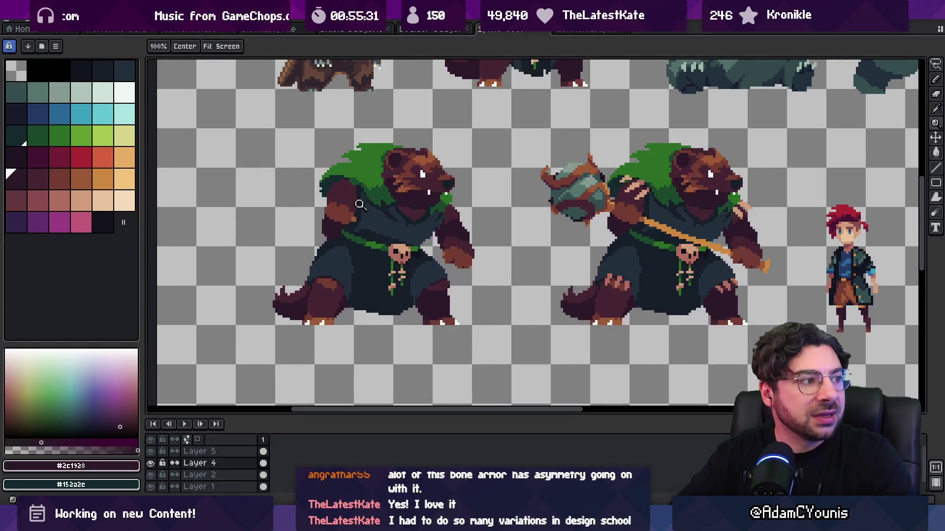
scroll(360, 205, "up", 1)
scroll(485, 194, "up", 2)
key("b")
left_click(486, 195, "alt")
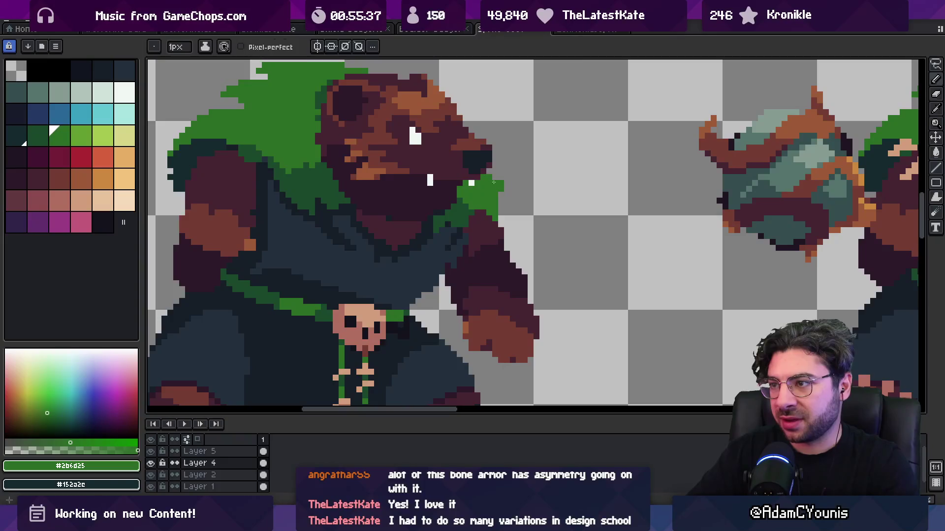
key("z")
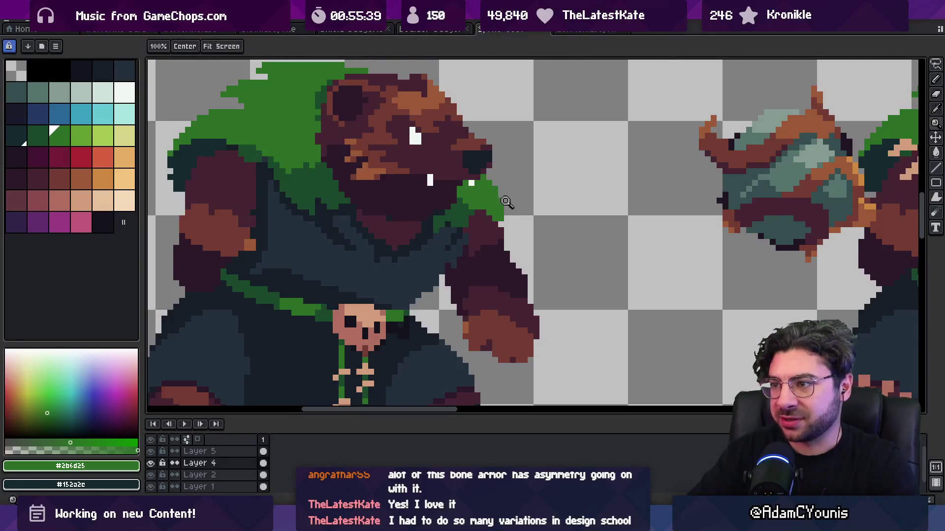
scroll(499, 202, "down", 4)
scroll(499, 202, "up", 2)
Step: Sample the arm's maroon and the collar's lighter and dark greens
scroll(500, 201, "up", 2)
key("b")
left_click(526, 225, "alt")
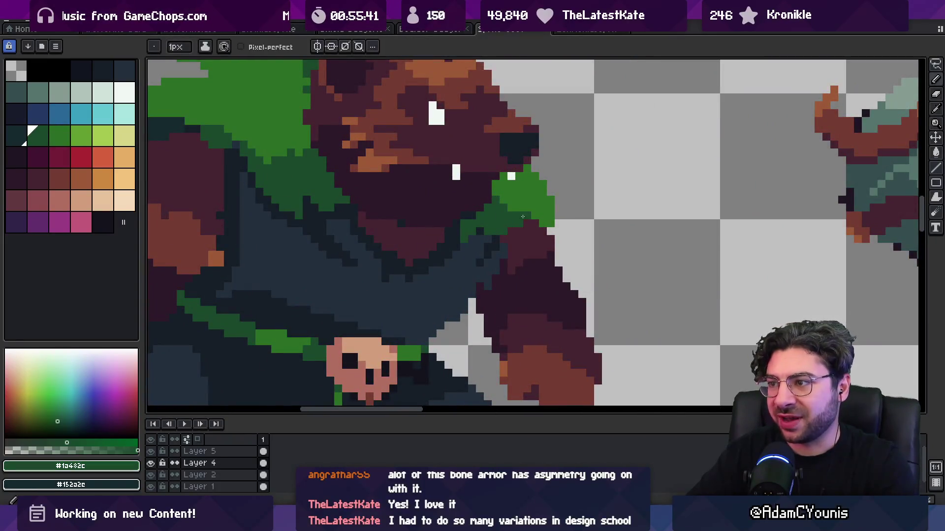
left_click(513, 210, "alt")
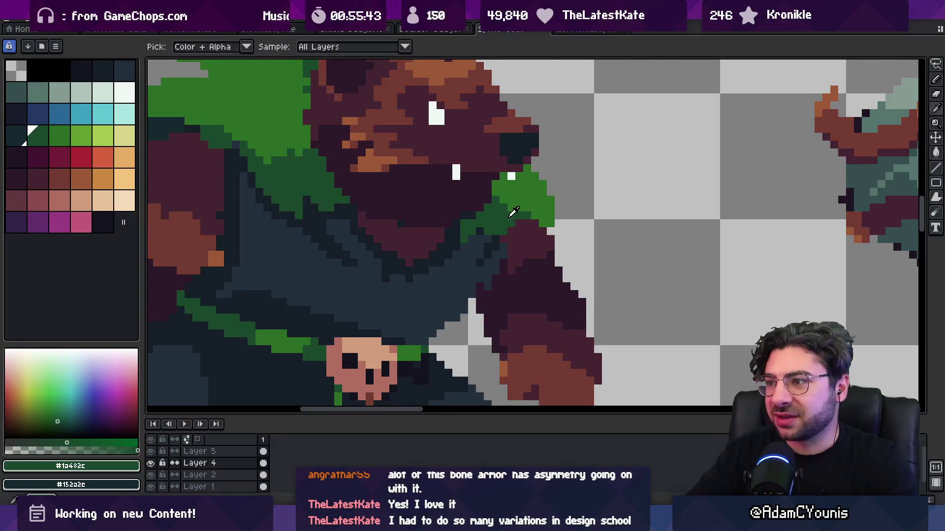
key("z")
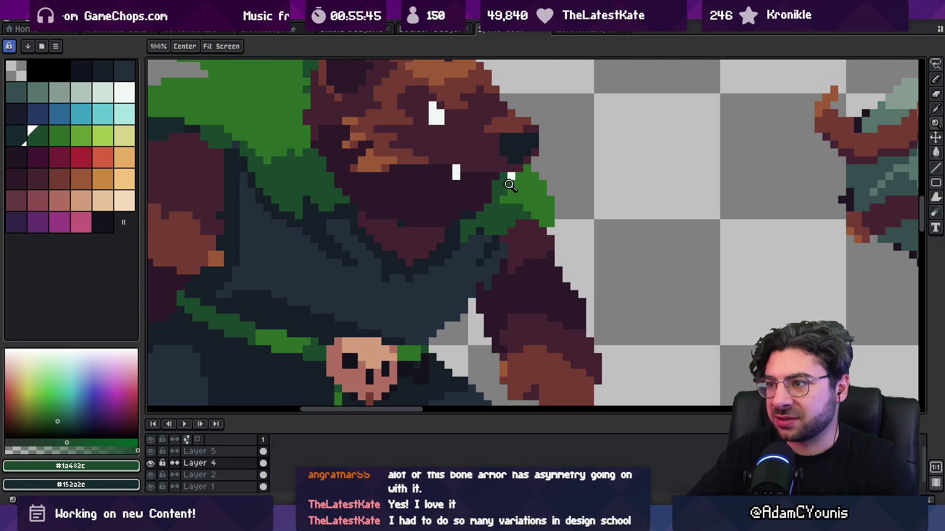
scroll(502, 203, "down", 4)
scroll(502, 203, "up", 4)
left_click(502, 203, "alt")
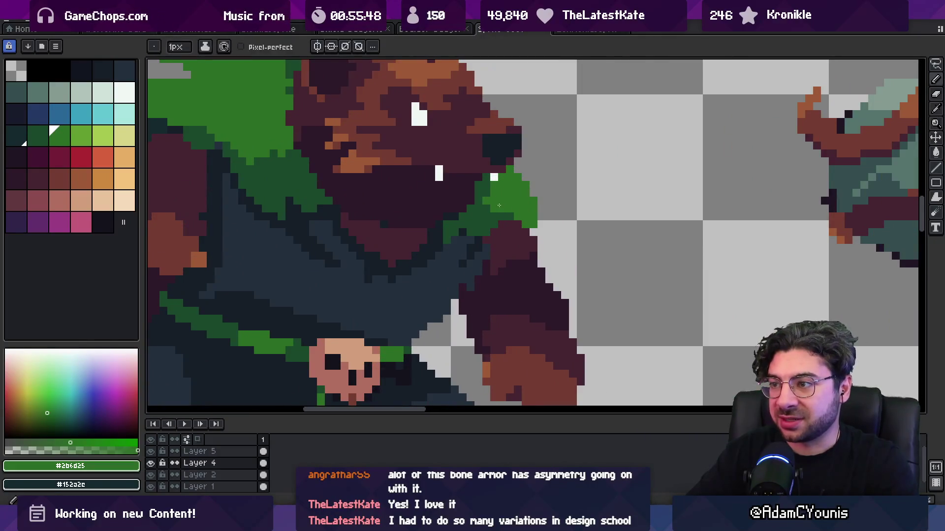
left_click(500, 219, "alt")
Step: Try filling a cloak region a darker teal, then undo the fill
scroll(483, 215, "down", 2)
scroll(483, 215, "down", 1)
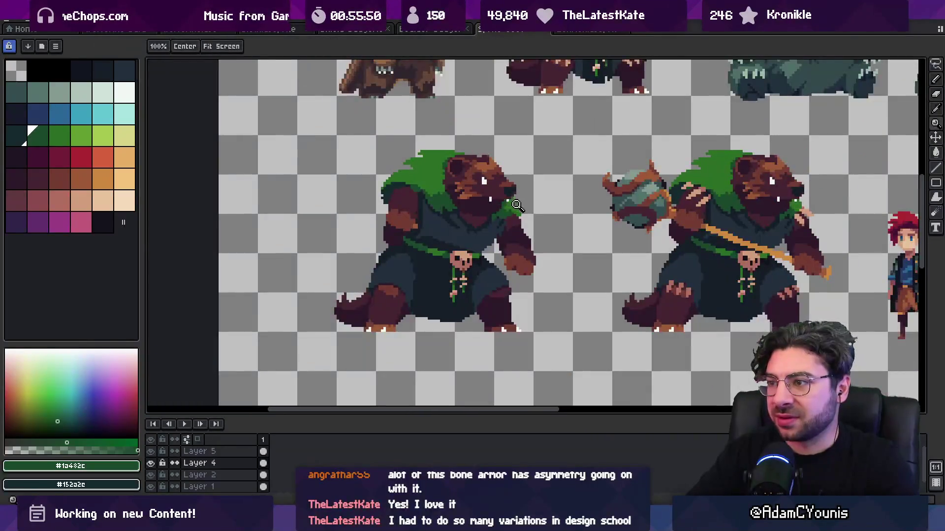
scroll(514, 210, "up", 3)
scroll(514, 210, "down", 3)
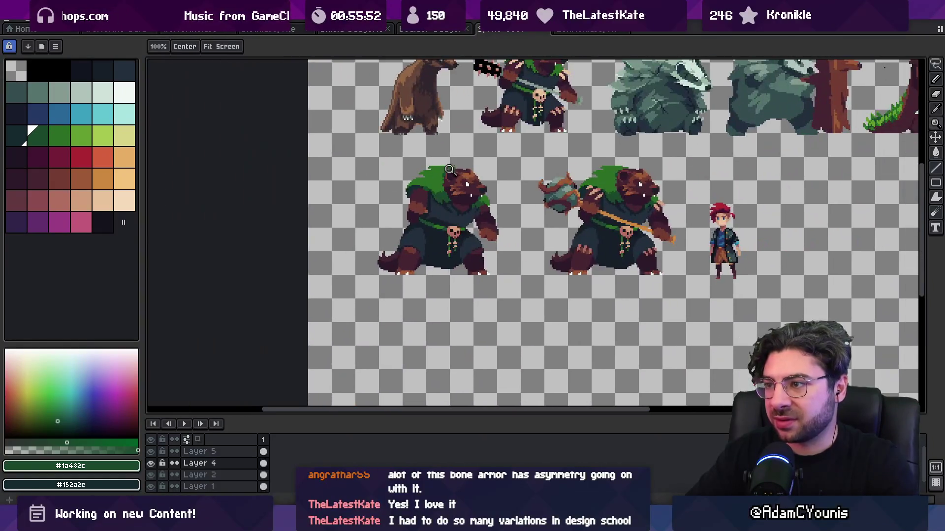
scroll(422, 195, "up", 3)
left_click(449, 187, "alt")
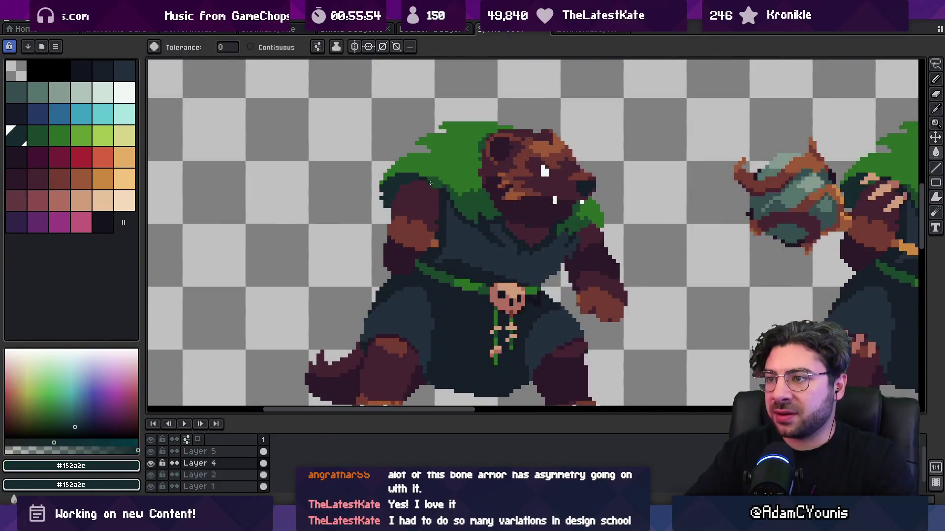
left_click(449, 187)
key("ctrl+z")
scroll(462, 183, "up", 4)
Step: Paint a dark navy outline along the cloak edge and a dark-green shading strip on the hood
left_click(382, 186, "alt")
key("b")
left_click(380, 158, "alt")
left_click_drag(380, 158, 429, 182)
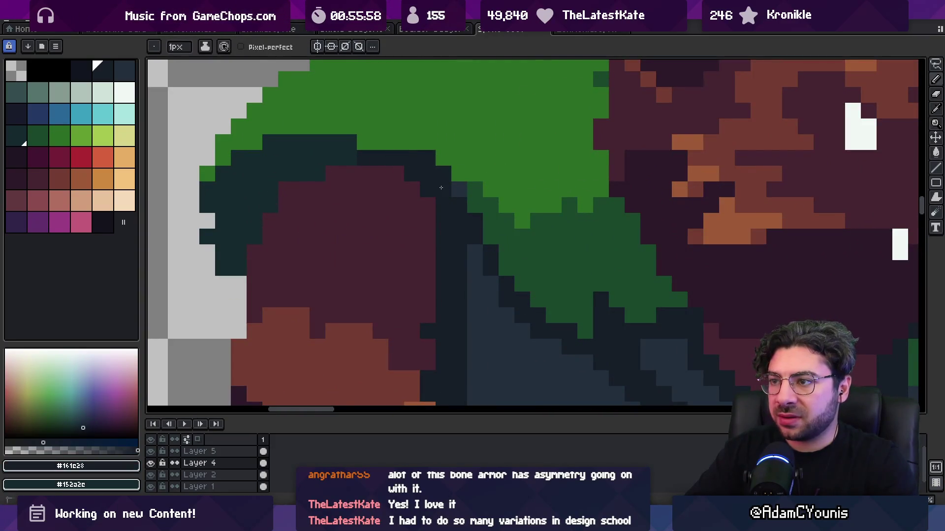
left_click(430, 151, "alt")
key("z")
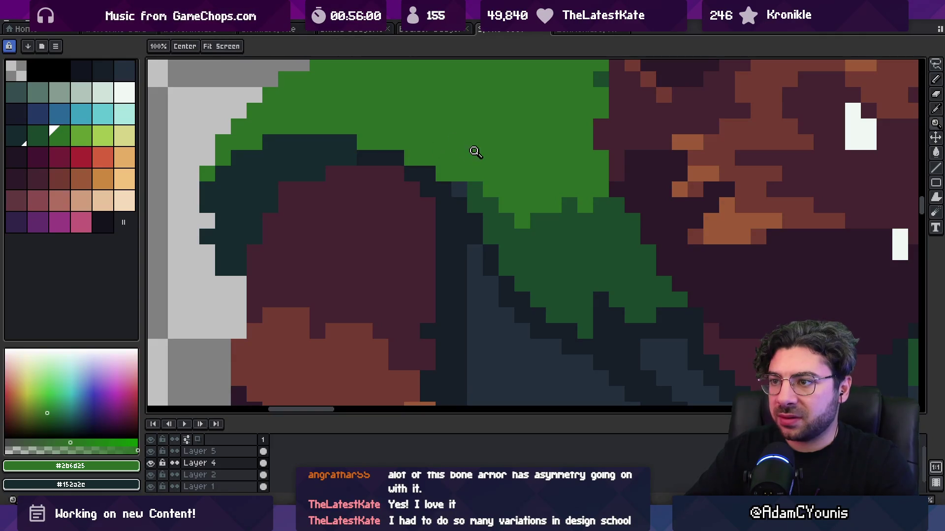
scroll(450, 159, "down", 5)
scroll(451, 169, "up", 5)
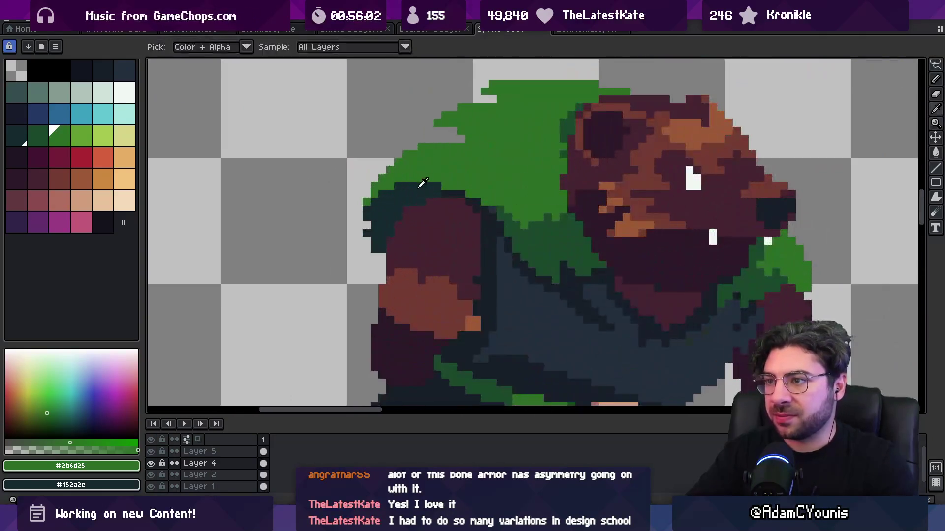
left_click(435, 175, "alt")
left_click(521, 221, "alt")
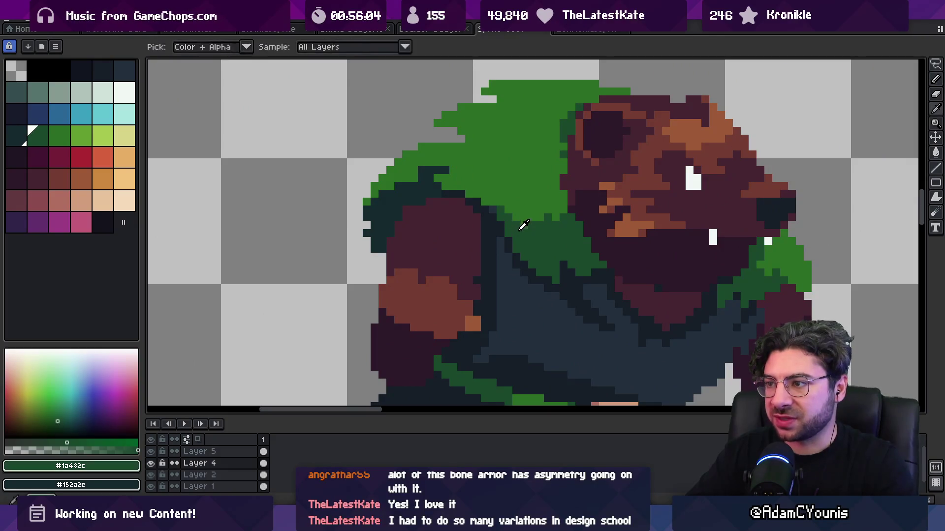
left_click_drag(457, 170, 421, 170)
Step: Zoom out to compare the two bears, then add a new layer above Layer 4
key("z")
scroll(442, 170, "down", 5)
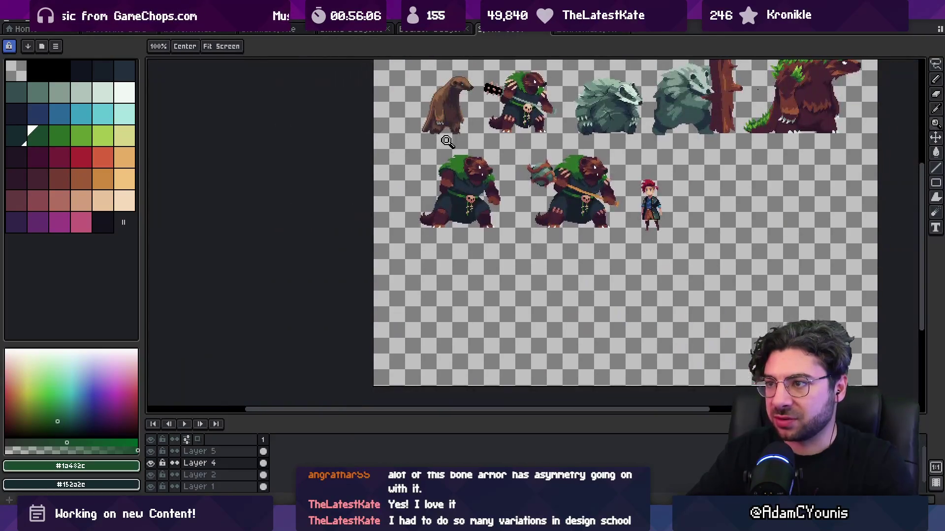
scroll(474, 165, "up", 5)
key("z")
scroll(468, 163, "down", 5)
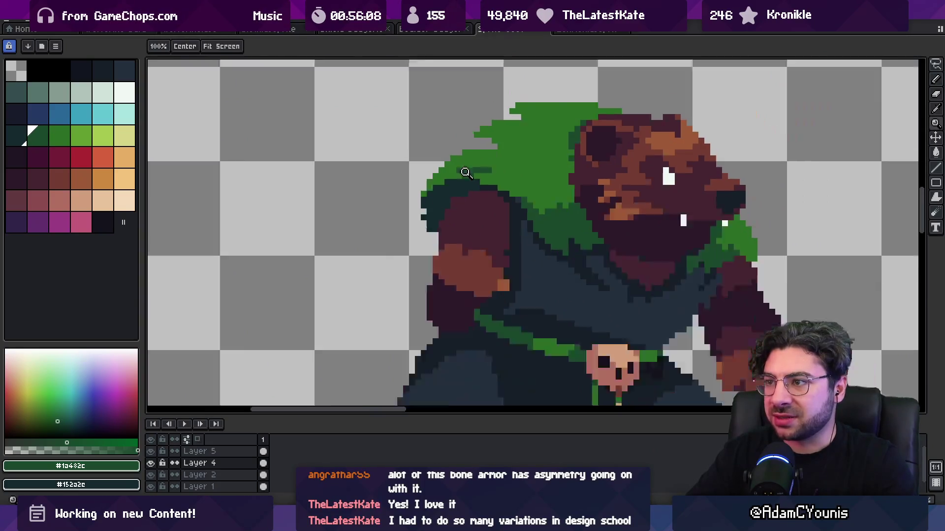
scroll(459, 163, "up", 5)
key("b")
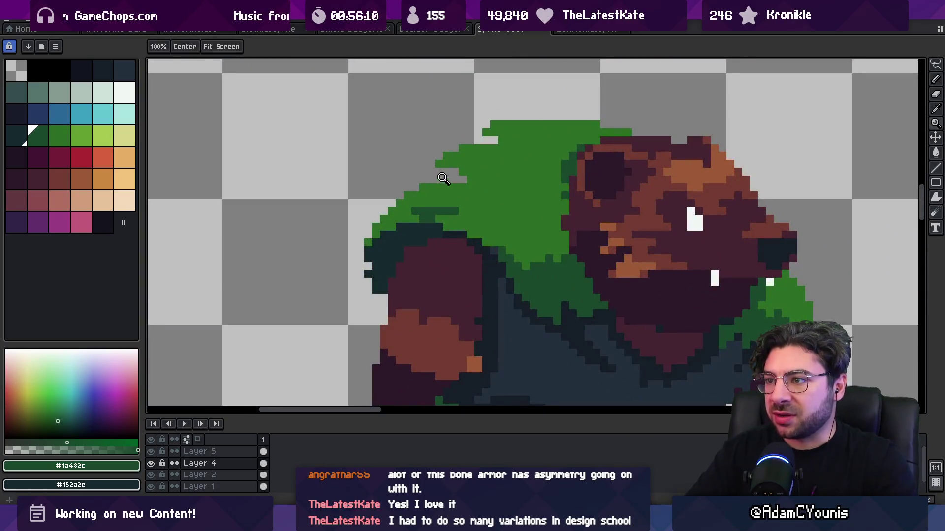
scroll(496, 141, "down", 3)
scroll(500, 143, "up", 3)
key("z")
scroll(441, 161, "down", 5)
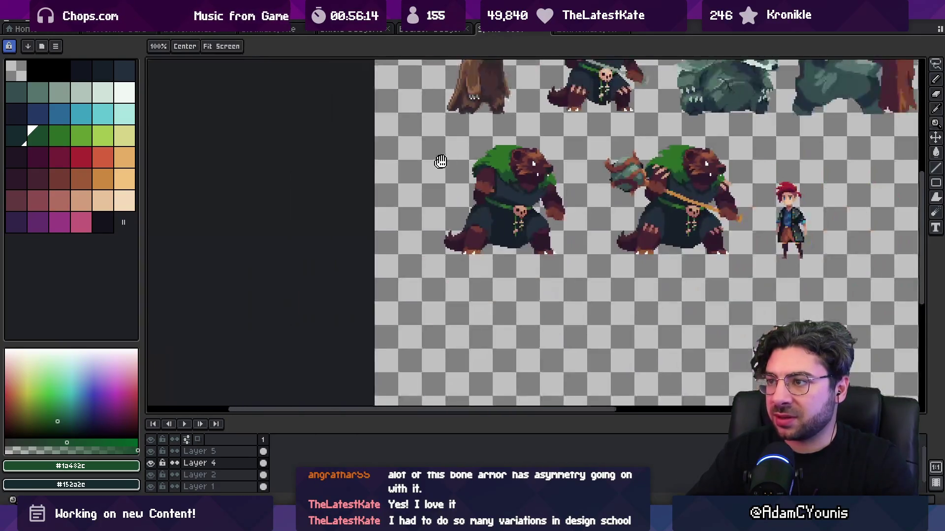
scroll(440, 161, "right", 3)
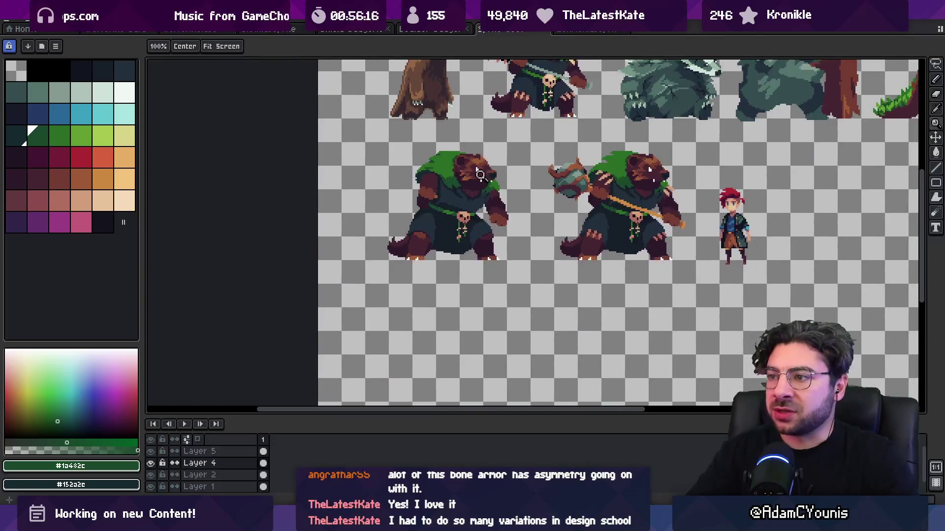
scroll(445, 186, "up", 2)
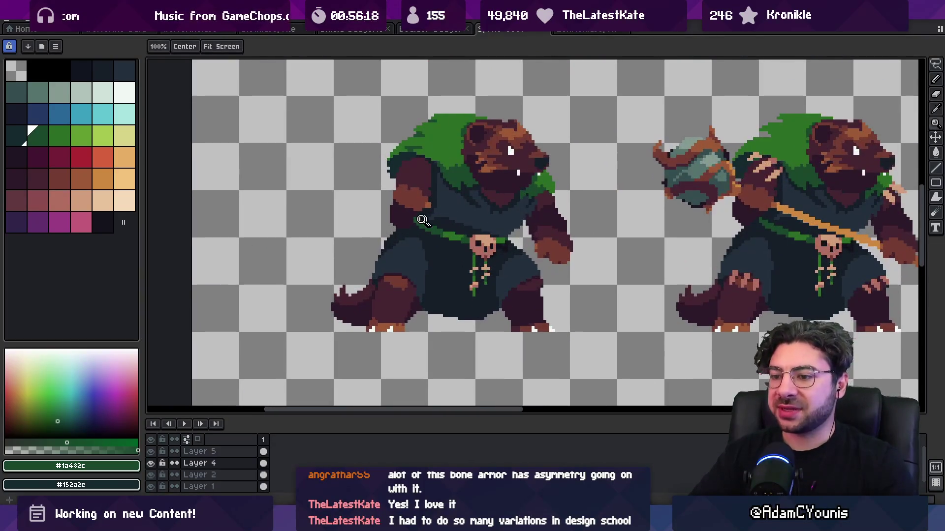
key("shift+n")
Step: On the new layer, eyedrop the peach colour and sketch claw marks on both hind legs
key("i")
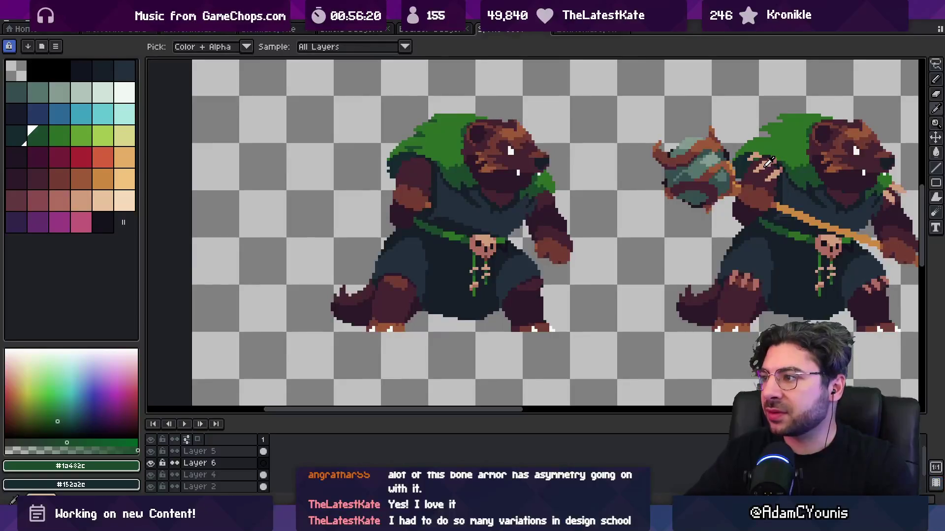
left_click(768, 162)
key("b")
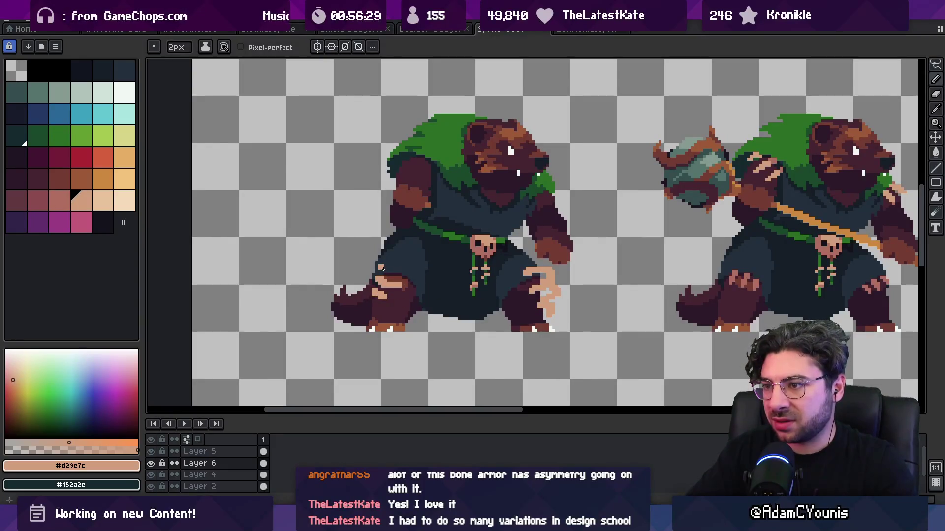
key("m")
scroll(442, 264, "down", 2)
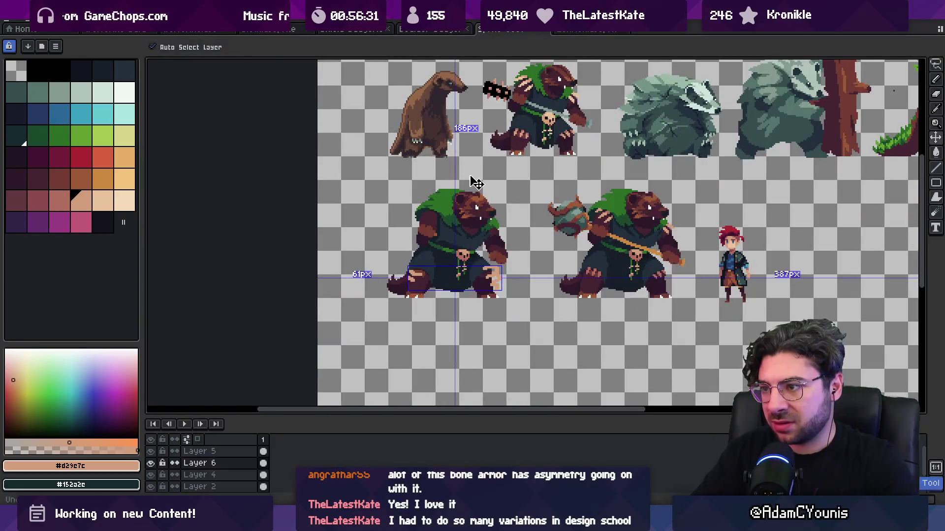
Step: Zoom in on the staff-less bear and make Layer 4 the active layer
key("z")
left_click(468, 263)
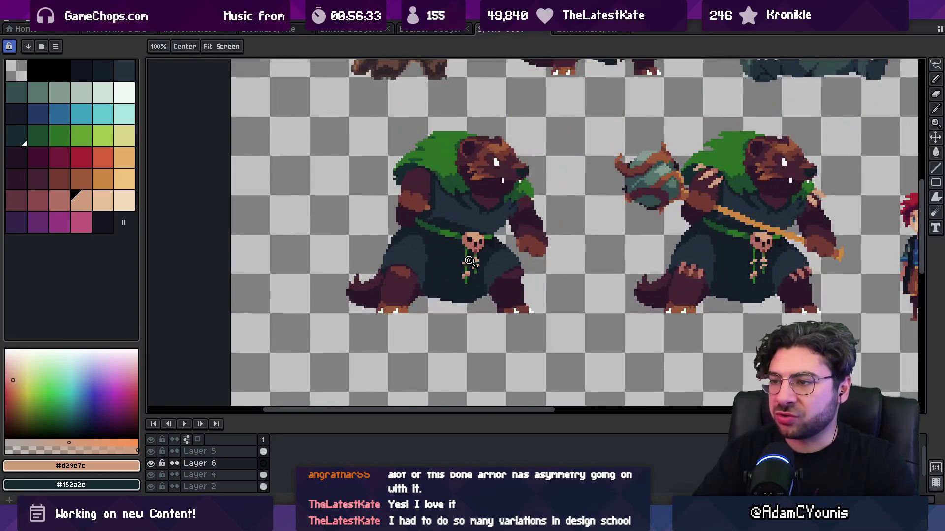
left_click_drag(467, 261, 446, 274)
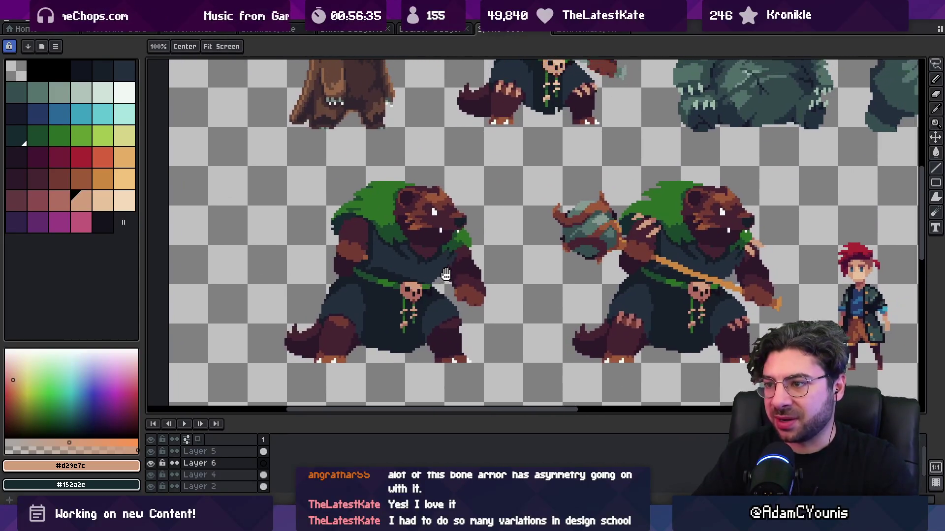
left_click(384, 333, "ctrl")
Step: Lasso the bear's lower robe and legs and move them up one pixel
key("m")
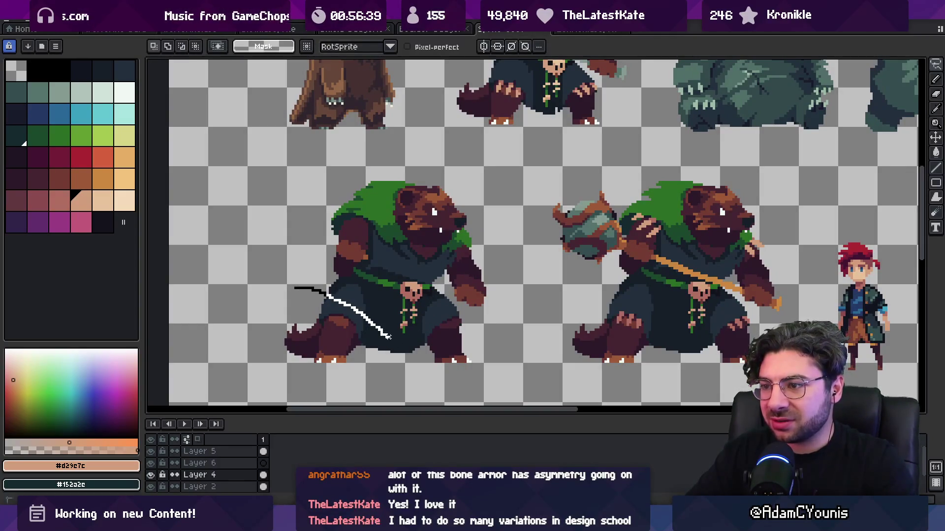
left_click_drag(421, 329, 401, 309)
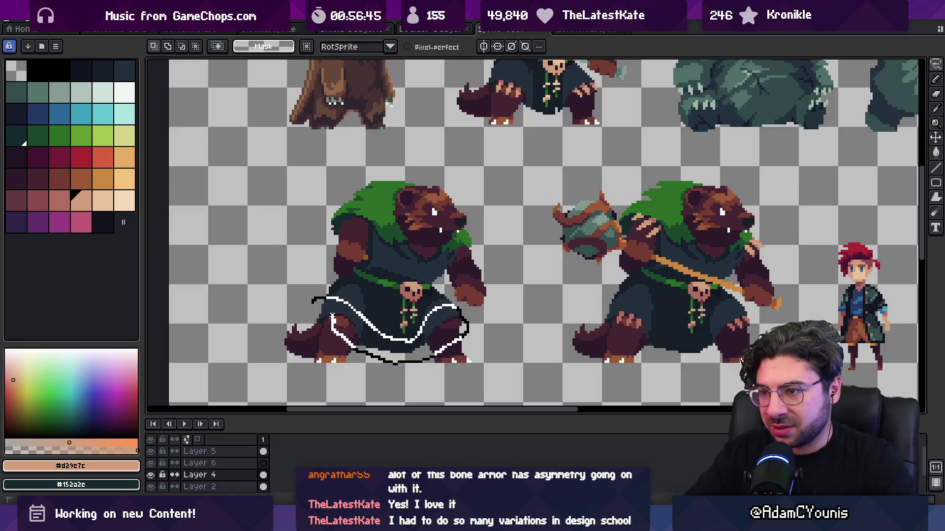
left_click_drag(325, 315, 322, 314)
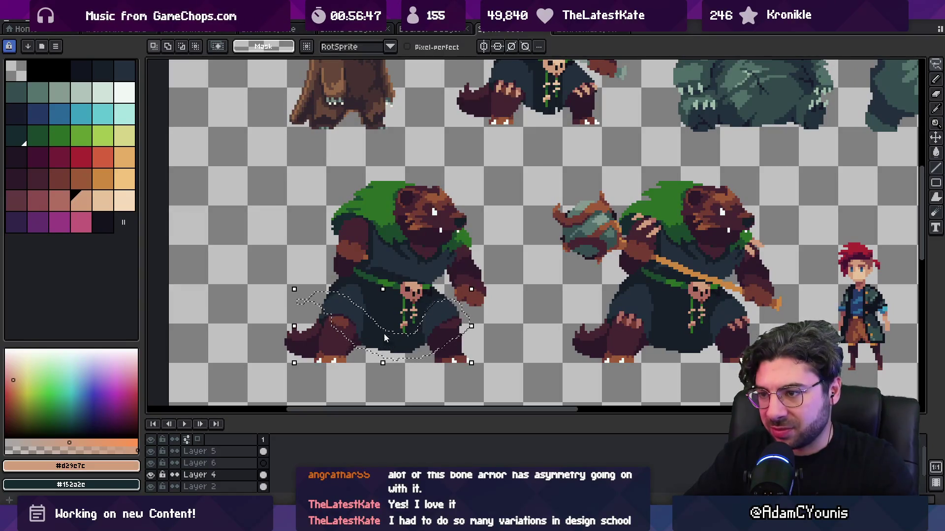
key("v")
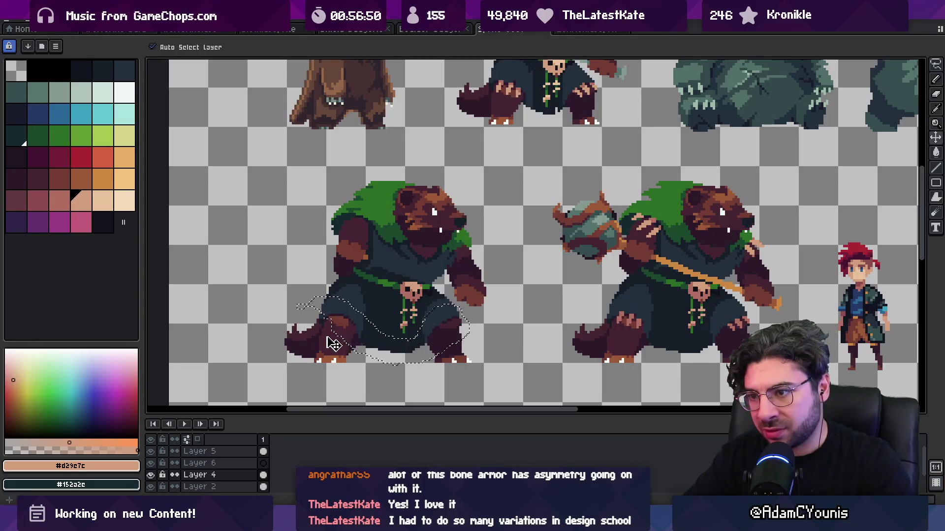
left_click(359, 334)
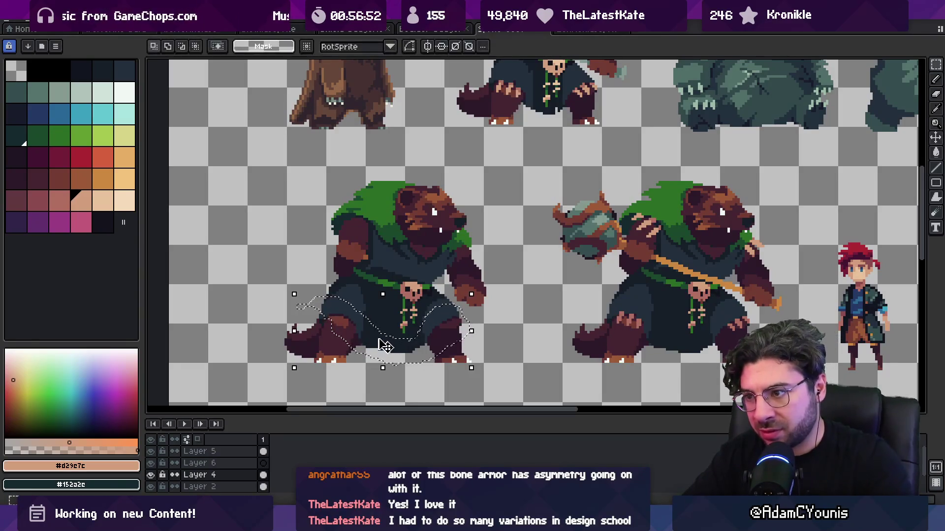
left_click_drag(386, 343, 387, 341)
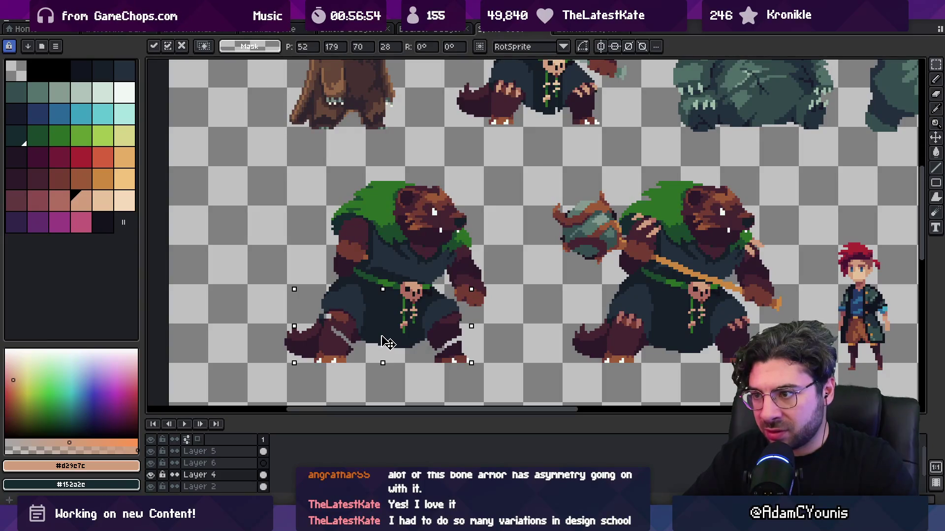
key("Return")
key("h")
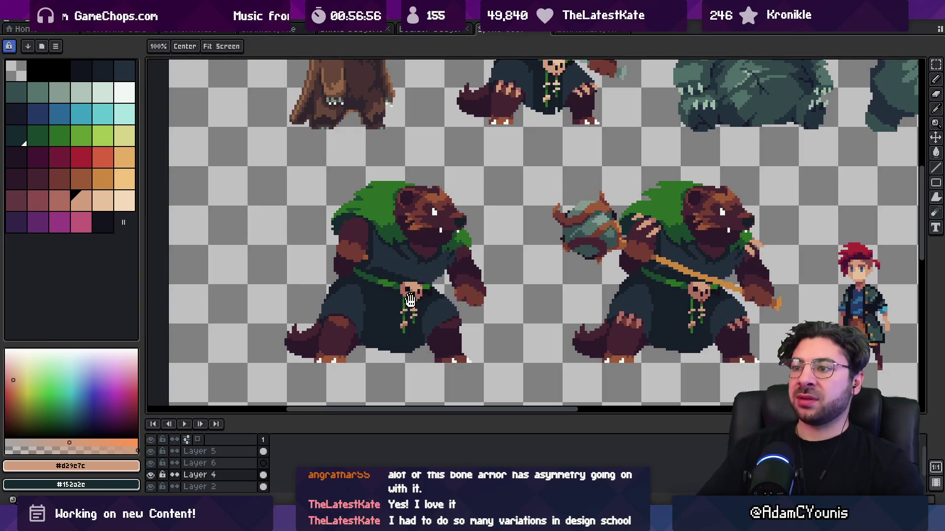
scroll(473, 190, "down", 4)
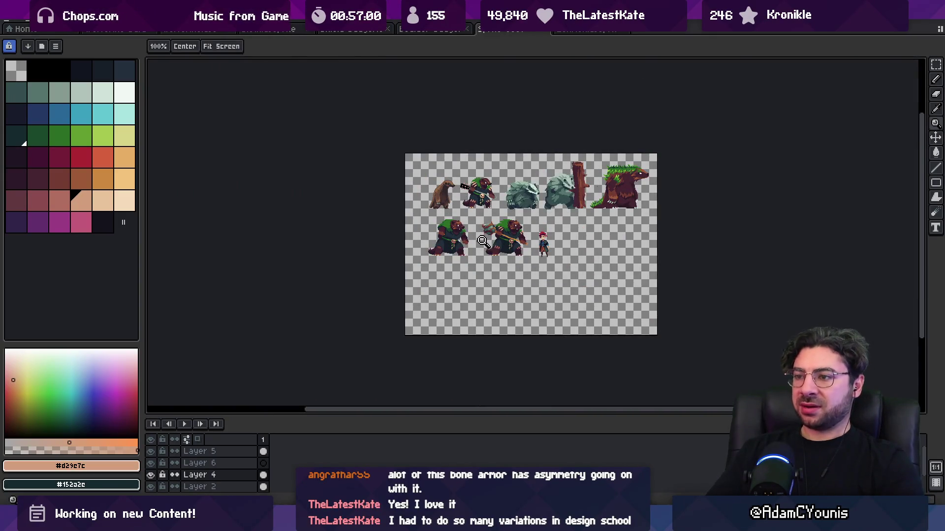
Step: Sample the dark robe and leg colours and clean up the robe edge with pencil and eraser
scroll(483, 241, "up", 3)
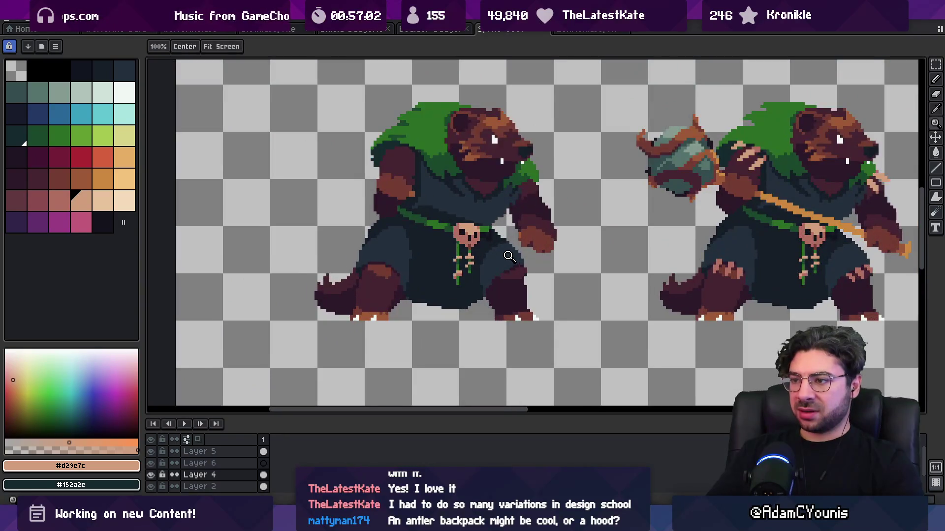
key("i")
left_click(498, 242)
key("b")
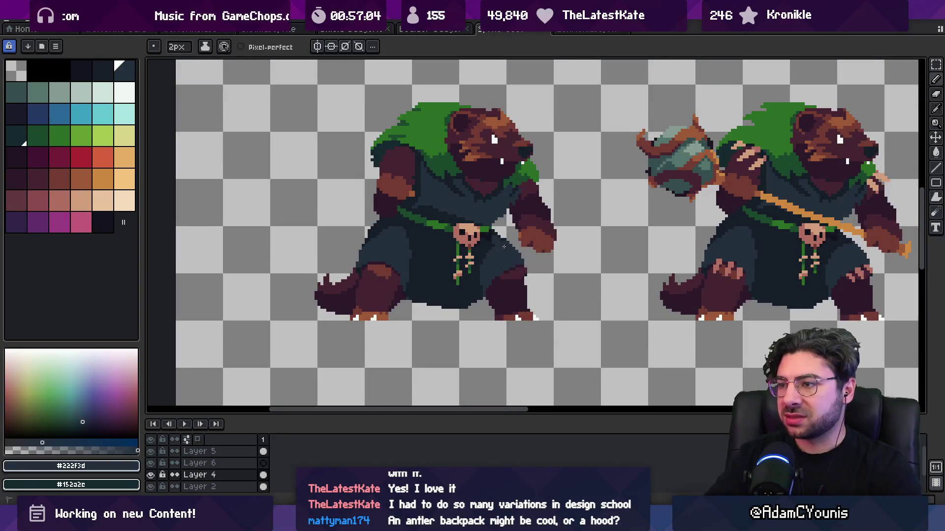
key("b")
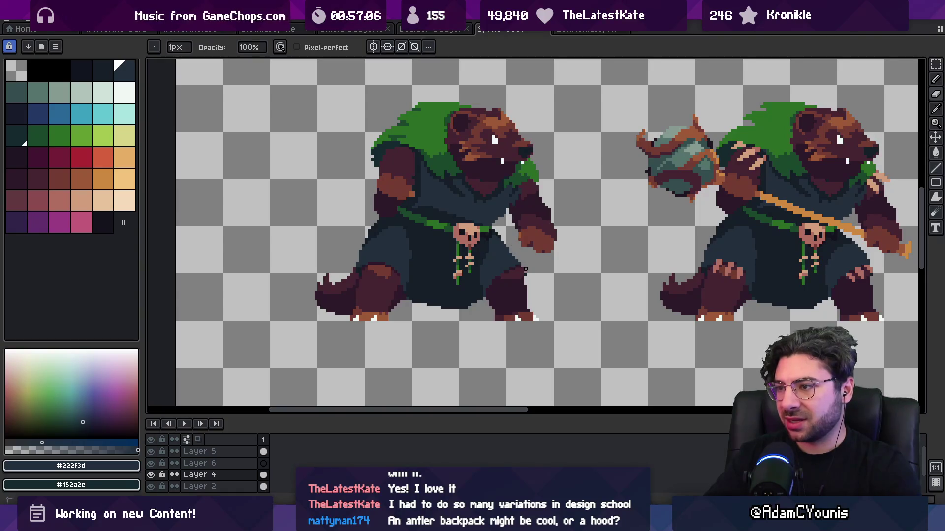
key("i")
key("e")
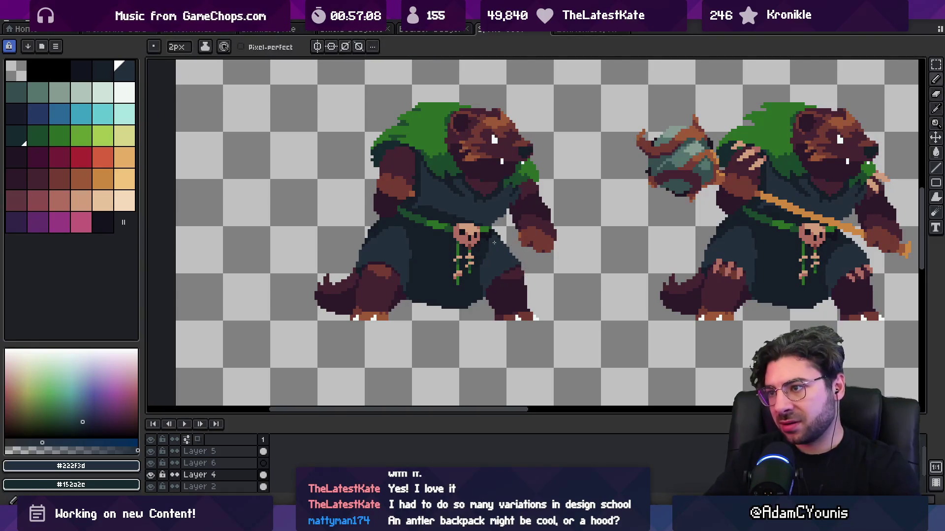
key("b")
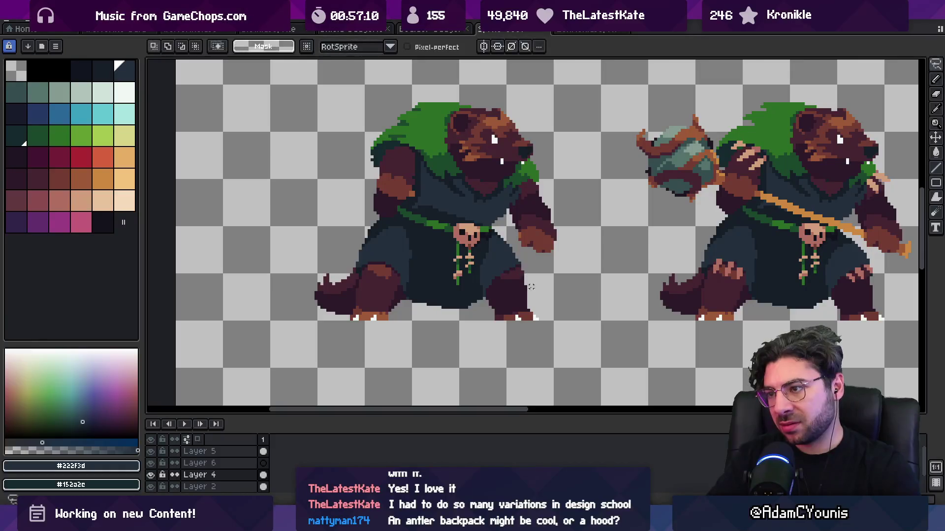
key("i")
left_click(493, 310)
key("e")
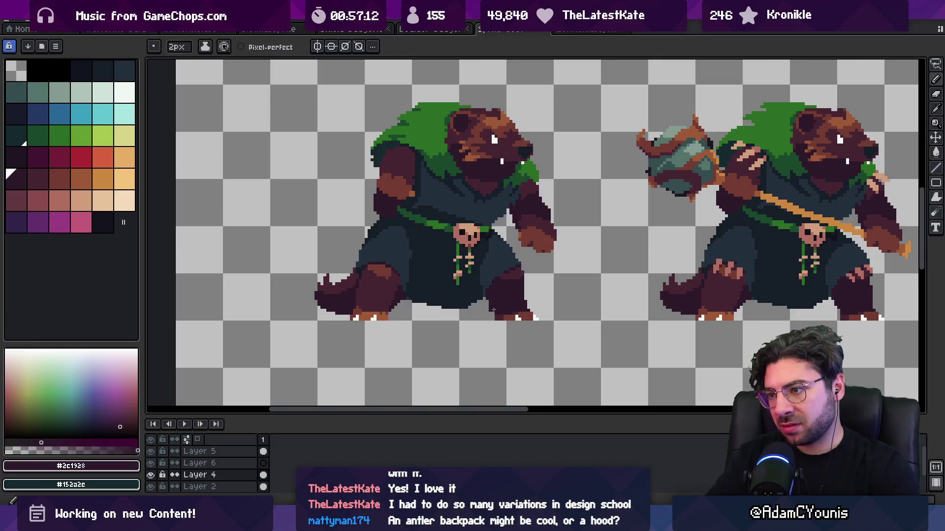
key("i")
key("e")
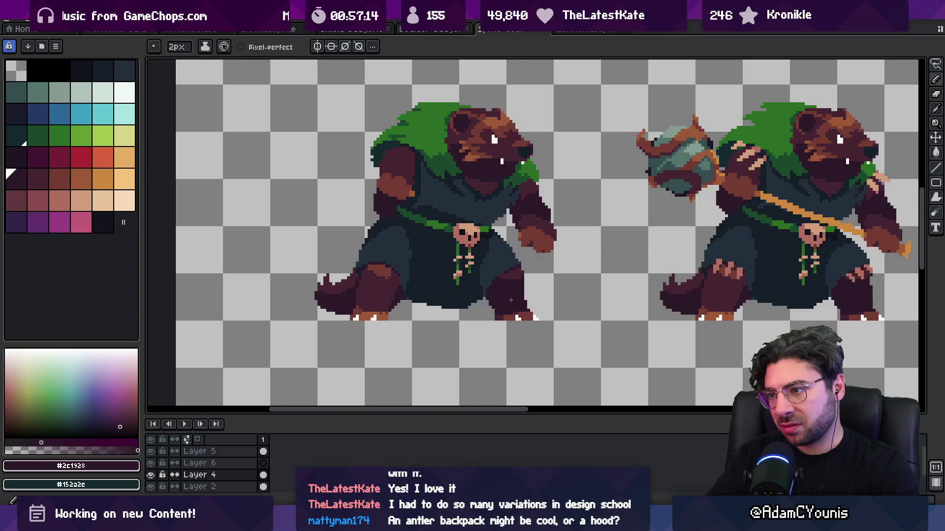
Step: Zoom in and out to check the cleaned junction of robe and legs
key("z")
scroll(493, 309, "down", 2)
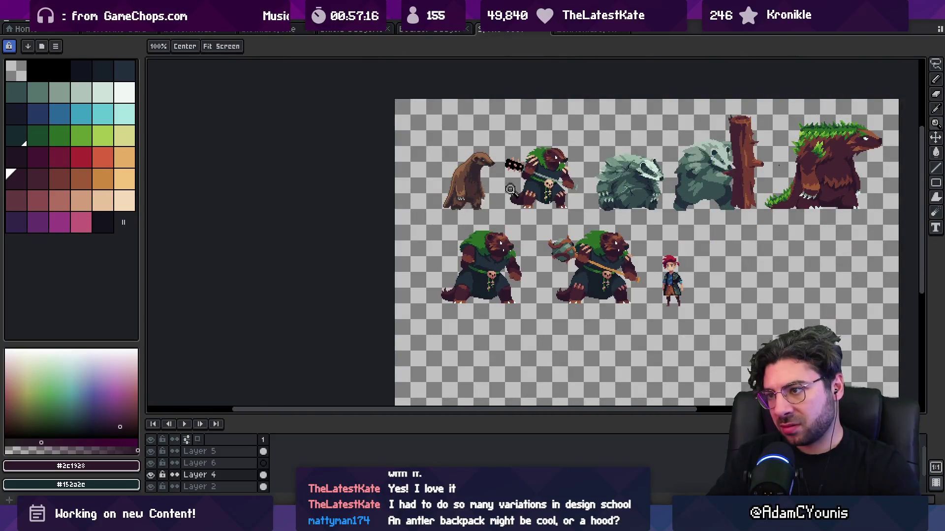
scroll(514, 278, "up", 3)
scroll(526, 291, "down", 2)
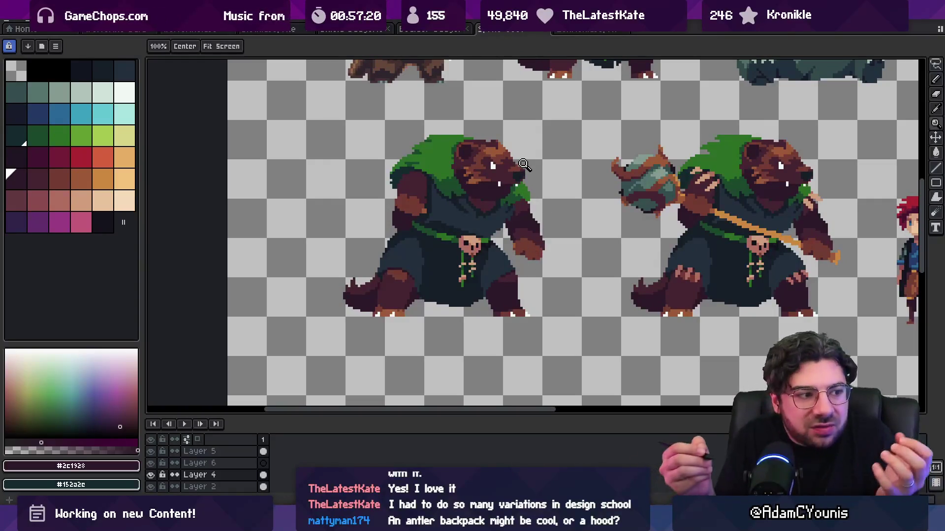
scroll(541, 138, "up", 1)
scroll(558, 149, "down", 1)
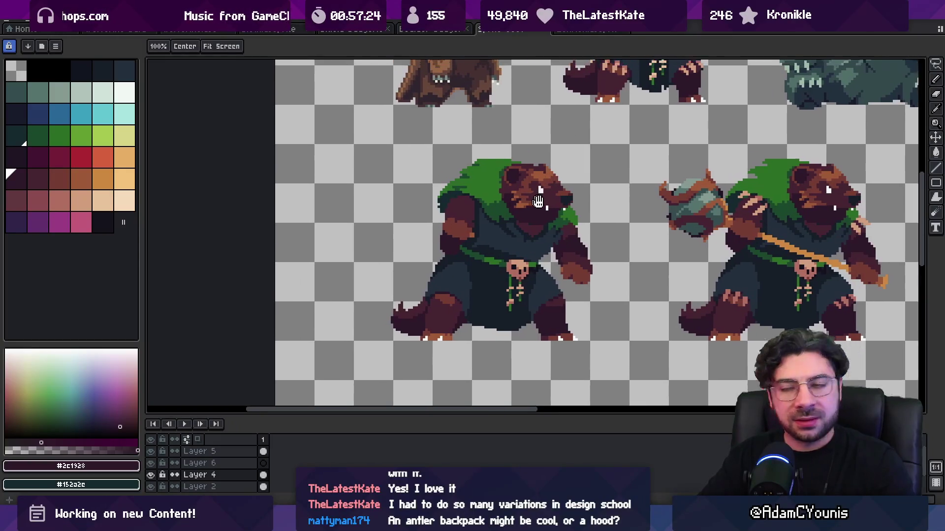
scroll(571, 216, "up", 2)
key("v")
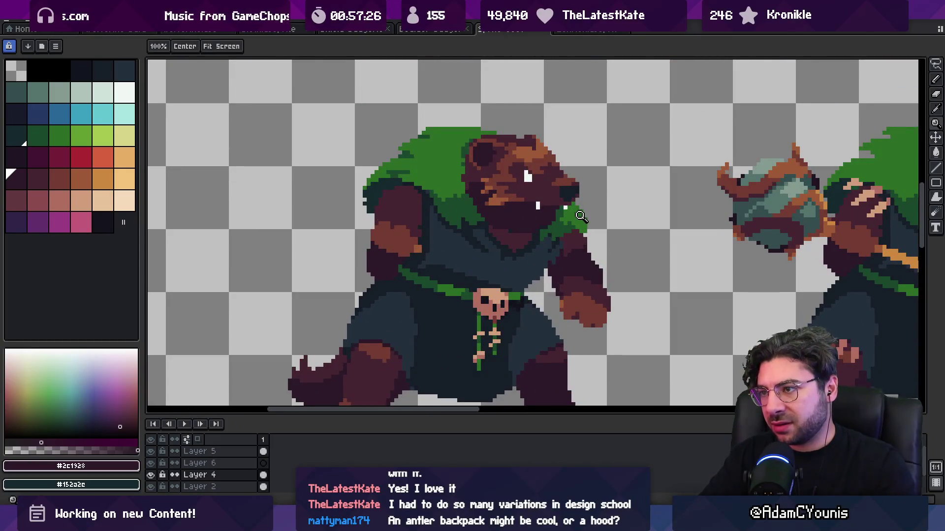
scroll(566, 212, "down", 2)
scroll(521, 186, "up", 1)
key("m")
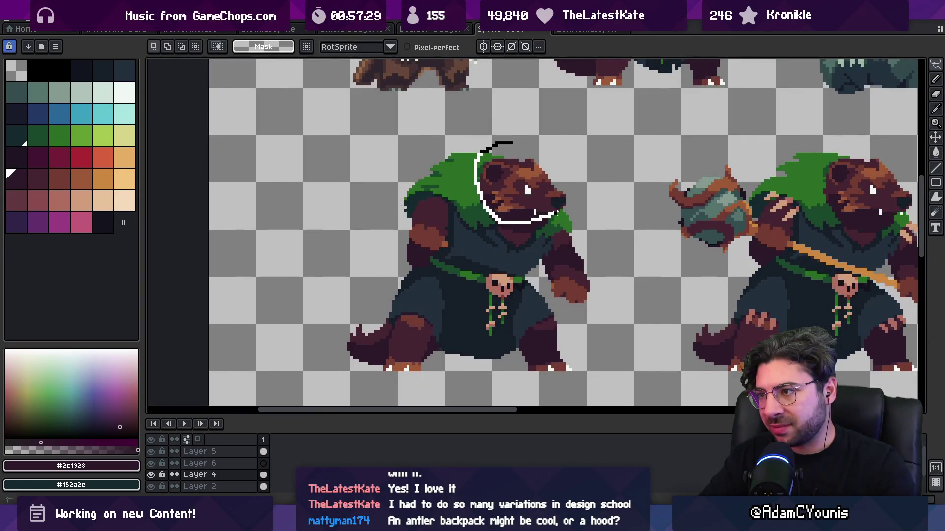
mouse_move(569, 195)
left_mouse_down()
mouse_move(553, 202)
mouse_move(533, 186)
left_mouse_up()
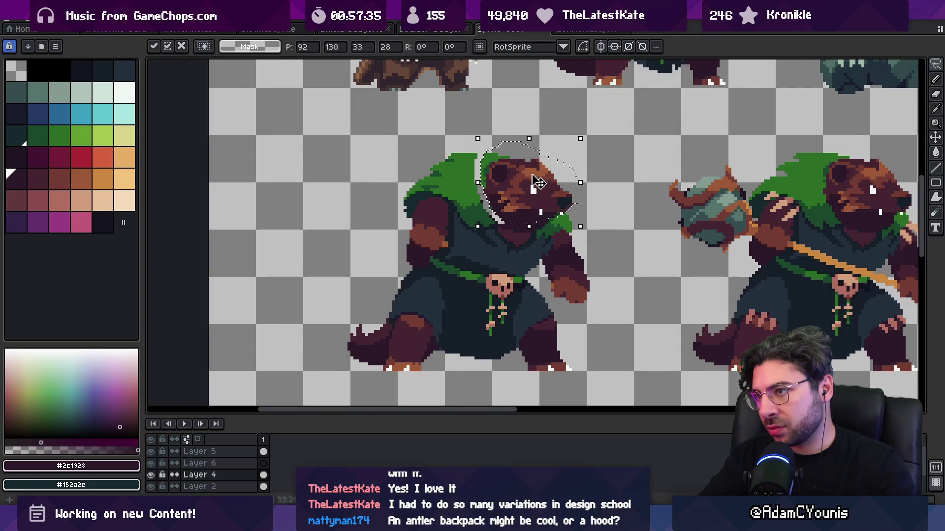
key("b")
scroll(466, 182, "up", 1)
left_click(494, 201, "alt")
mouse_move(492, 133)
left_mouse_down()
mouse_move(492, 192)
mouse_move(544, 268)
left_mouse_up()
left_click(503, 230, "alt")
left_click(502, 204, "alt")
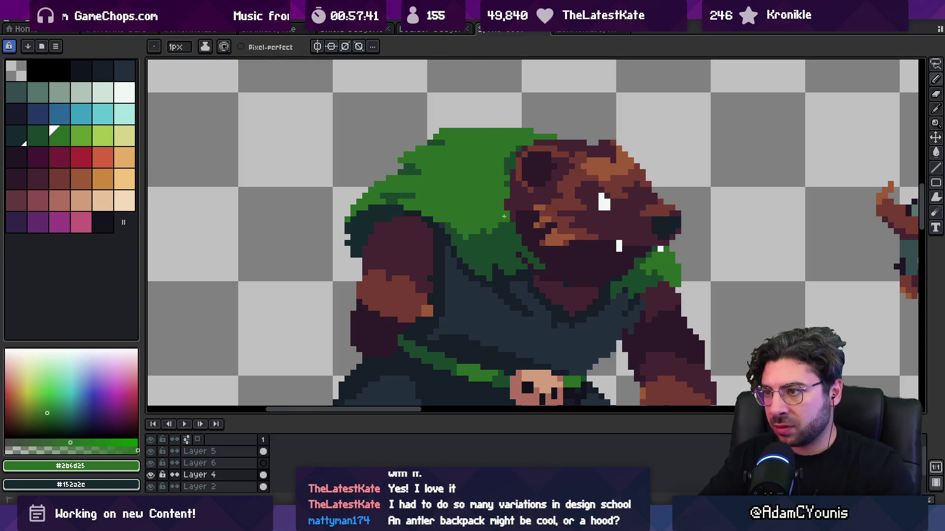
key("z")
scroll(506, 207, "down", 4)
scroll(549, 205, "up", 4)
key("b")
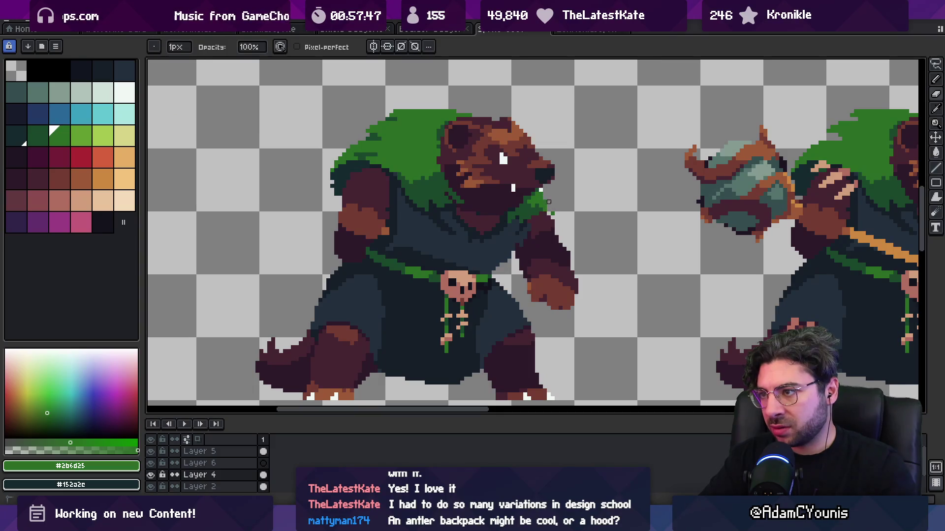
key("z")
scroll(557, 209, "down", 4)
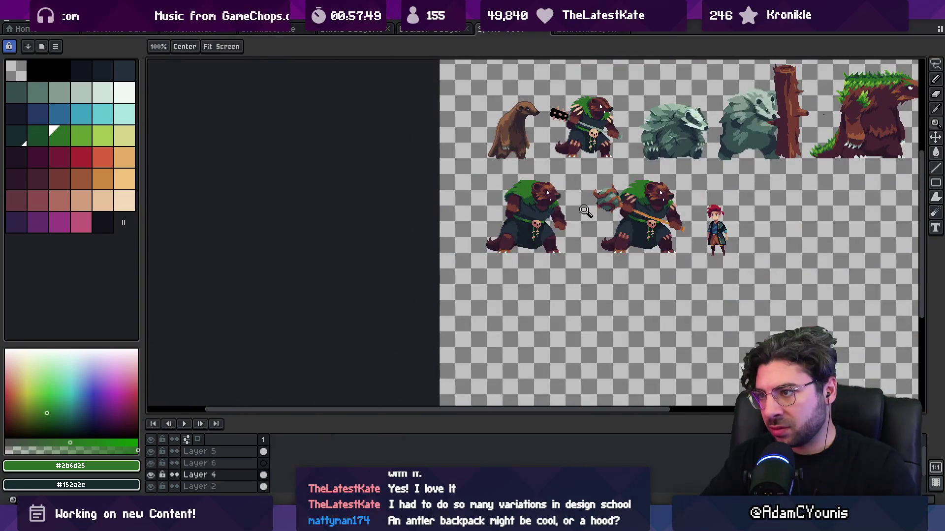
Step: Zoom in on the lower-left badger and sample the robe colours #161c28 and #222f3d
scroll(543, 239, "up", 4)
key("b")
left_click(529, 229, "alt")
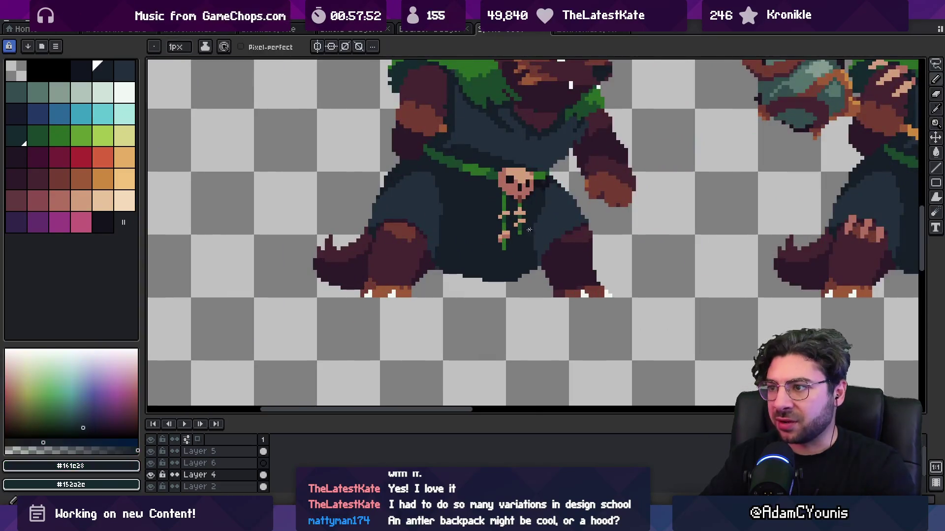
left_click(550, 279, "alt")
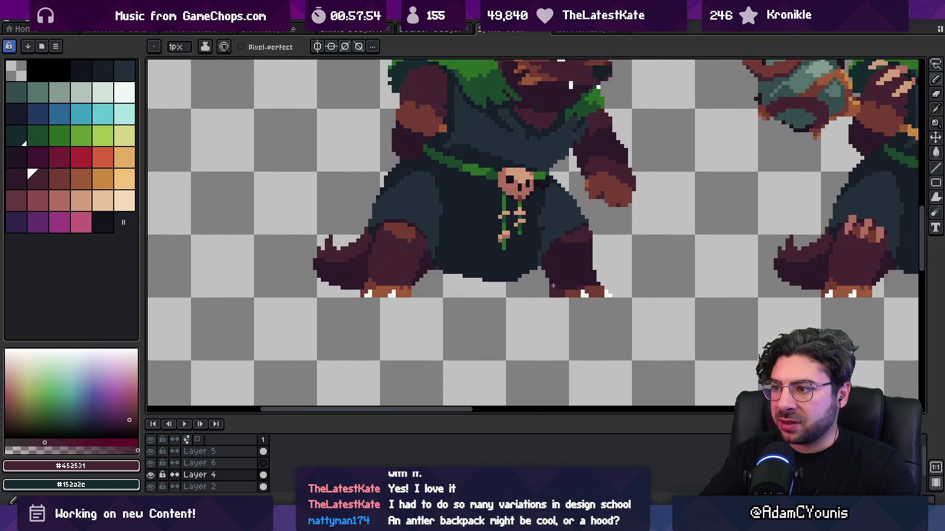
key("z")
scroll(549, 279, "down", 4)
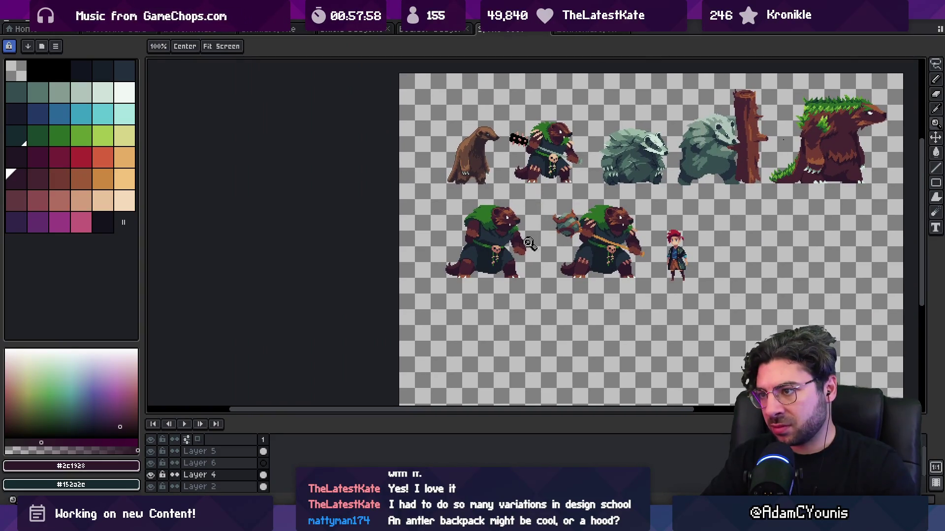
scroll(529, 243, "up", 4)
left_click(483, 294, "alt")
key("b")
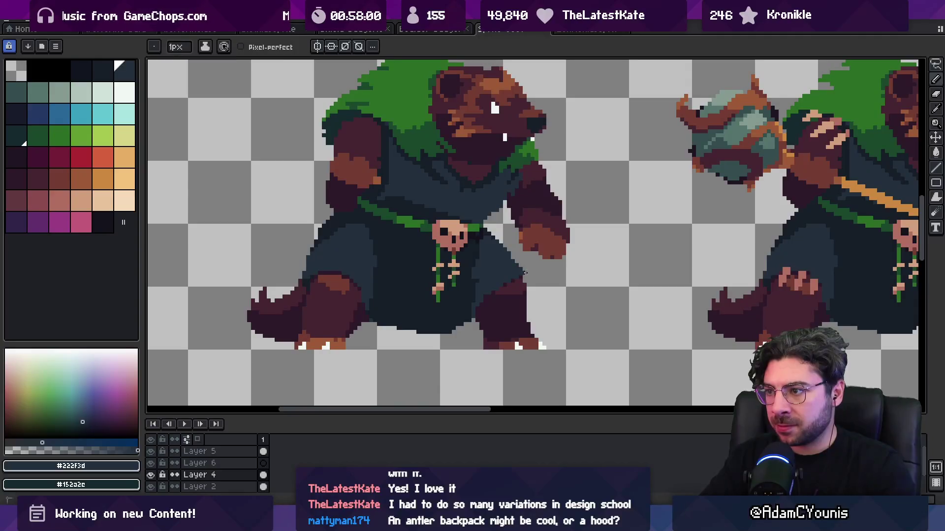
left_click(526, 279, "alt")
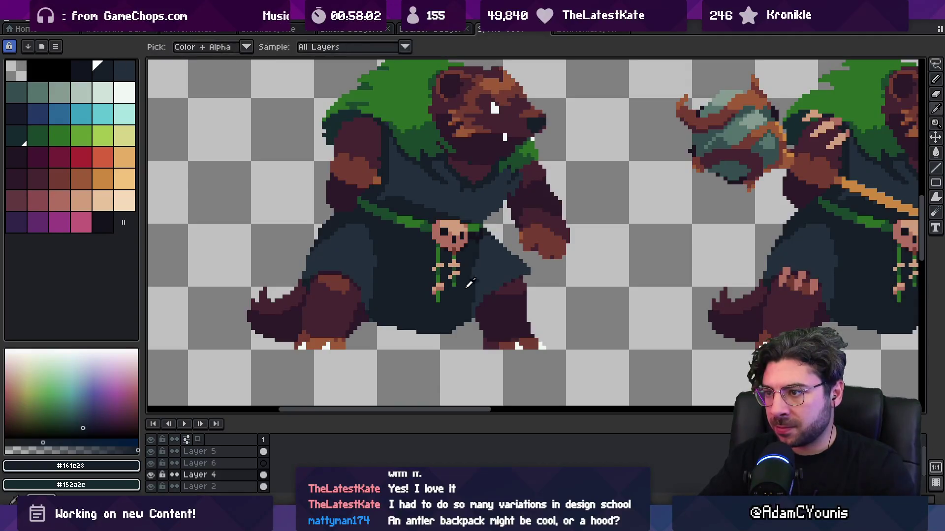
left_click(517, 260, "alt")
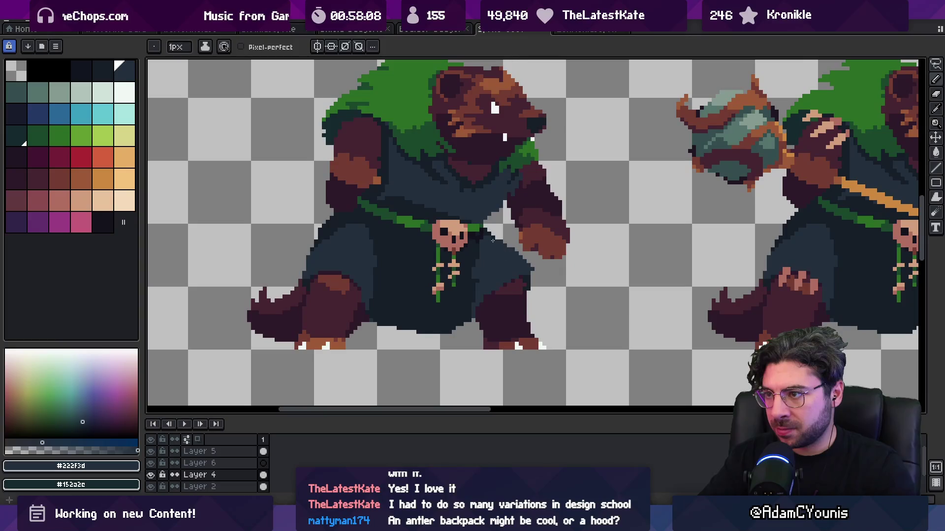
Step: Zoom in on the badgers' legs and sample the plum leg colour #452531
key("z")
scroll(496, 244, "down", 5)
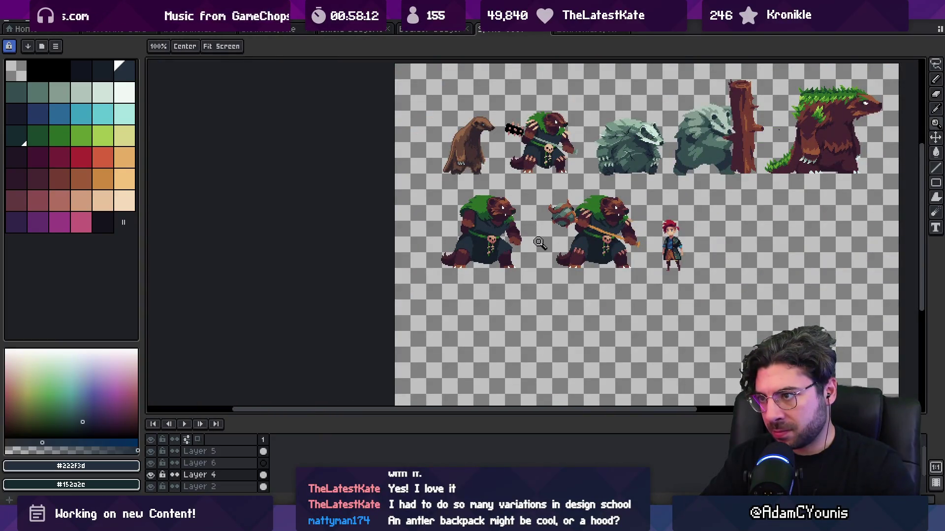
scroll(524, 258, "up", 5)
left_click(521, 232, "alt")
key("b")
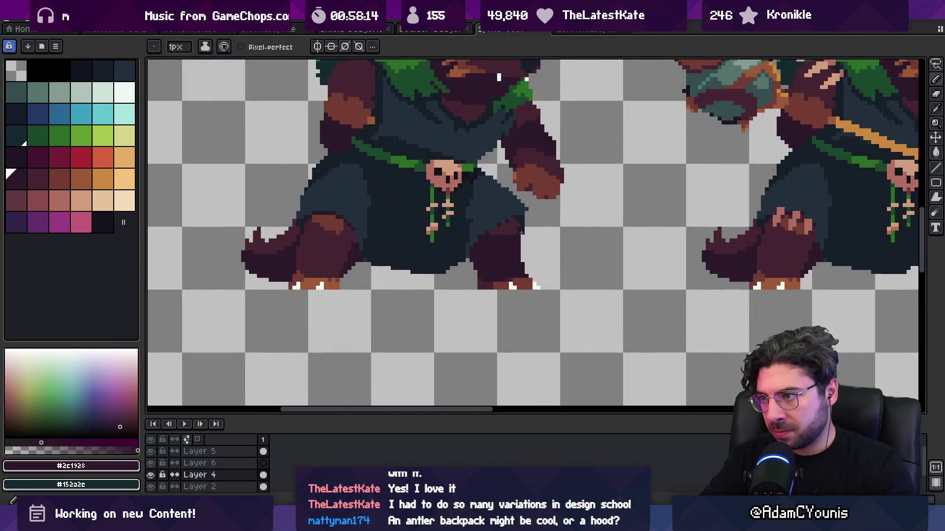
left_click(524, 254, "alt")
key("z")
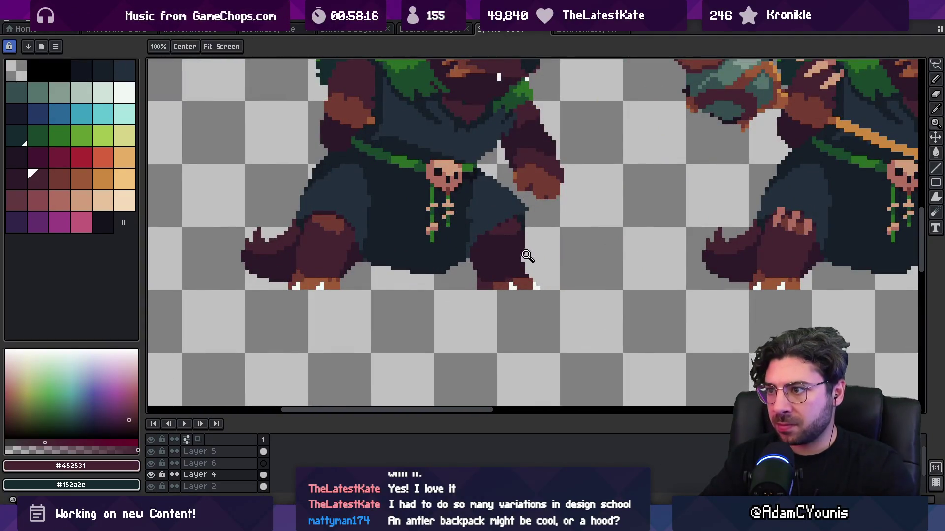
scroll(534, 258, "down", 3)
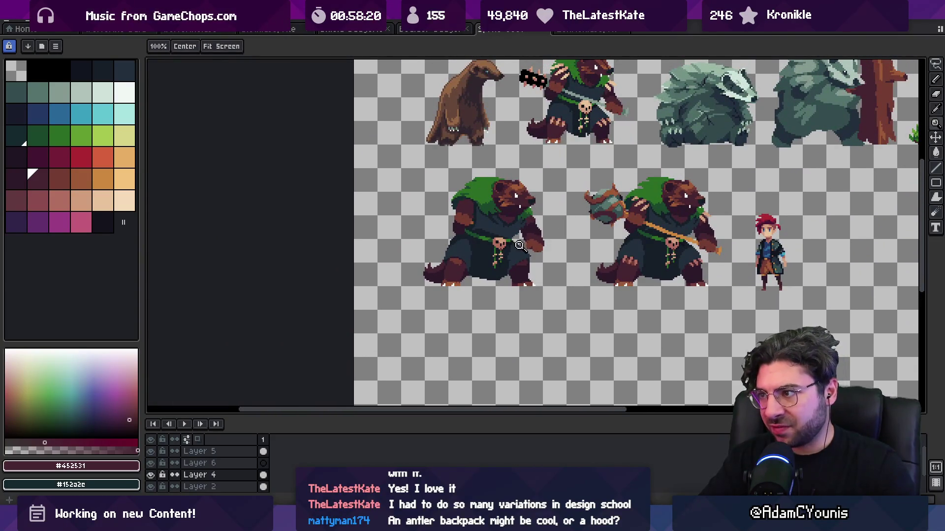
scroll(521, 247, "up", 1)
scroll(413, 275, "up", 1)
scroll(414, 281, "up", 1)
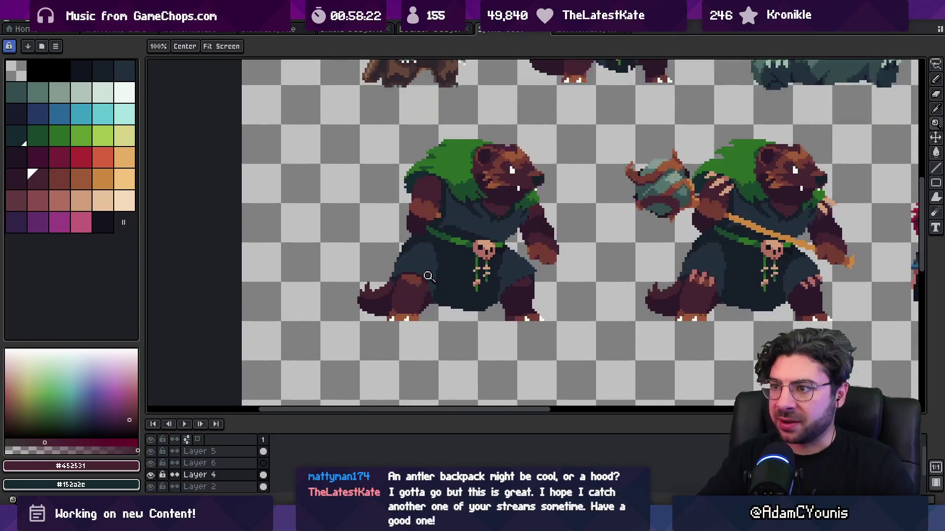
scroll(430, 278, "up", 1)
Step: Shift the lower-left robe section 2px left and fill the gap with #161c28
key("m")
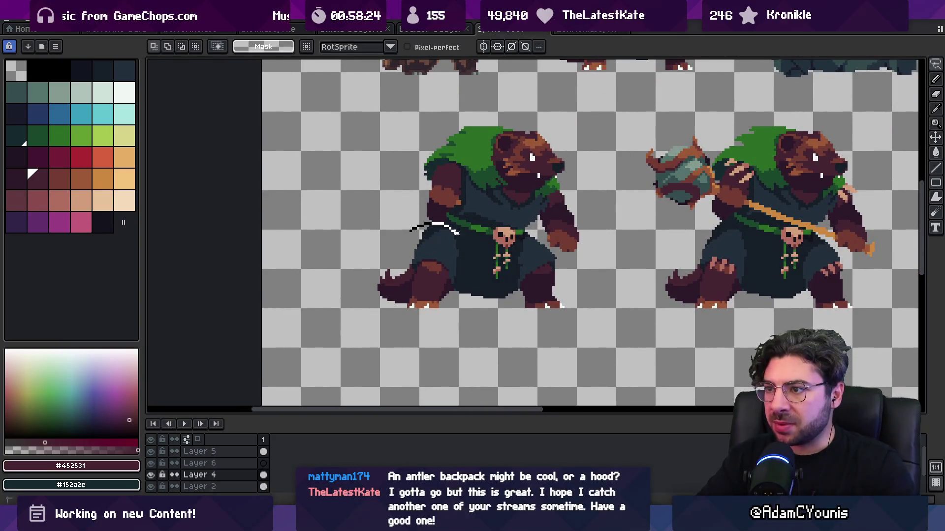
left_click_drag(445, 329, 411, 280)
key("Left")
key("Left")
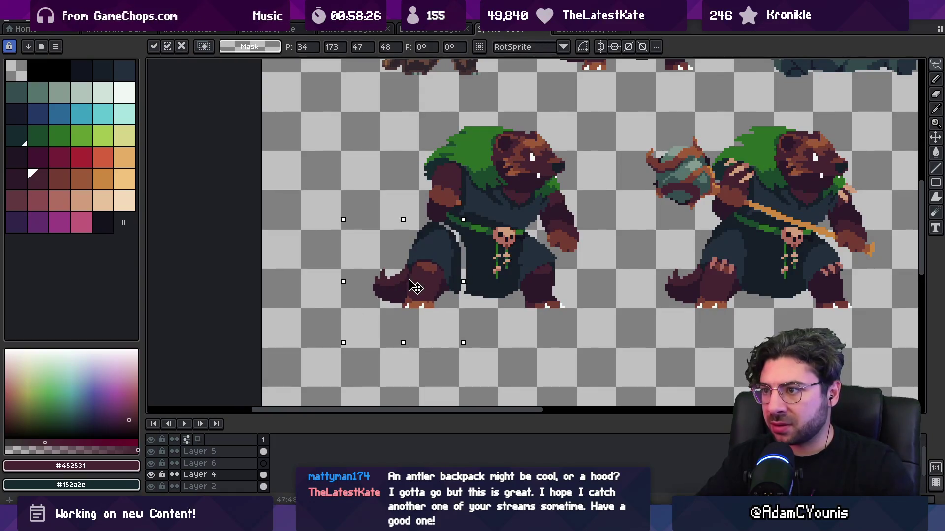
key("b")
left_click(455, 288, "alt")
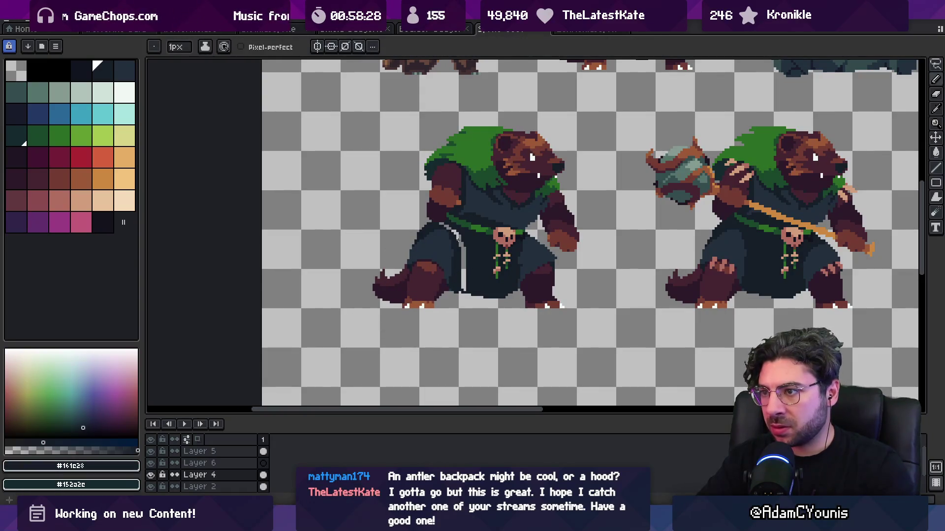
left_click_drag(463, 292, 449, 229)
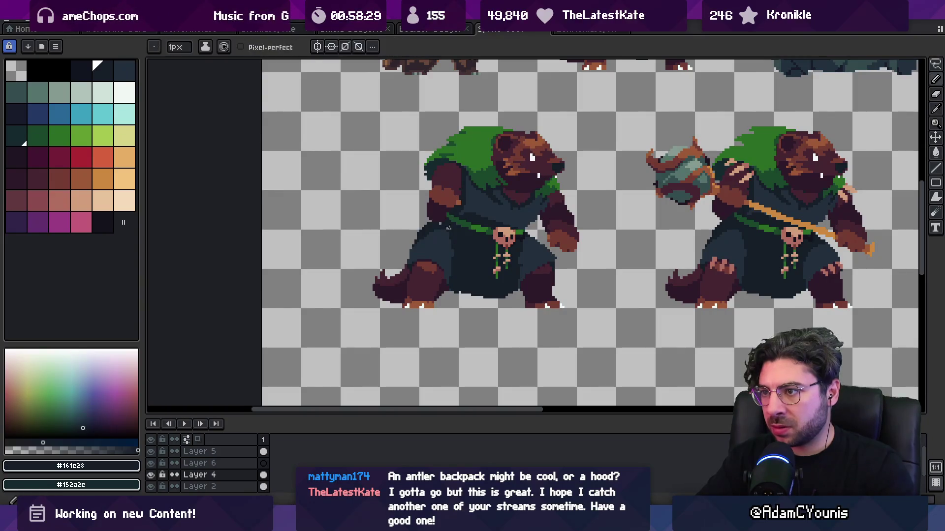
key("e")
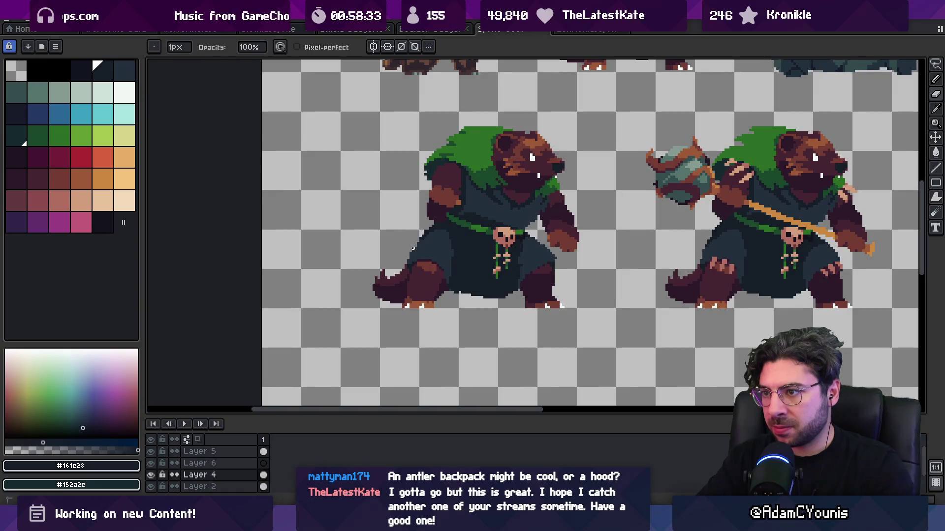
key("z")
scroll(412, 249, "down", 5)
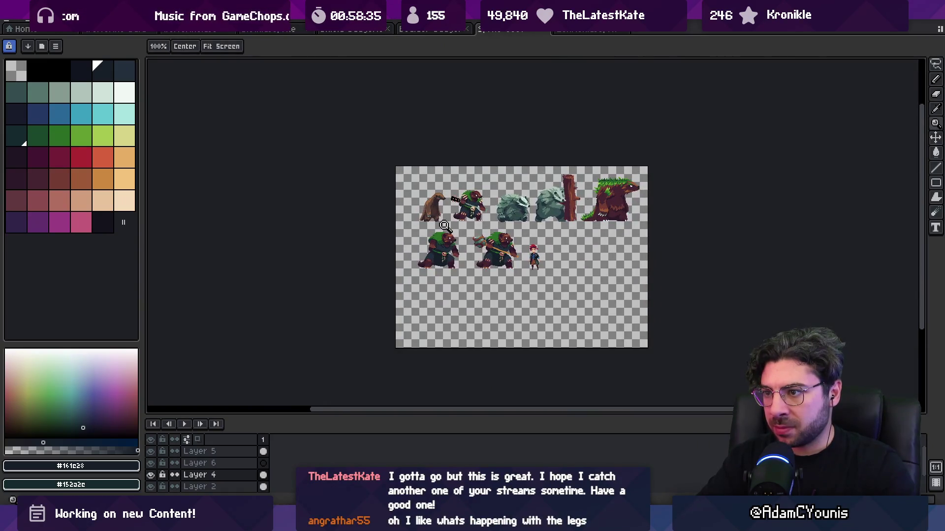
scroll(445, 225, "up", 2)
key("v")
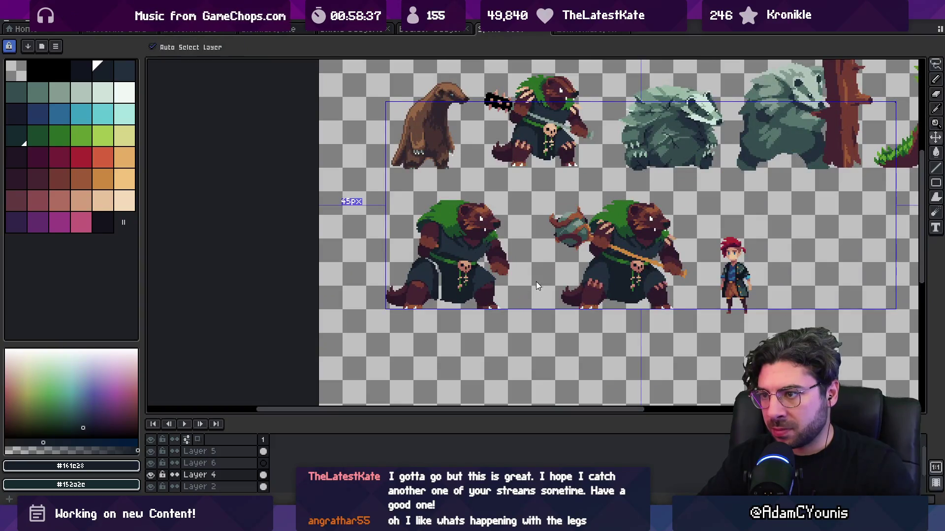
key("z")
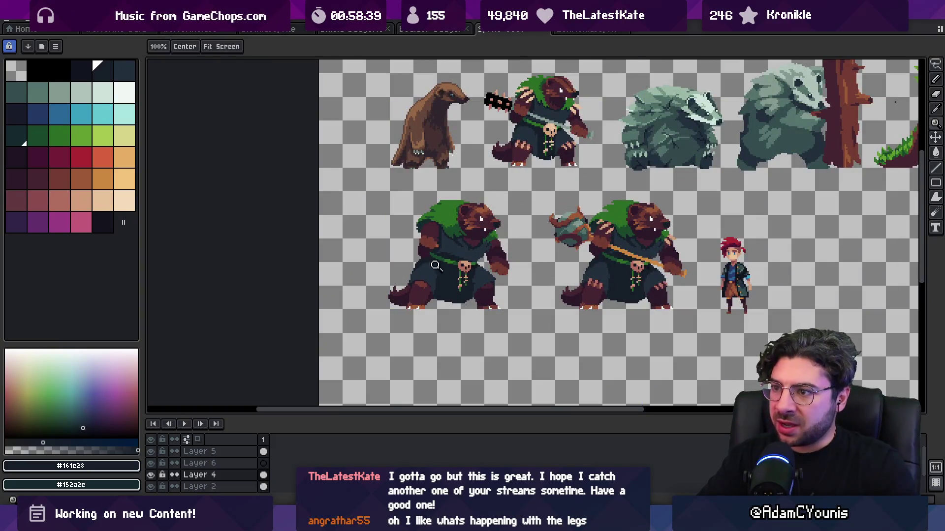
left_click(436, 266)
key("o")
left_click(425, 280)
key("b")
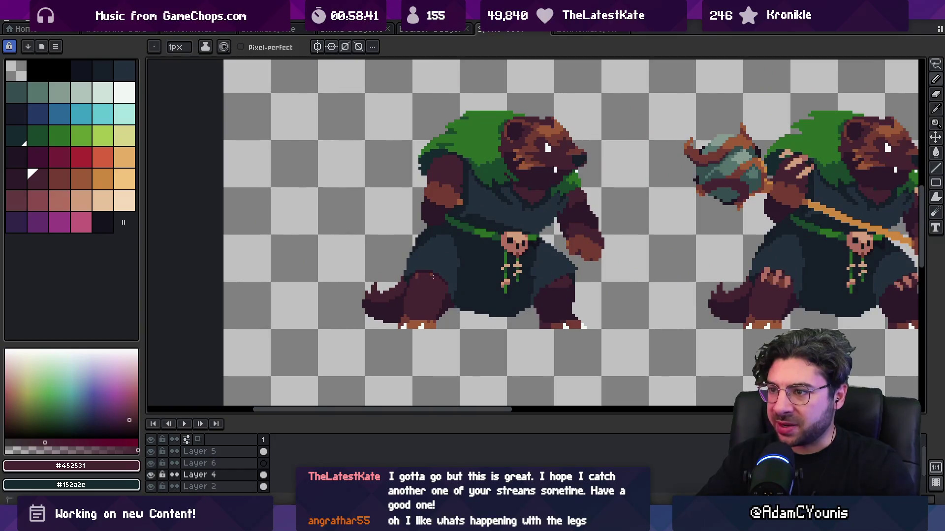
key("z")
scroll(433, 277, "down", 2)
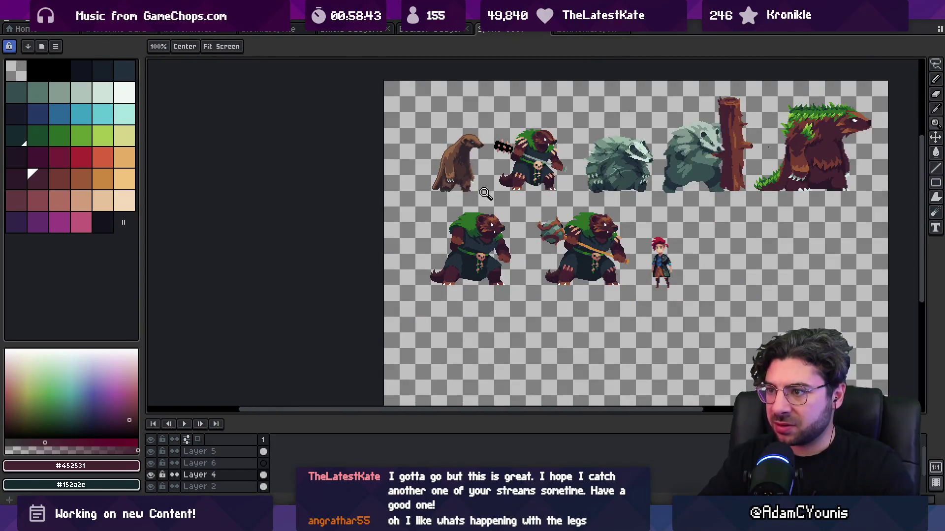
key("v")
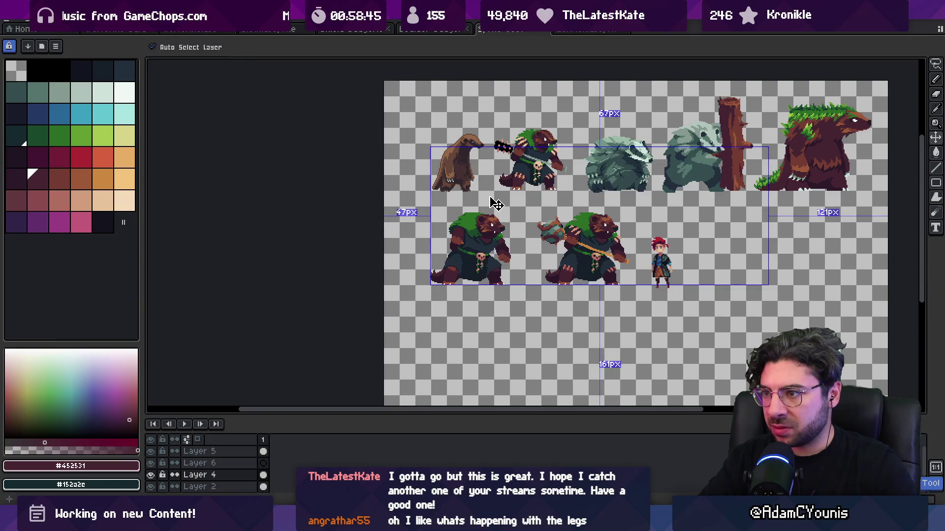
key("o")
left_click(475, 244)
scroll(474, 244, "up", 3)
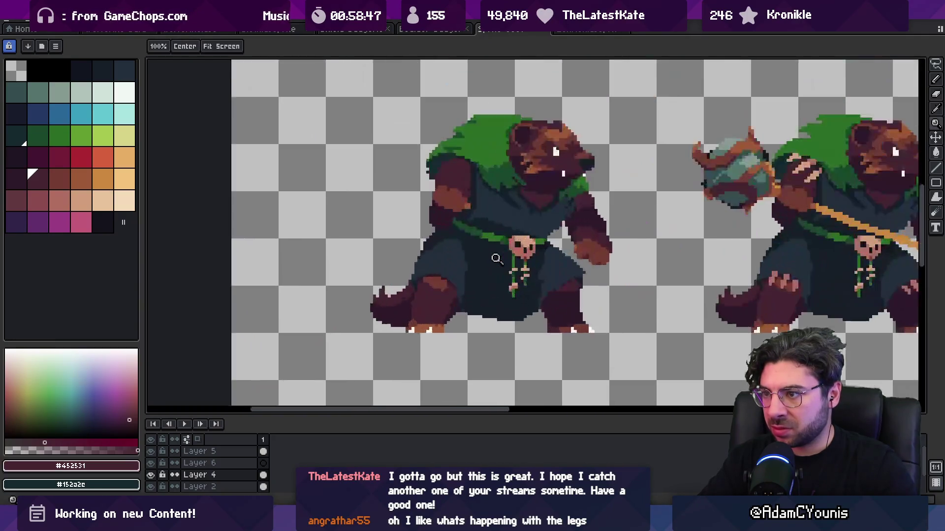
key("b")
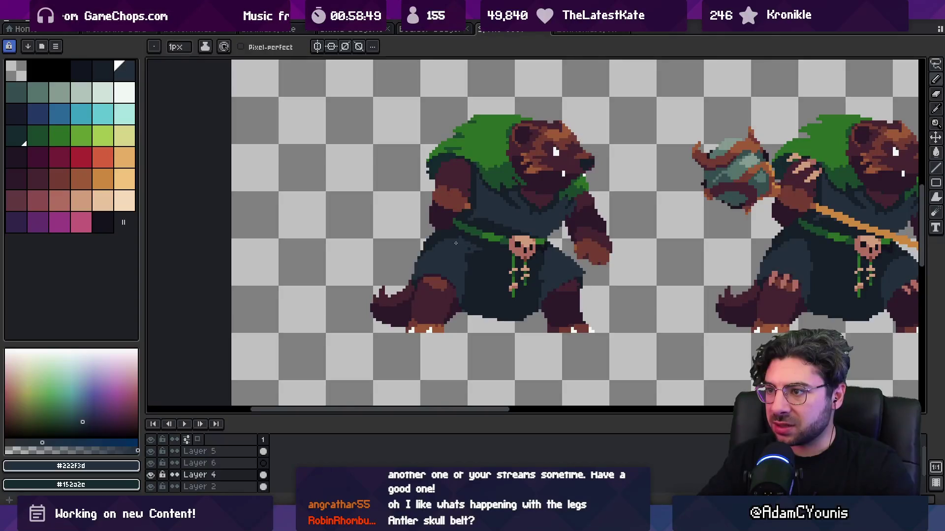
left_click(483, 275, "alt")
key("z")
scroll(489, 253, "down", 3)
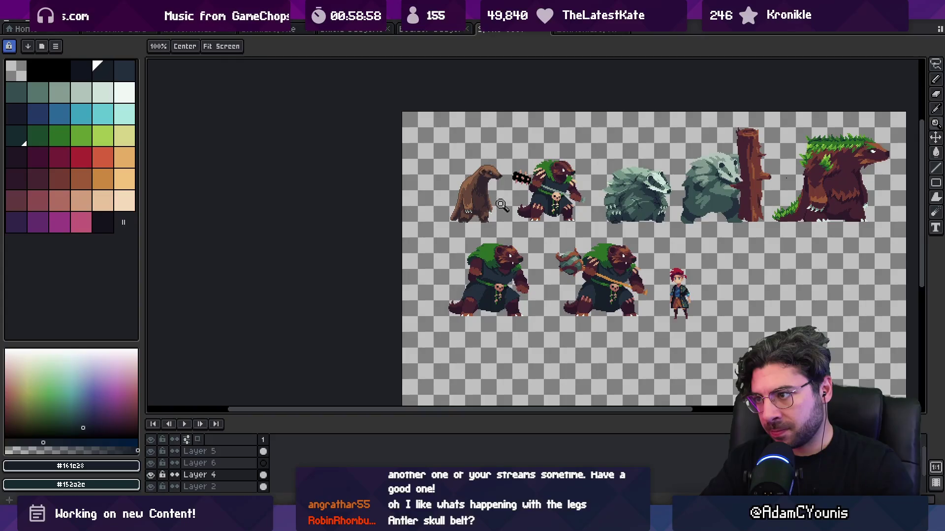
scroll(489, 281, "up", 4)
Step: Lasso the belt and skull pendant and commit their repositioned placement
key("m")
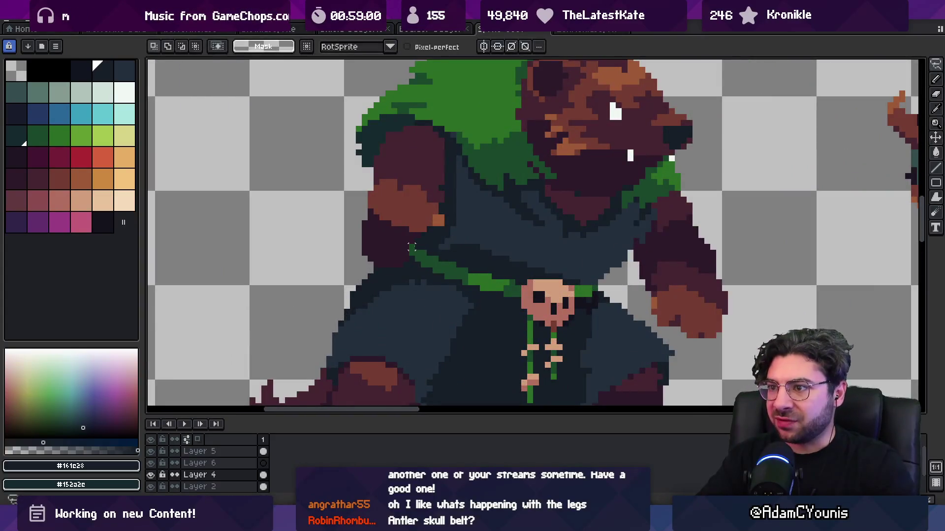
mouse_move(411, 248)
left_mouse_down()
mouse_move(480, 296)
mouse_move(503, 397)
mouse_move(561, 381)
mouse_move(582, 313)
mouse_move(551, 244)
mouse_move(463, 253)
mouse_move(489, 268)
mouse_move(488, 256)
left_mouse_up()
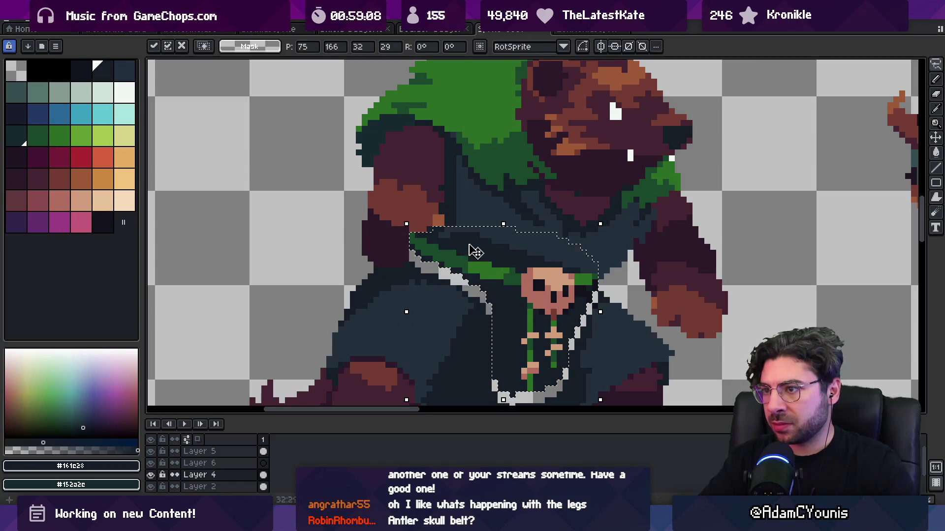
key("Return")
left_click(411, 251, "alt")
key("b")
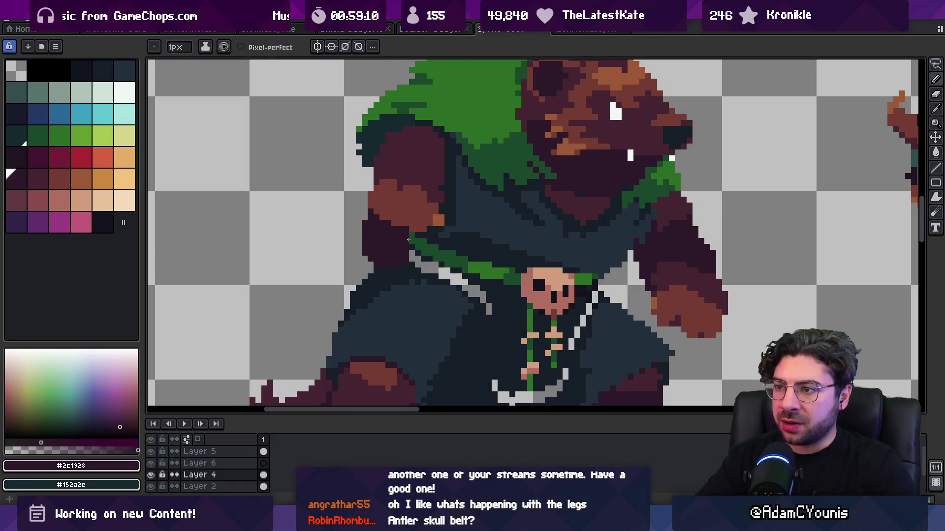
Step: Flood-fill the light diagonal strap with the dark cloak colour
key("g")
right_click(410, 251)
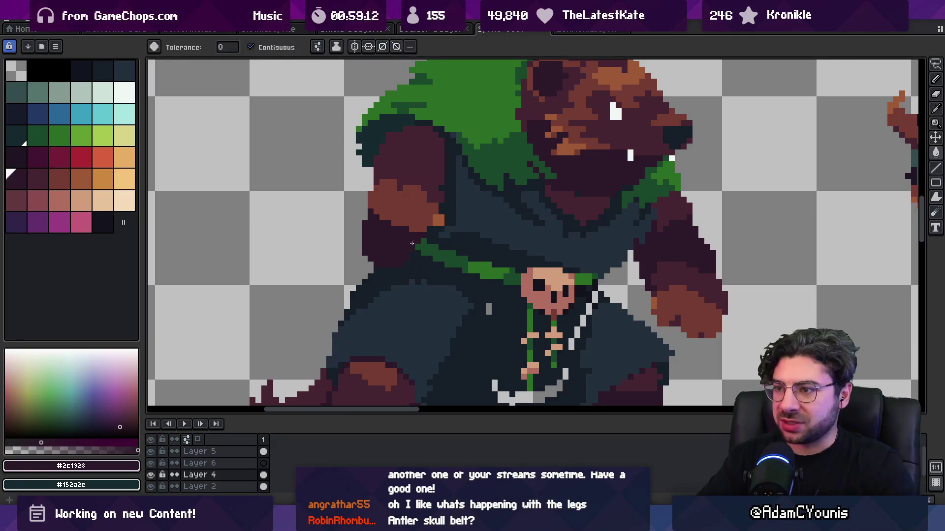
key("b")
scroll(433, 280, "down", 2)
left_click(454, 306, "alt")
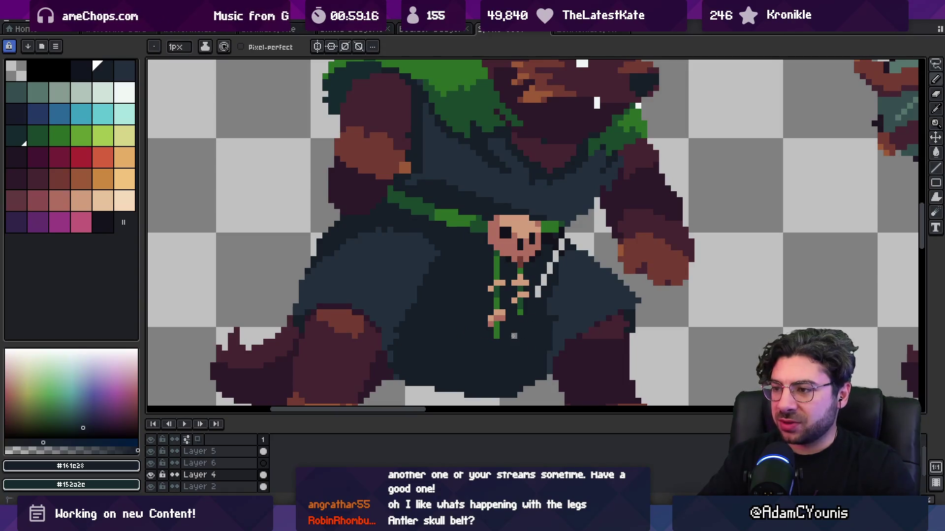
Step: Zoom in on the left badger and alternate green trim and dark cloak colours along the belt cord
key("z")
scroll(541, 241, "down", 5)
left_click(509, 217)
left_click(534, 226)
left_click(532, 227)
left_click(532, 227)
key("b")
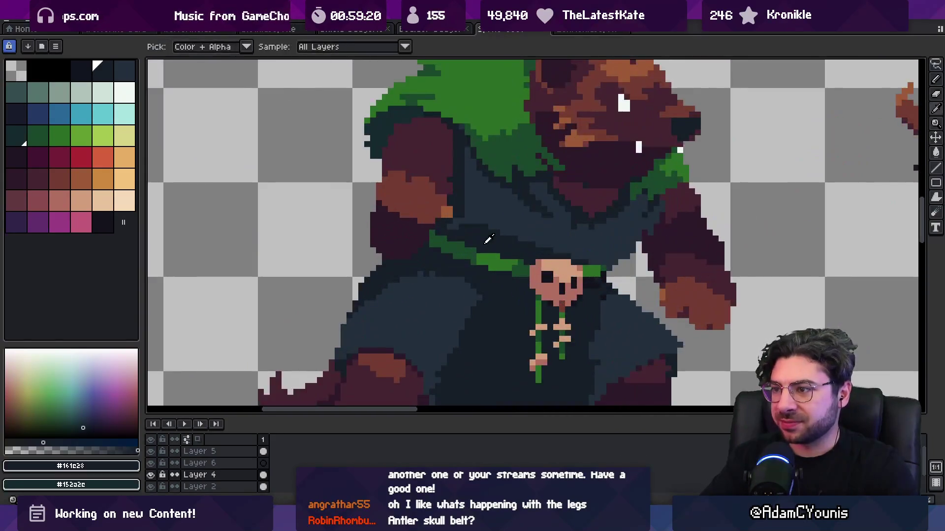
left_click(500, 269, "alt")
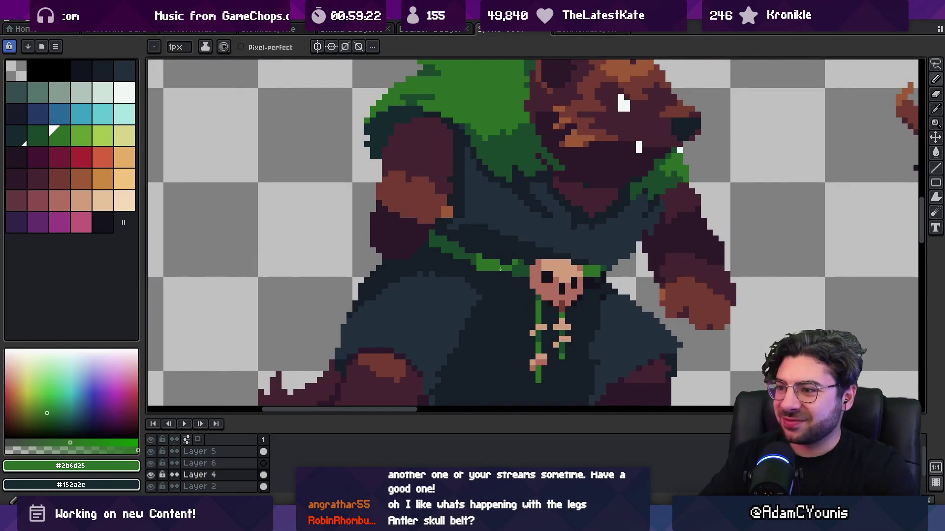
left_click(509, 275, "alt")
left_click(474, 253, "alt")
left_click(480, 255, "alt")
left_click(444, 248, "alt")
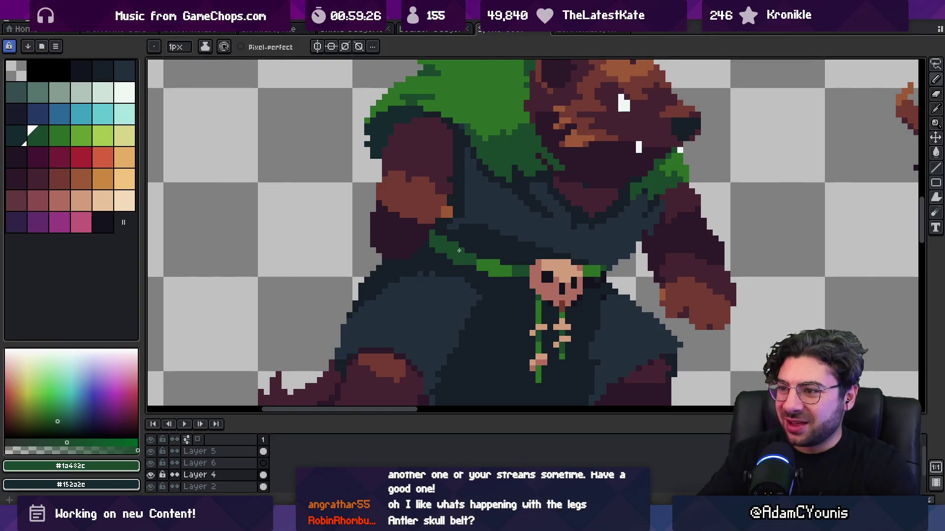
left_click(459, 250, "alt")
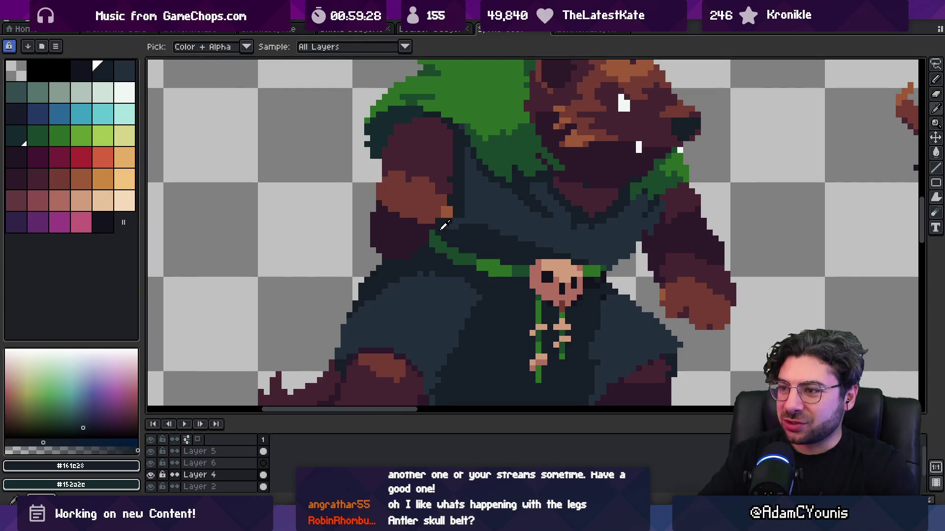
left_click(443, 248, "alt")
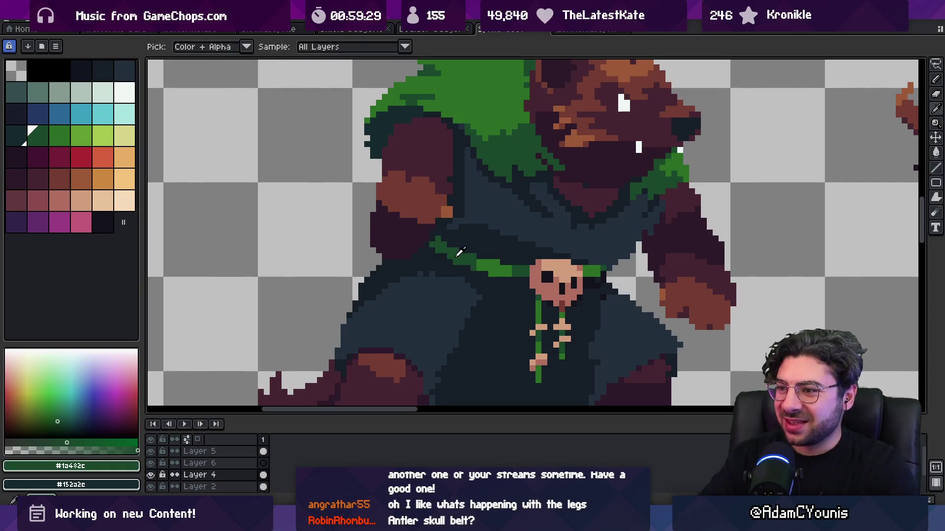
Step: Choose the dark cloak colour from the palette and sample the robe near the skull
scroll(448, 246, "down", 4)
scroll(447, 246, "down", 1)
scroll(449, 241, "up", 5)
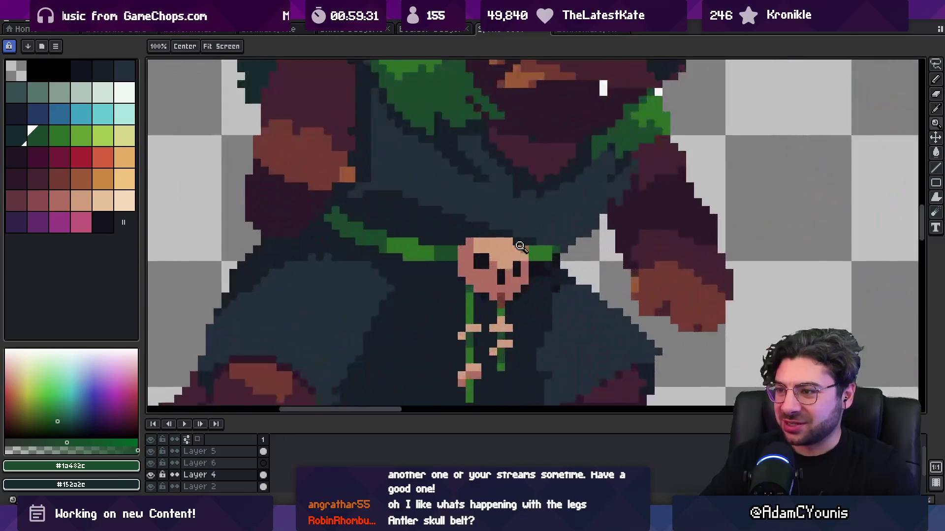
left_click(447, 241, "alt")
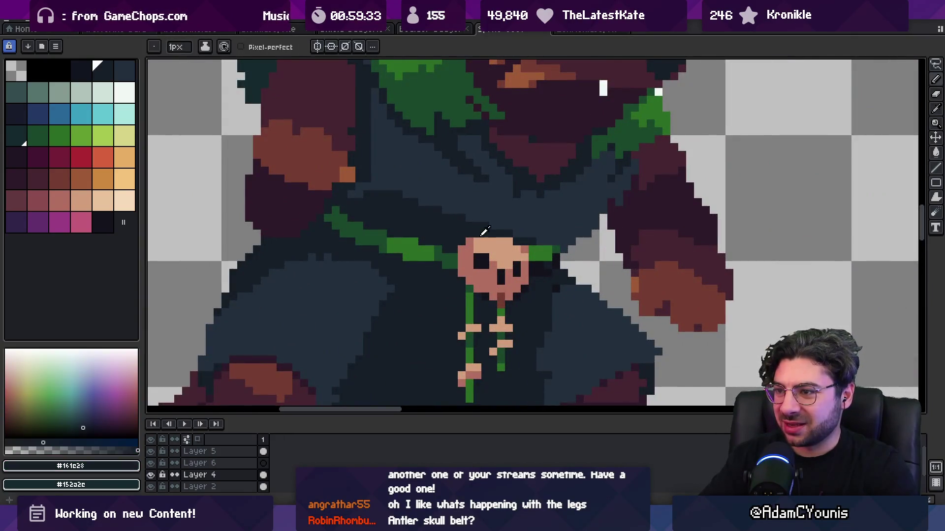
left_click(516, 241, "alt")
left_click(535, 242, "alt")
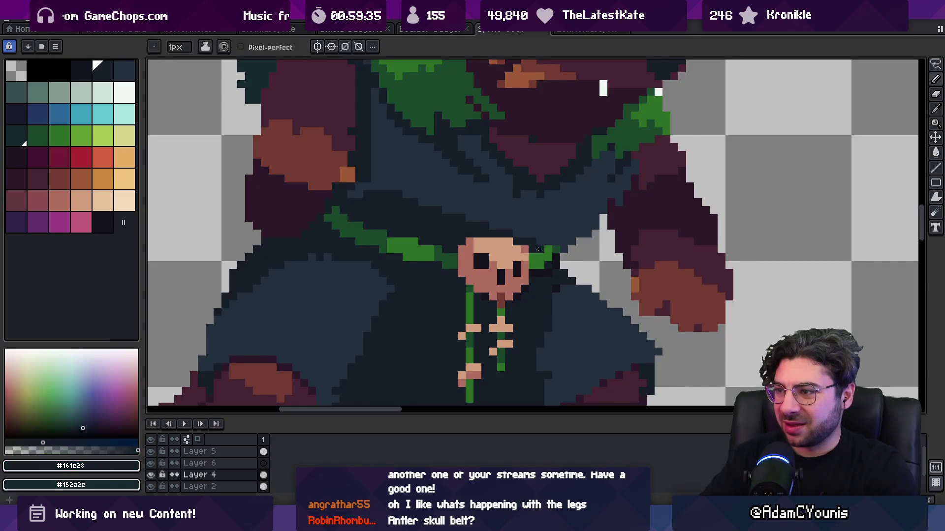
scroll(537, 231, "down", 5)
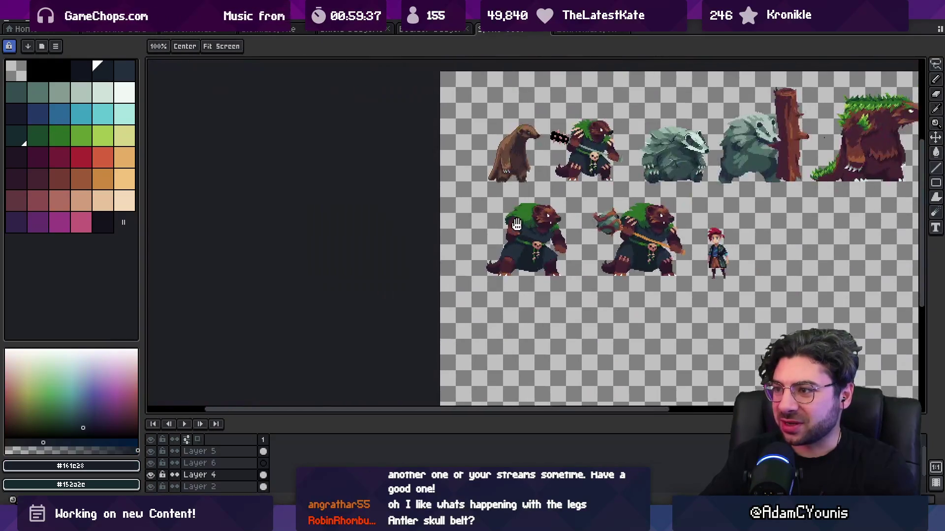
scroll(516, 224, "up", 5)
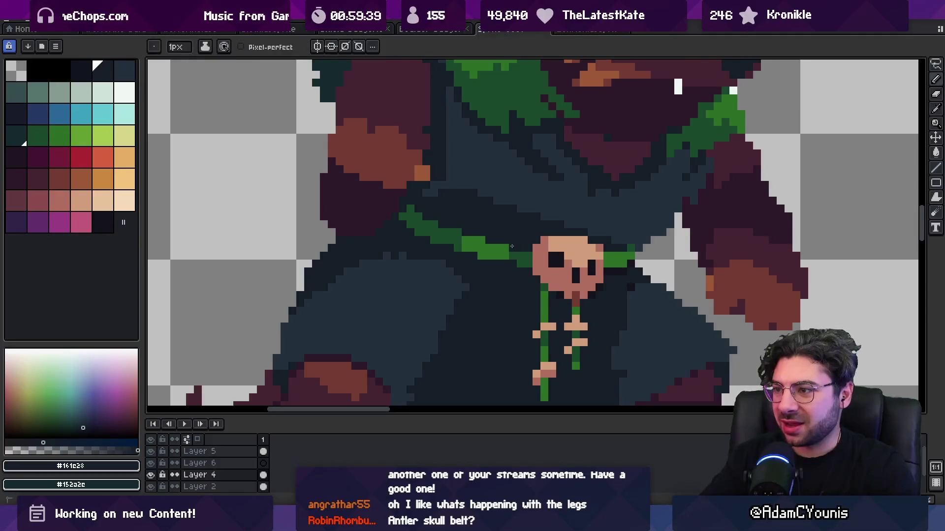
left_click(512, 246, "alt")
left_click(476, 251, "alt")
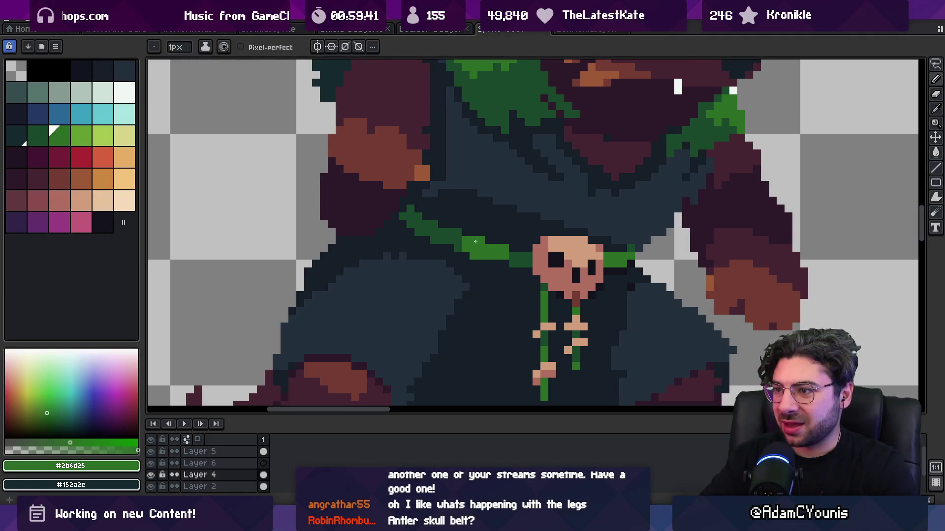
key("z")
scroll(437, 214, "down", 5)
scroll(438, 214, "down", 3)
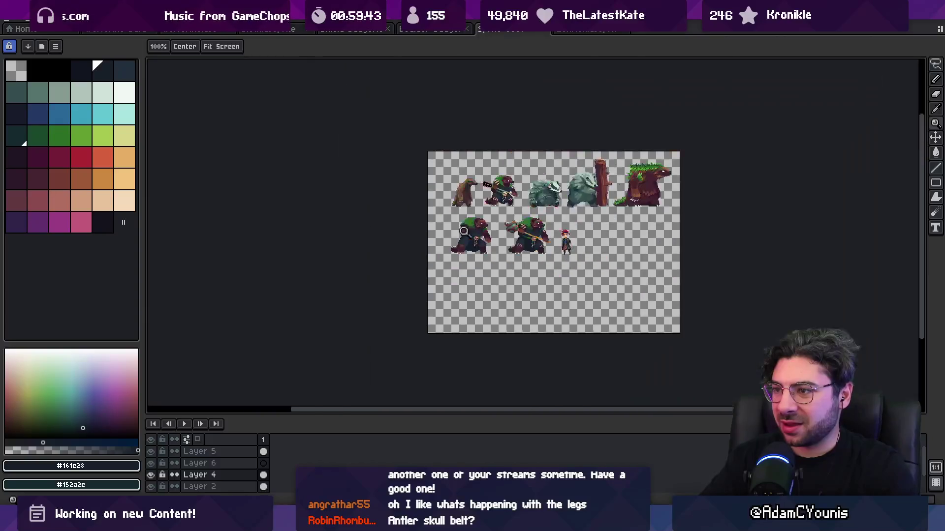
scroll(489, 212, "up", 2)
scroll(481, 243, "up", 1)
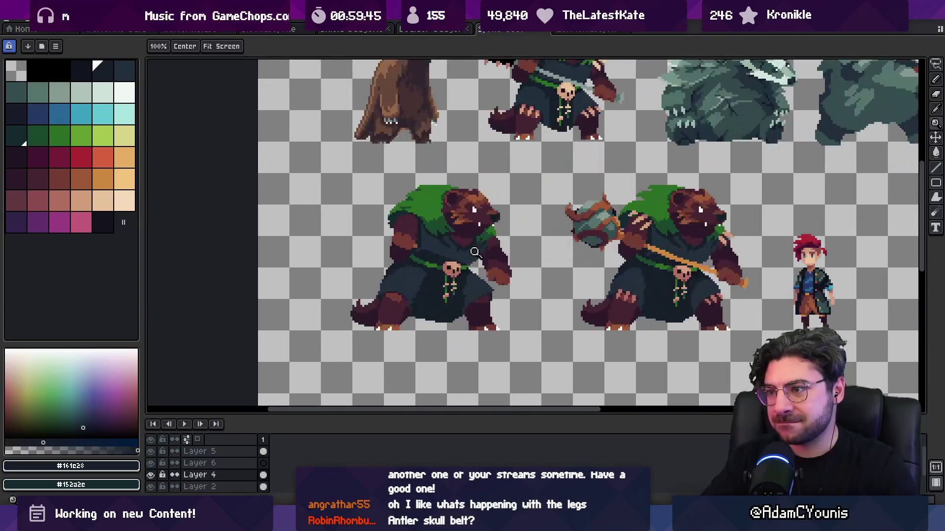
scroll(476, 269, "up", 2)
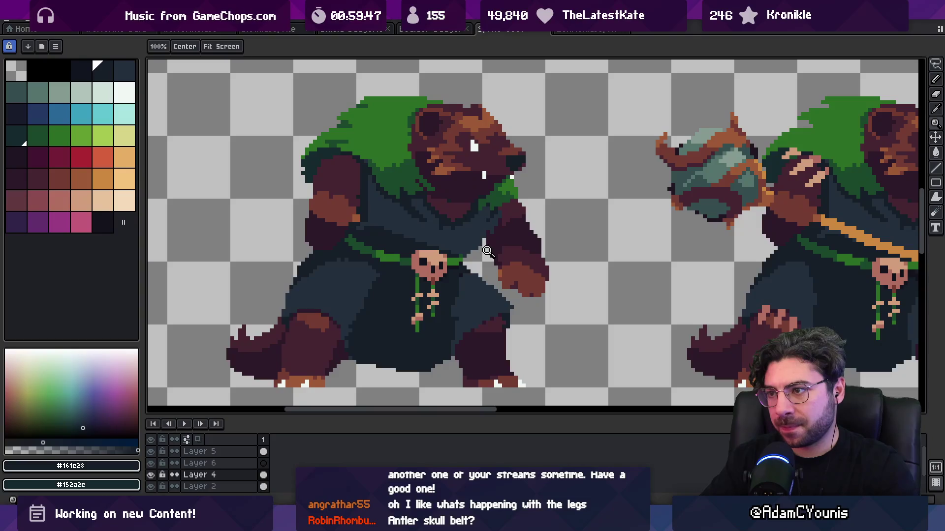
key("b")
left_click(478, 246, "alt")
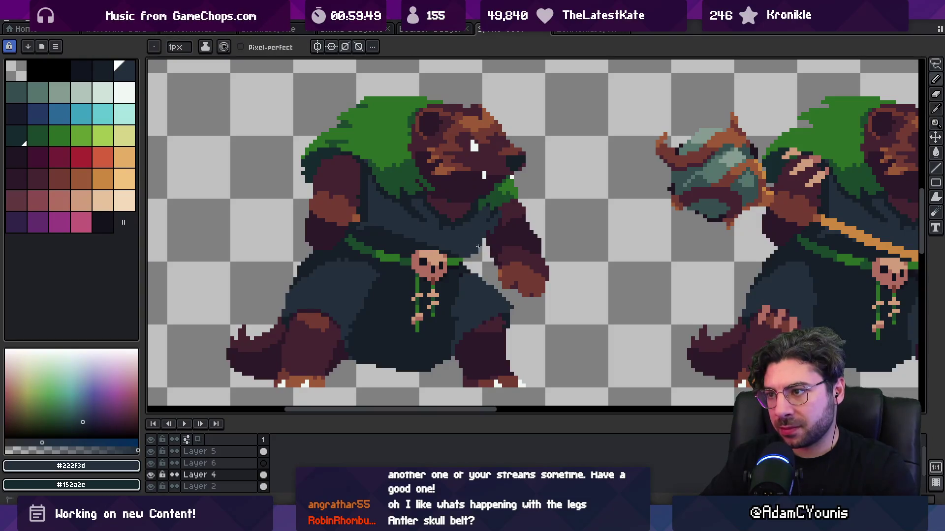
key("z")
scroll(481, 231, "down", 2)
scroll(484, 236, "up", 1)
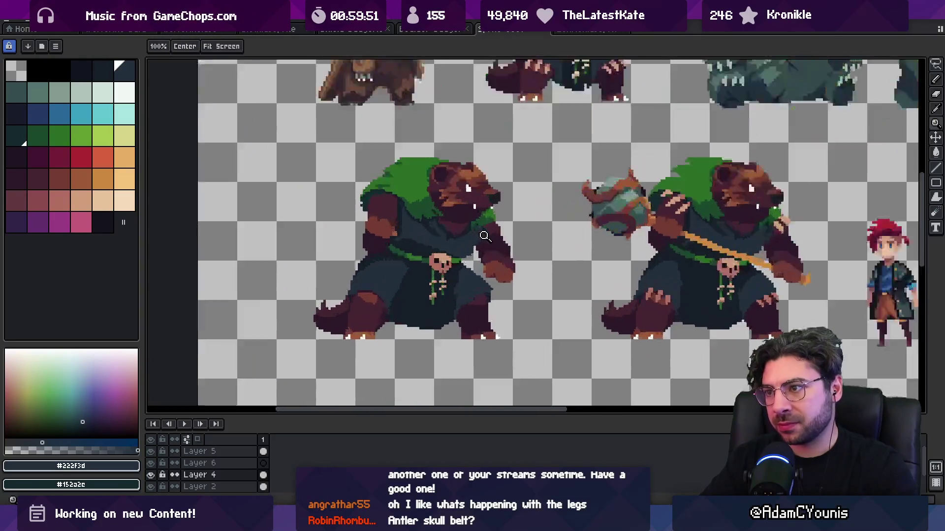
scroll(485, 236, "up", 3)
key("b")
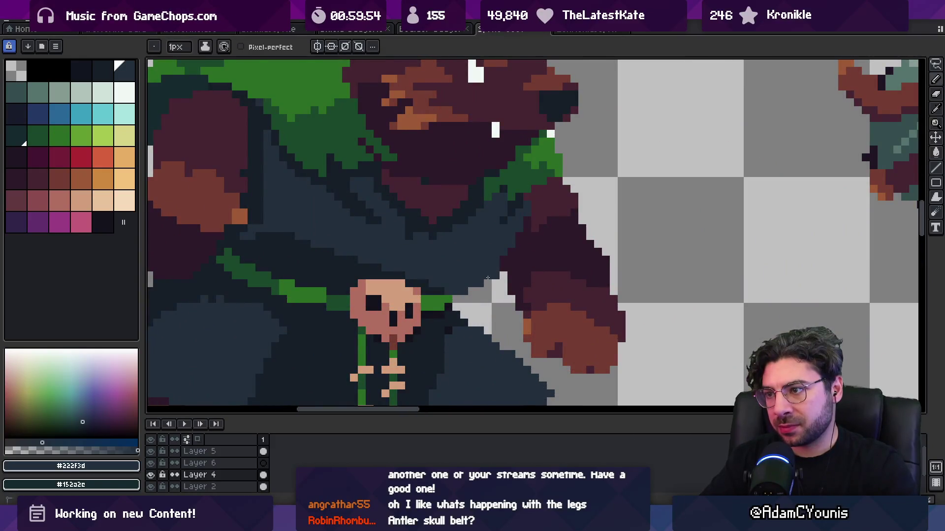
key("z")
scroll(476, 191, "down", 3)
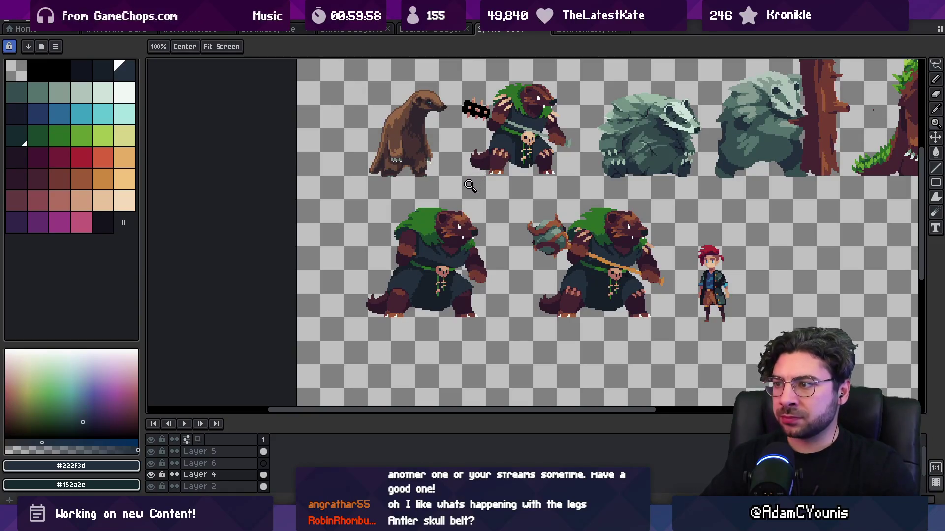
scroll(471, 188, "right", 2)
key("q")
Step: Copy the right badger's mace staff and paste it across the left badger's body
mouse_move(487, 191)
left_mouse_down()
mouse_move(584, 313)
mouse_move(595, 229)
left_mouse_up()
key("ctrl+c")
key("ctrl+v")
mouse_move(553, 261)
left_mouse_down()
mouse_move(374, 259)
mouse_move(385, 255)
left_mouse_up()
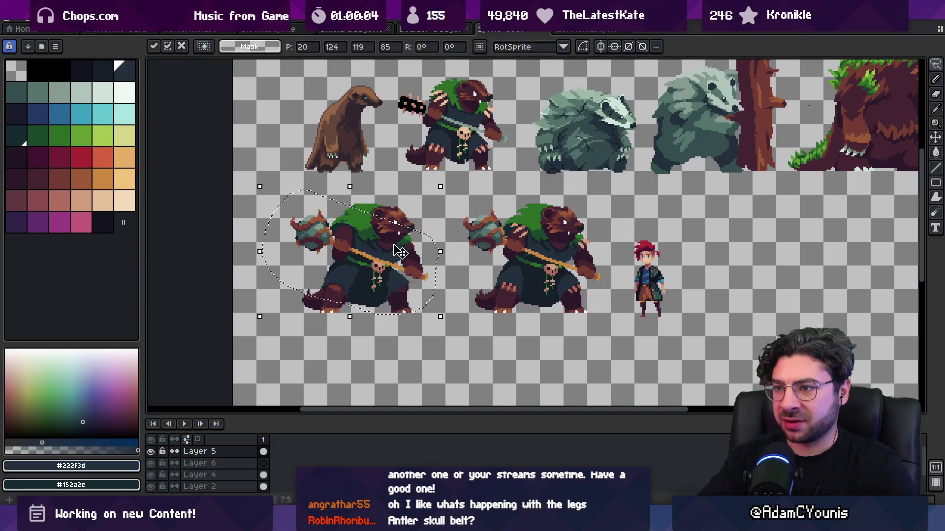
left_click(442, 222)
key("z")
scroll(448, 241, "down", 3)
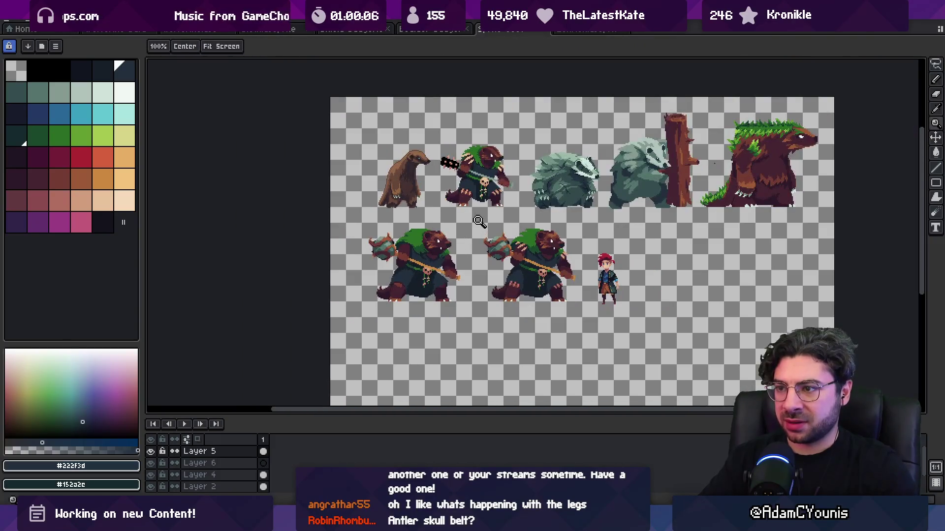
scroll(474, 256, "up", 5)
Step: Nudge a lasso-selected leg of the left badger one pixel right
key("q")
mouse_move(424, 315)
left_mouse_down()
mouse_move(558, 369)
mouse_move(444, 254)
left_mouse_up()
key("Right")
key("b")
left_click(484, 125, "alt")
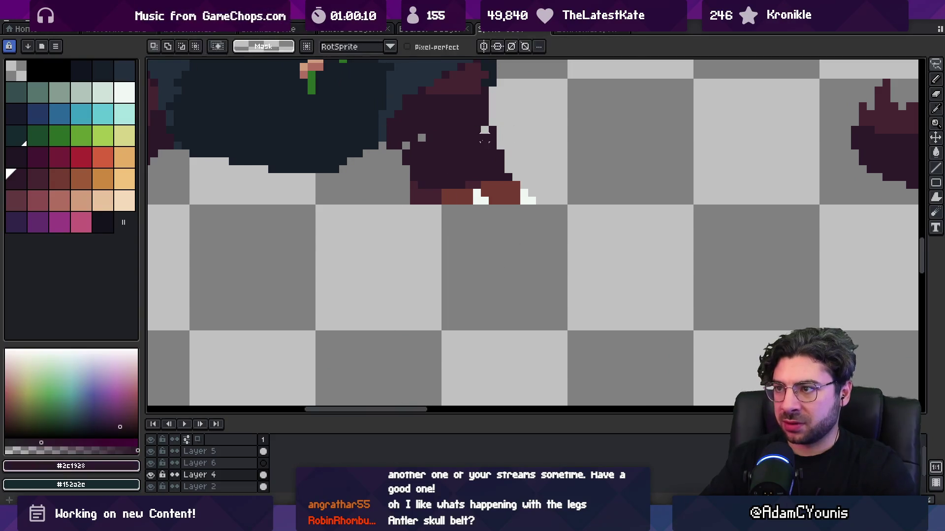
key("z")
scroll(409, 163, "down", 5)
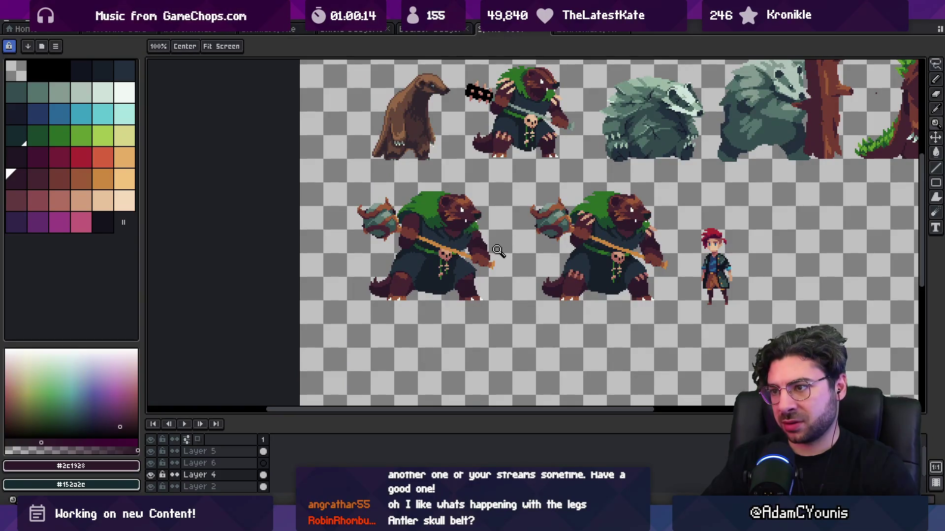
scroll(497, 250, "up", 4)
Step: Sample the reddish-brown fur shade and erase stray pixels around the moved leg
key("b")
left_click(461, 281, "alt")
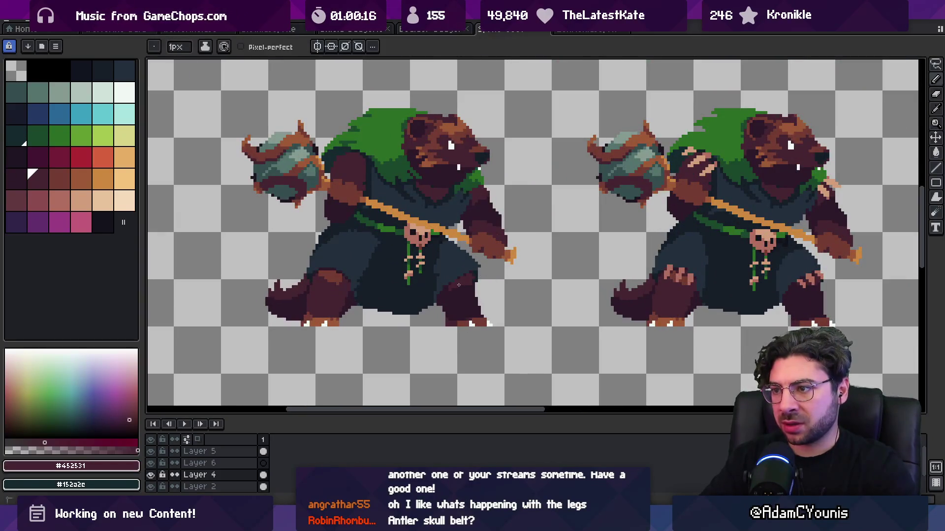
key("e")
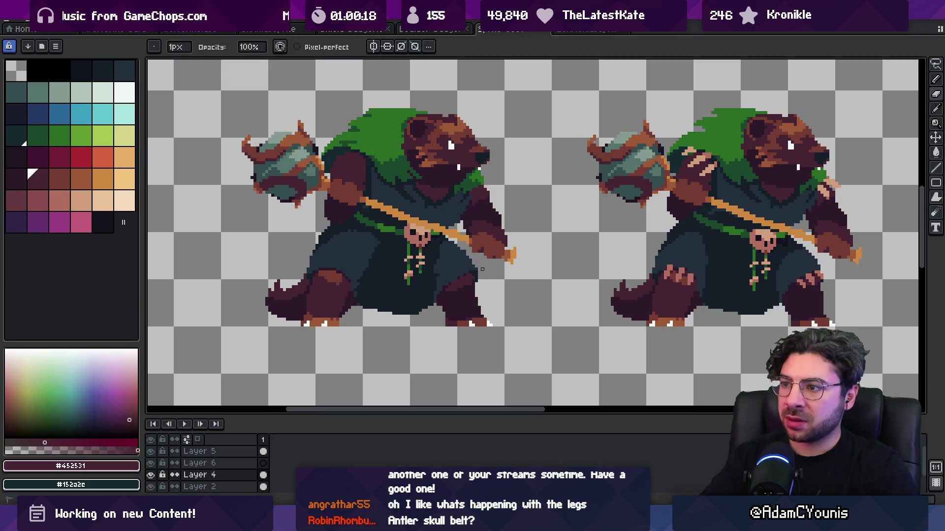
key("z")
scroll(482, 269, "down", 4)
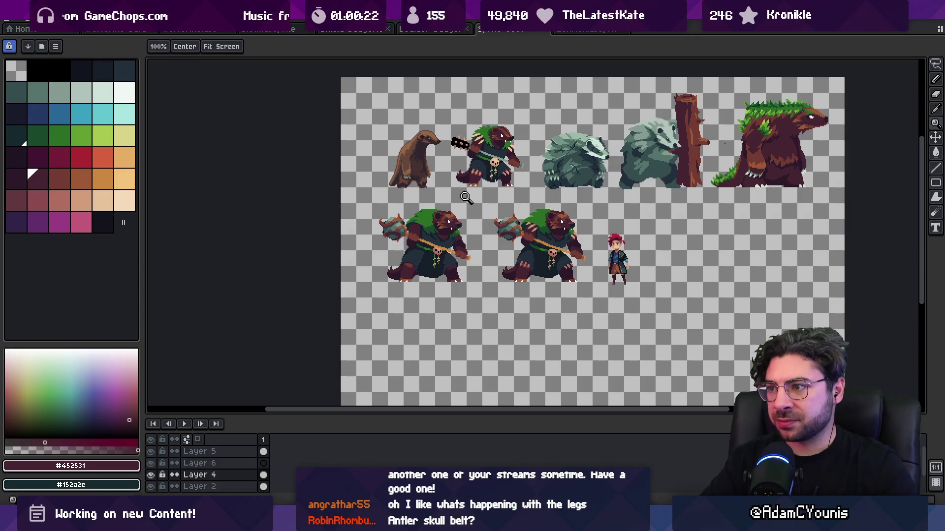
scroll(446, 254, "up", 3)
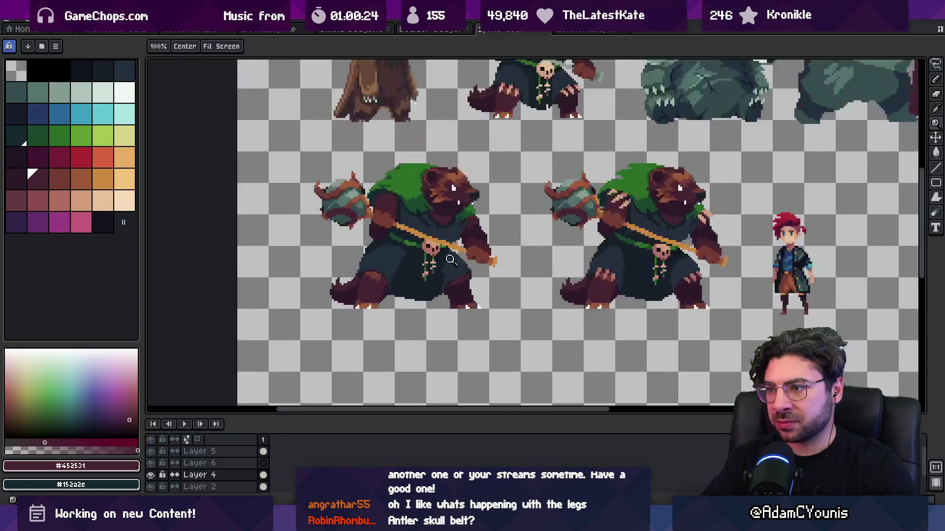
key("b")
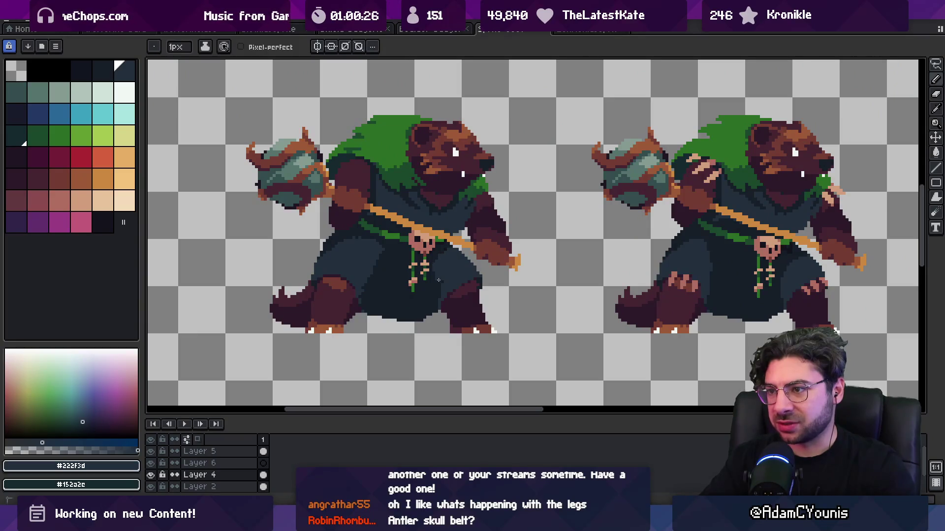
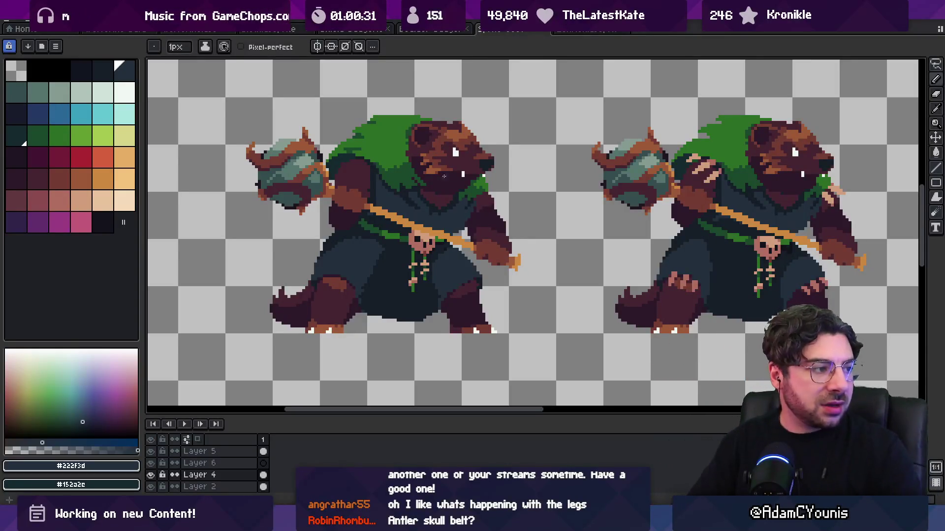
Step: Sample the reddish-brown and purple-brown fur shades, then undo a trial lasso selection of the lower-left bear
left_click(346, 286, "alt")
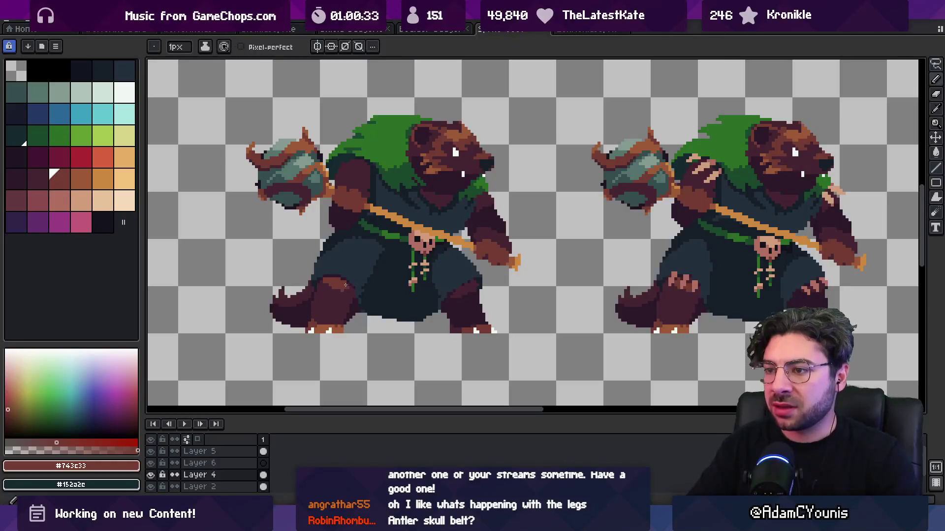
left_click(324, 284, "alt")
key("z")
scroll(321, 291, "down", 2)
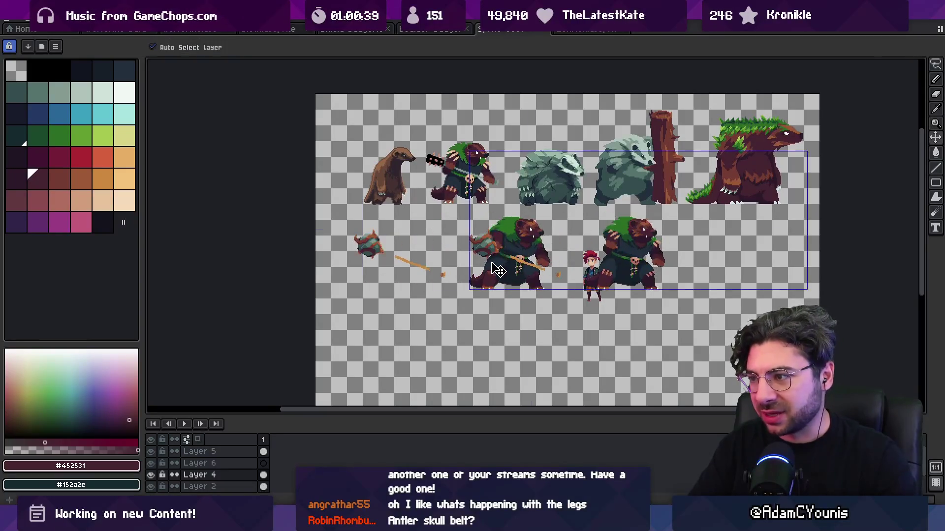
key("q")
mouse_move(423, 217)
left_mouse_down()
mouse_move(441, 234)
mouse_move(523, 256)
left_mouse_up()
key("ctrl+z")
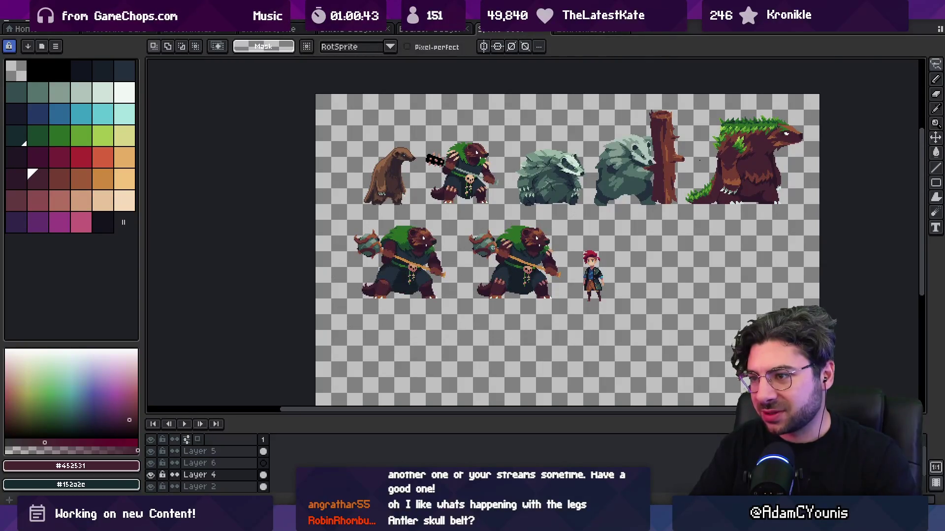
Step: Zoom in on the bear's foot and pick its very dark brown
key("z")
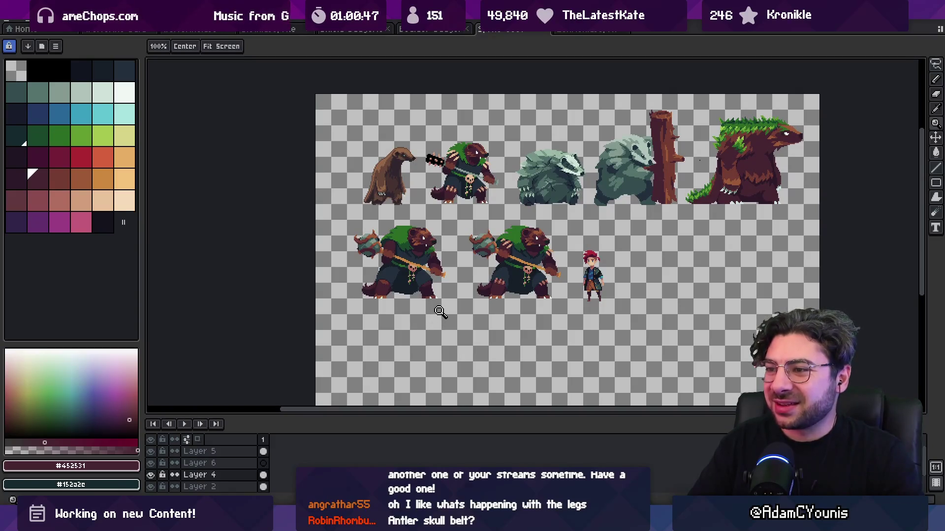
left_click(440, 312)
left_click(440, 312)
key("b")
left_click(430, 291, "alt")
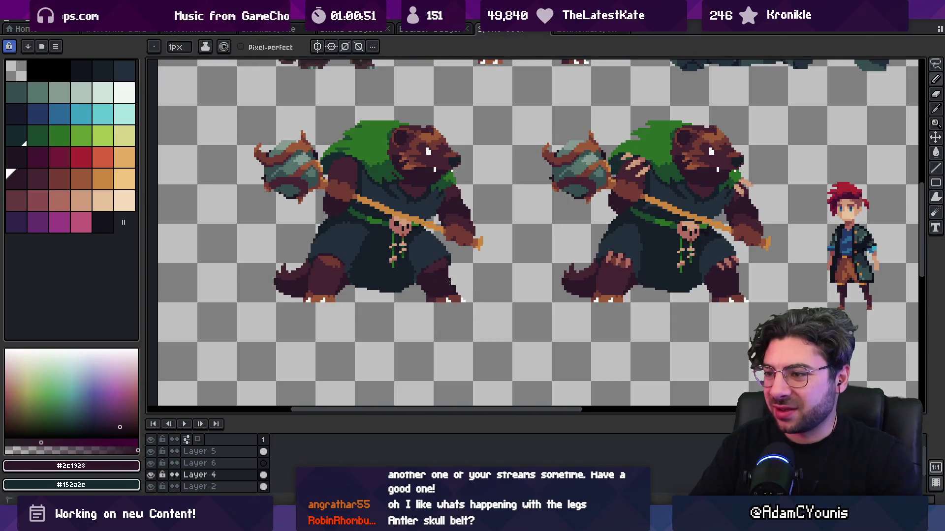
Step: Sample the foot's reddish-brown, purple-brown shadow and orange-brown toe colours
key("z")
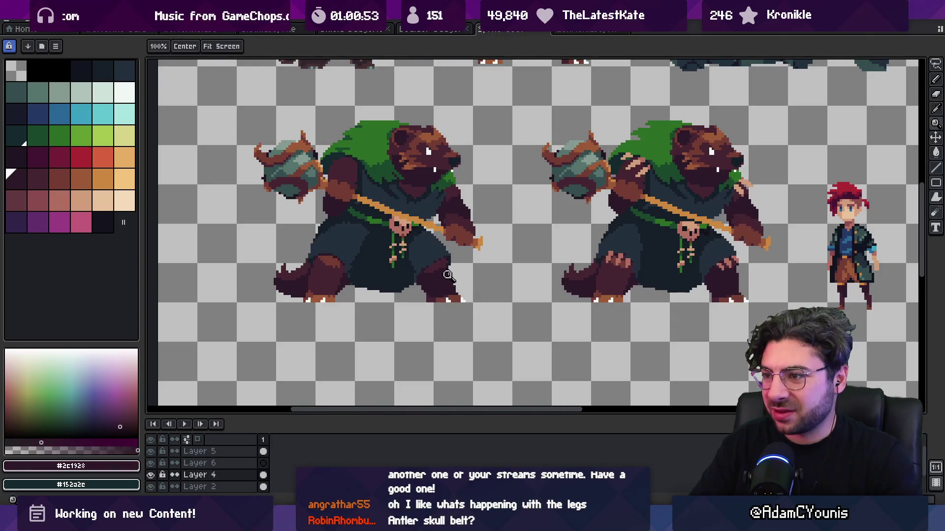
scroll(463, 218, "down", 2)
scroll(460, 290, "up", 4)
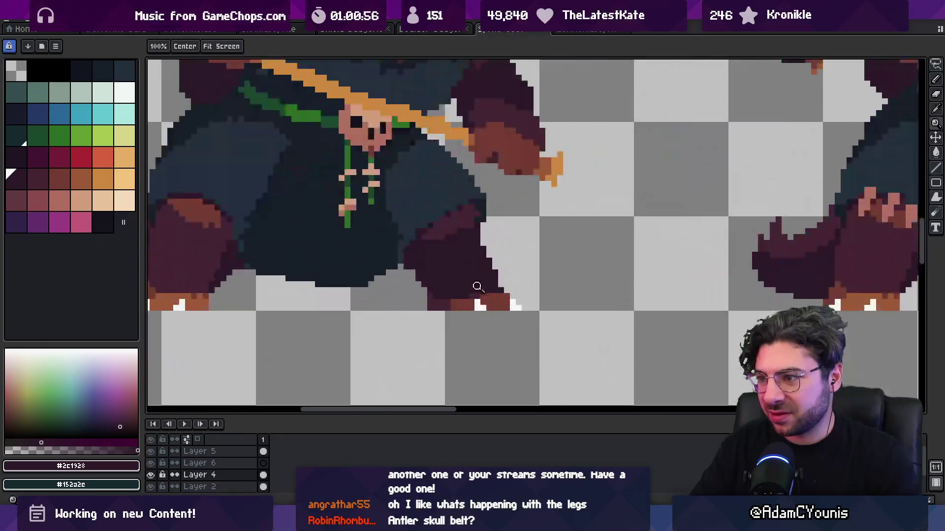
key("b")
left_click(465, 311, "alt")
left_click(477, 308, "alt")
left_click(462, 310, "alt")
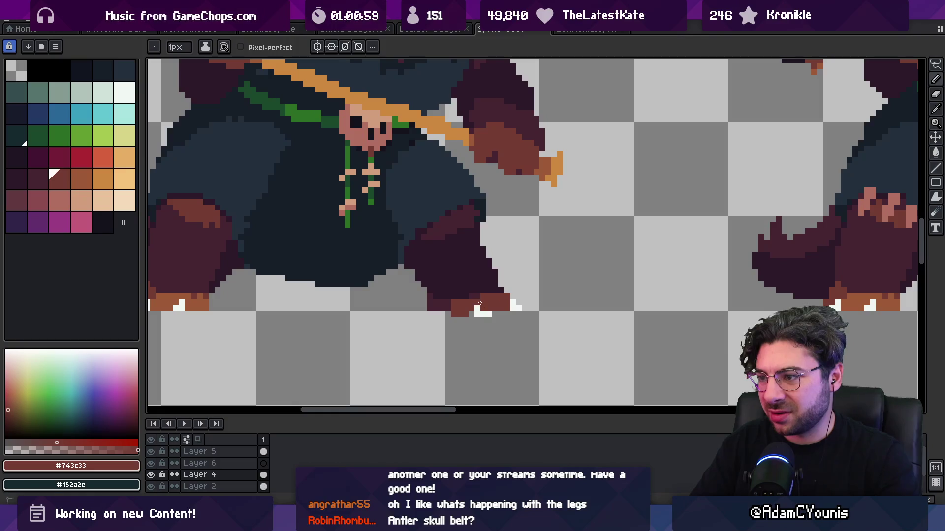
left_click(445, 308, "alt")
key("z")
scroll(443, 276, "down", 3)
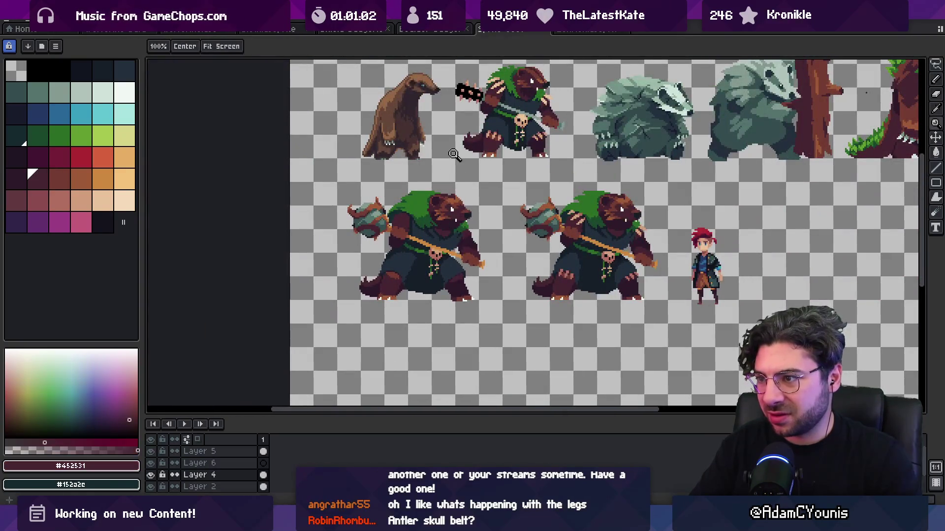
scroll(386, 295, "up", 3)
left_click(401, 297, "alt")
Step: Marquee-select the small toe patch, nudge it down one pixel, and deselect
key("m")
left_click_drag(379, 287, 419, 321)
key("ctrl+z")
key("ctrl+y")
key("Down")
key("ctrl+d")
key("b")
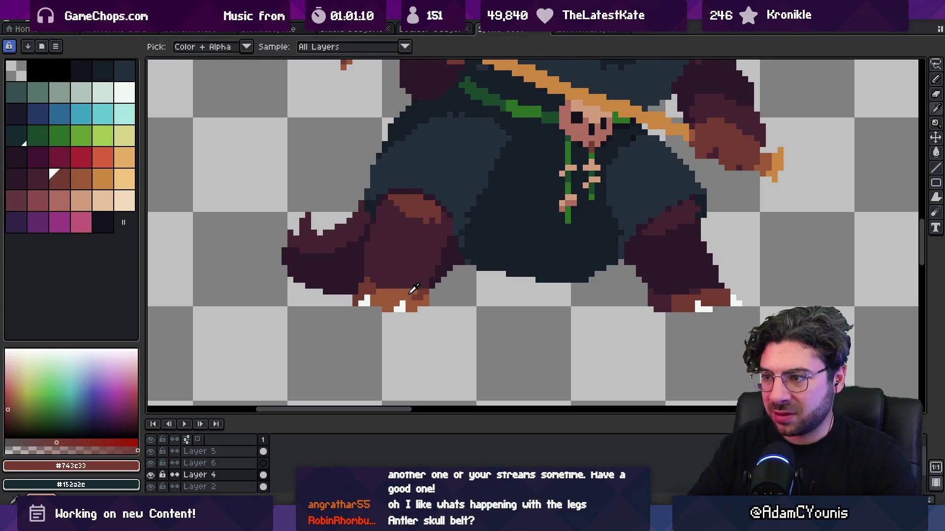
Step: Paint white highlight pixels across the toes of the lower-left bear's foot
left_click(425, 299, "alt")
key("z")
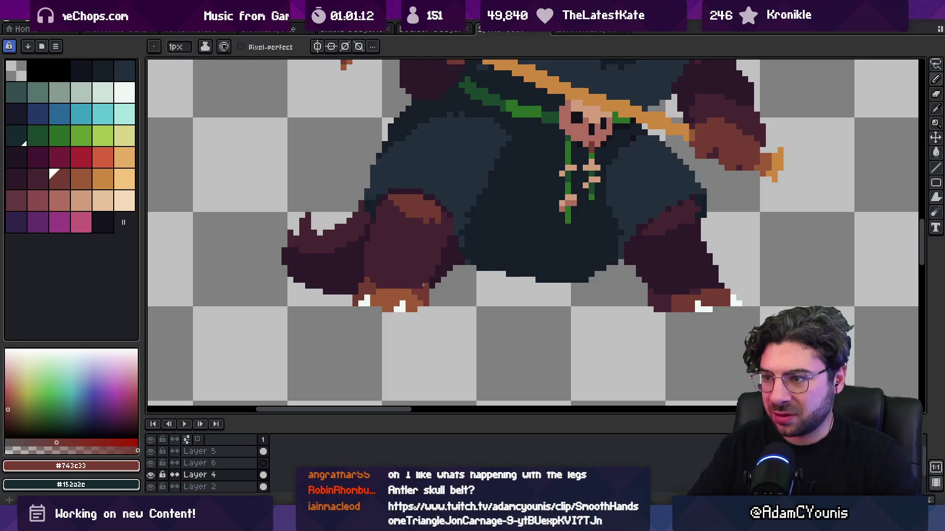
scroll(424, 300, "down", 3)
scroll(420, 295, "up", 5)
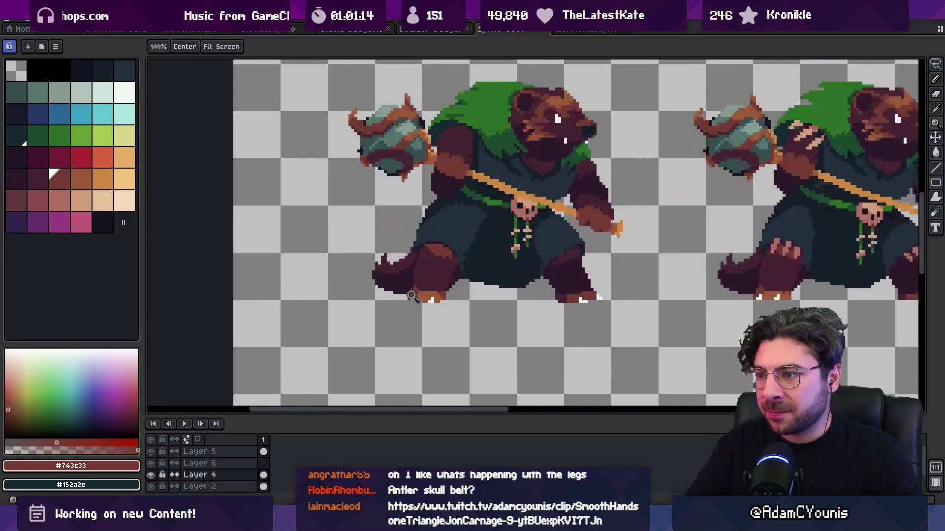
left_click(420, 297, "alt")
key("m")
key("b")
left_click_drag(438, 291, 400, 296)
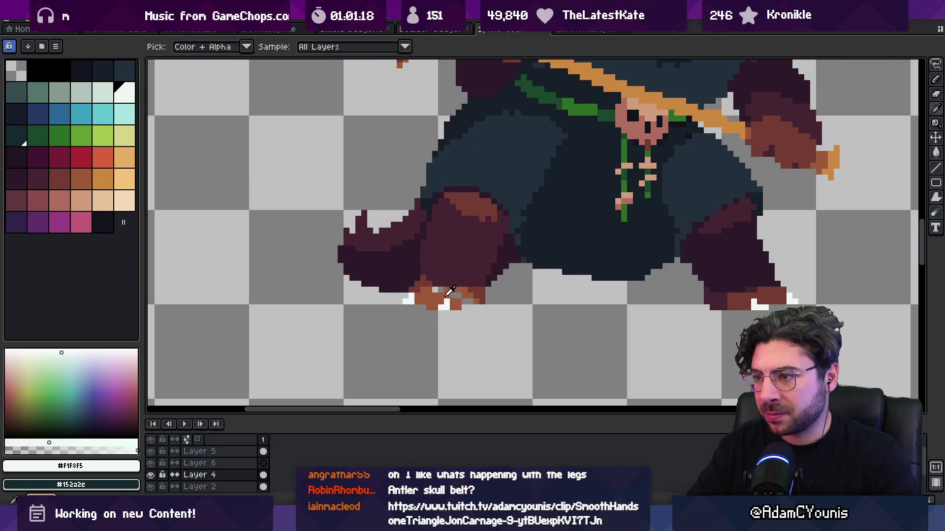
Step: Sample the foot's orange-brown and reddish-brown shades and add white claw highlights
left_click(462, 296, "alt")
left_click(475, 299, "alt")
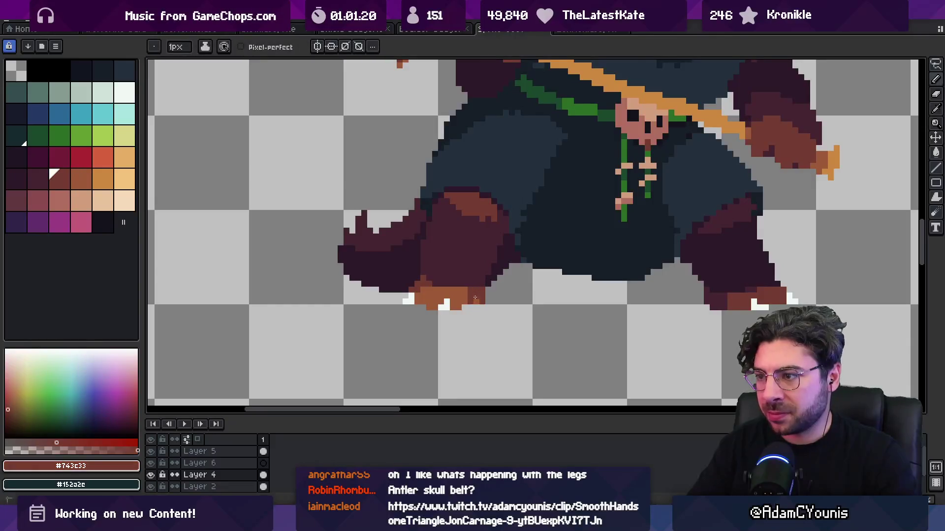
left_click(461, 290, "alt")
scroll(465, 289, "down", 4)
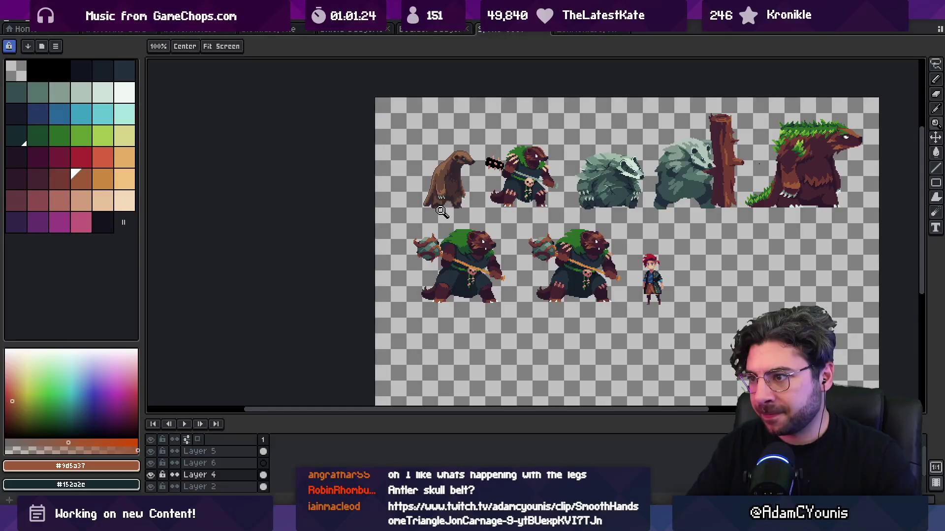
scroll(463, 251, "up", 4)
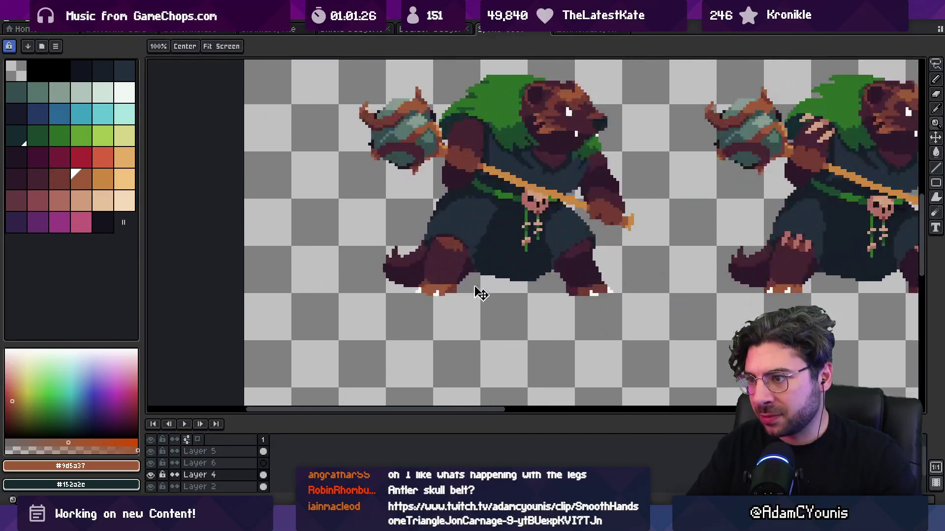
key("b")
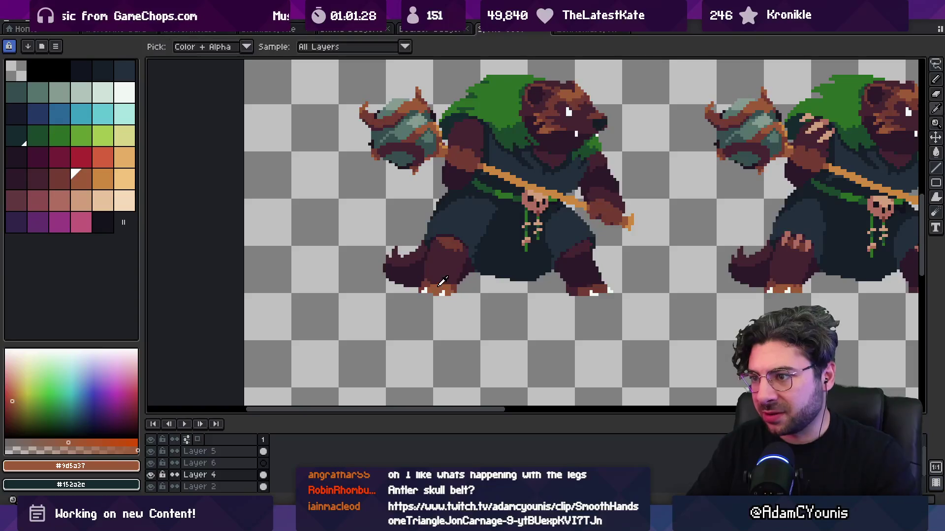
left_click(445, 292, "alt")
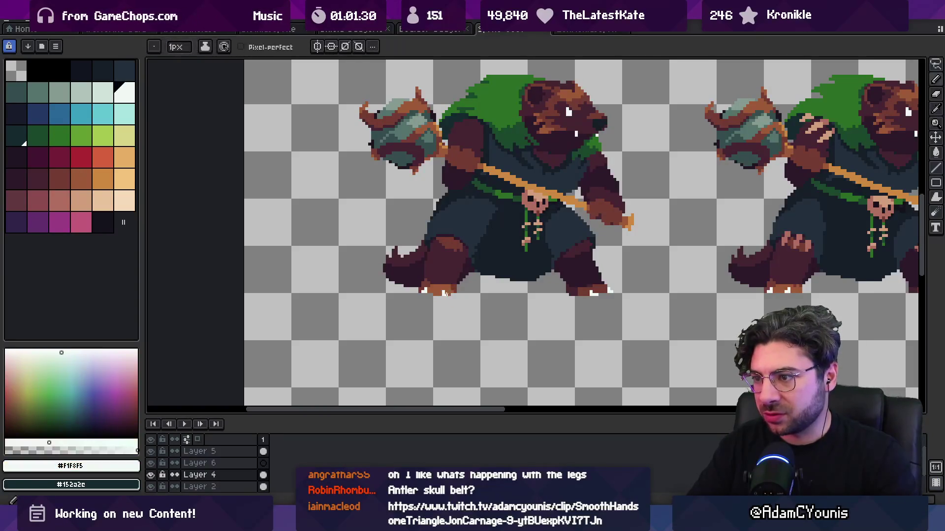
left_click(446, 277, "alt")
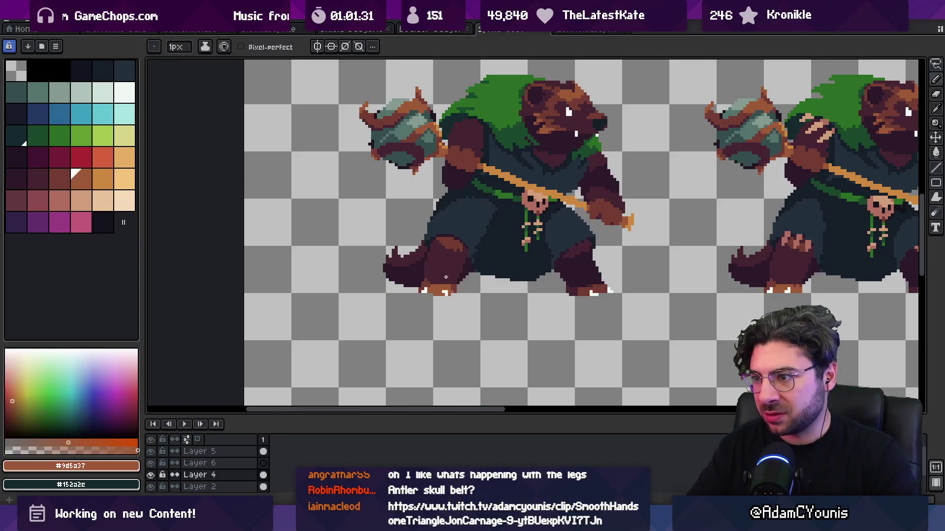
Step: Zoom out to check the feet and pick the near-black navy from the robe
key("z")
scroll(445, 292, "down", 3)
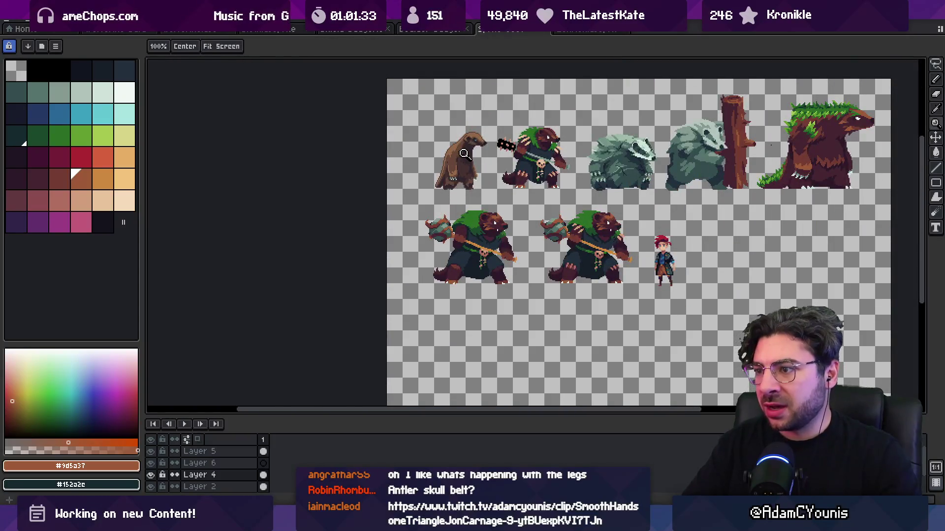
scroll(493, 243, "up", 2)
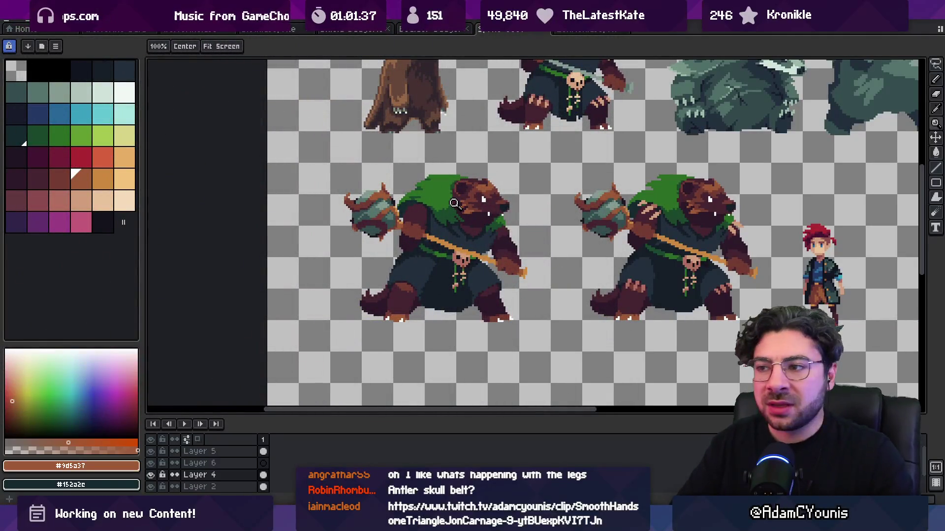
scroll(417, 215, "up", 1)
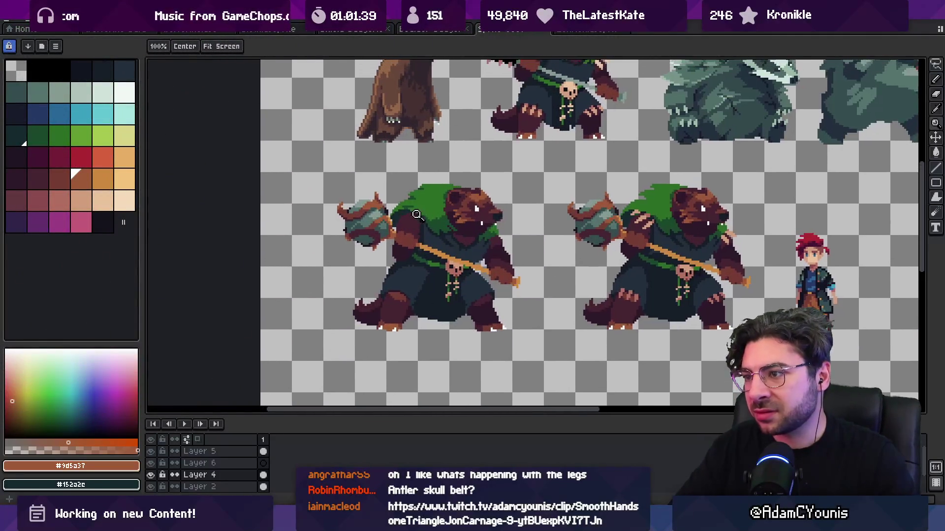
scroll(417, 215, "up", 3)
left_click(442, 219, "alt")
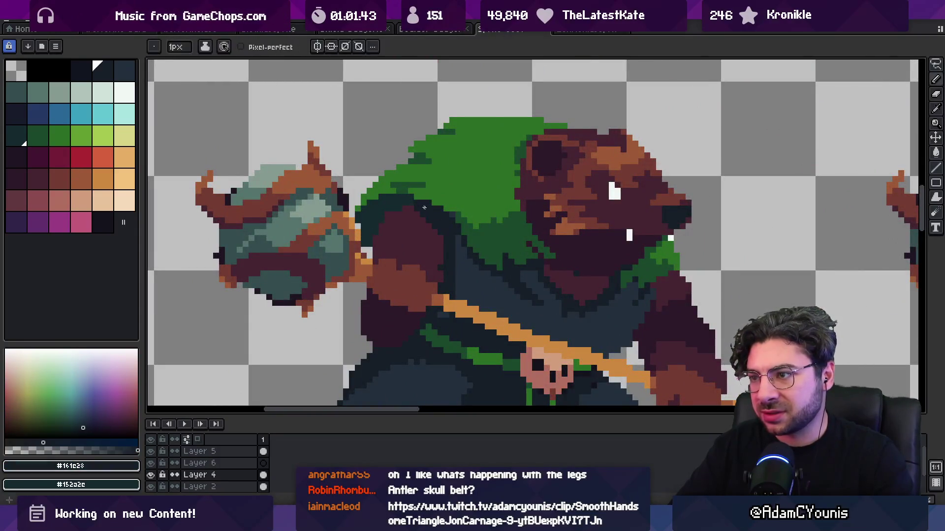
key("z")
scroll(424, 208, "down", 5)
scroll(431, 232, "up", 4)
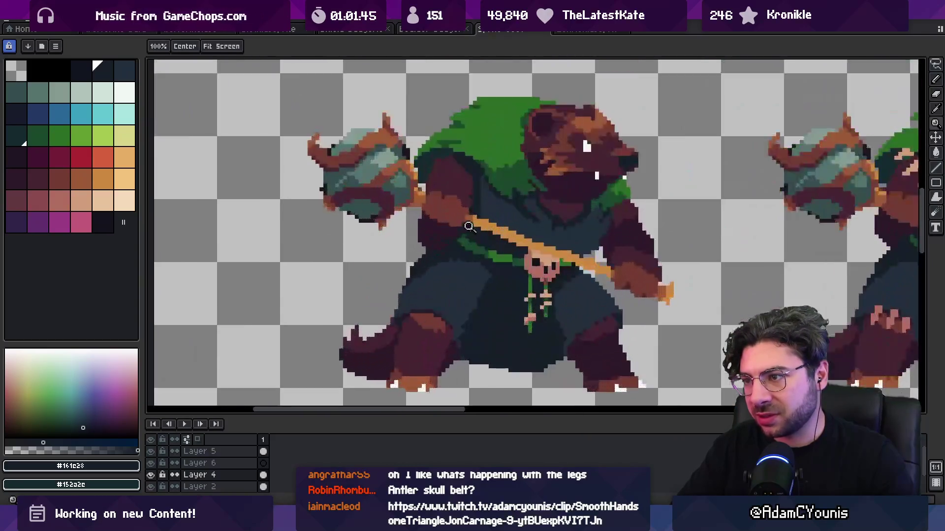
key("m")
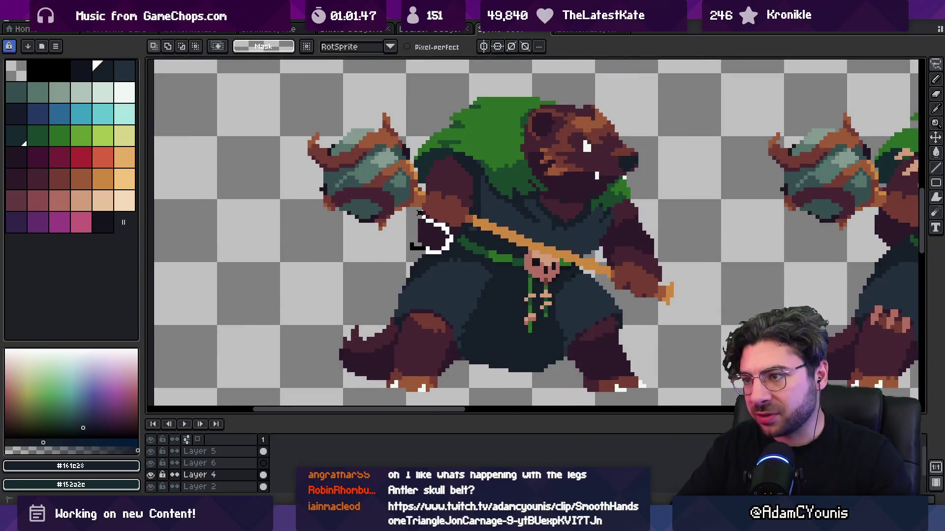
left_click(419, 212)
key("b")
left_click(435, 240, "alt")
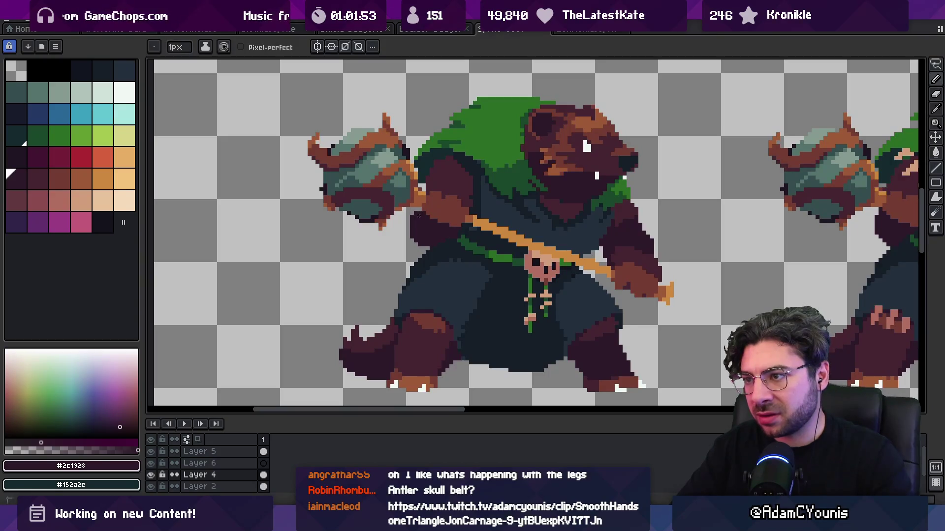
key("z")
scroll(414, 224, "down", 4)
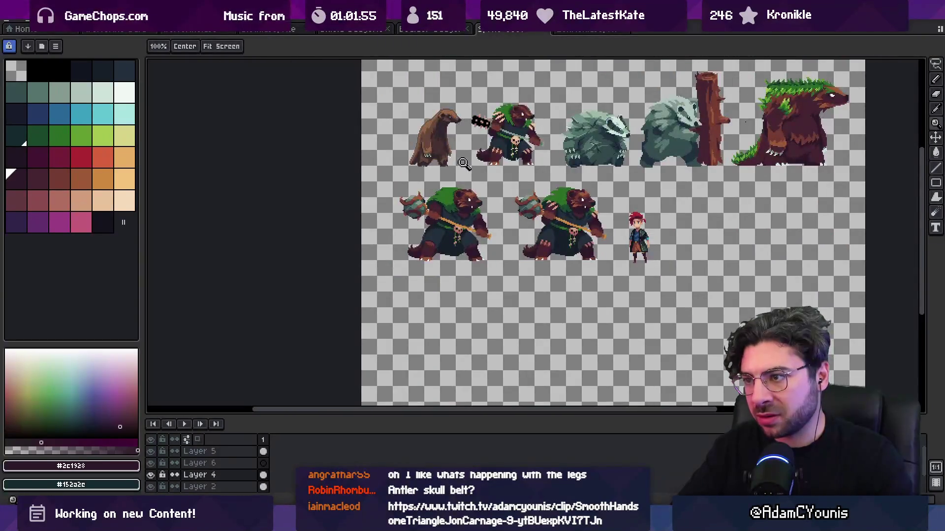
scroll(435, 212, "up", 4)
key("b")
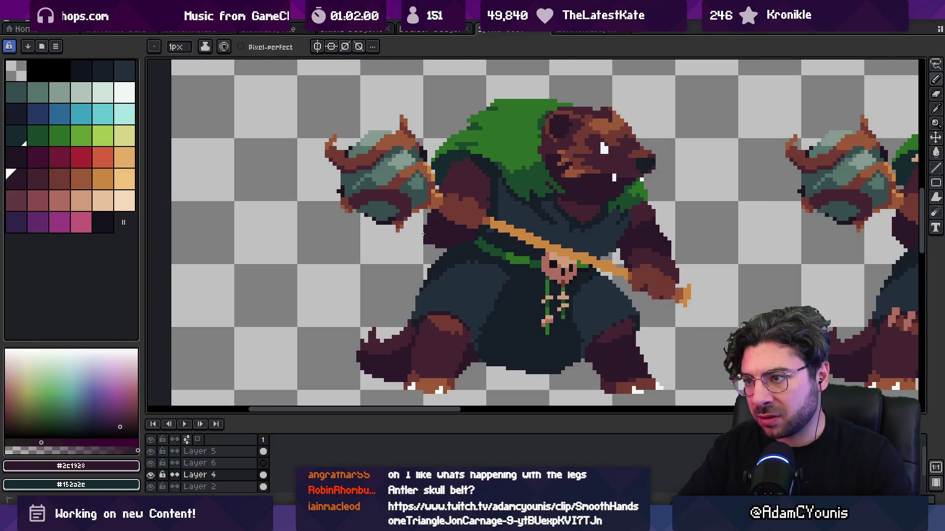
left_click(462, 248, "alt")
left_click(476, 240, "alt")
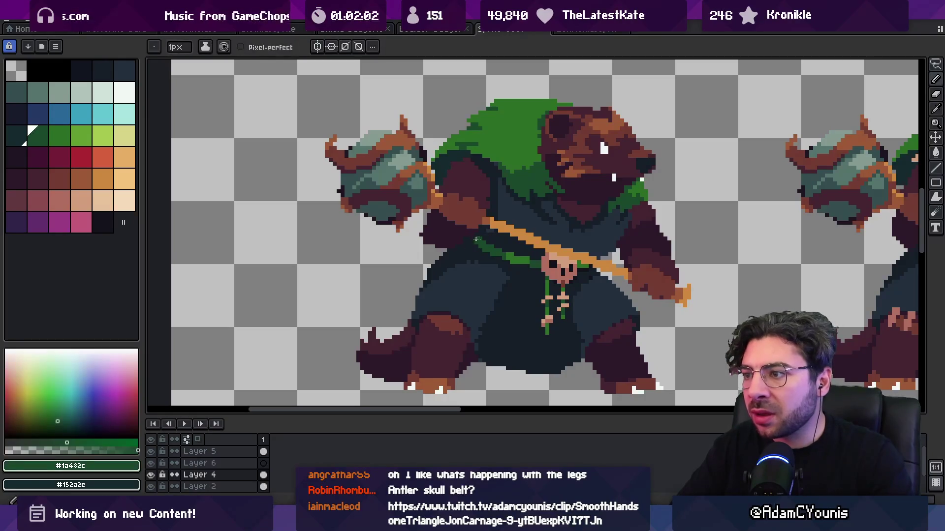
left_click(465, 232, "alt")
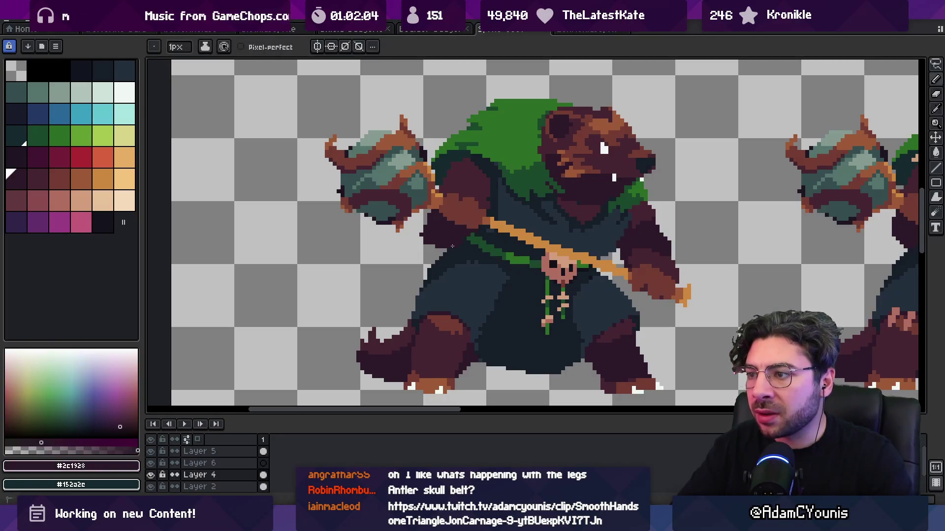
scroll(438, 232, "up", 4)
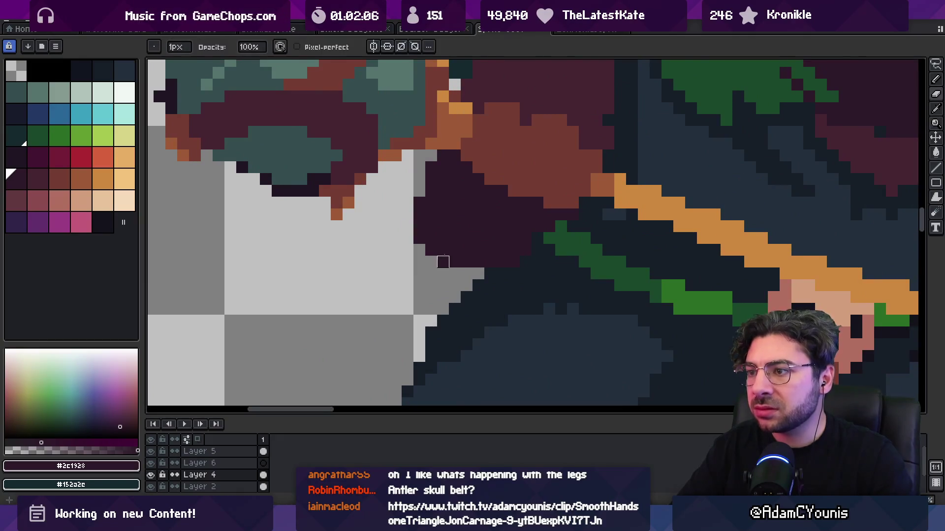
scroll(443, 262, "down", 2)
left_click(532, 216, "alt")
scroll(428, 206, "down", 2)
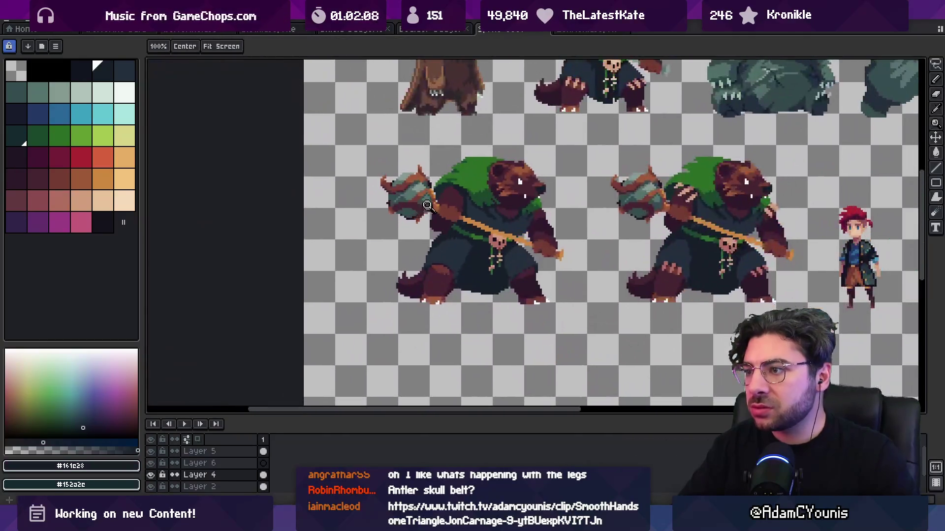
scroll(427, 205, "down", 3)
scroll(481, 170, "up", 1)
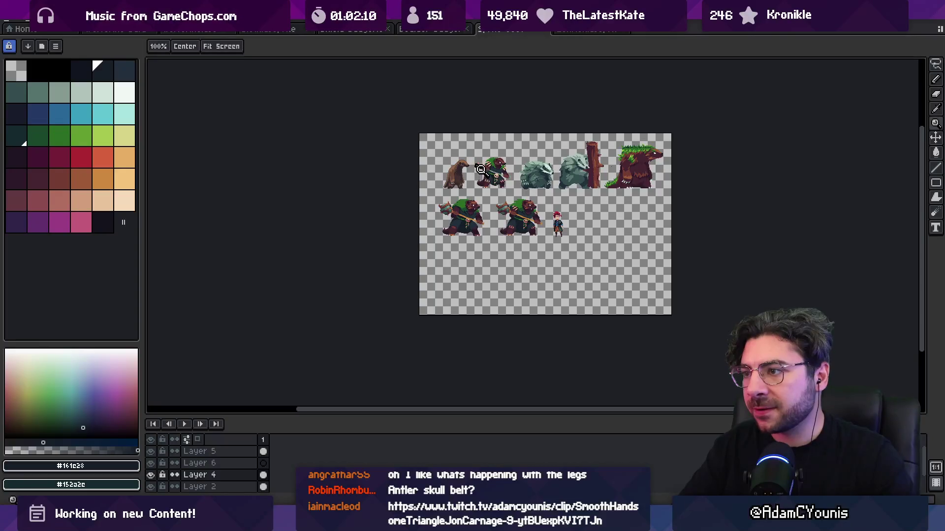
scroll(476, 167, "up", 5)
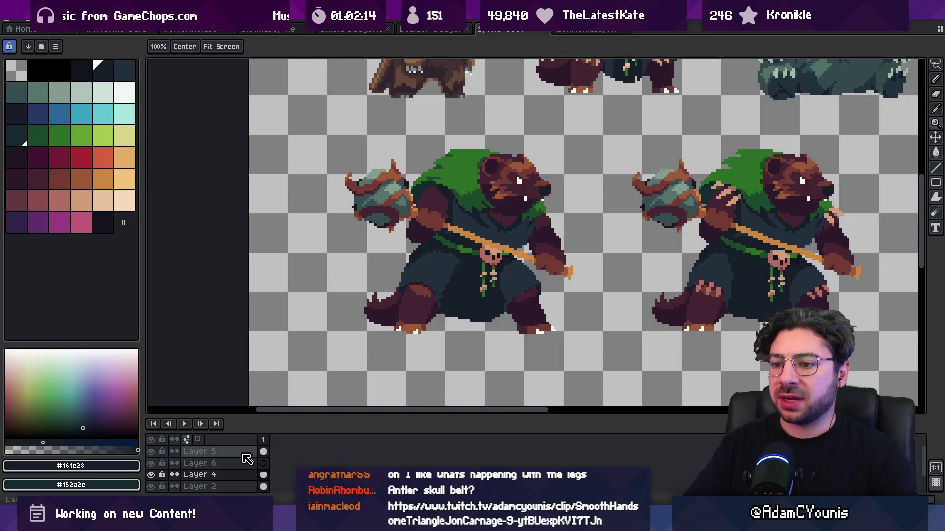
left_click(206, 463)
Step: On Layer 6, paint a red-orange pad over the bear's shoulder
left_click(131, 98)
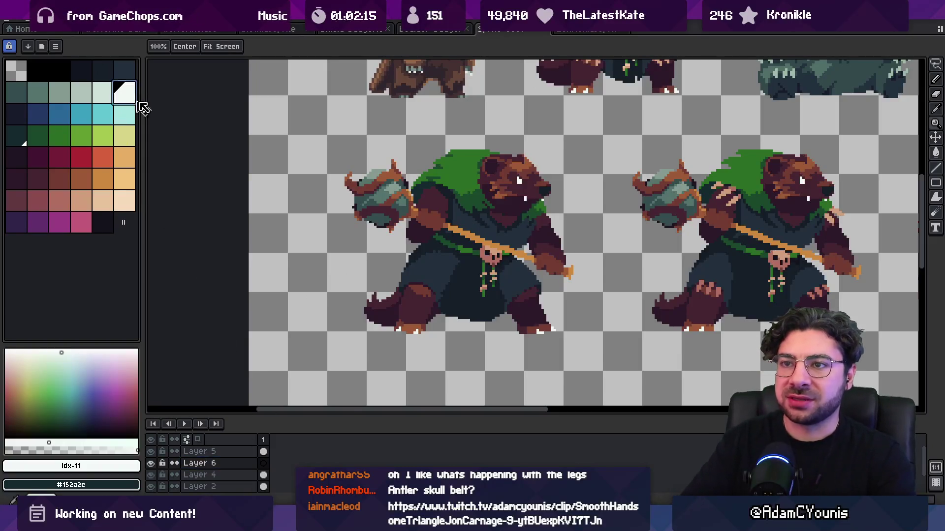
left_click(98, 163)
key("b")
left_click_drag(431, 189, 426, 185)
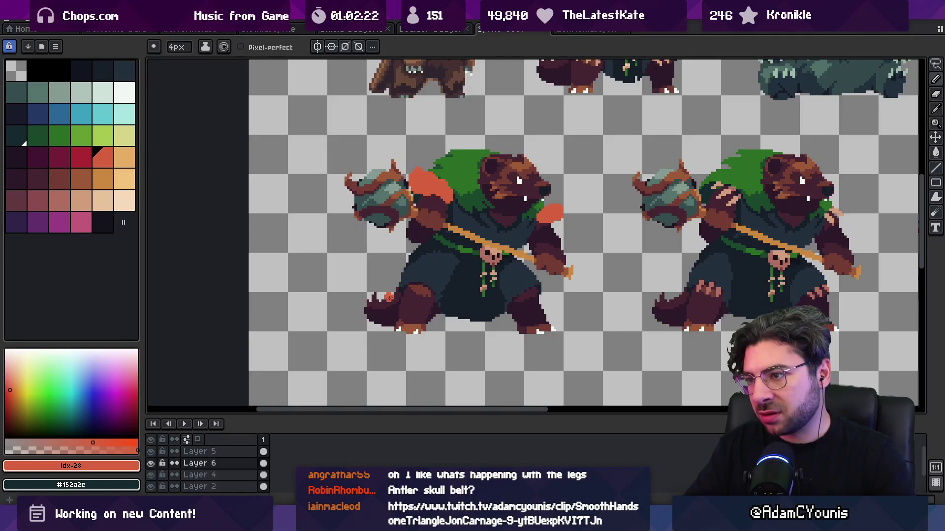
Step: Add orange pixels on top of the mace head with the wider brush
key("z")
scroll(455, 182, "down", 4)
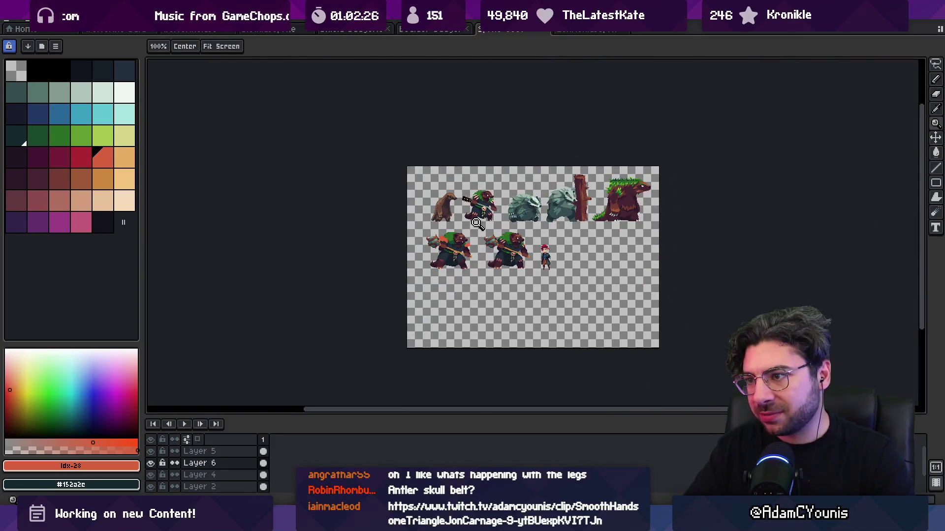
scroll(467, 242, "up", 4)
key("b")
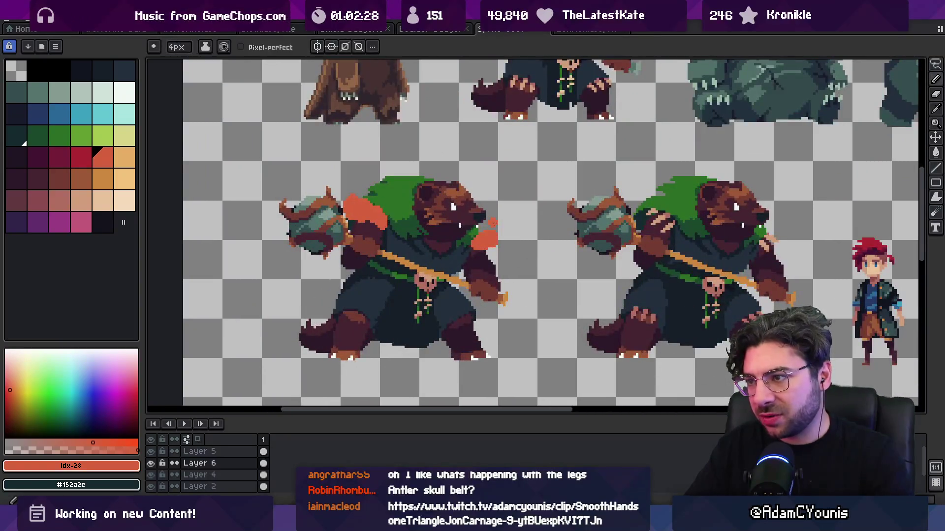
key("b")
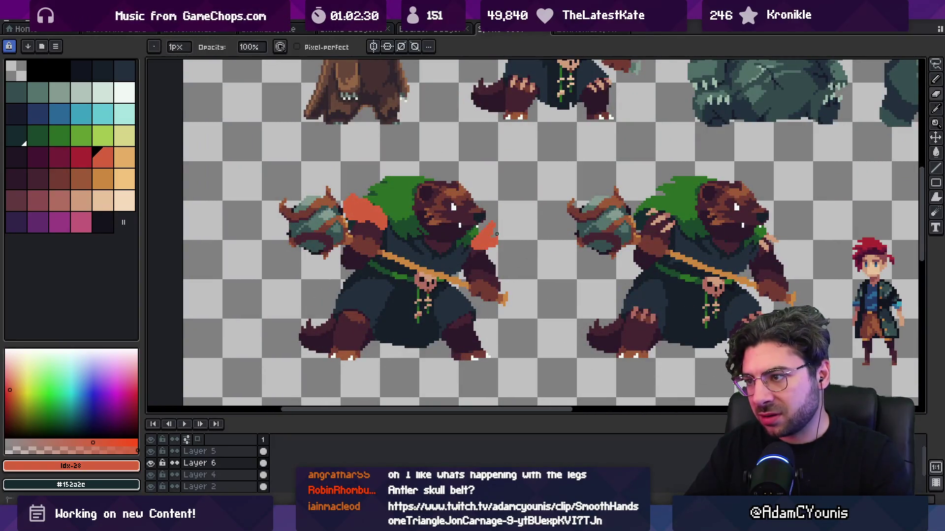
key("b")
left_click(360, 193)
Step: Compare the orange shoulder pads against the whole sprite sheet
key("z")
scroll(436, 175, "down", 2)
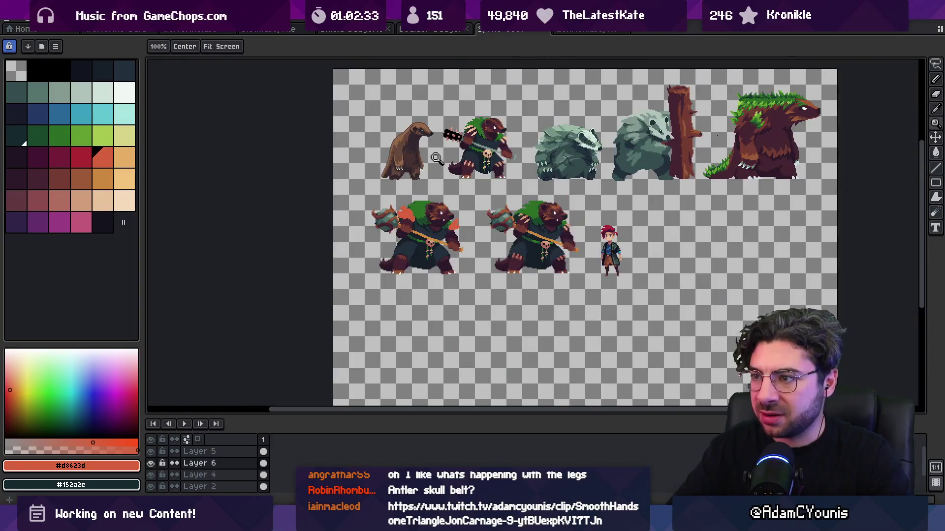
scroll(405, 227, "up", 2)
key("b")
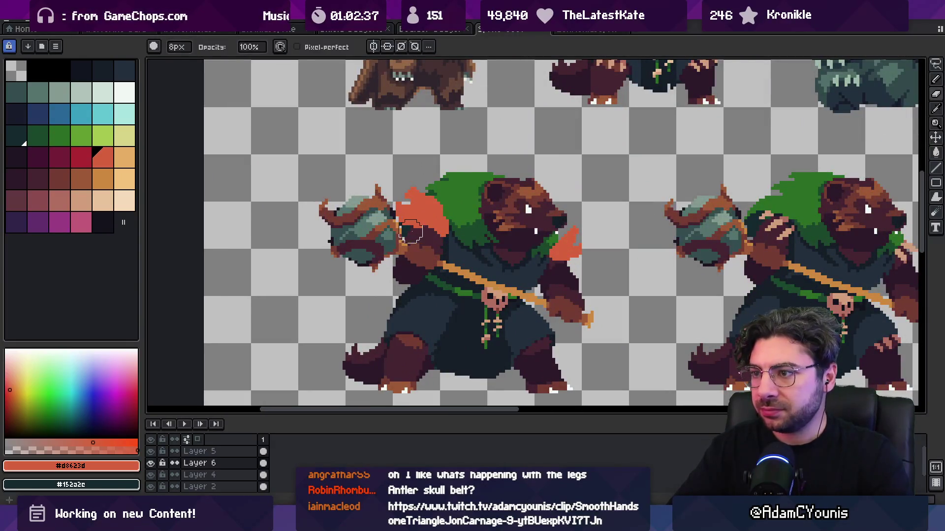
key("z")
scroll(413, 234, "down", 2)
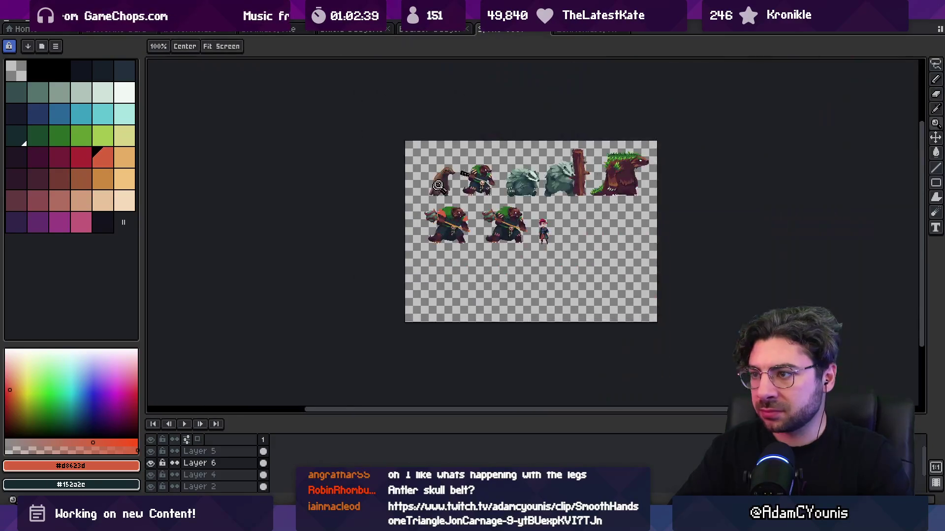
scroll(472, 213, "up", 2)
key("b")
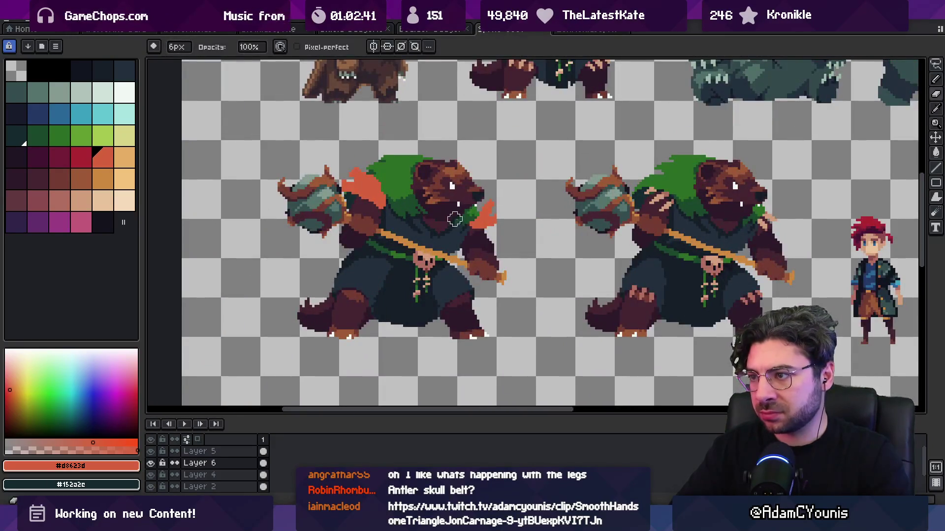
key("e")
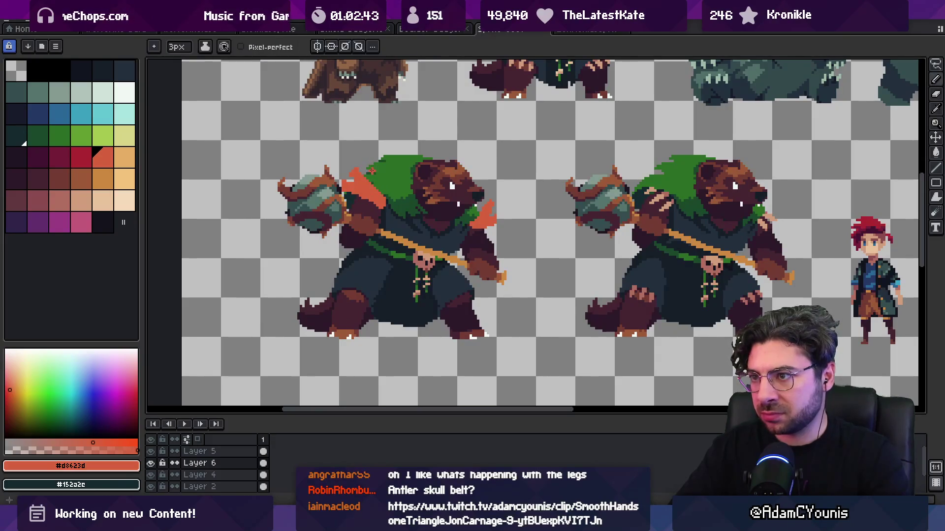
Step: Pick the dark purple from the bear's foot
key("z")
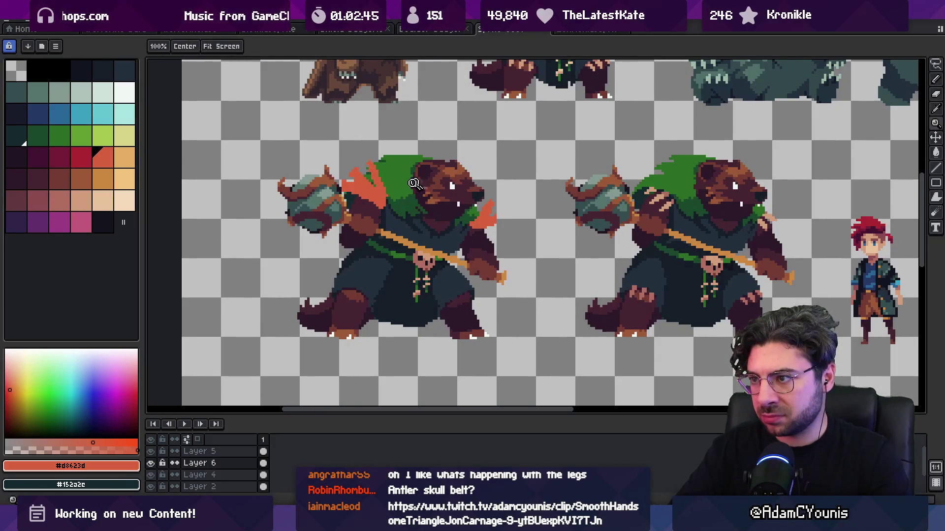
scroll(431, 149, "down", 2)
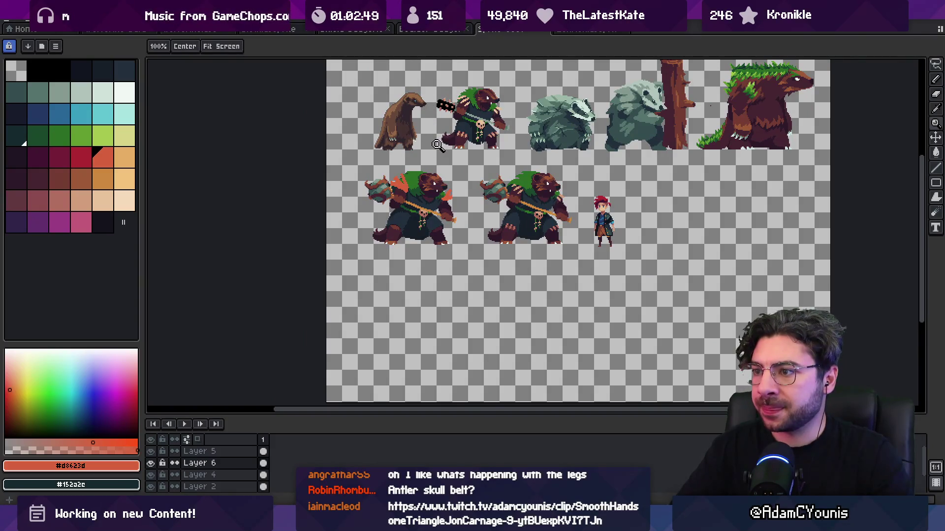
scroll(441, 234, "up", 3)
key("b")
left_click(457, 221, "alt")
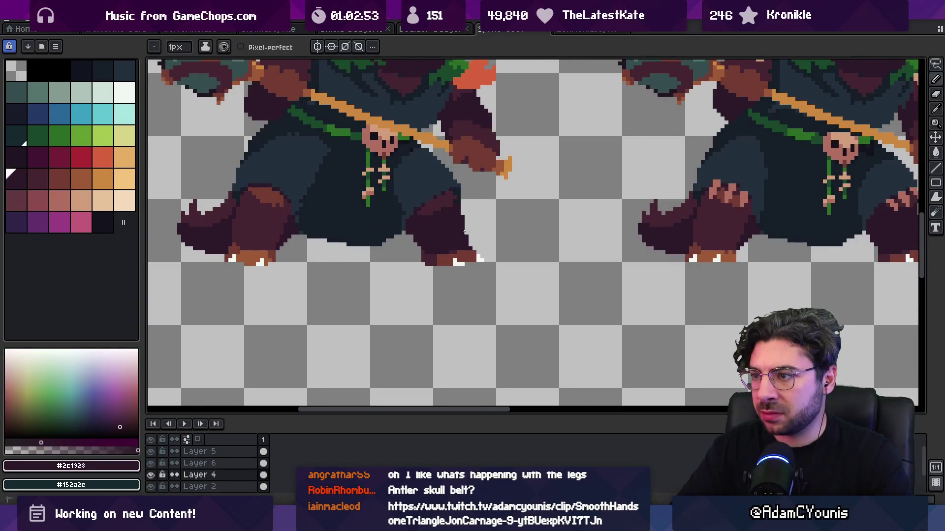
Step: Review both bears at sheet scale while switching between move, selection and drawing tools
key("z")
scroll(440, 231, "down", 3)
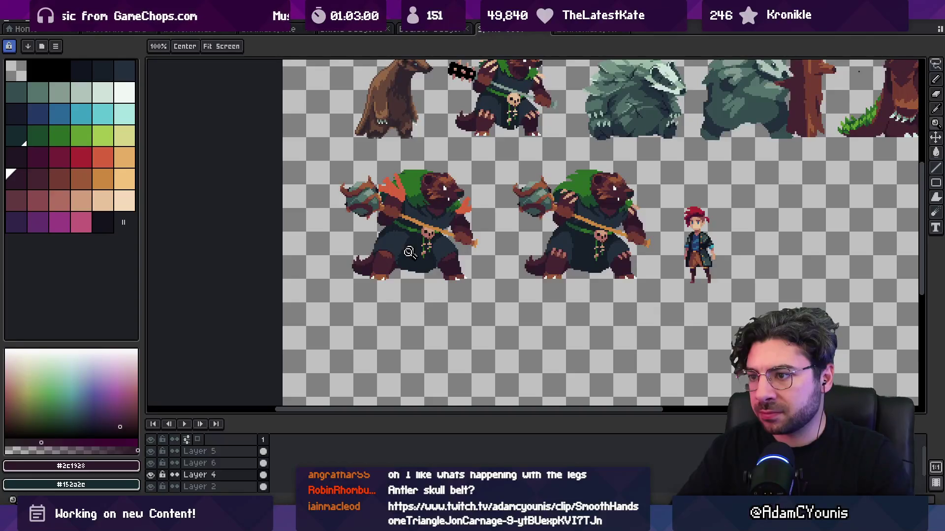
scroll(389, 291, "up", 2)
key("v")
key("m")
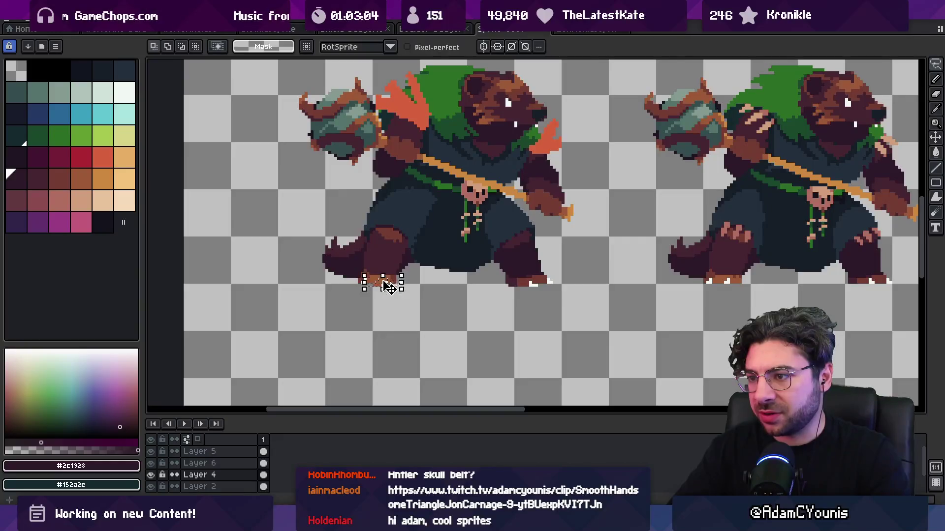
key("z")
scroll(389, 241, "down", 3)
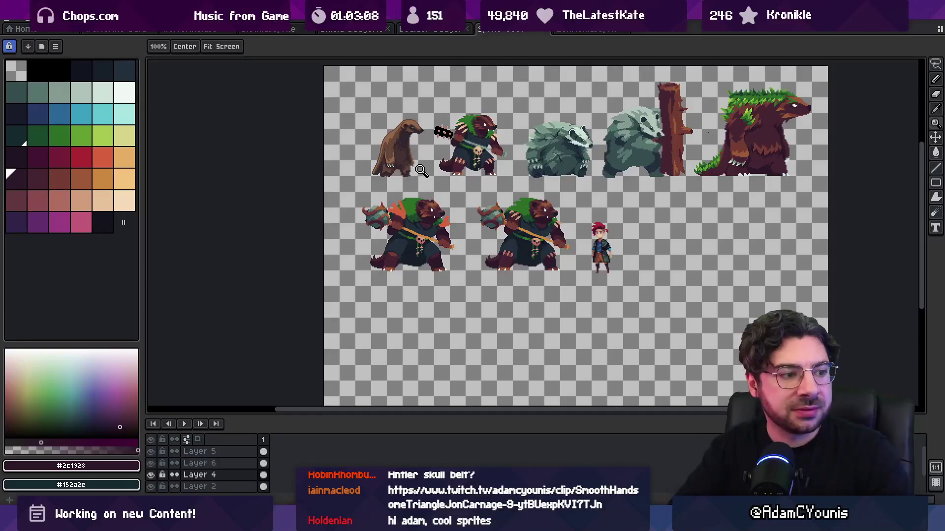
scroll(421, 226, "up", 3)
key("b")
key("z")
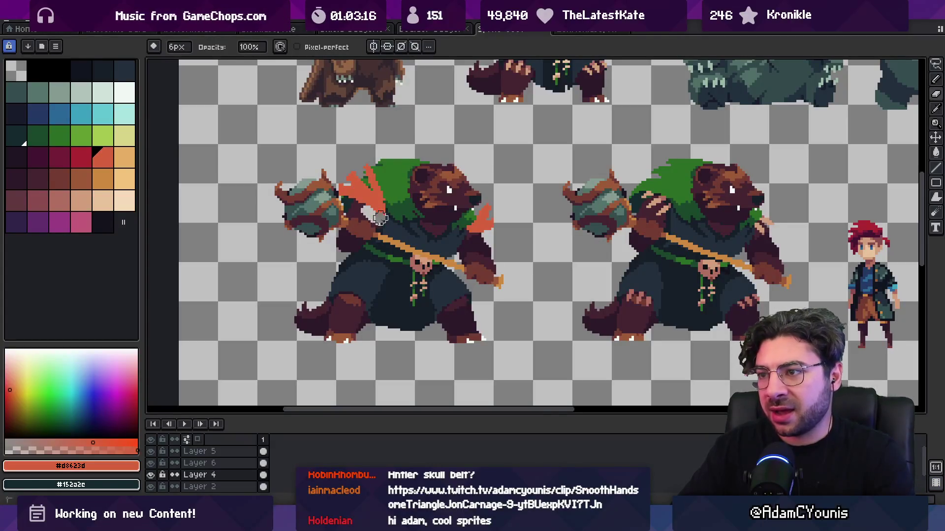
key("v")
Step: Make shoulder-pad Layer 6 active and check its bounds
left_click(388, 213)
key("e")
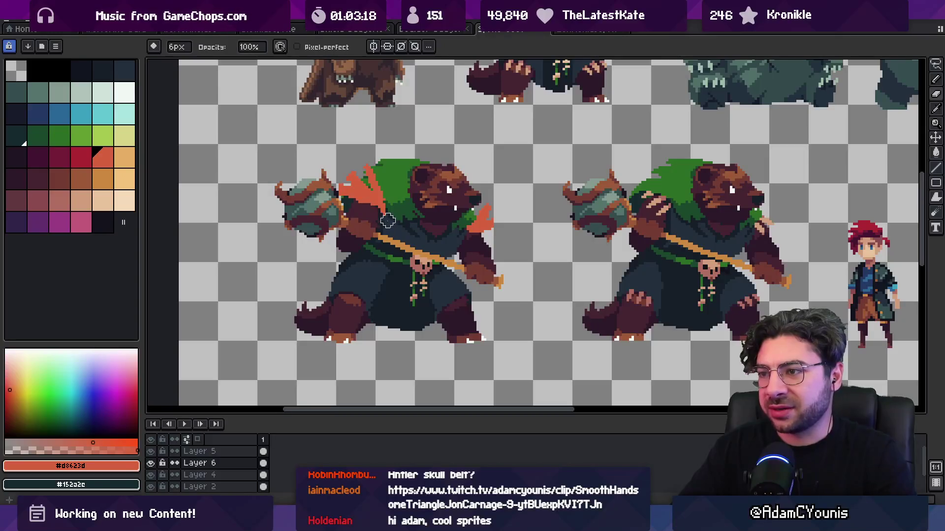
key("v")
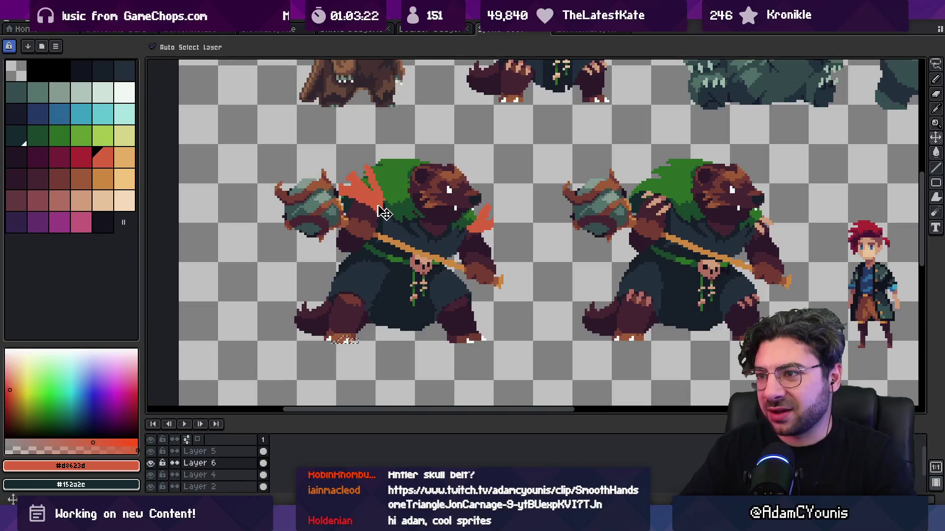
key("e")
key("v")
key("e")
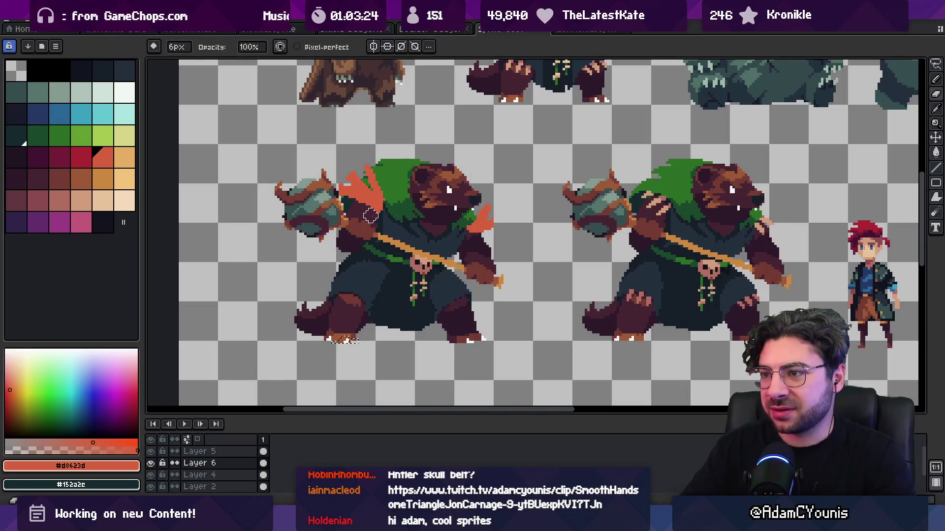
key("v")
key("e")
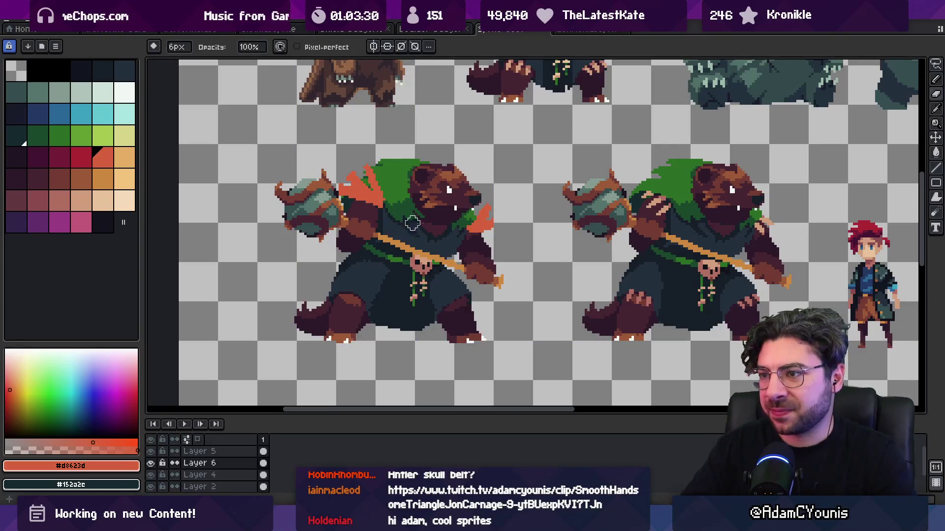
key("b")
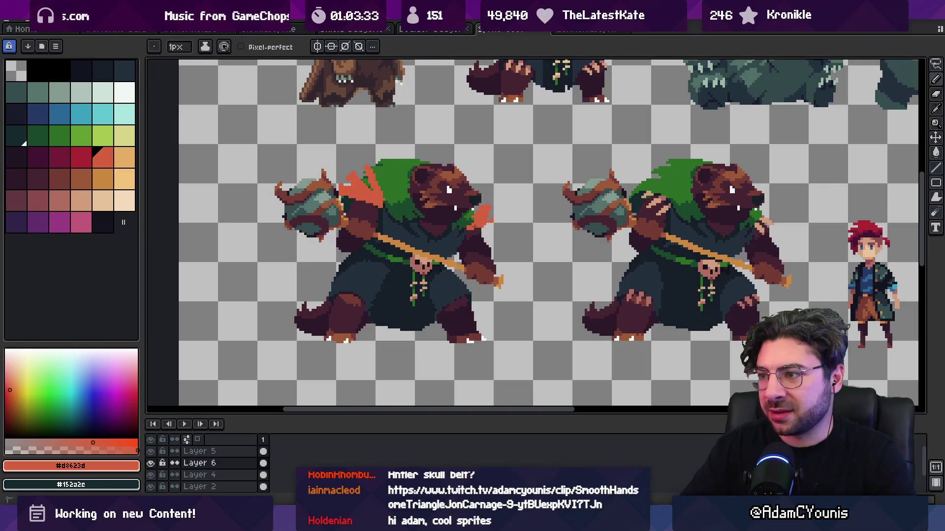
key("b")
scroll(474, 239, "down", 5)
scroll(474, 238, "up", 2)
Step: Lasso the left bear on Layer 4 and place a transformed copy further right
left_click_drag(465, 215, 443, 222)
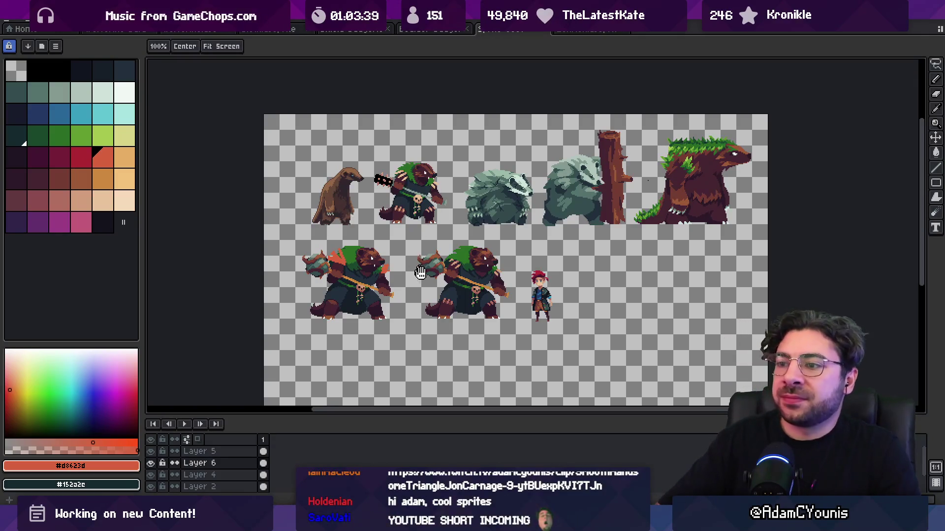
scroll(604, 282, "up", 2)
left_click_drag(605, 282, 738, 282)
key("q")
mouse_move(365, 205)
left_mouse_down()
mouse_move(241, 214)
mouse_move(374, 311)
mouse_move(367, 208)
left_mouse_up()
left_click(299, 289, "ctrl")
key("ctrl+t")
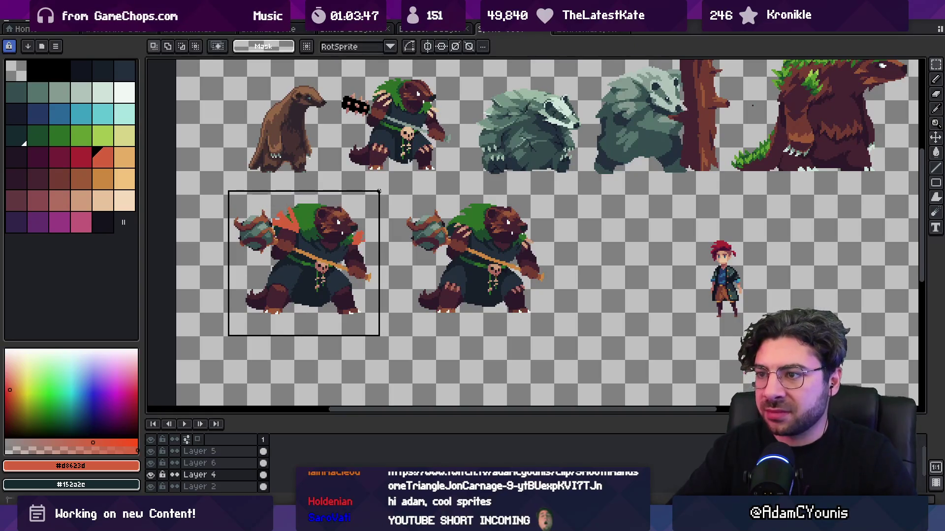
mouse_move(311, 281)
left_mouse_down()
mouse_move(615, 280)
mouse_move(497, 277)
left_mouse_up()
key("Return")
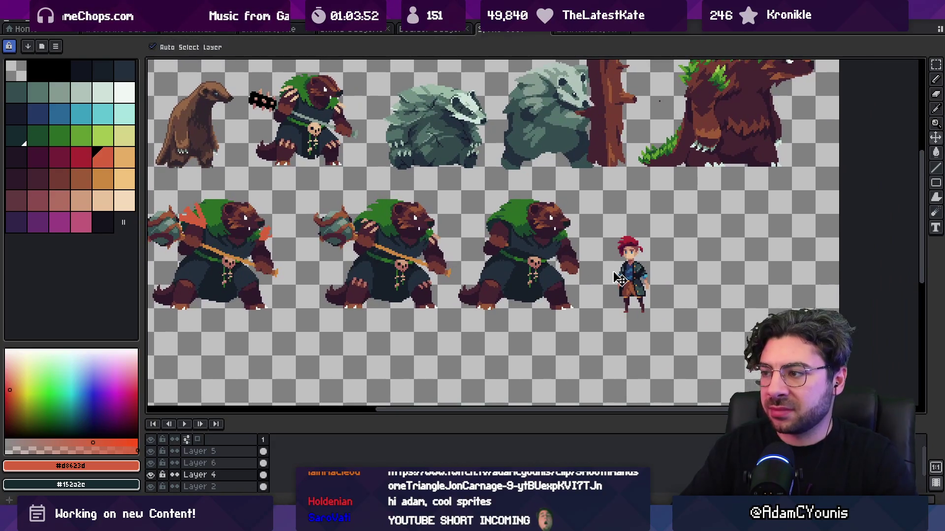
Step: Lasso-select the new right-hand bear and move it about 36 px right
left_click_drag(637, 273, 703, 271)
key("ctrl+z")
key("ctrl+y")
key("q")
mouse_move(481, 196)
left_mouse_down()
mouse_move(461, 273)
mouse_move(615, 297)
left_mouse_up()
left_click_drag(544, 200, 562, 200)
key("Return")
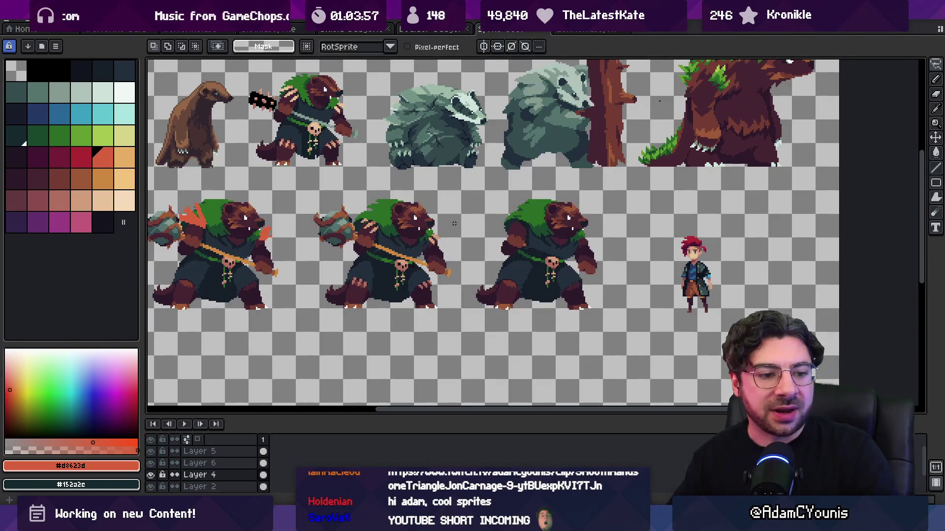
Step: Pan and zoom in to inspect the spacing of the bottom row of bears
mouse_move(413, 180)
left_mouse_down()
mouse_move(424, 222)
mouse_move(449, 221)
mouse_move(451, 211)
left_mouse_up()
key("z")
left_click(423, 292)
scroll(423, 291, "up", 1)
scroll(371, 194, "down", 1)
scroll(437, 253, "up", 3)
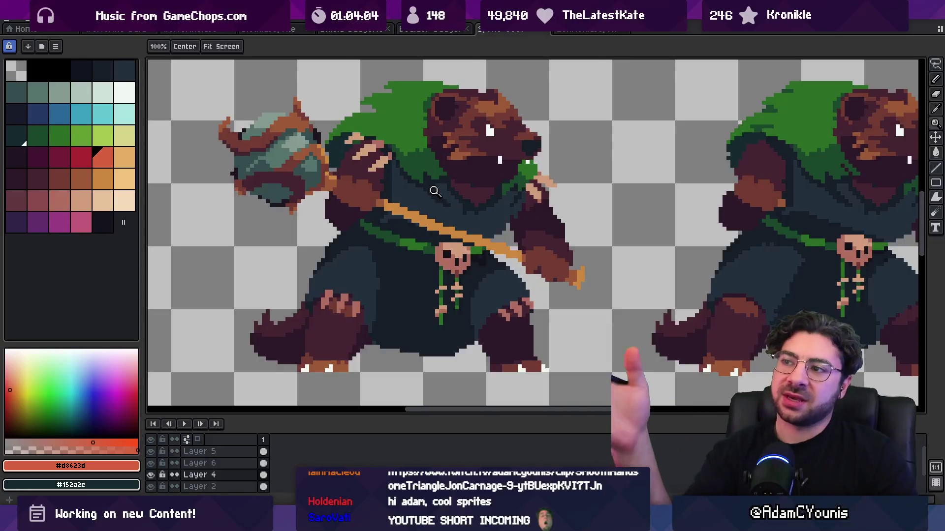
Step: Zoom in and sample the tan from the bear's hand and the dark teal from its robe
scroll(355, 145, "up", 2)
key("b")
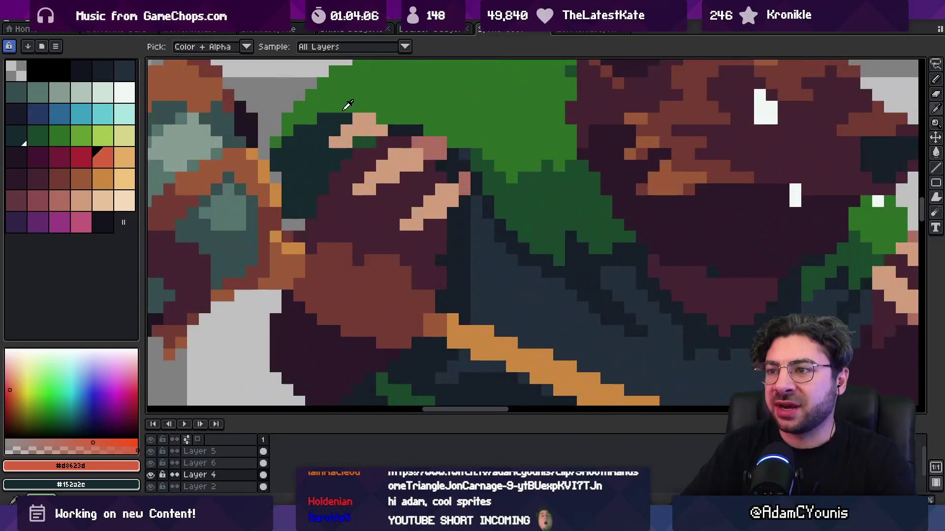
left_click(350, 141, "alt")
left_click(335, 132, "alt")
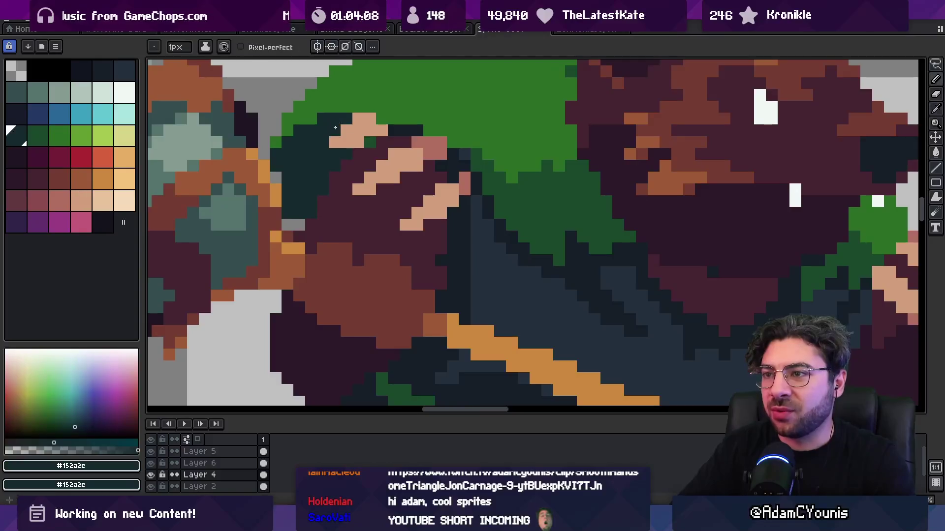
key("v")
key("space")
scroll(390, 129, "down", 3)
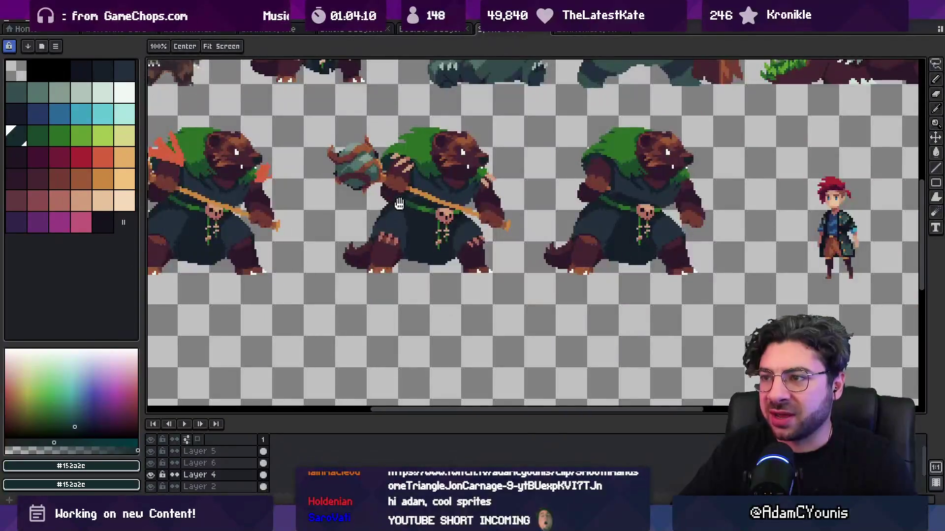
scroll(424, 209, "up", 2)
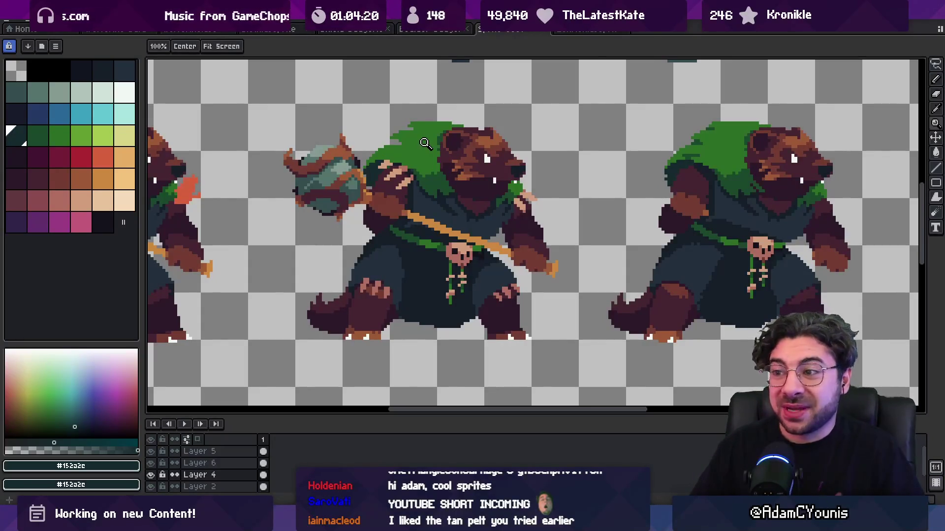
scroll(425, 143, "left", 1)
Step: Outline part of the middle bear freehand, then drop it and pan across the bottom row
key("q")
left_click_drag(431, 128, 340, 273)
key("z")
scroll(432, 214, "down", 1)
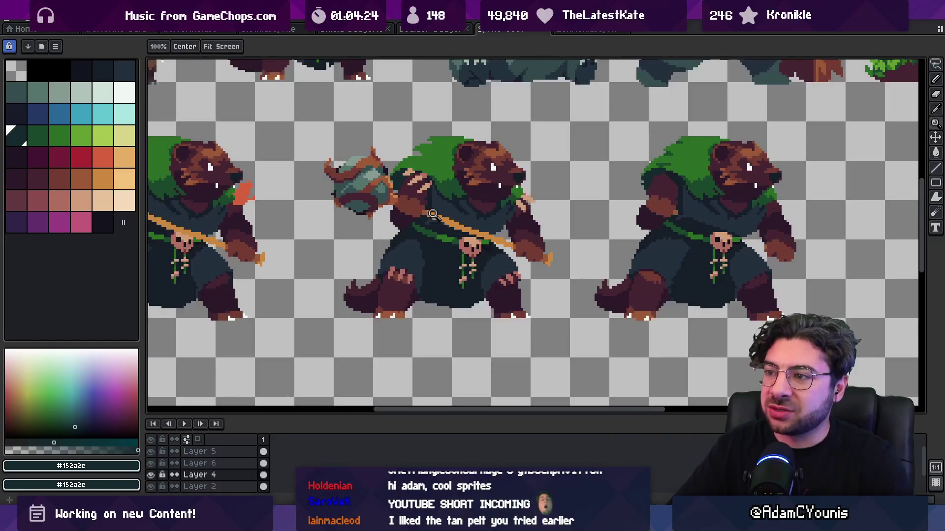
key("v")
scroll(433, 210, "down", 1)
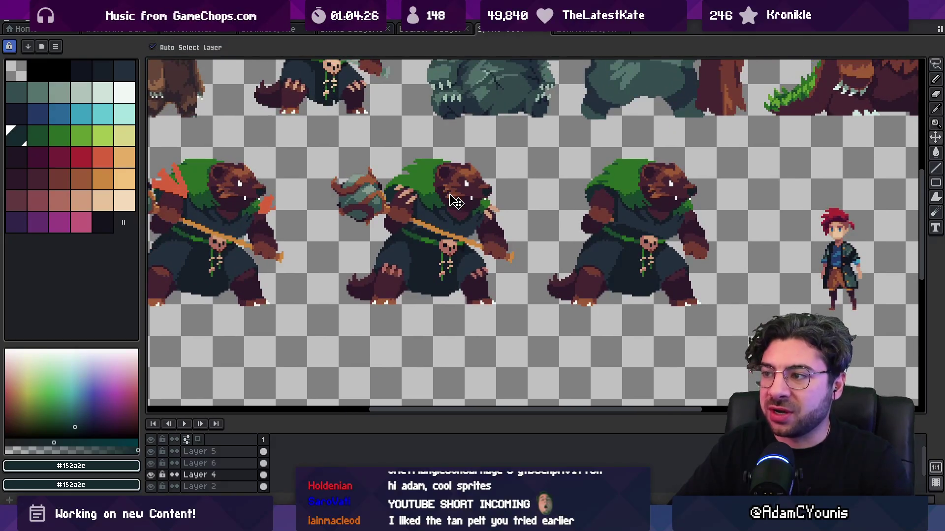
scroll(424, 197, "right", 5)
scroll(442, 238, "left", 9)
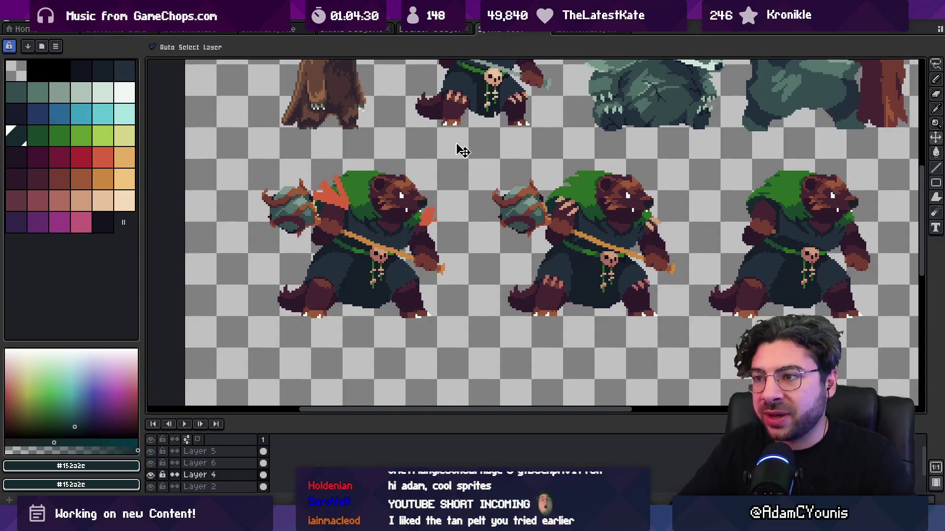
scroll(440, 216, "right", 1)
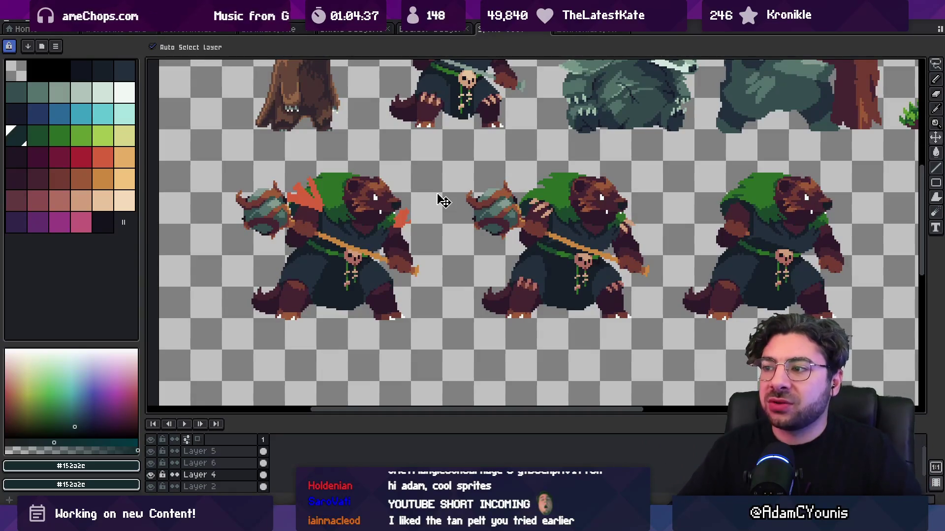
left_click_drag(433, 207, 366, 229)
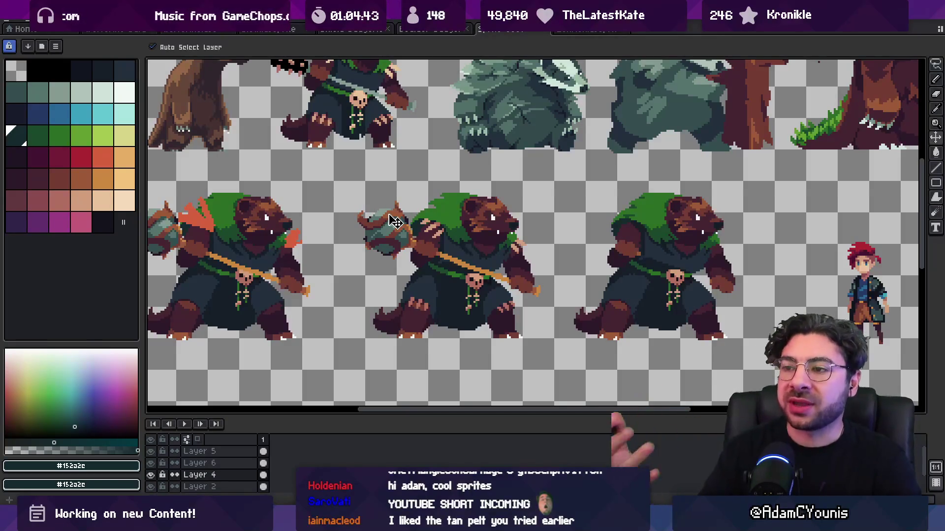
key("space")
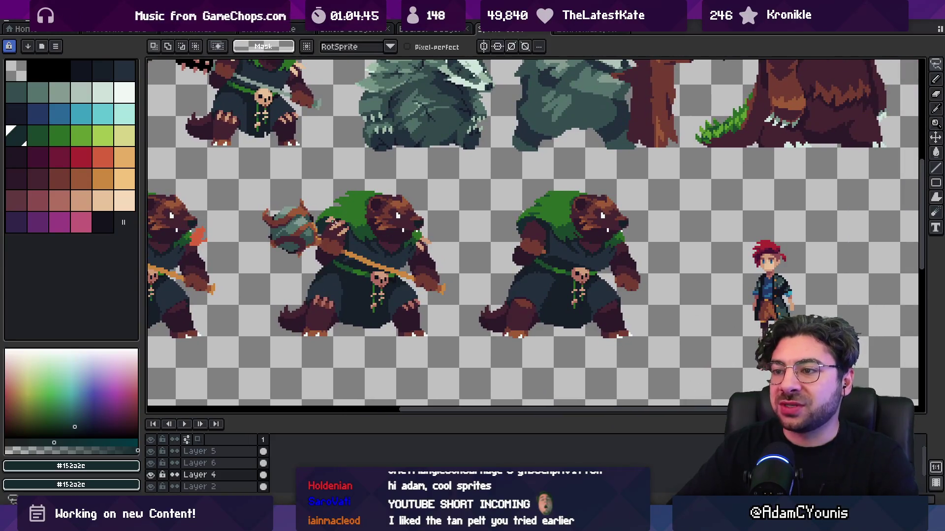
scroll(468, 228, "right", 5)
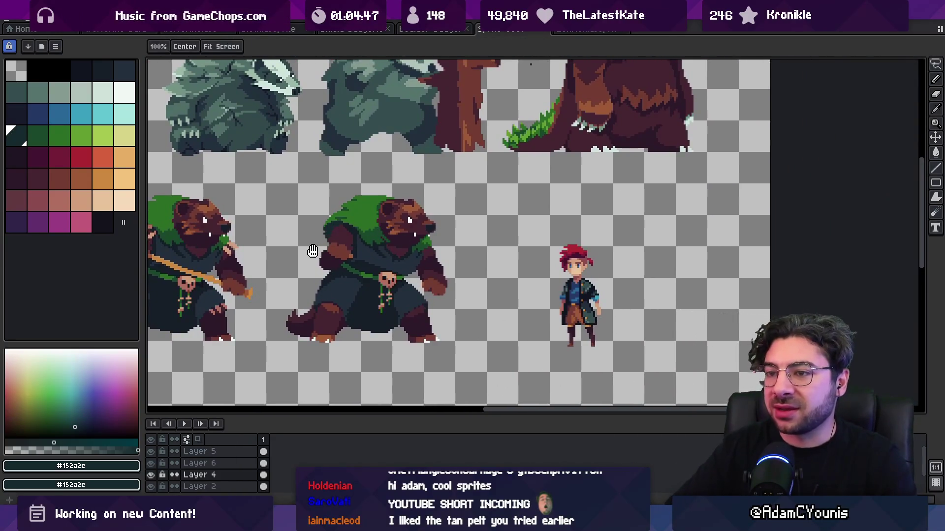
scroll(419, 229, "left", 2)
Step: Pick the left bear's hand tan and pencil two curved antler strokes on the right bear's shoulder
left_click(235, 229, "alt")
key("b")
left_click_drag(402, 199, 448, 223)
left_click_drag(421, 186, 460, 211)
key("z")
scroll(492, 191, "down", 3)
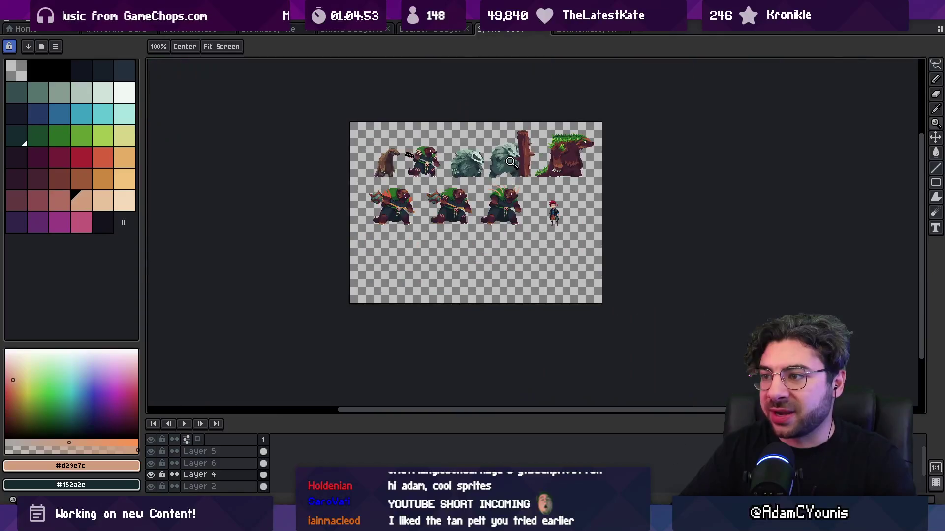
scroll(478, 198, "up", 3)
Step: Pan over the third bear and undo an accidental shift of its hood and antlers
mouse_move(343, 217)
left_mouse_down()
mouse_move(320, 217)
mouse_move(476, 223)
left_mouse_up()
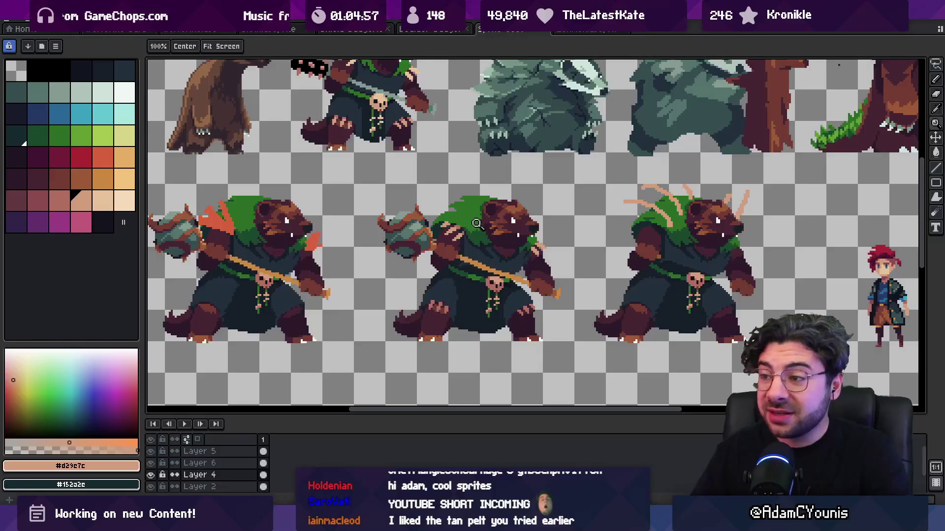
scroll(470, 211, "down", 2)
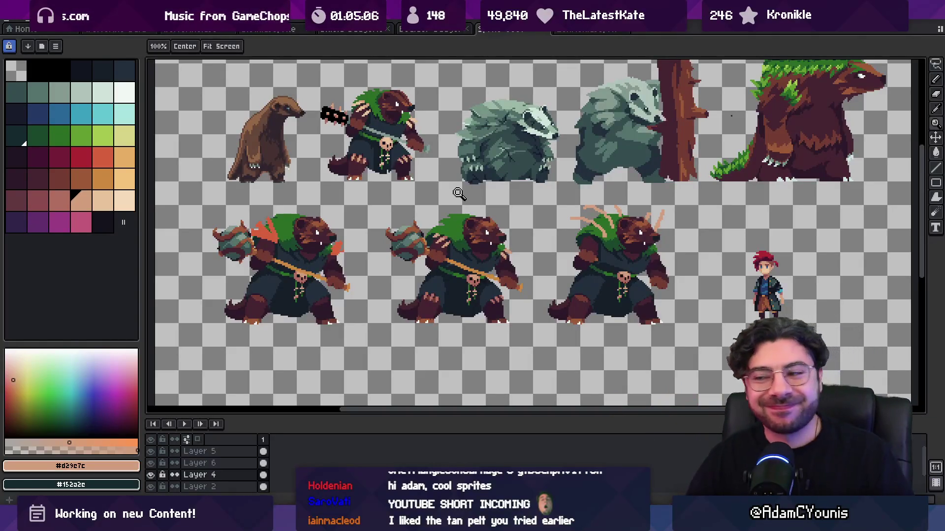
scroll(459, 197, "right", 3)
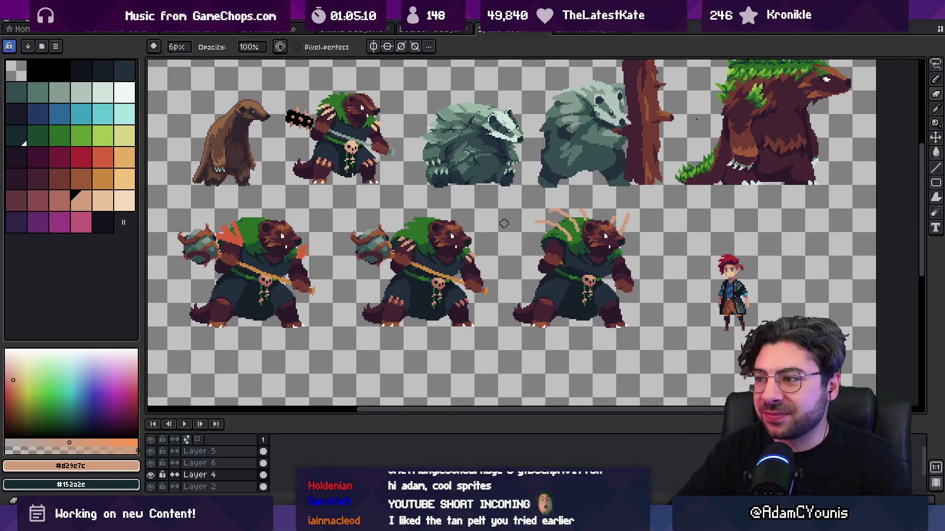
mouse_move(531, 217)
left_mouse_down()
mouse_move(591, 226)
mouse_move(632, 211)
left_mouse_up()
key("ctrl+z")
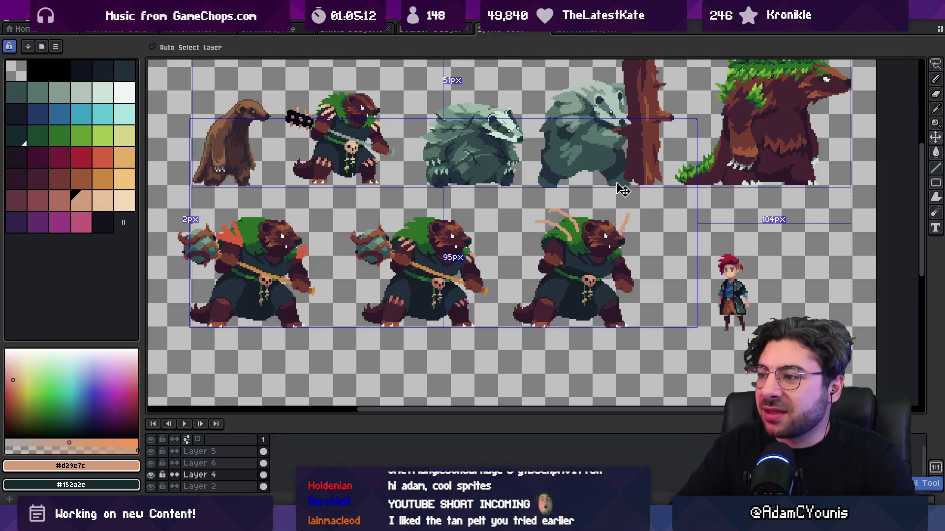
mouse_move(398, 264)
left_mouse_down()
mouse_move(438, 241)
mouse_move(432, 214)
mouse_move(424, 217)
left_mouse_up()
Step: Make Layer 6 the working layer and draw a deep red trial band across the third bear's hood
key("v")
left_click(343, 227)
key("m")
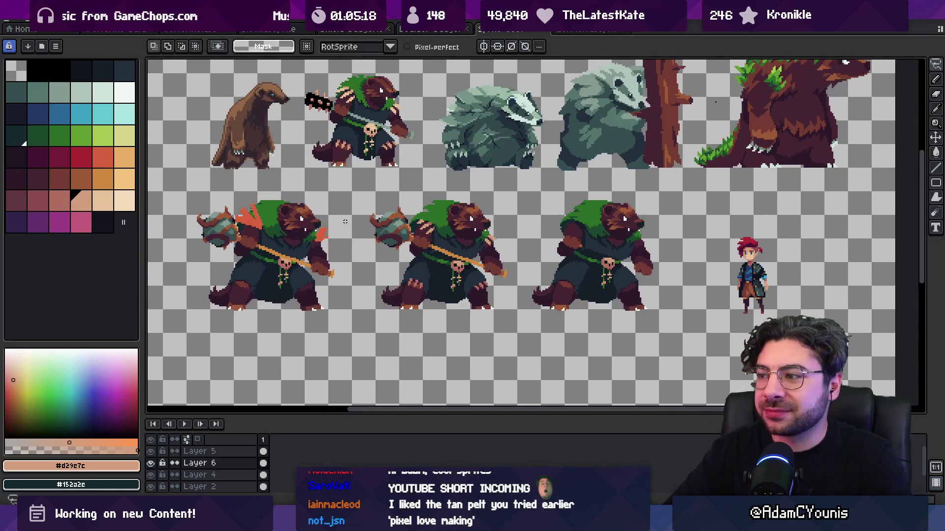
left_click(324, 233, "alt")
left_click(87, 159)
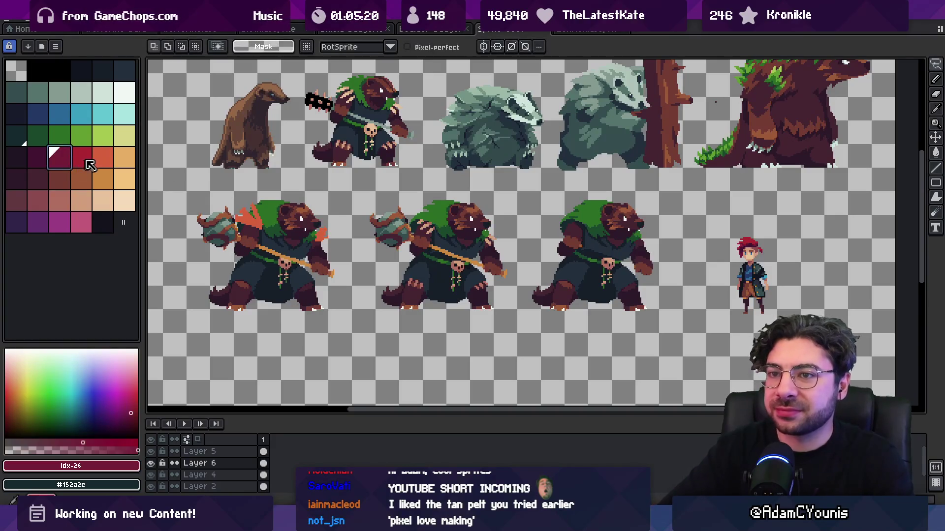
key("b")
left_click_drag(565, 209, 599, 232)
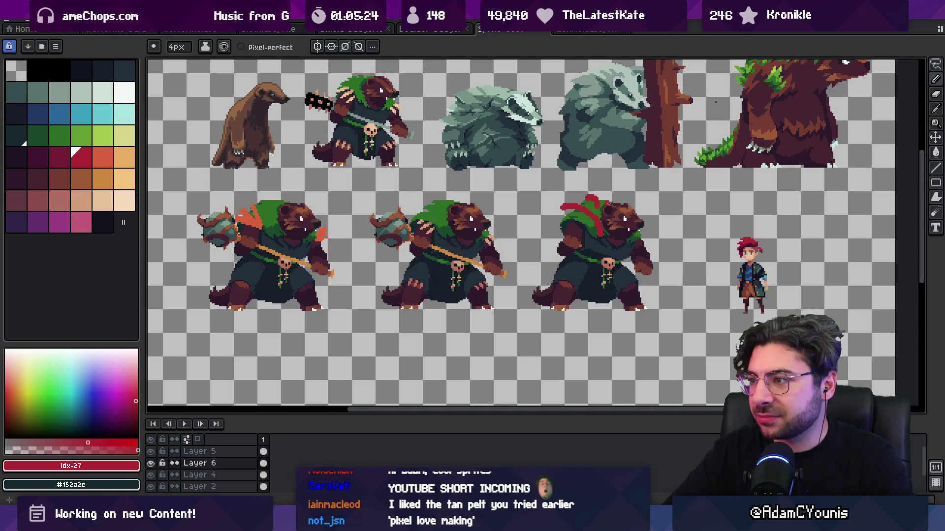
Step: Zoom out to check the whole sheet, then sample the tan from the bear's arm
key("z")
scroll(604, 204, "down", 5)
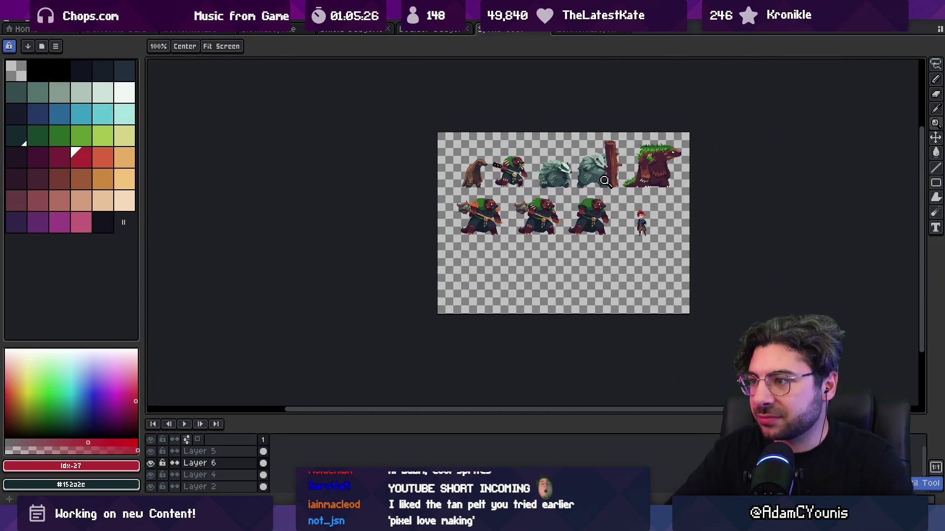
scroll(591, 207, "up", 5)
key("b")
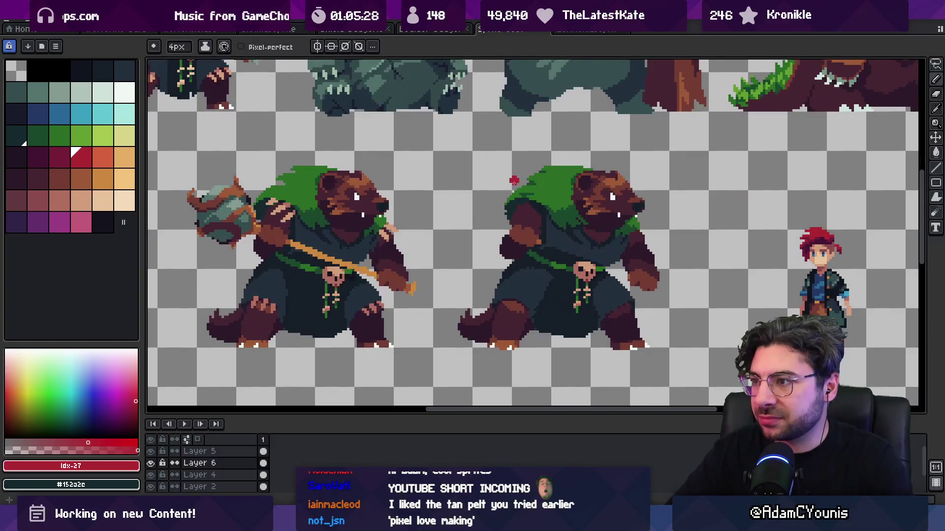
key("alt")
left_click(290, 216)
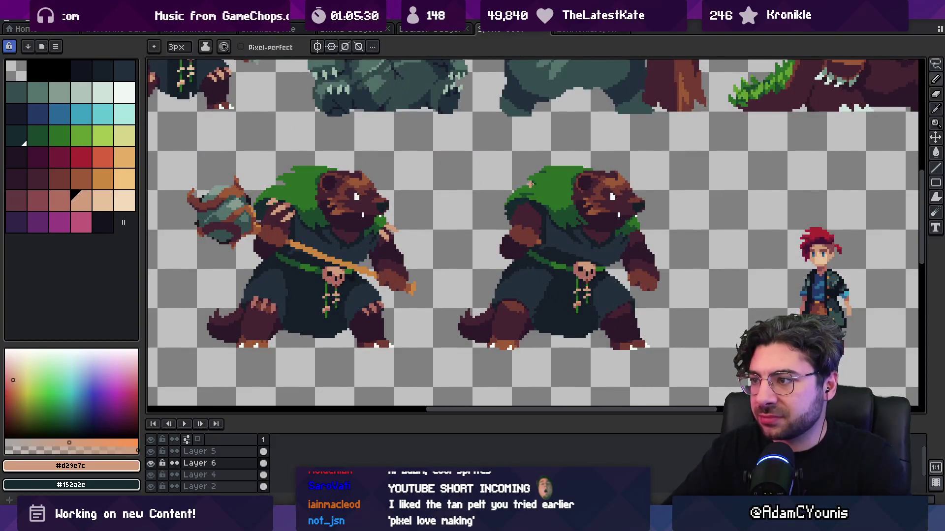
Step: Draw two tan strokes above the third bear's hood and undo both
left_click_drag(536, 181, 562, 211)
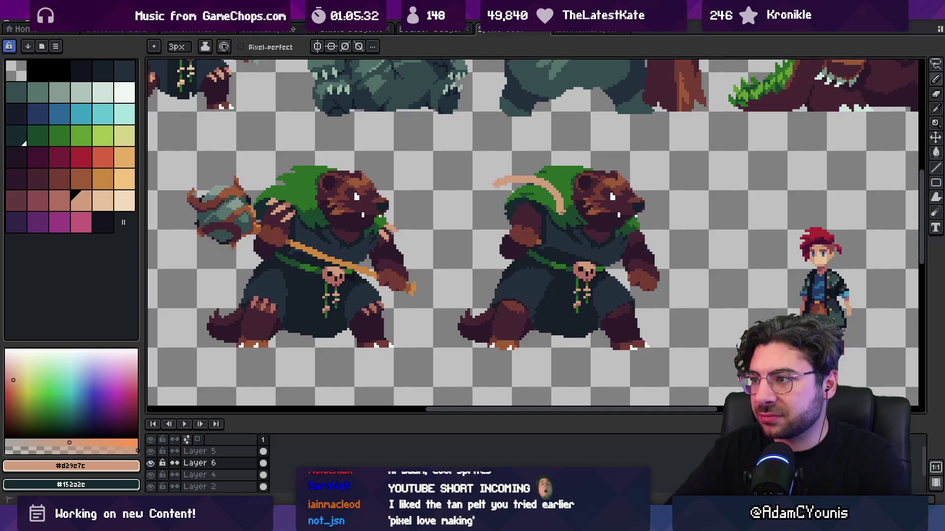
key("ctrl+z")
mouse_move(494, 196)
left_mouse_down()
mouse_move(515, 180)
mouse_move(509, 161)
mouse_move(551, 199)
mouse_move(523, 176)
left_mouse_up()
key("ctrl+z")
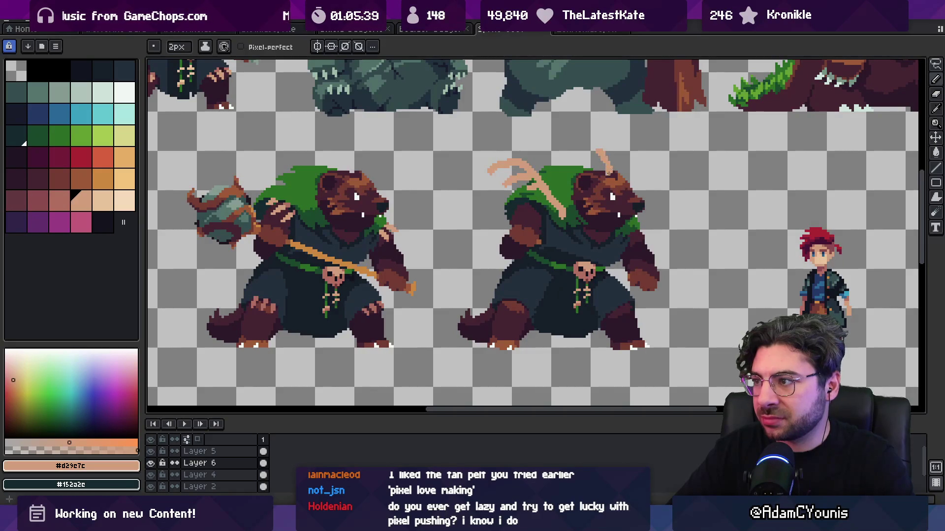
Step: Box-select the antlered bear's head with the Rectangular Marquee, then deselect it
key("z")
scroll(565, 166, "down", 3)
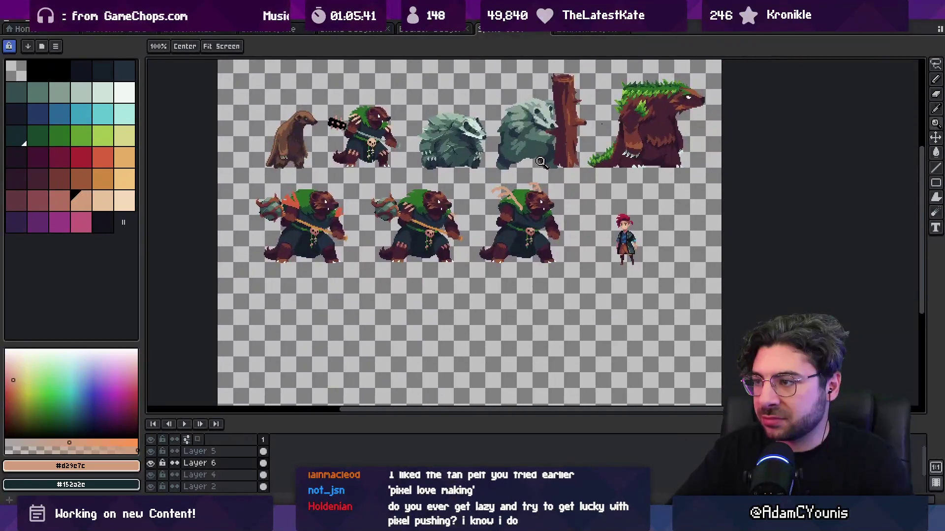
scroll(533, 167, "up", 2)
key("b")
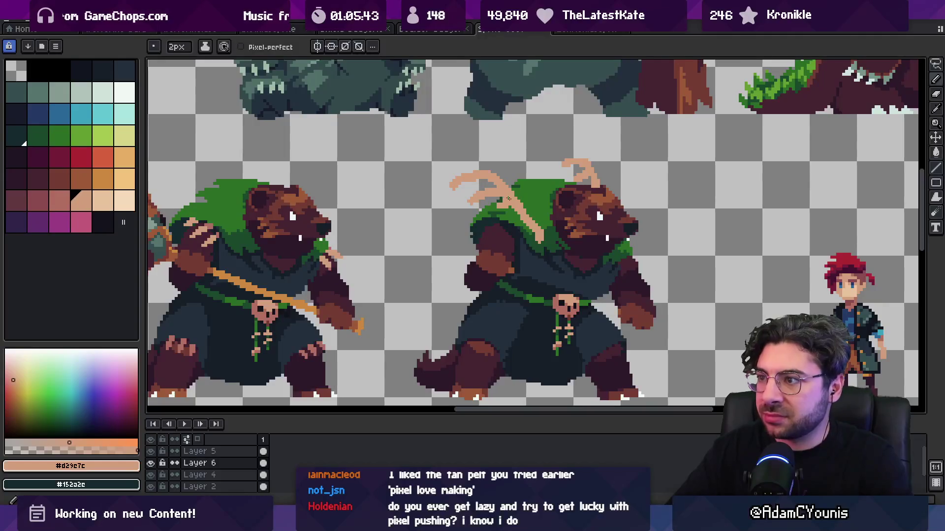
key("z")
scroll(541, 217, "down", 3)
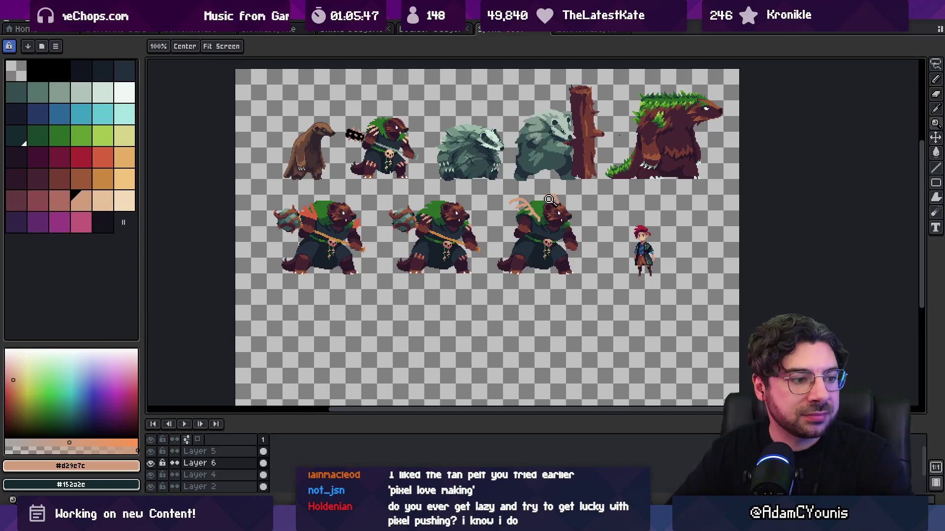
scroll(549, 189, "up", 1)
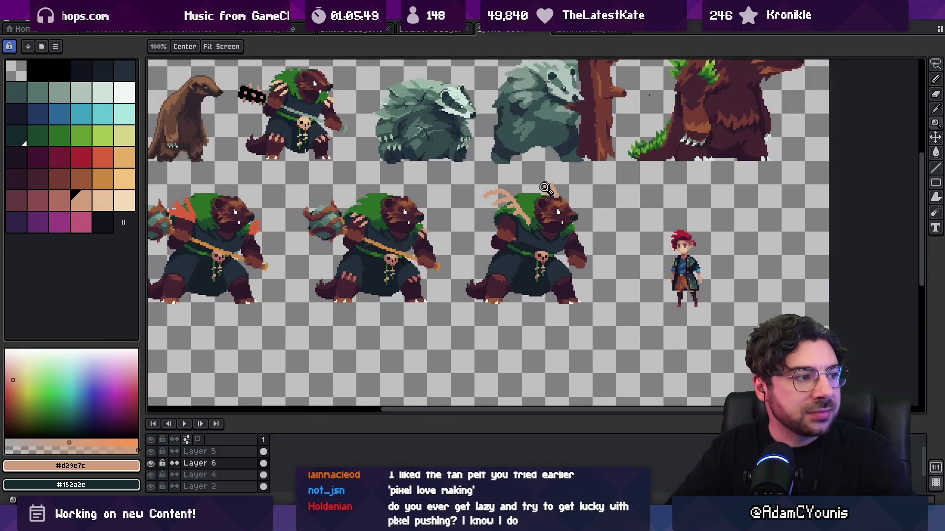
scroll(549, 187, "up", 1)
key("m")
left_click_drag(528, 170, 583, 222)
key("b")
key("ctrl+d")
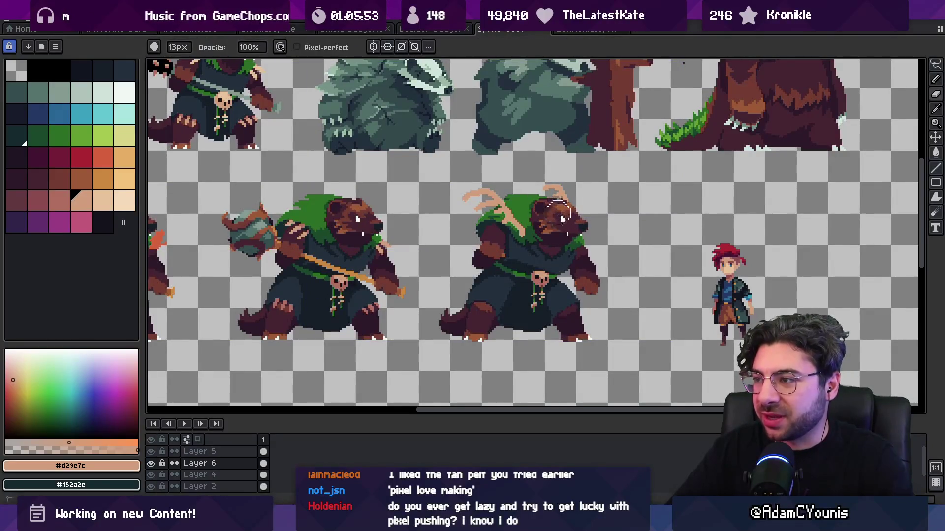
Step: Select the right bear's head again with a larger marquee box, then deselect
key("z")
scroll(570, 182, "down", 3)
scroll(558, 217, "up", 4)
key("b")
key("z")
scroll(553, 196, "down", 4)
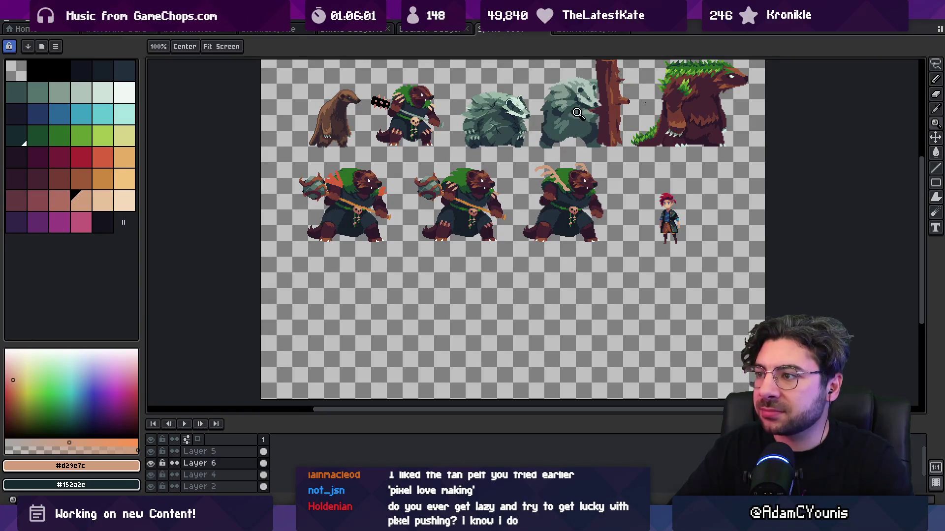
scroll(586, 142, "up", 3)
key("m")
left_click_drag(547, 144, 616, 208)
key("b")
key("ctrl+d")
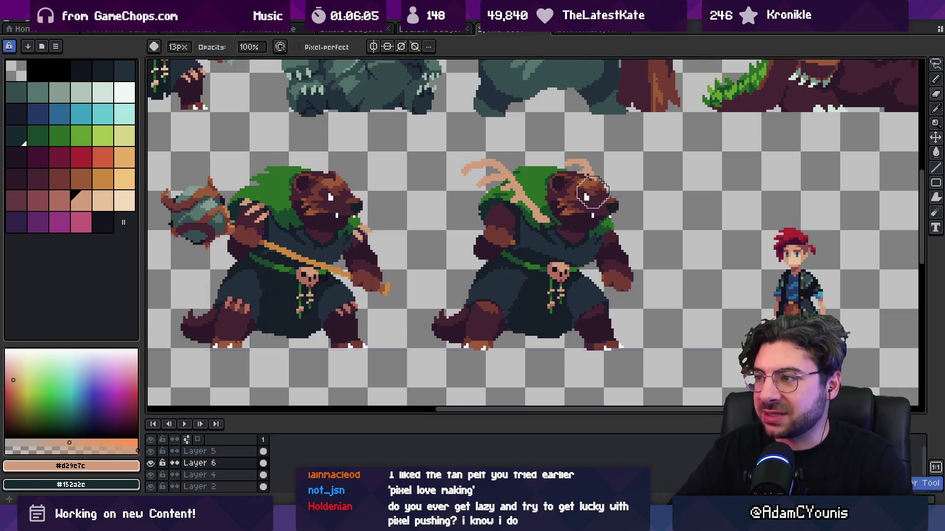
Step: Wipe the tan antlers off the third bear with the 13px Eraser
key("z")
scroll(586, 198, "down", 3)
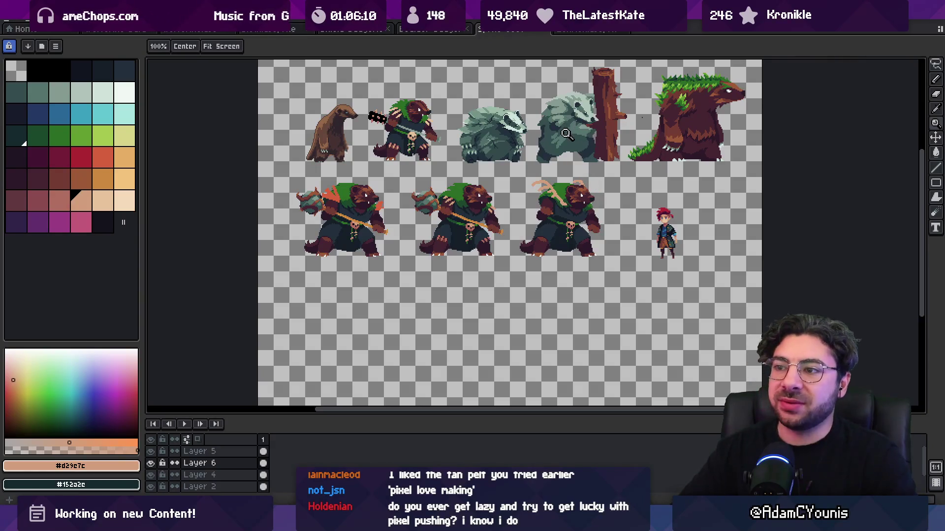
key("b")
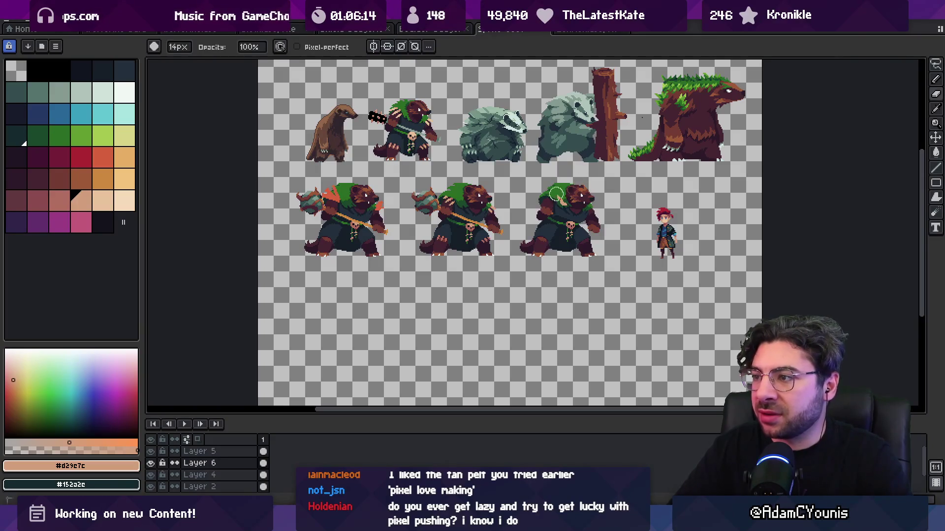
scroll(466, 219, "left", 3)
key("z")
left_click(426, 191)
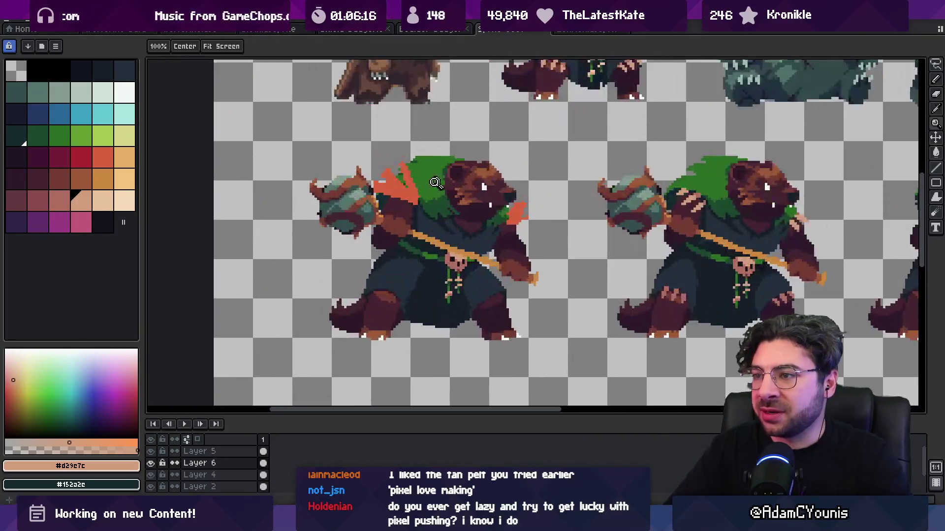
Step: Flood-fill the orange-red patches on the first bear with tan #d29c7c
left_click(410, 204)
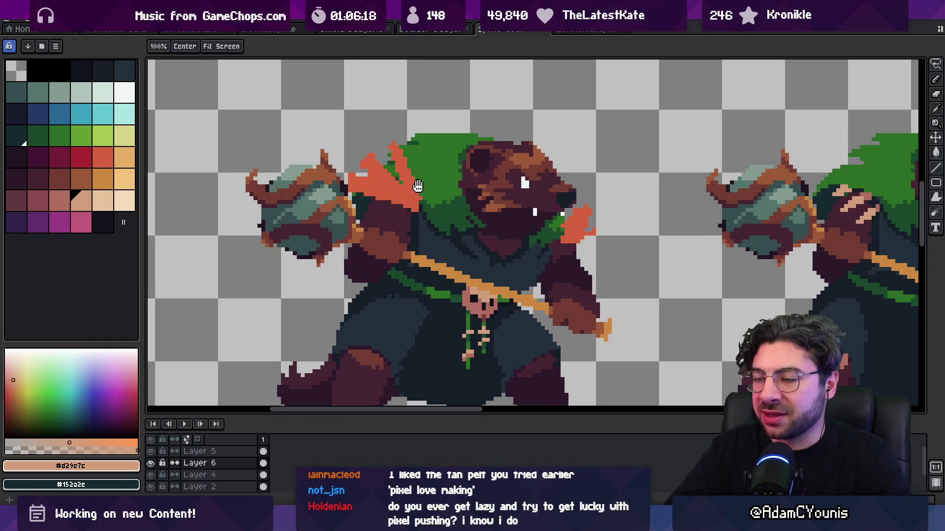
scroll(423, 192, "up", 1)
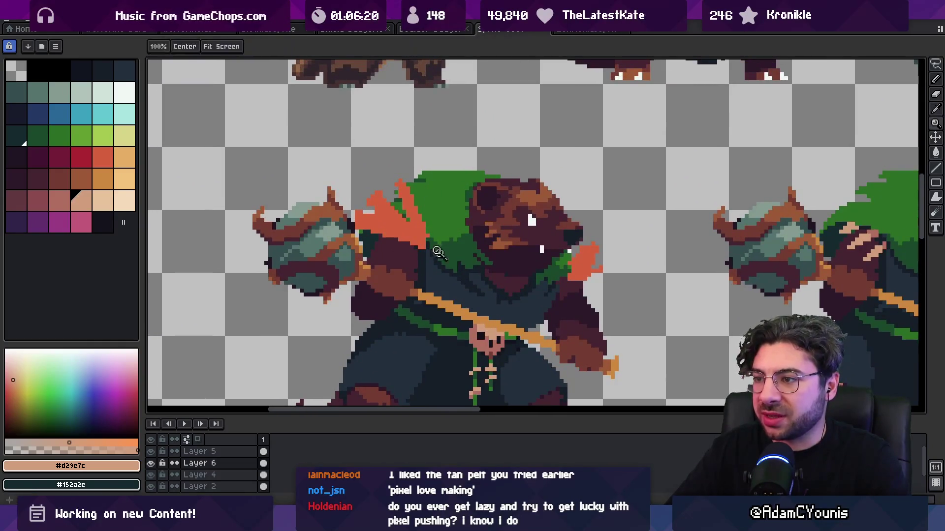
key("g")
left_click(417, 238)
left_click(565, 282)
Step: Add a darker #b26c60 shading pixel on the tan spikes, then restore tan #d29c7c as the drawing colour
left_click(561, 275, "alt")
key("b")
left_click(427, 234)
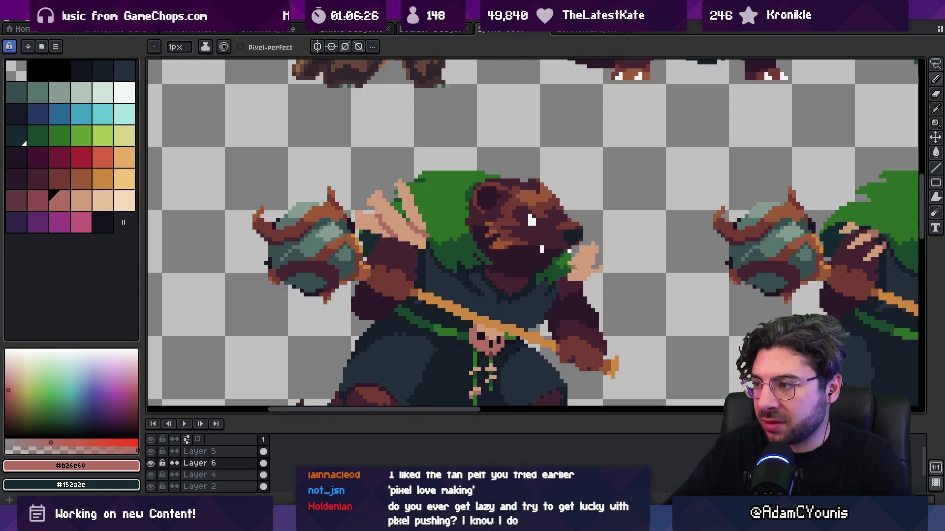
left_click(591, 260, "alt")
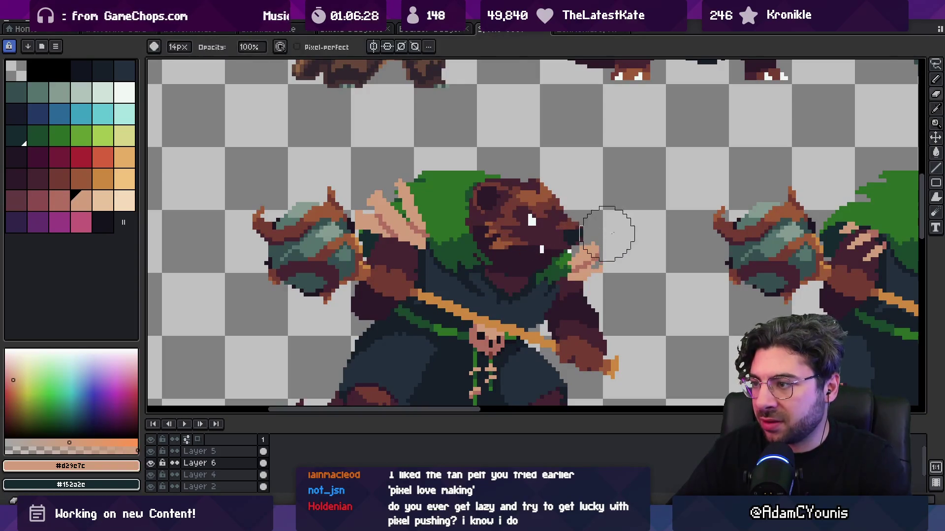
key("p")
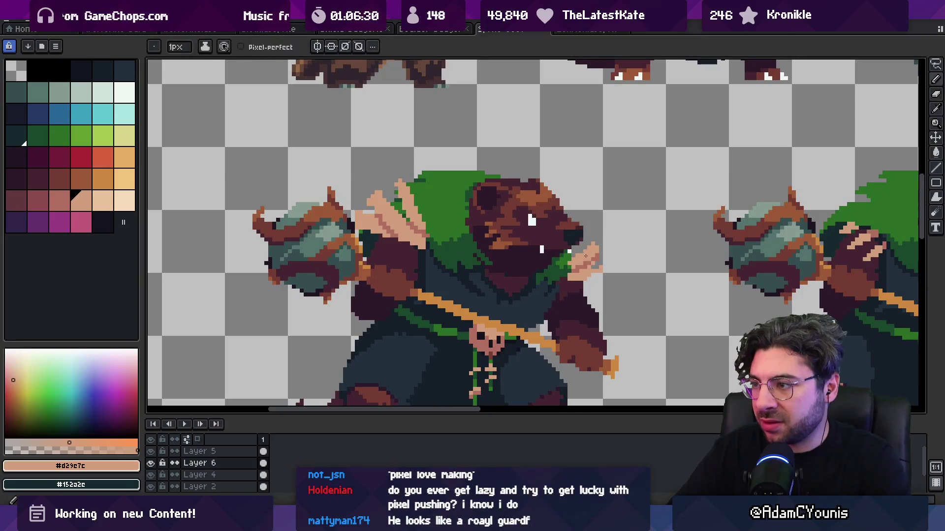
key("b")
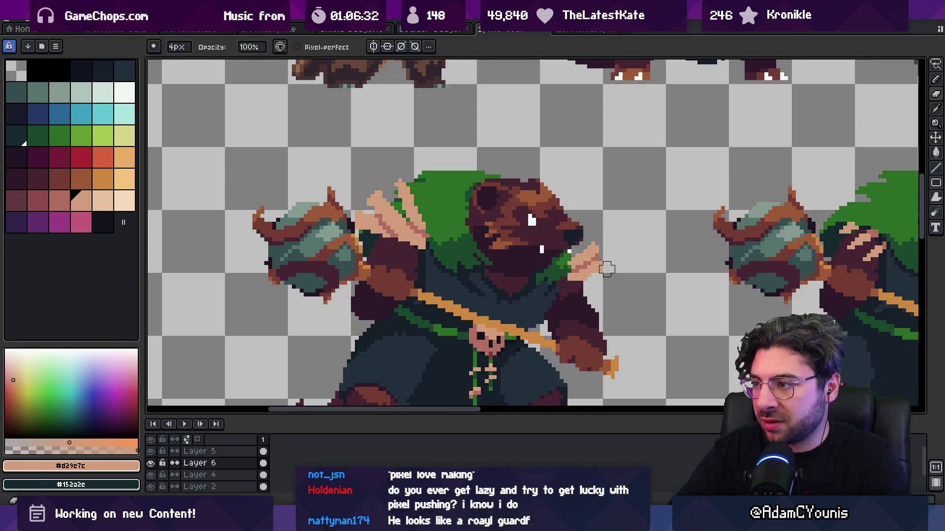
key("z")
scroll(607, 266, "down", 5)
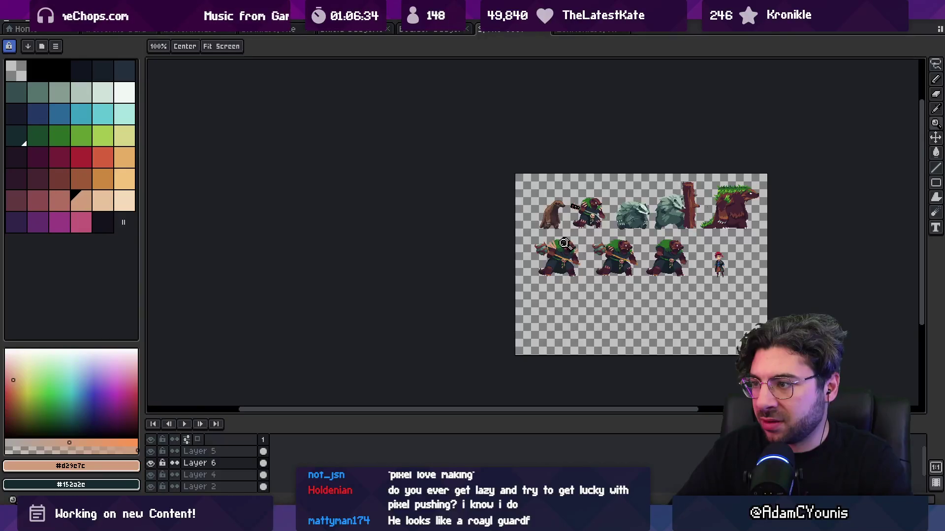
scroll(555, 233, "up", 3)
scroll(555, 233, "up", 1)
Step: Pick the darker skin shade #b26c60 and the hood's dark green #1a482c from the sprite
key("i")
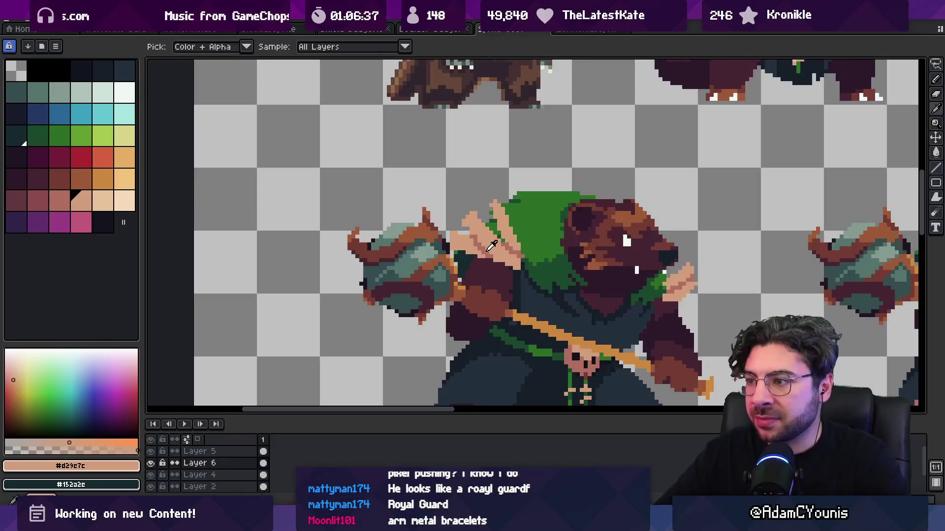
left_click(491, 246)
key("b")
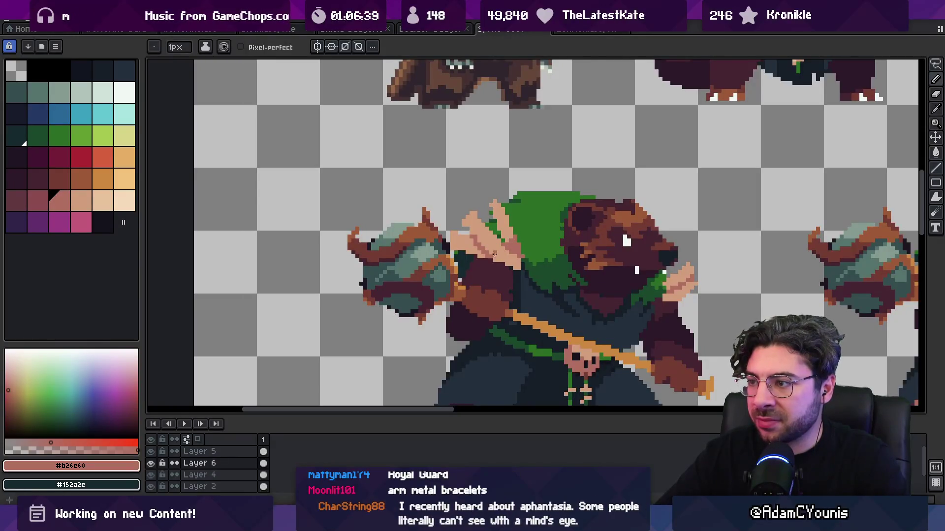
key("i")
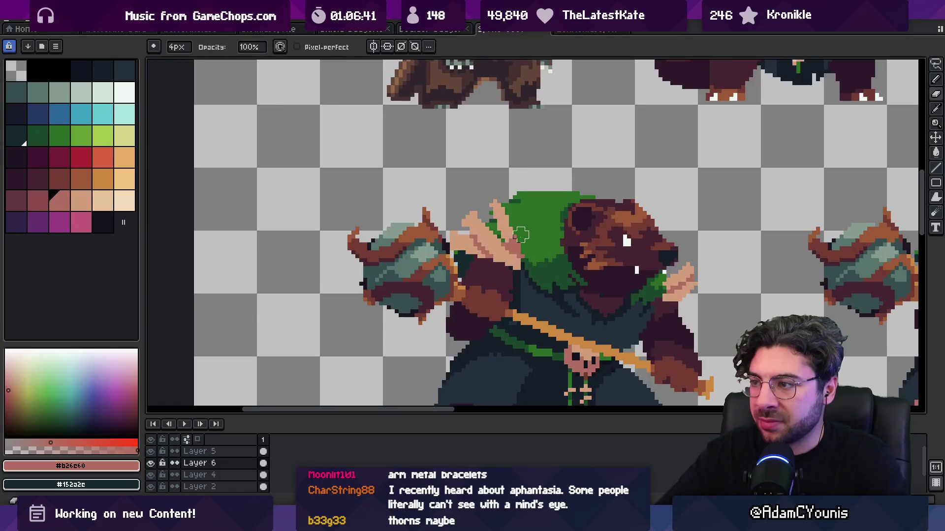
left_click(521, 252, "alt")
key("e")
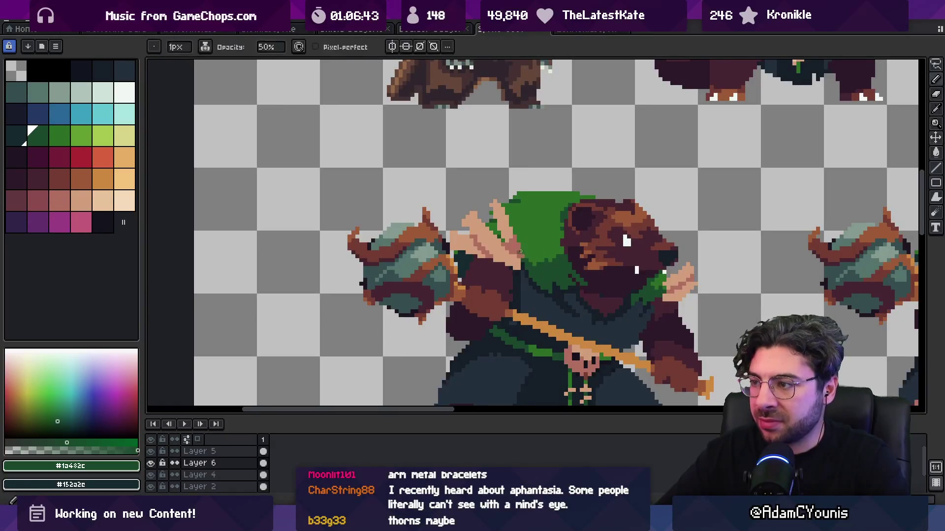
key("b")
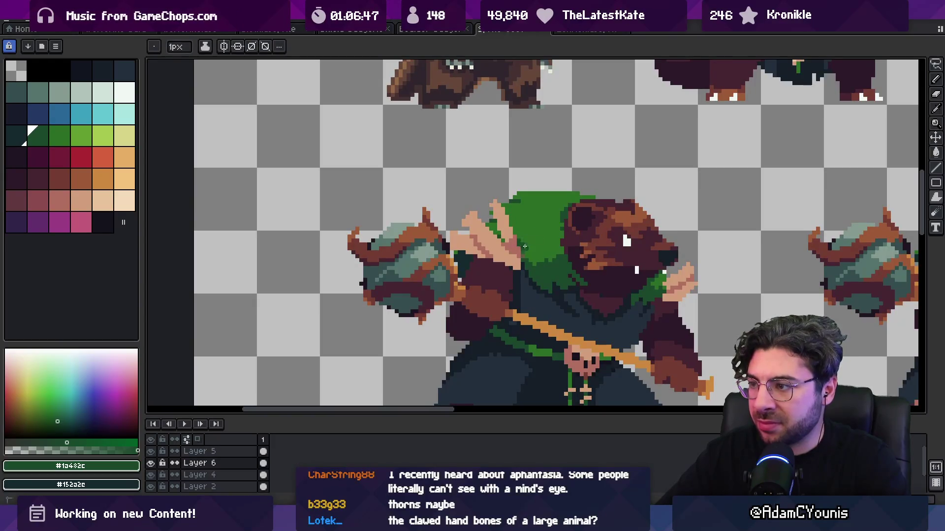
key("x")
scroll(535, 237, "up", 5)
Step: Draw a dark green #1a482c line along the bear's hood edge
key("alt")
left_click(563, 315, "alt")
mouse_move(542, 301)
left_mouse_down()
mouse_move(541, 256)
mouse_move(519, 206)
mouse_move(494, 182)
left_mouse_up()
key("z")
scroll(439, 196, "down", 5)
scroll(477, 190, "up", 5)
Step: Zoom in on the left bottom-row bear's raised hand to inspect its claws
key("b")
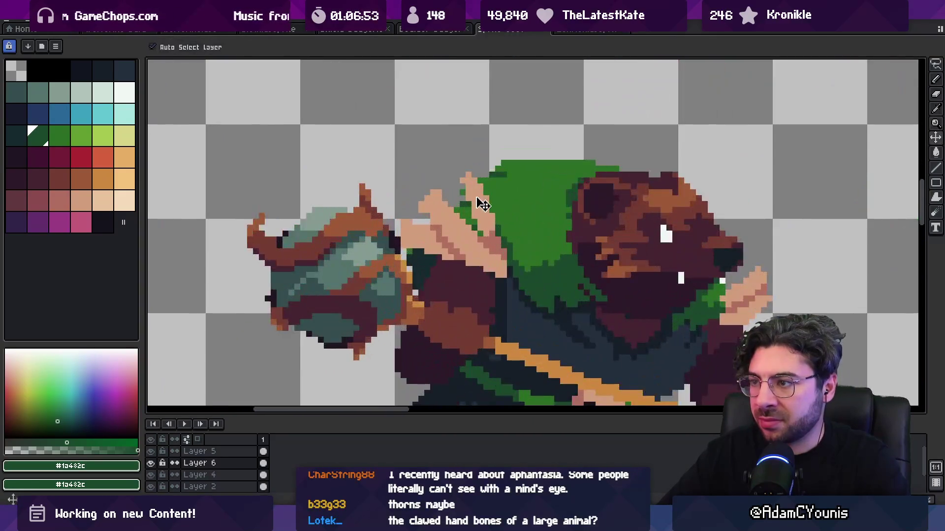
left_click(457, 183, "alt")
key("e")
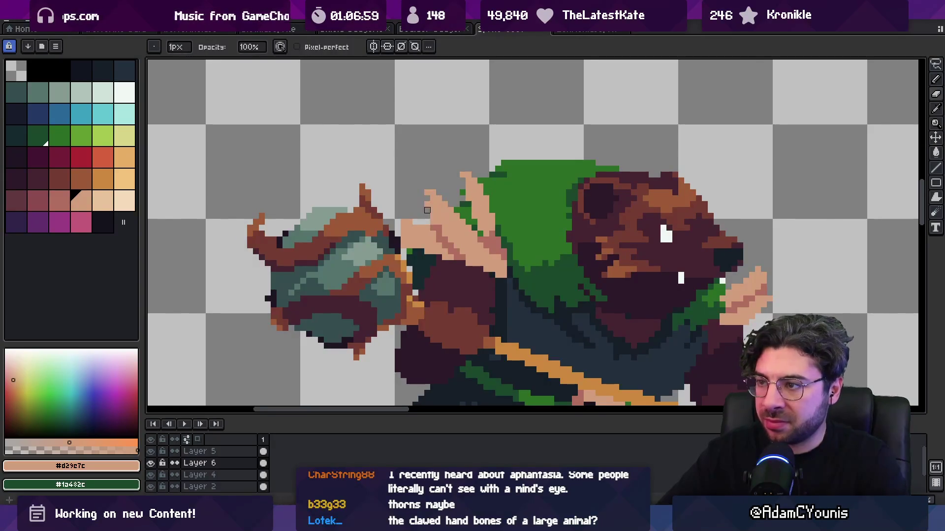
key("z")
scroll(436, 182, "down", 7)
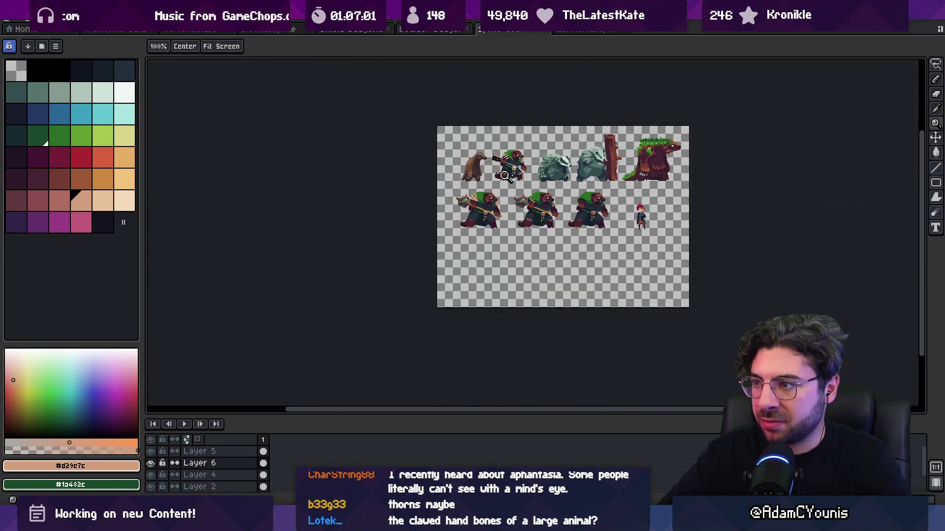
scroll(486, 198, "up", 5)
key("b")
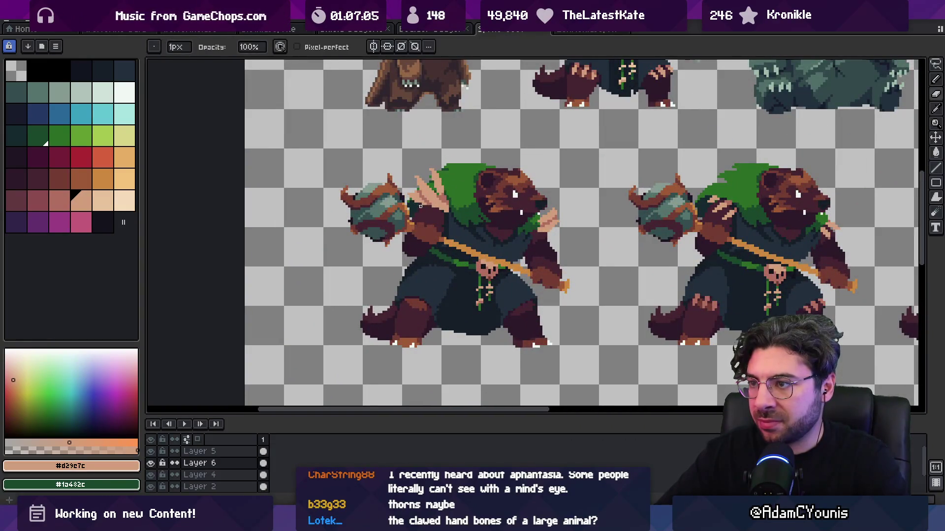
scroll(421, 206, "up", 2)
key("e")
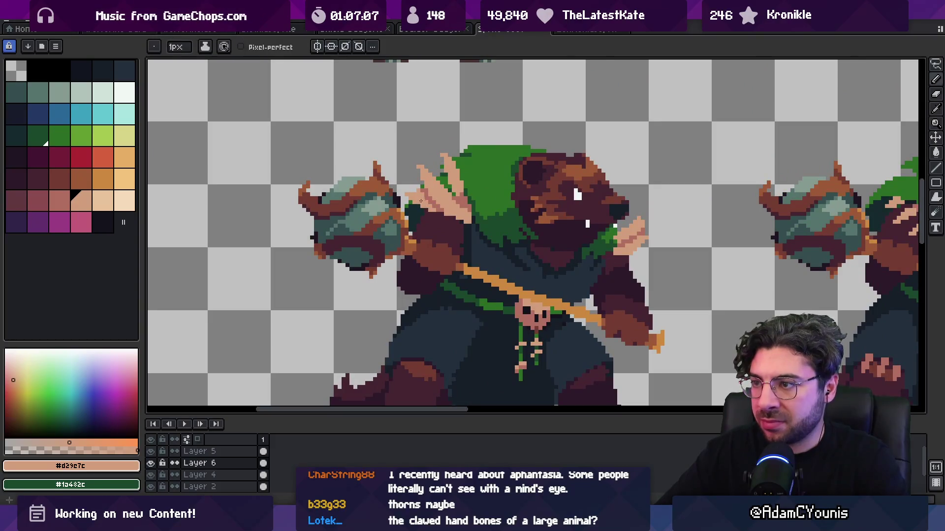
key("i")
scroll(443, 182, "down", 4)
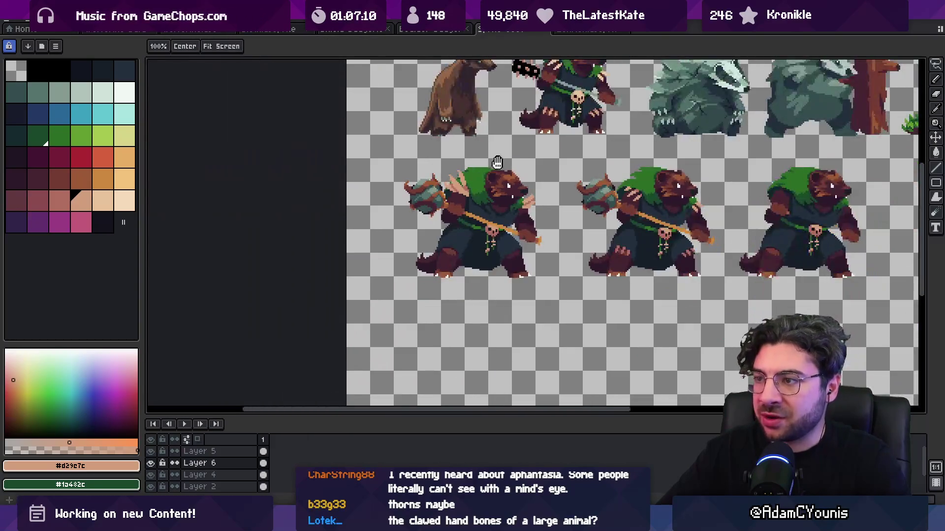
scroll(477, 177, "up", 6)
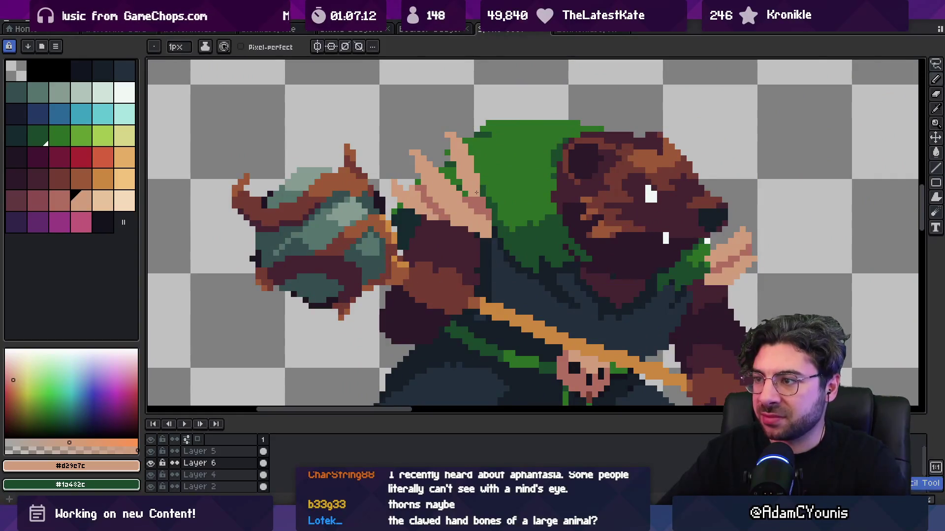
key("b")
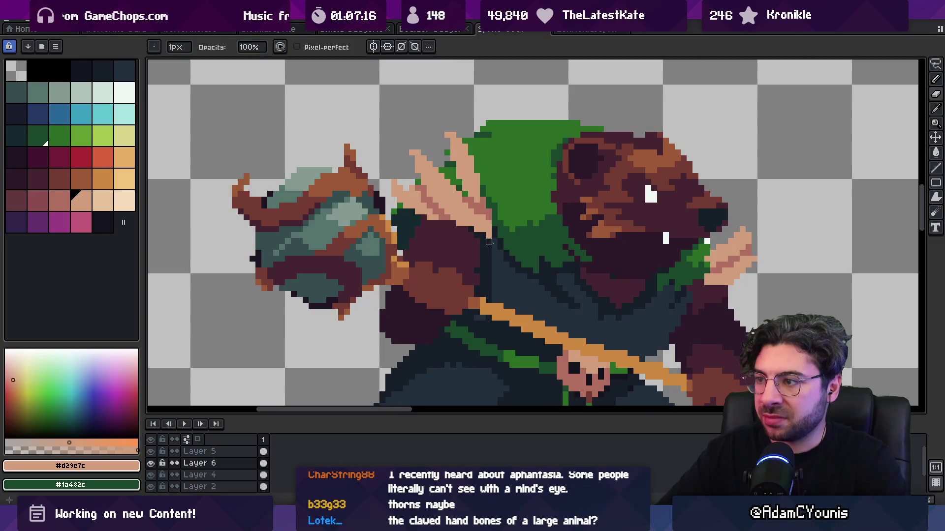
key("z")
scroll(509, 185, "down", 5)
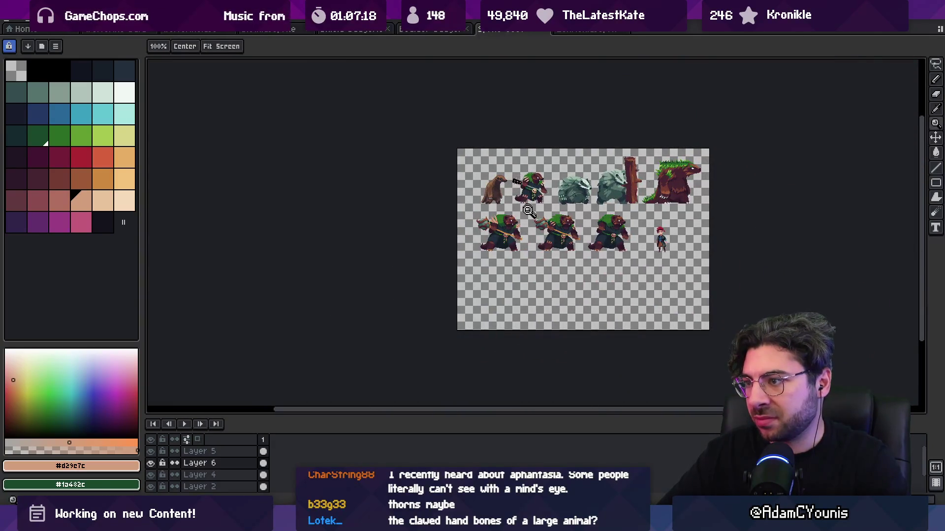
scroll(524, 217, "up", 5)
key("b")
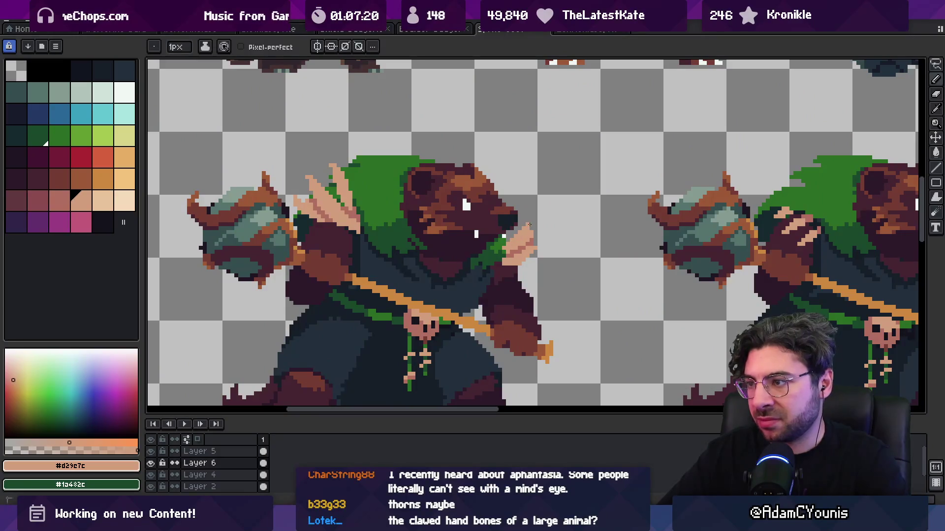
key("e")
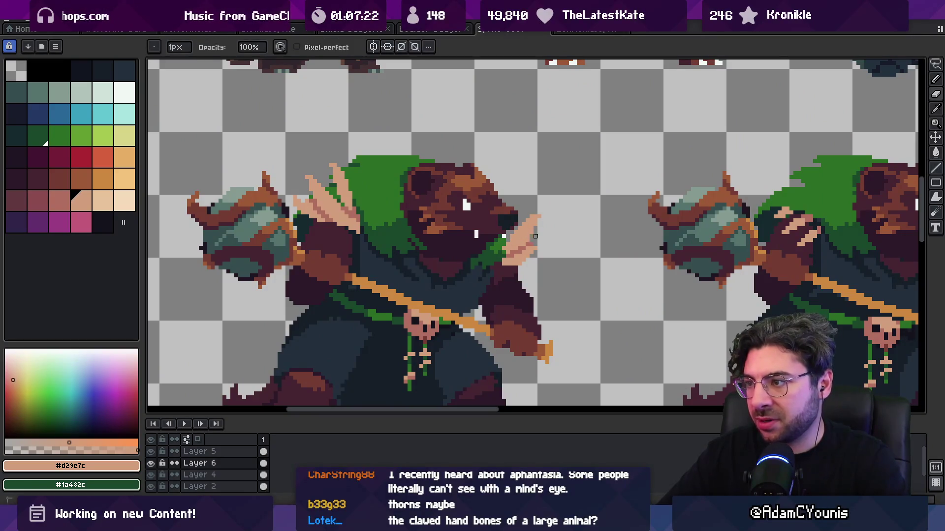
scroll(539, 236, "up", 2)
key("b")
Step: Sample the salmon claw colour and extend the claw tip further right
left_click(530, 239, "alt")
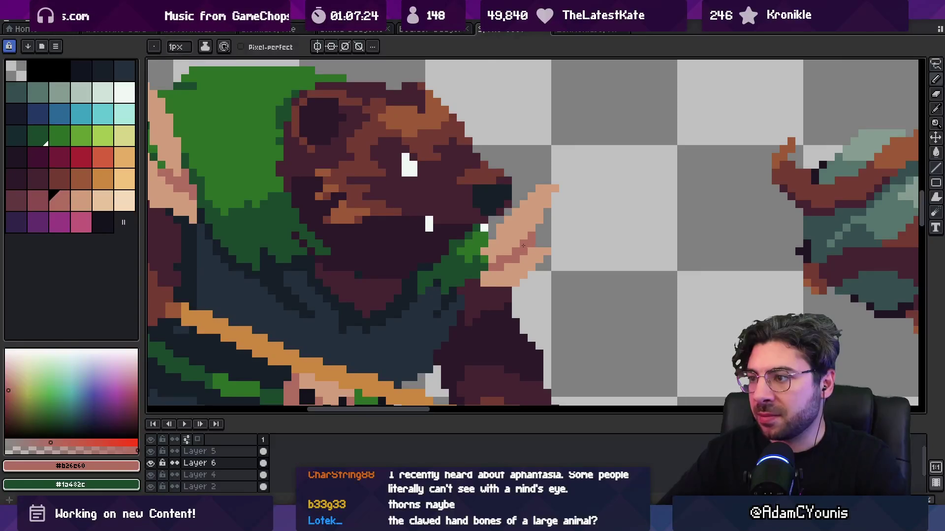
left_click_drag(527, 283, 541, 284)
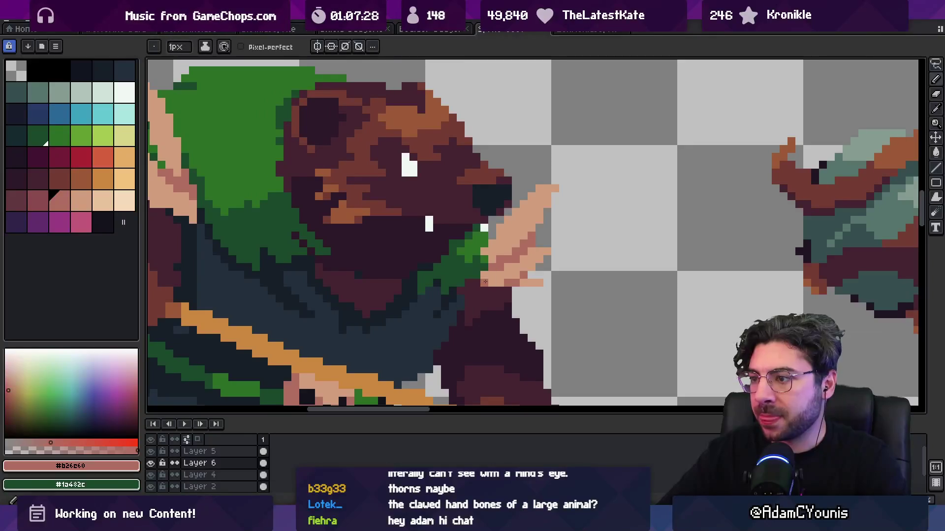
scroll(492, 246, "down", 4)
left_click_drag(512, 199, 513, 205)
scroll(517, 216, "up", 2)
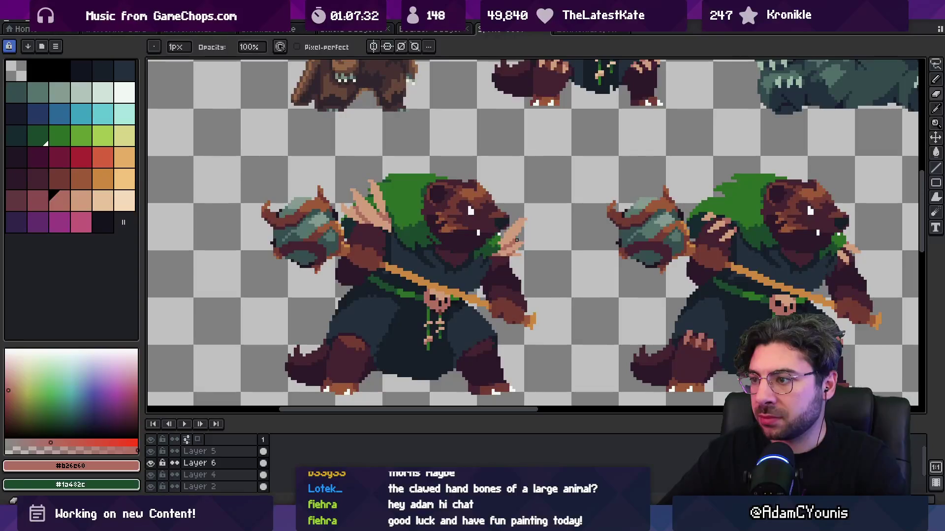
Step: Select the claw and repaint its pale pixels reddish with the 6px shading brush
key("m")
left_click_drag(508, 270, 545, 197)
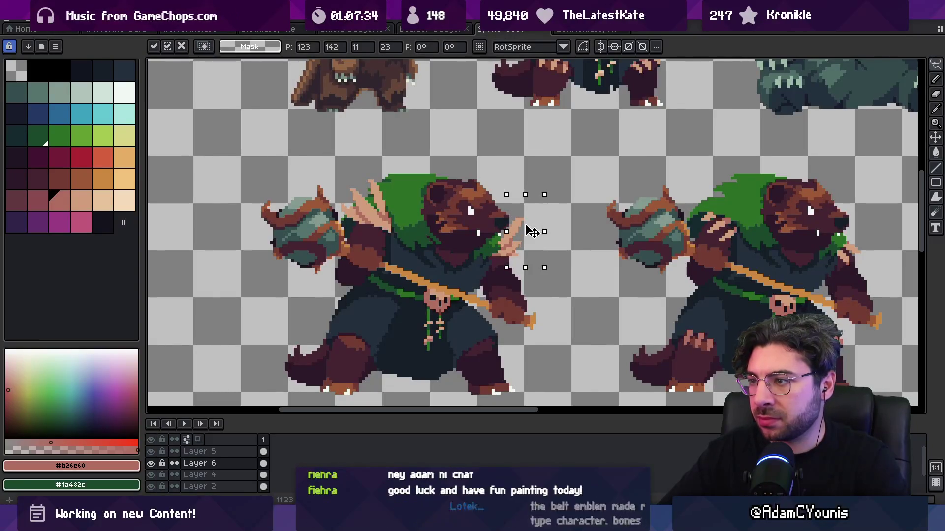
key("z")
scroll(534, 220, "down", 5)
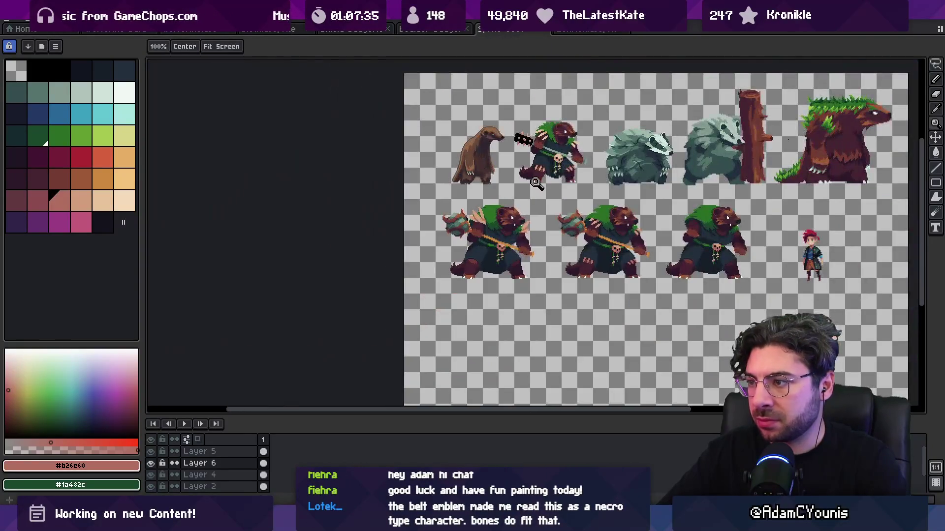
scroll(541, 211, "up", 6)
key("b")
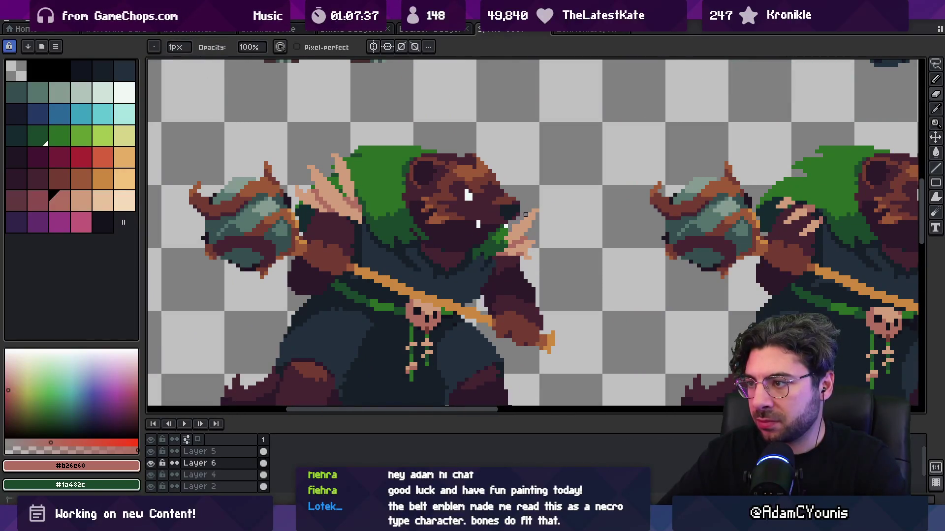
key("shift+b")
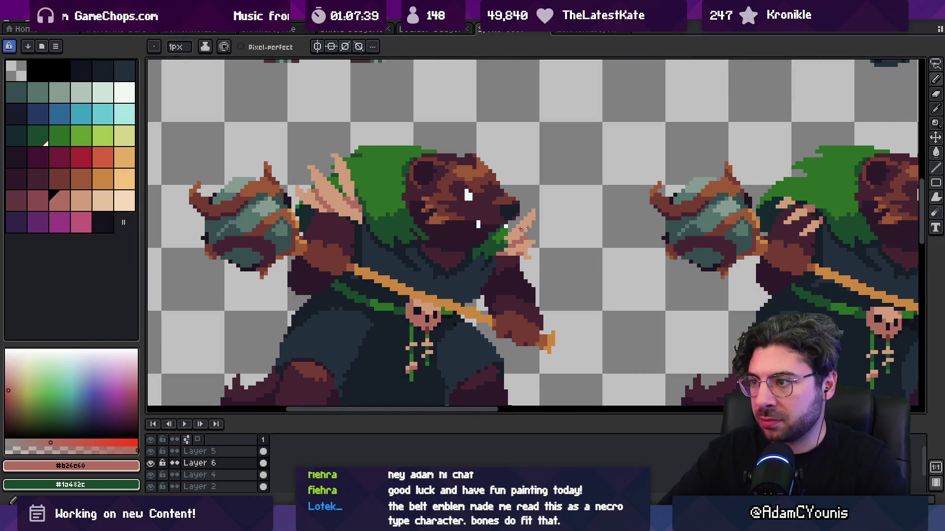
mouse_move(516, 230)
left_mouse_down()
mouse_move(529, 213)
mouse_move(499, 259)
left_mouse_up()
scroll(498, 259, "down", 4)
scroll(494, 235, "up", 4)
key("x")
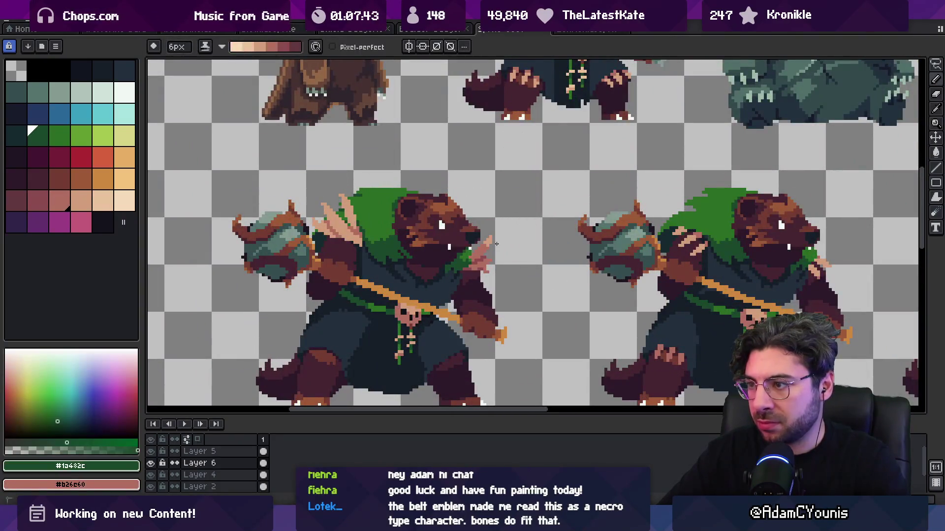
key("z")
scroll(492, 242, "down", 3)
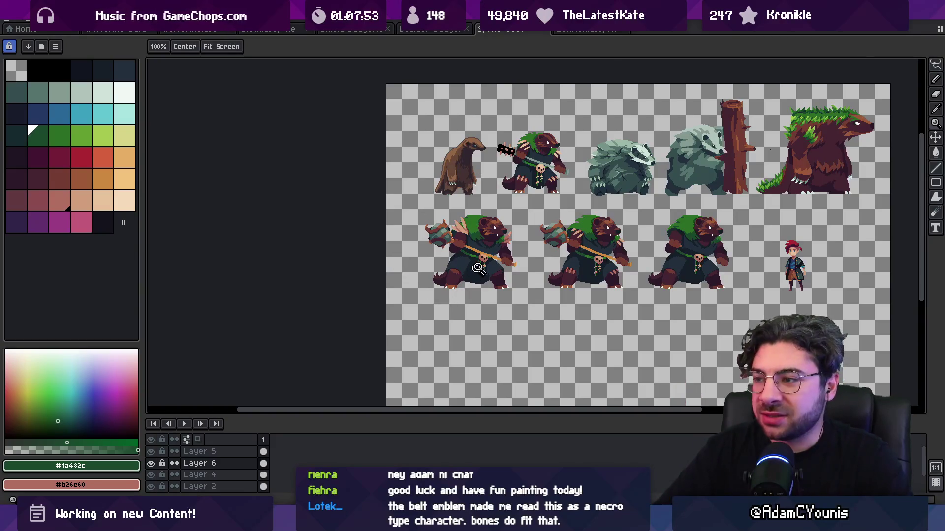
Step: Zoom to the left bear's belt skull and make Layer 4 the active layer
left_click(472, 273)
left_click_drag(472, 273, 272, 225)
left_click(626, 275)
key("b")
key("Down")
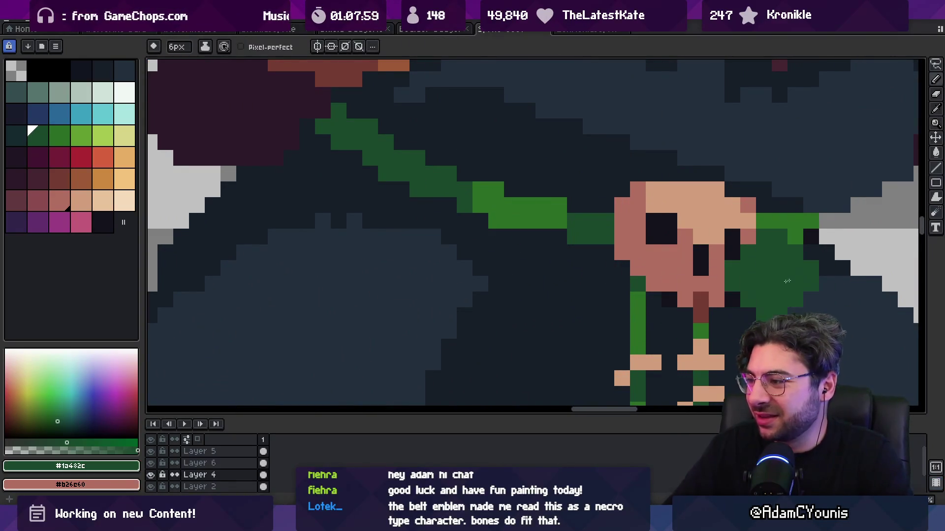
key("z")
scroll(685, 300, "down", 5)
scroll(669, 300, "up", 3)
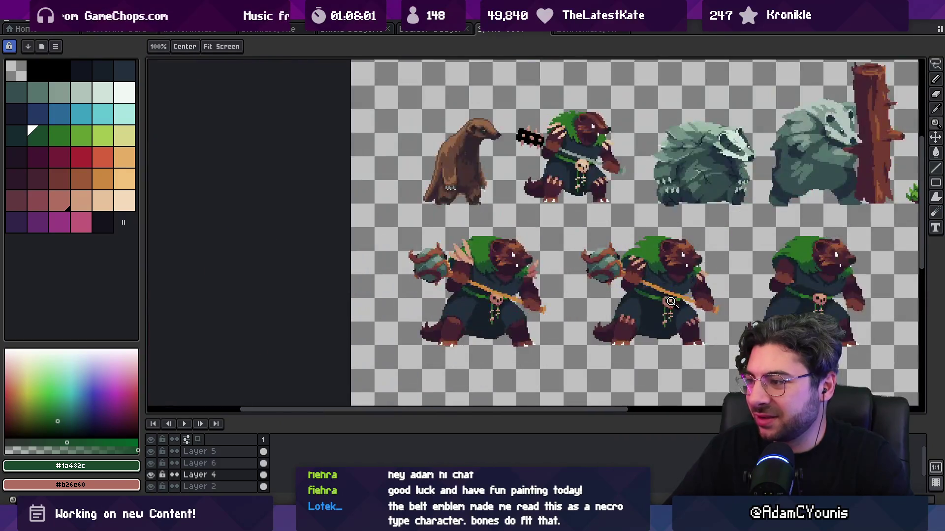
scroll(670, 300, "up", 2)
key("b")
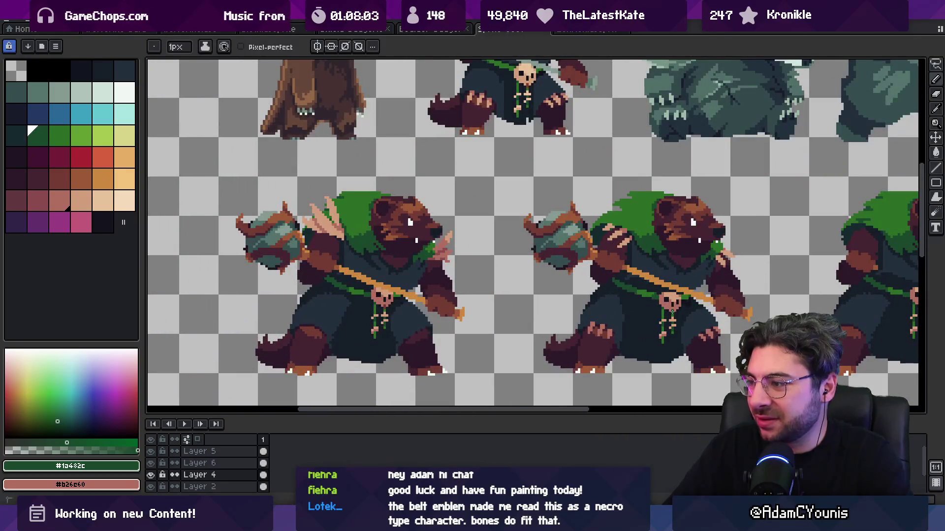
key("z")
scroll(393, 306, "up", 1)
scroll(382, 305, "down", 5)
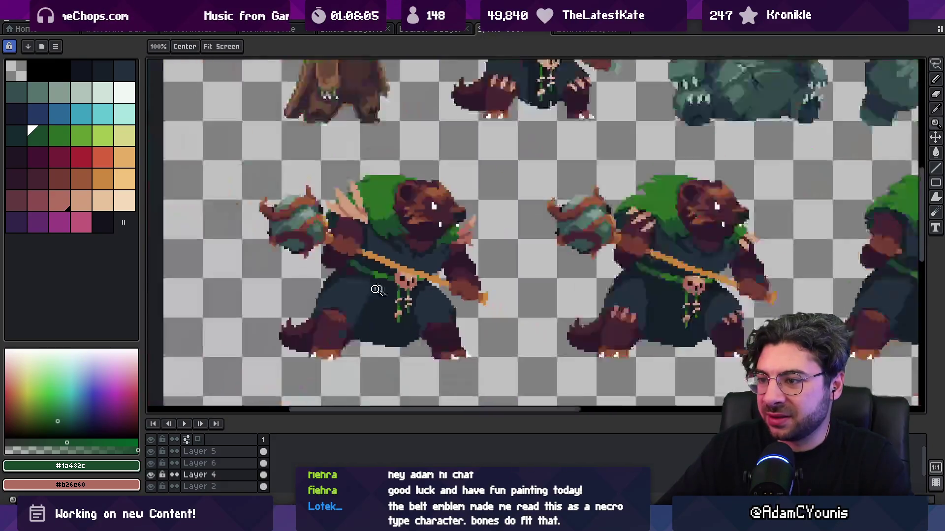
left_click_drag(391, 274, 322, 251)
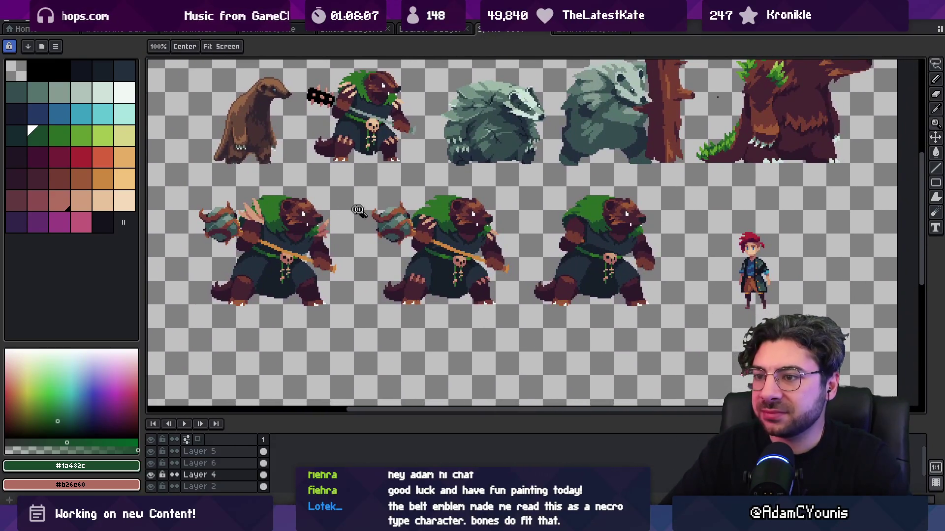
scroll(415, 232, "up", 4)
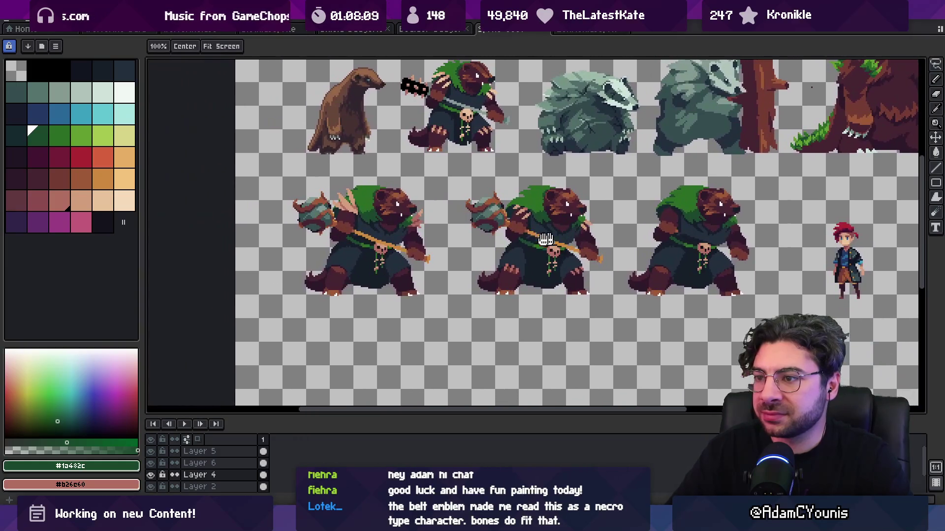
scroll(429, 238, "up", 2)
key("b")
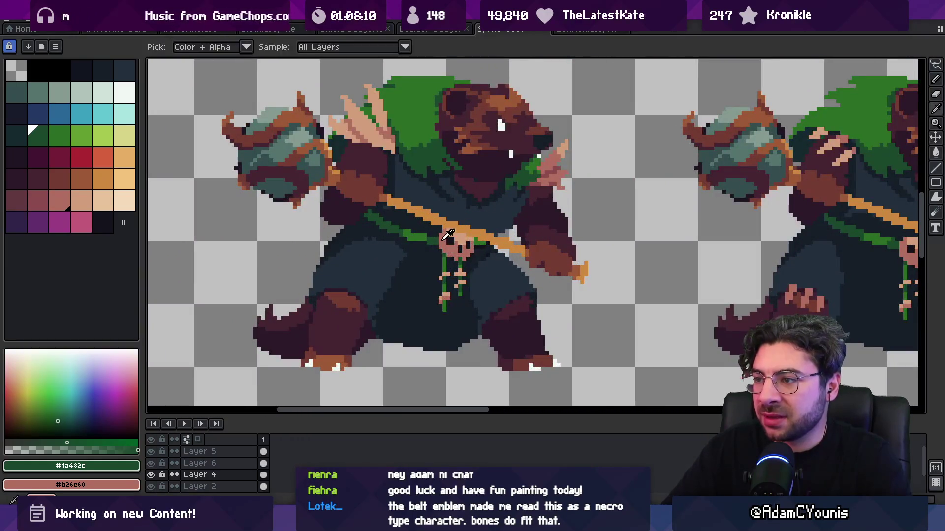
Step: Sample the salmon, tan strap #d29c7c and dark robe colours from the bear
left_click(448, 249, "alt")
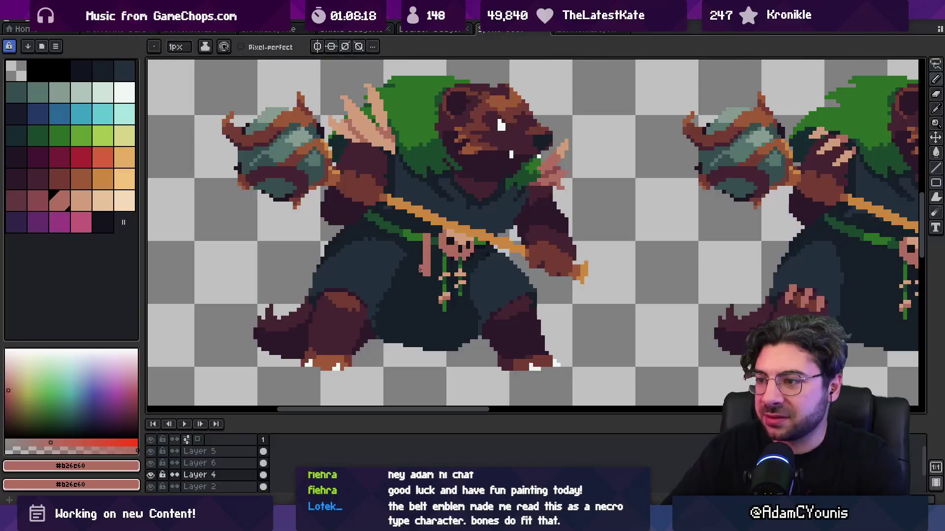
left_click(427, 237, "alt")
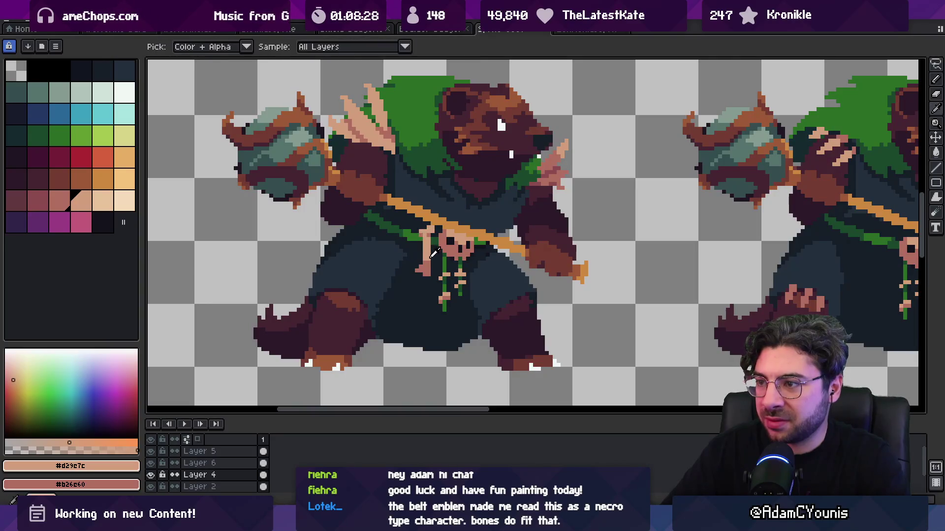
left_click(428, 261, "alt")
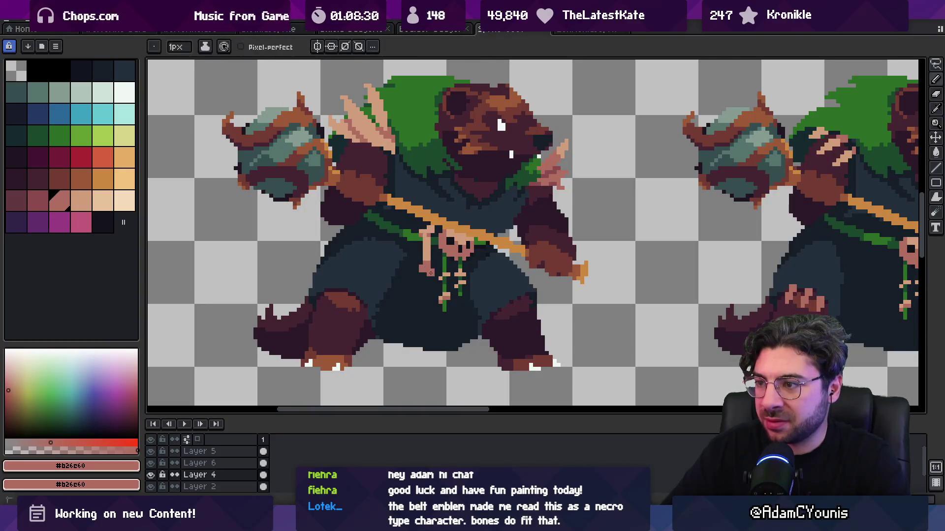
key("z")
scroll(433, 246, "down", 4)
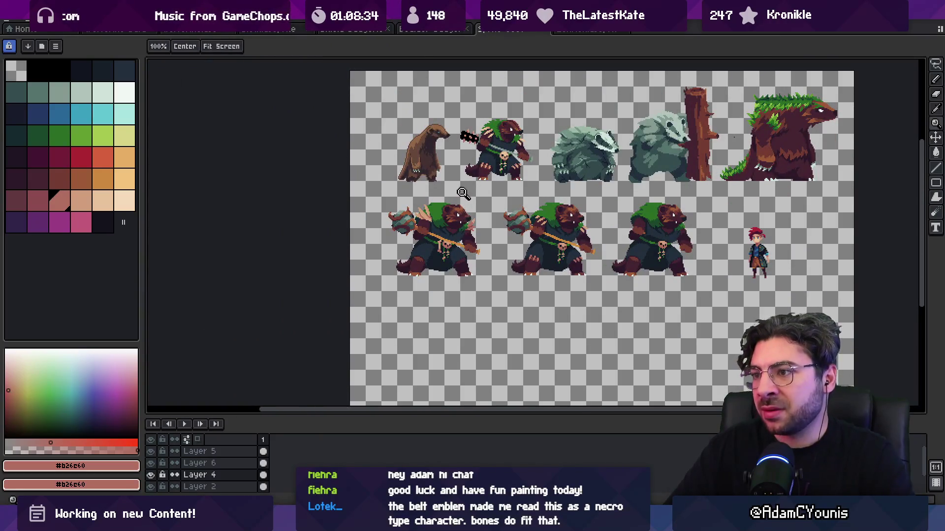
scroll(433, 241, "up", 5)
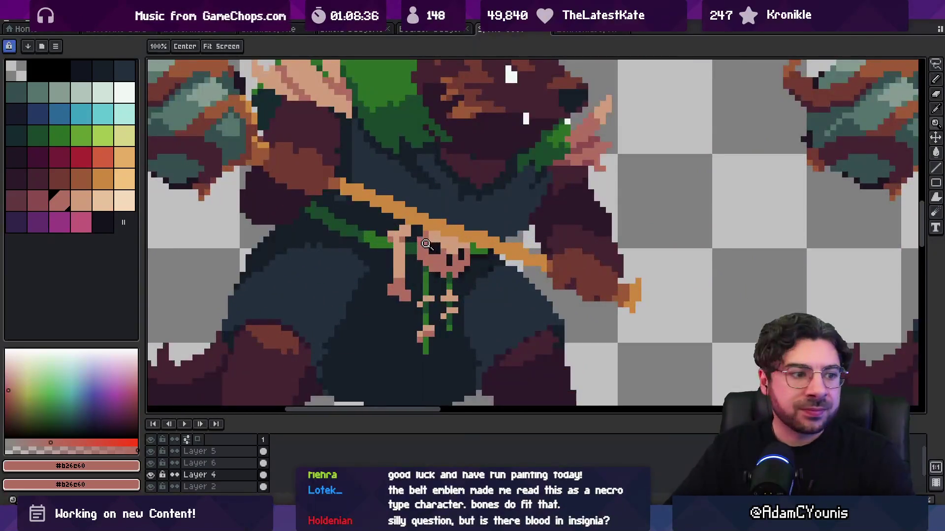
Step: Pick the dark teal colour from the bear and make Layer 6 active
key("v")
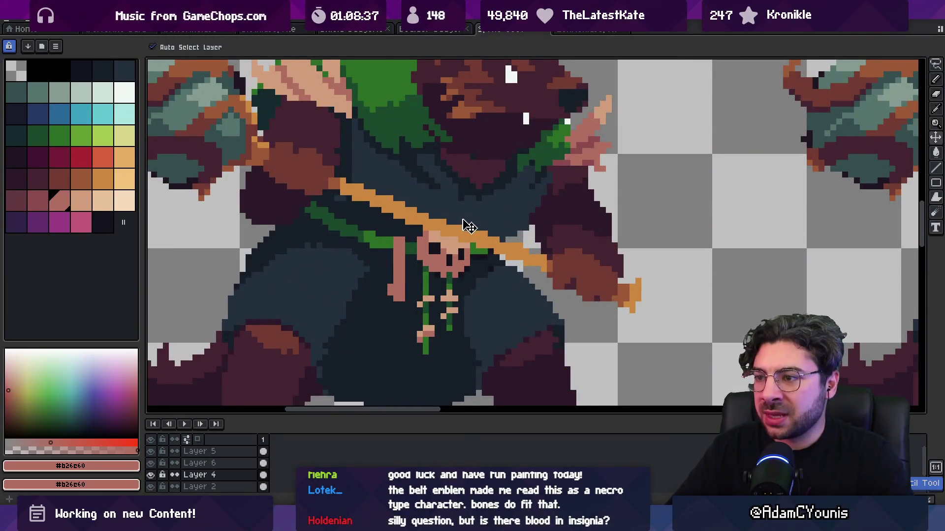
key("z")
scroll(429, 254, "down", 5)
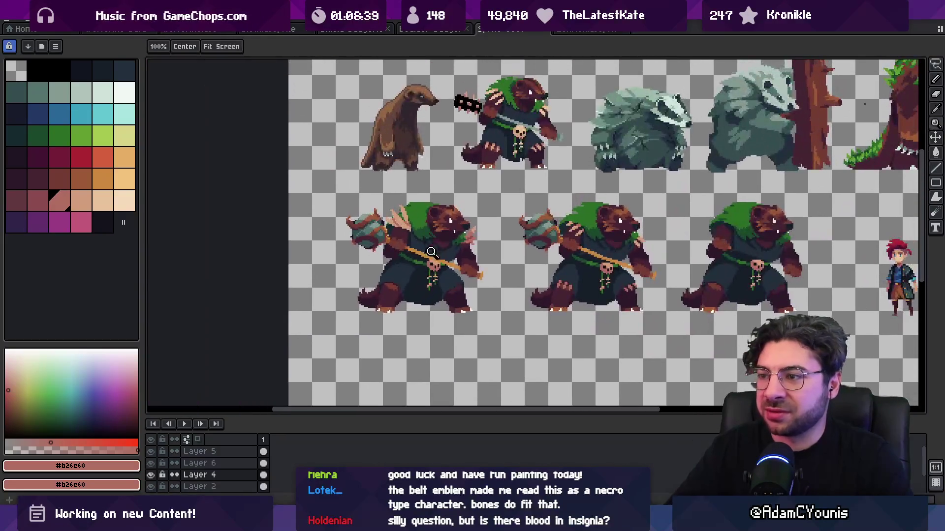
scroll(397, 240, "up", 5)
left_click(394, 212, "alt")
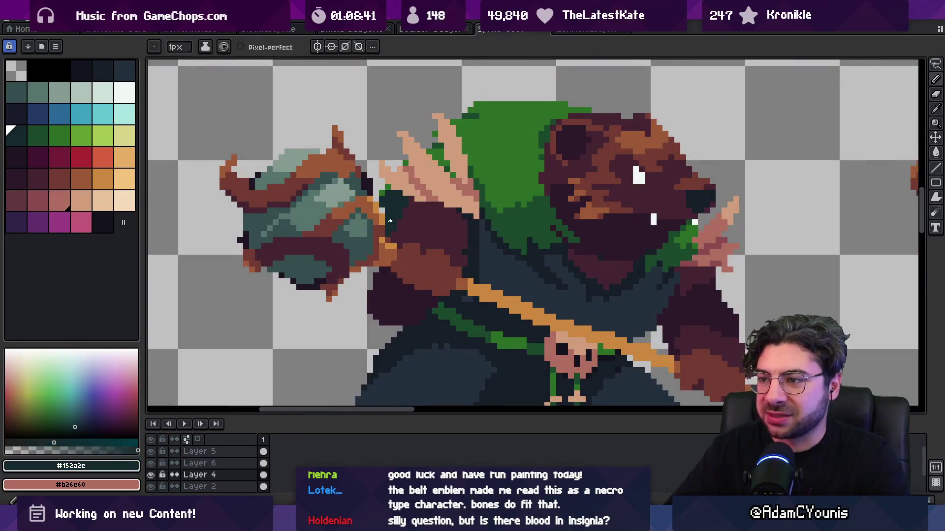
scroll(391, 209, "down", 3)
scroll(392, 209, "up", 3)
scroll(421, 207, "down", 5)
left_click_drag(467, 181, 407, 209)
scroll(410, 200, "up", 5)
left_click(398, 205, "ctrl")
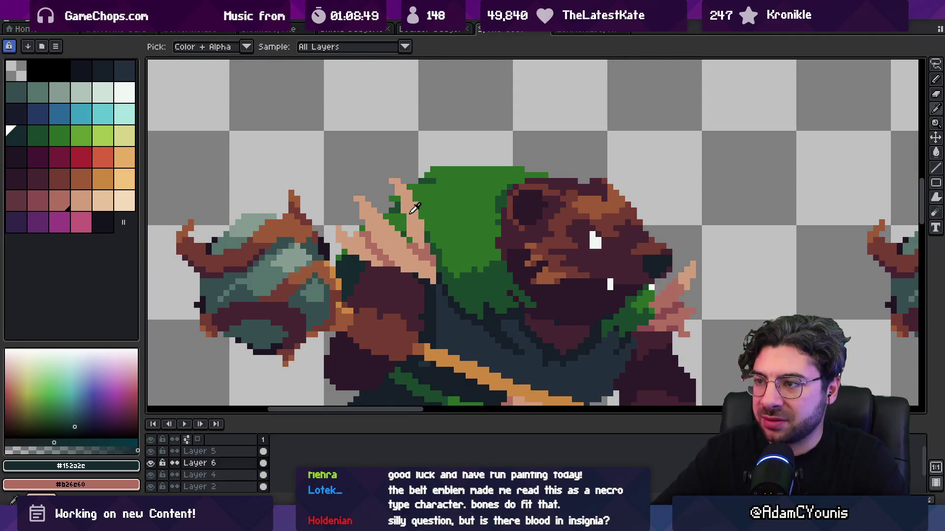
left_click(409, 216, "alt")
left_click(381, 247, "alt")
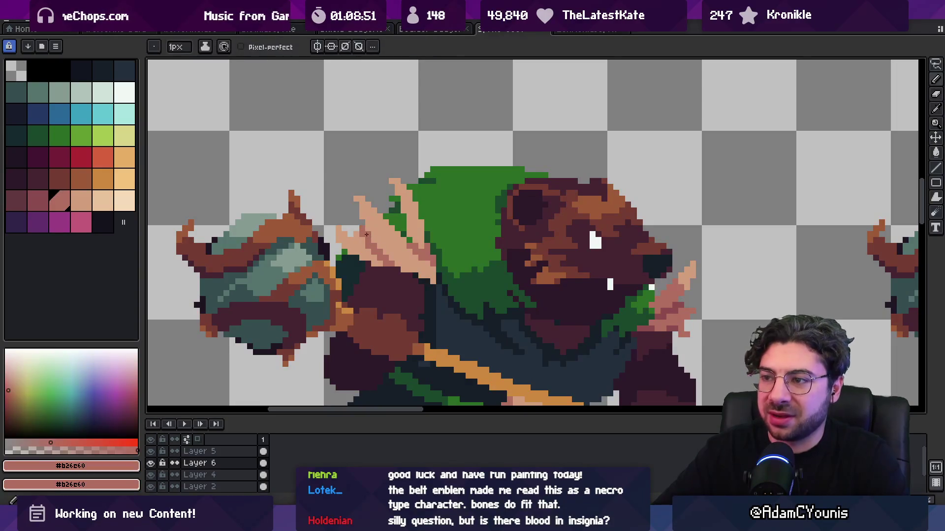
left_click(399, 262, "alt")
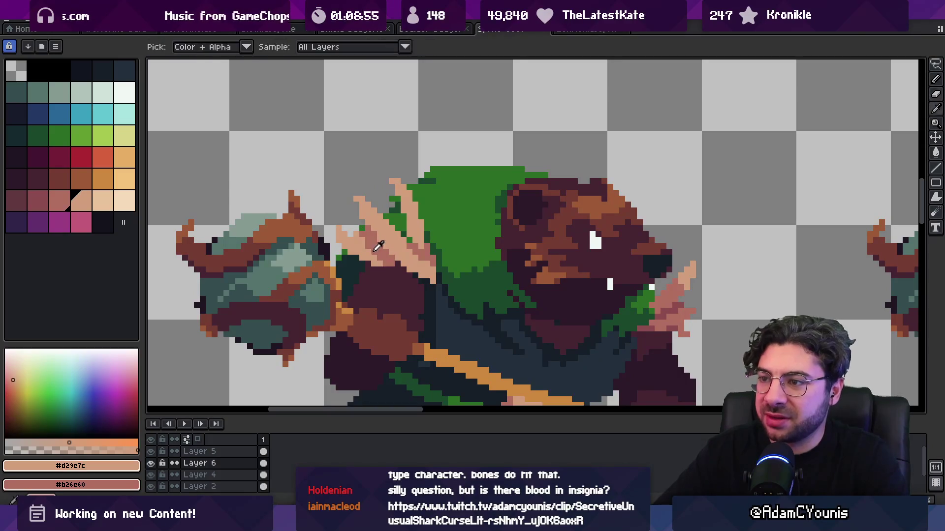
left_click(363, 234, "alt")
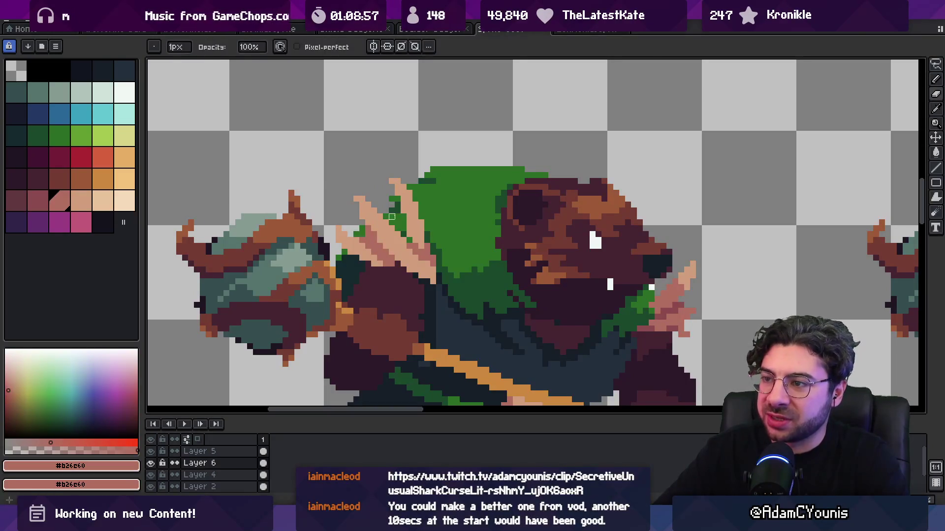
key("z")
scroll(381, 186, "down", 5)
scroll(413, 195, "up", 5)
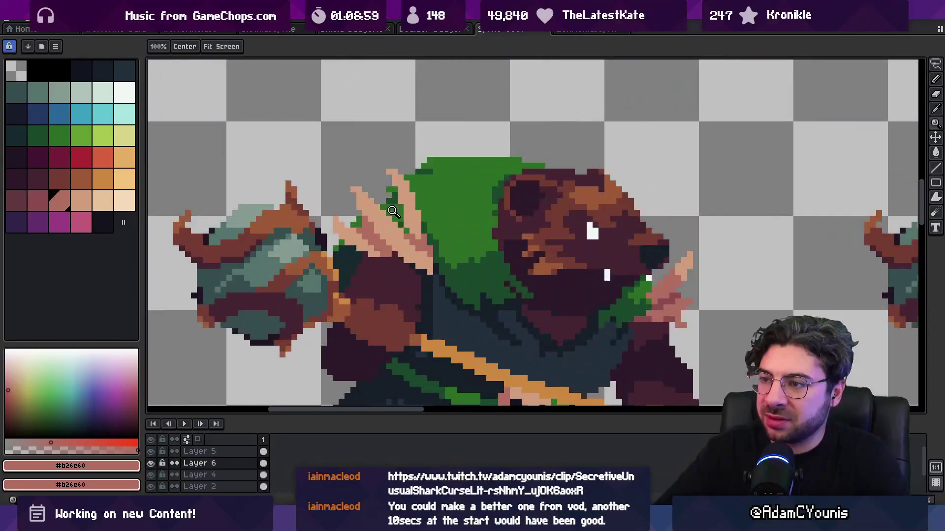
key("b")
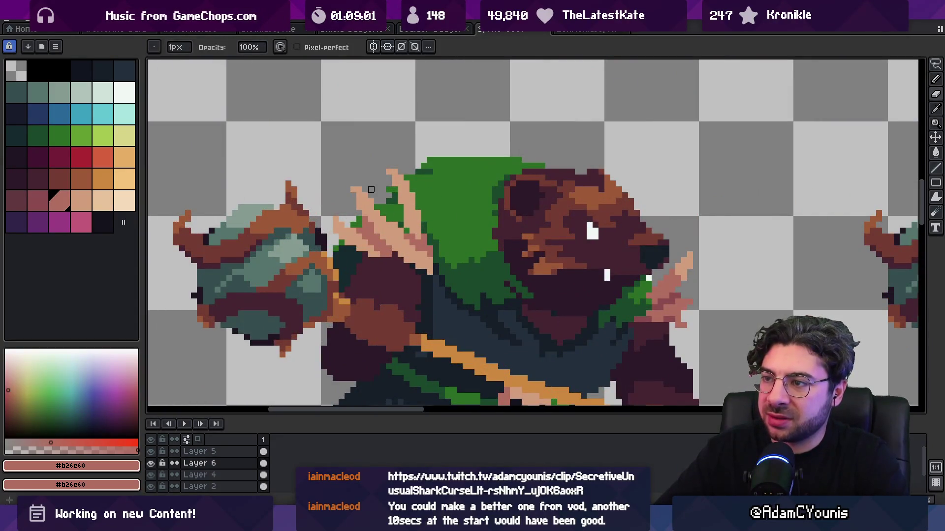
left_click(360, 194, "alt")
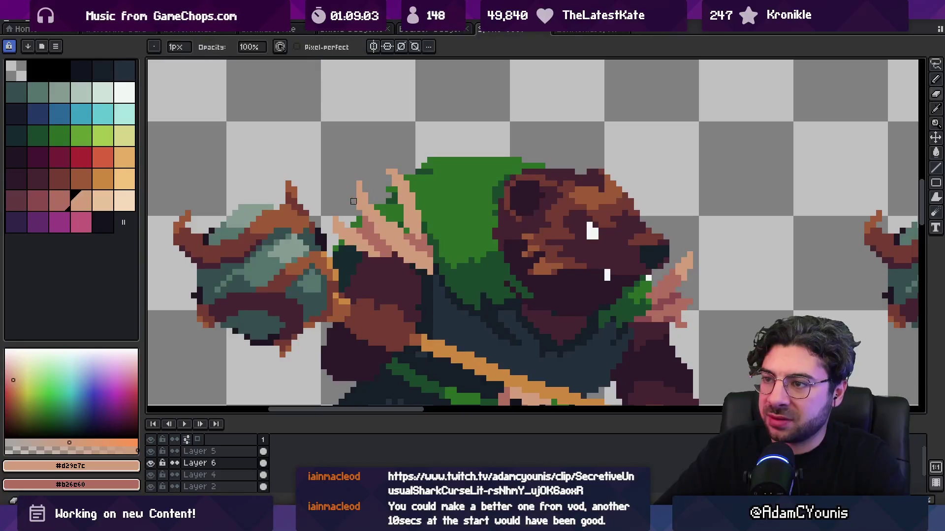
key("z")
scroll(365, 195, "down", 5)
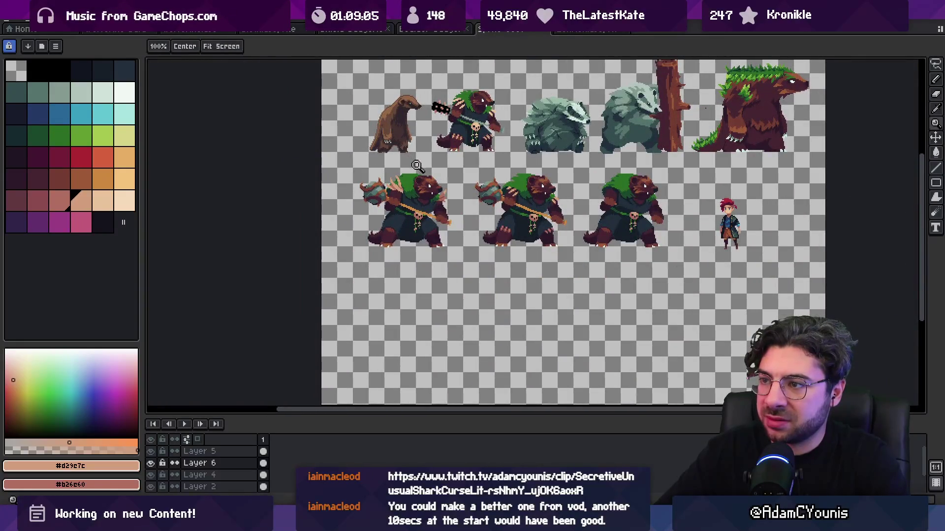
scroll(415, 165, "up", 5)
key("b")
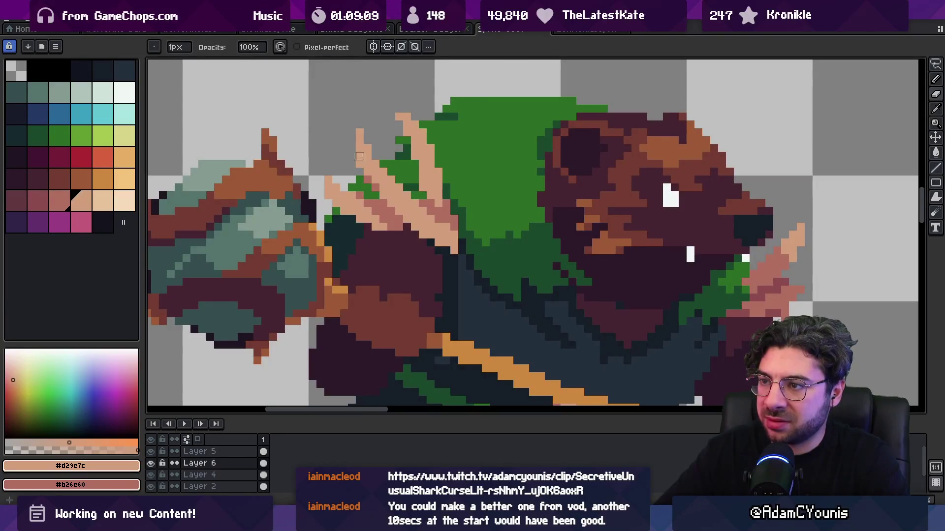
key("z")
scroll(360, 156, "down", 5)
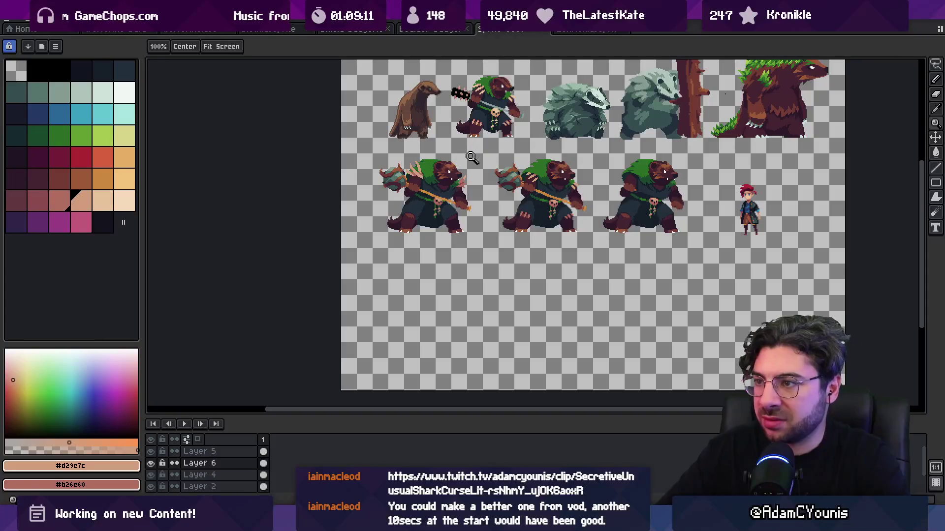
scroll(416, 170, "up", 5)
key("b")
left_click(455, 196, "alt")
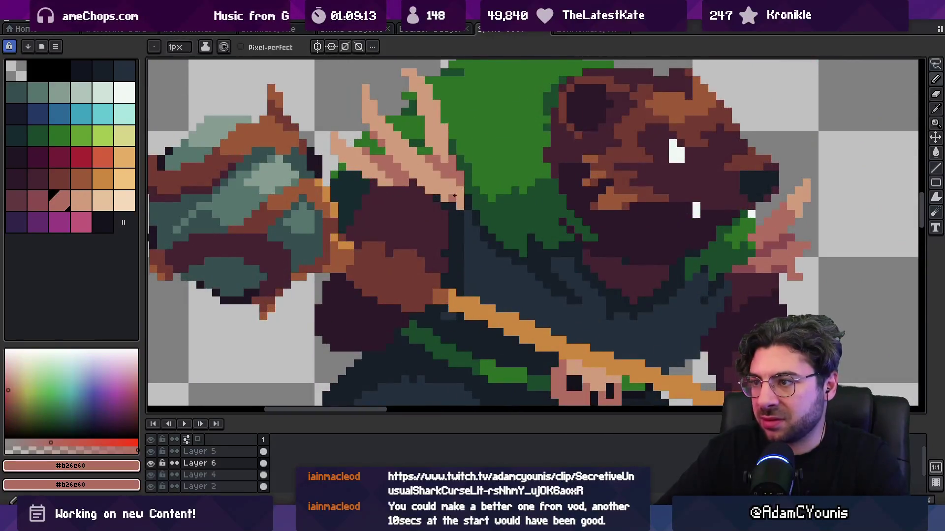
key("z")
scroll(467, 206, "down", 5)
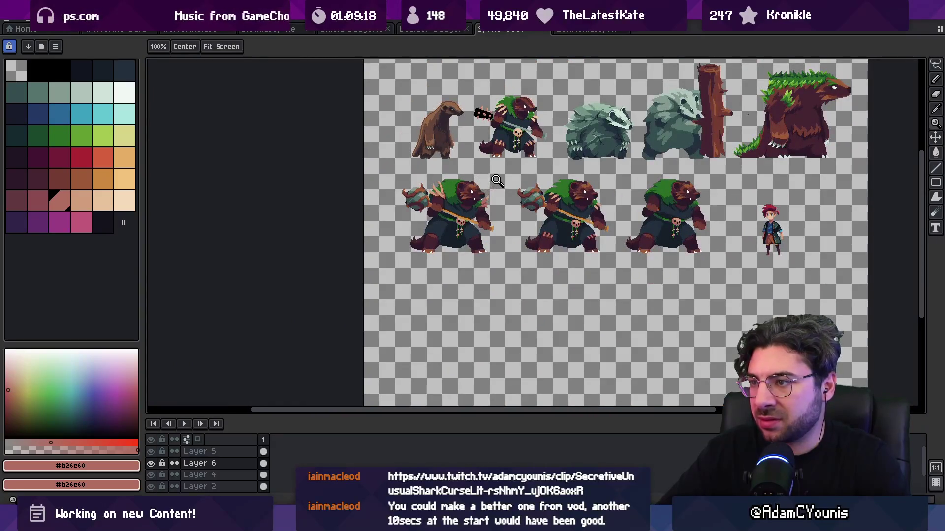
scroll(497, 191, "up", 5)
key("b")
left_click(484, 203, "alt")
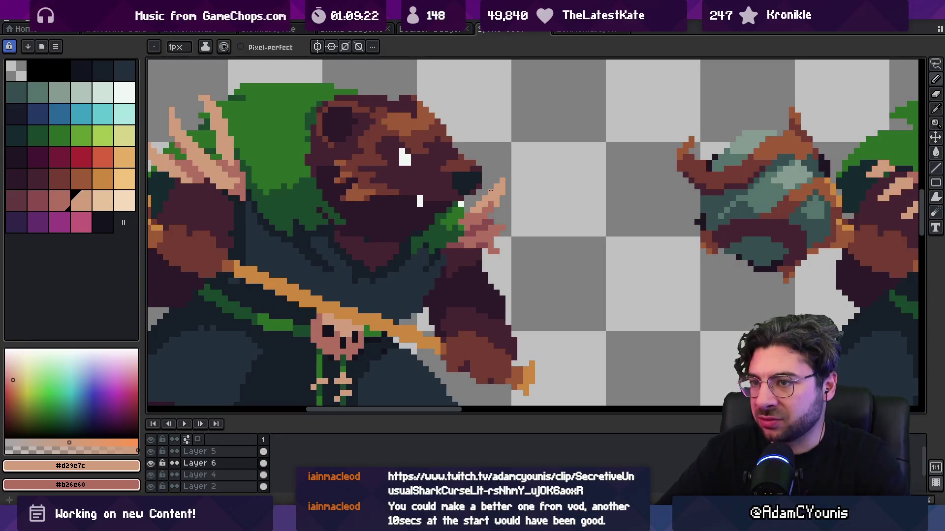
scroll(491, 191, "down", 5)
scroll(520, 148, "up", 5)
left_click(520, 148, "alt")
Step: Zoom around the left bear's hood and sample the dark cloak colour for the tufts
key("e")
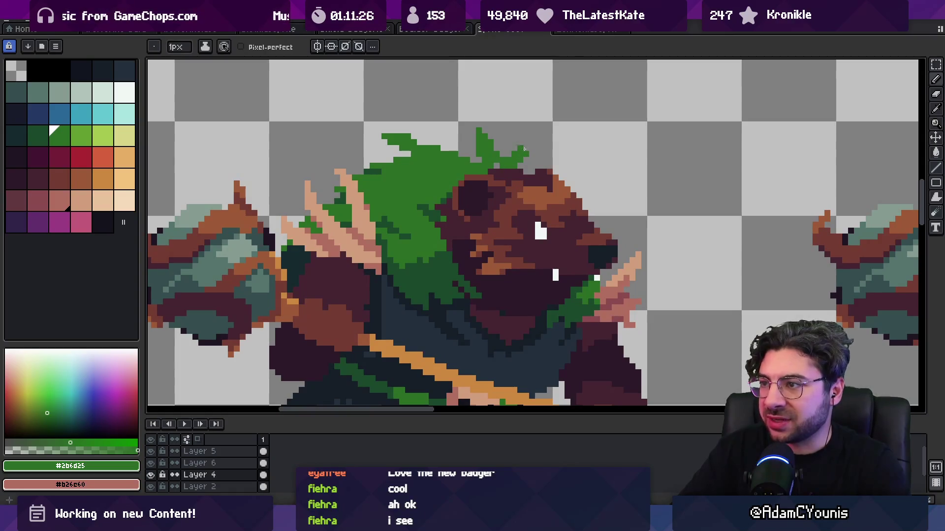
key("b")
key("z")
scroll(502, 154, "down", 4)
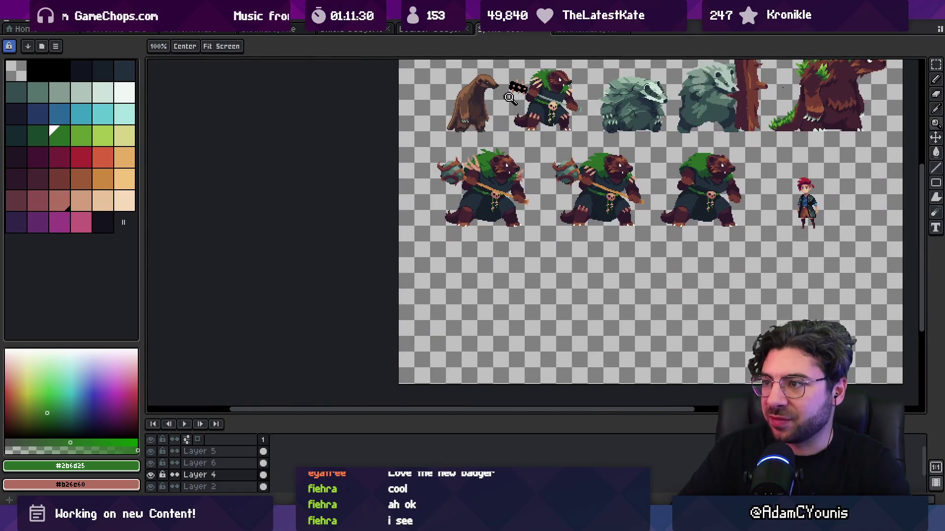
scroll(517, 146, "up", 1)
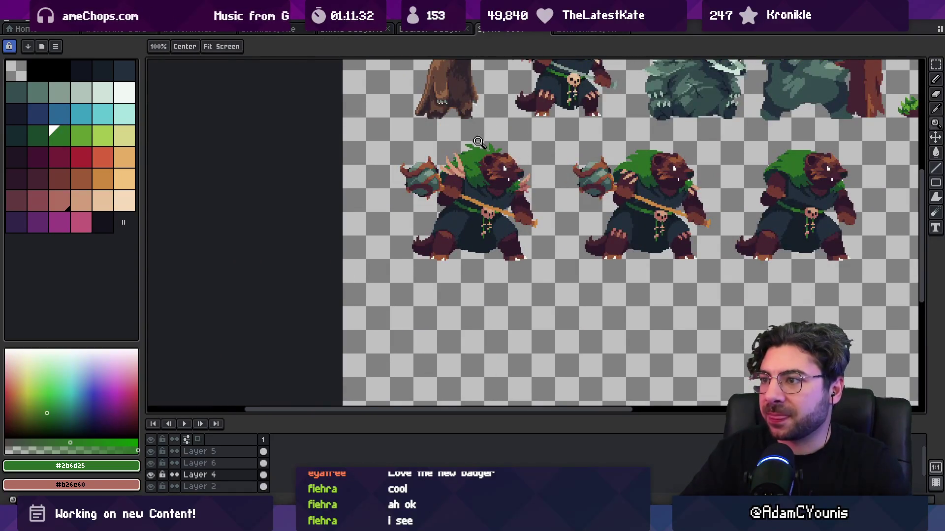
scroll(481, 142, "up", 3)
key("b")
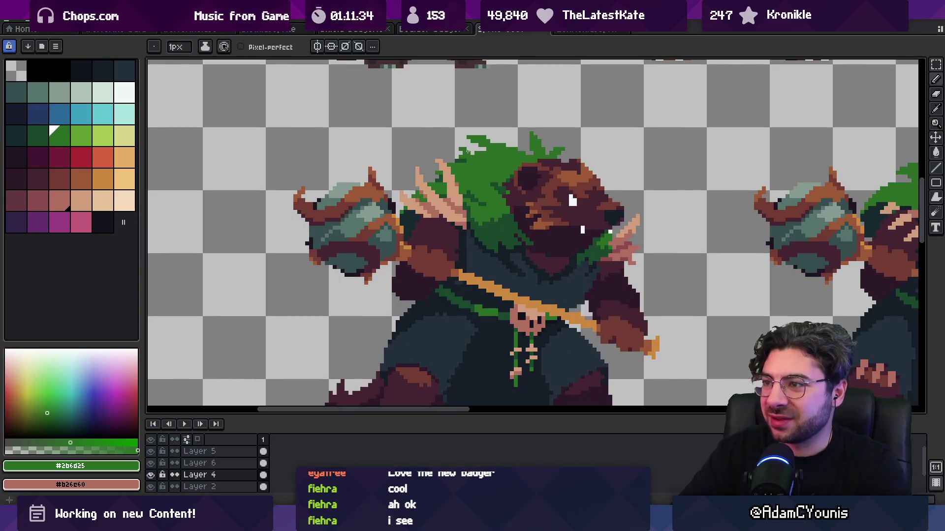
key("z")
scroll(477, 154, "down", 4)
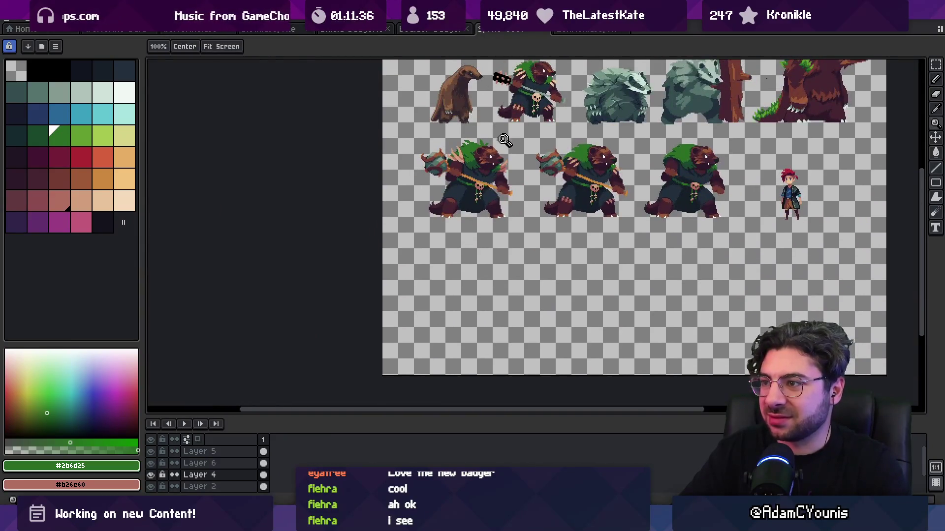
scroll(506, 146, "up", 1)
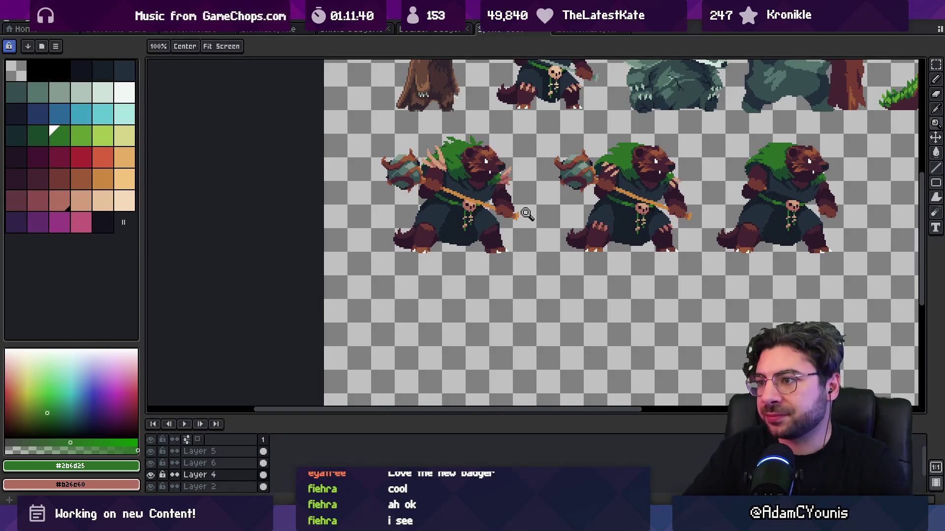
scroll(500, 220, "up", 4)
key("b")
left_click(489, 221, "alt")
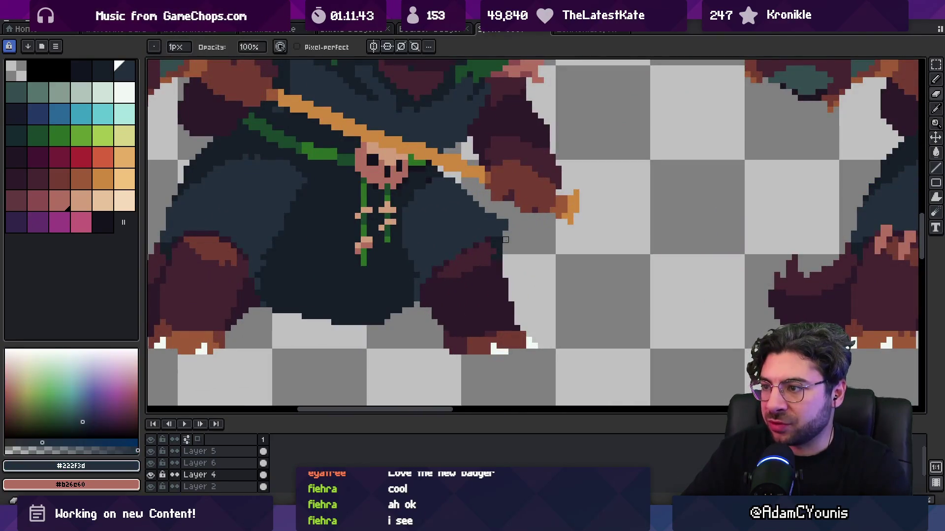
Step: Sample the darkest and dark navy cloak shades around the robe's lower edge
left_click(497, 236, "alt")
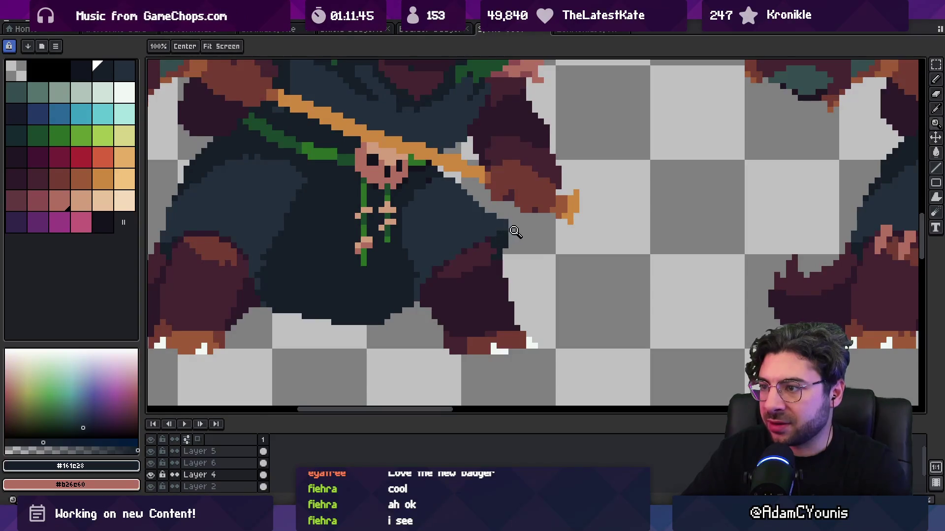
scroll(496, 257, "up", 1)
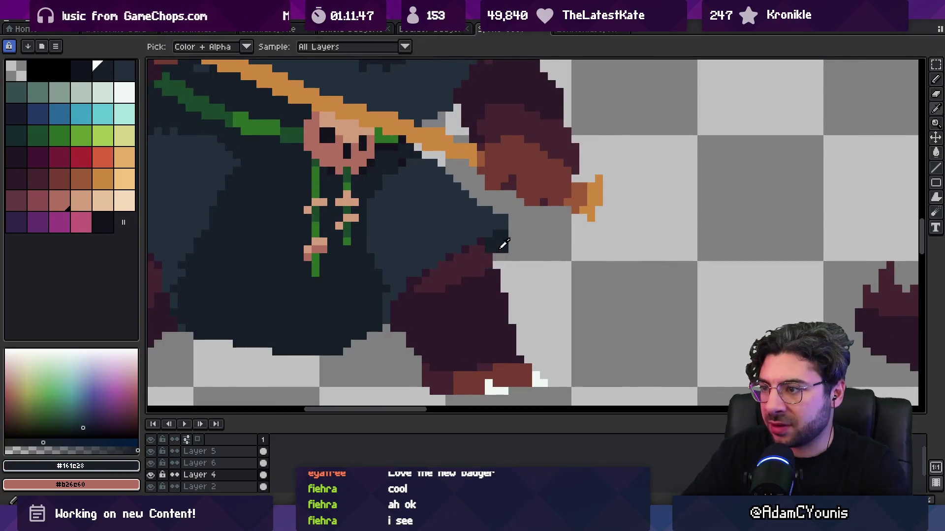
key("z")
scroll(498, 241, "down", 5)
left_click(530, 204)
scroll(512, 222, "up", 2)
key("b")
left_click(512, 221, "alt")
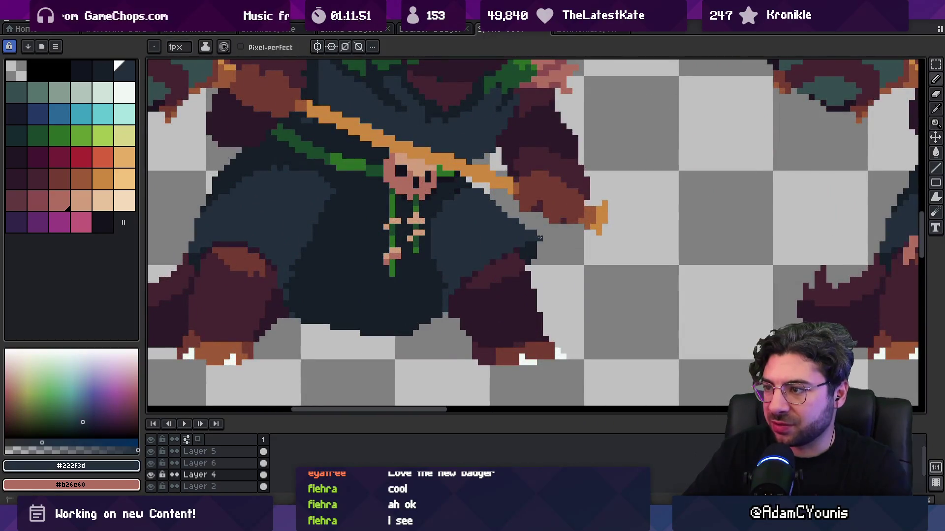
scroll(540, 238, "down", 2)
left_click(531, 231, "alt")
key("z")
scroll(522, 196, "down", 3)
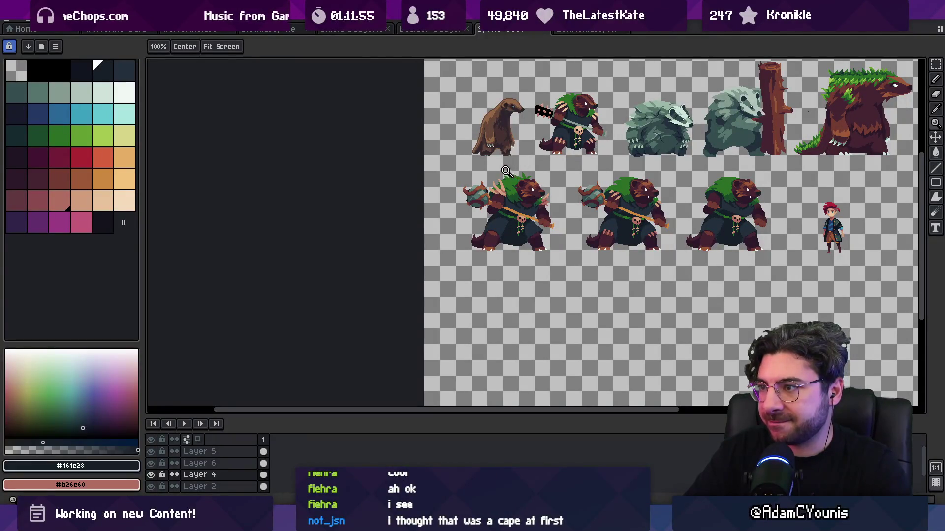
Step: Paint brown fur pixels along the leg's dark edge below the robe
key("v")
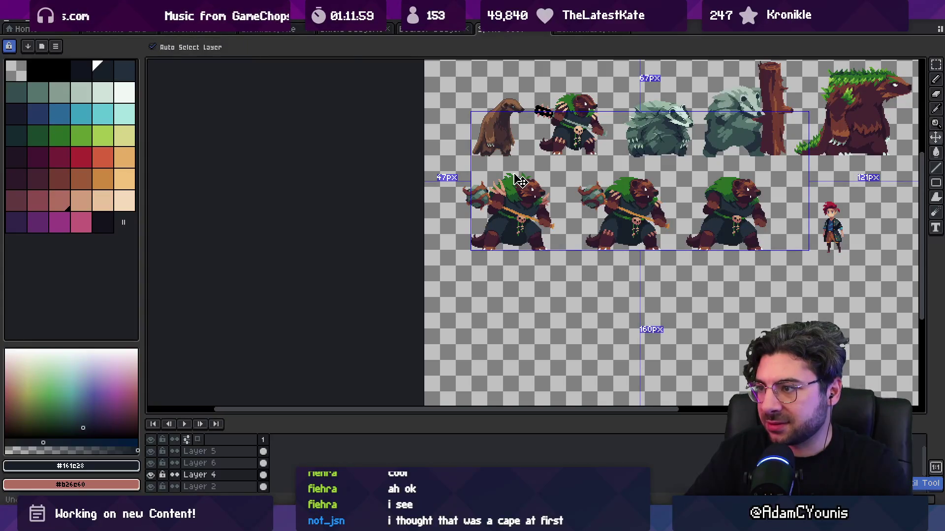
key("h")
left_click_drag(520, 208, 502, 212)
scroll(502, 211, "up", 6)
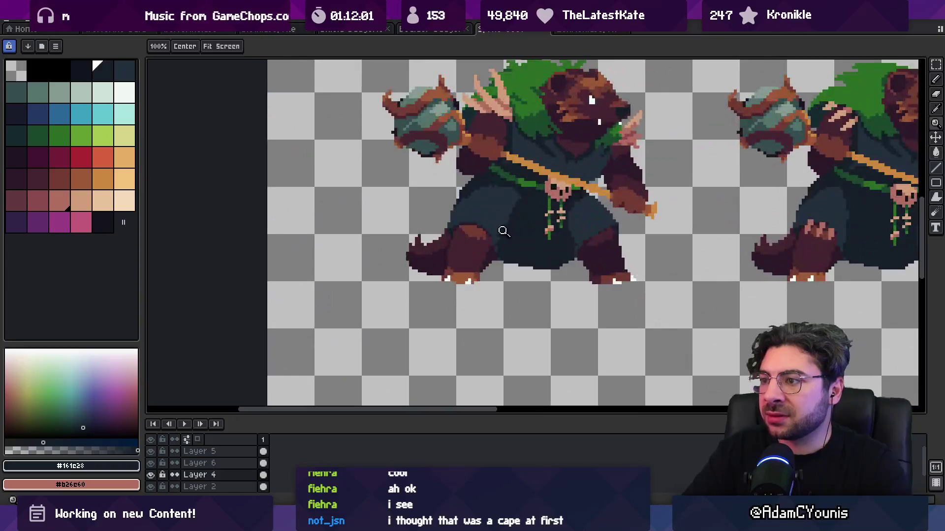
key("b")
left_click(483, 219, "alt")
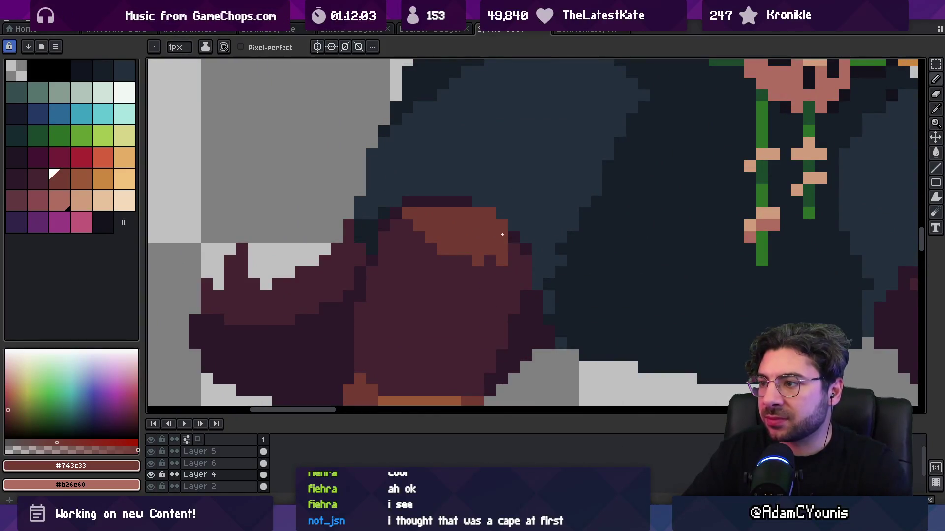
left_click_drag(453, 206, 409, 202)
Step: Touch up the lower robe pixels, turning the leftover grey pixel dark purple
key("h")
scroll(481, 190, "down", 6)
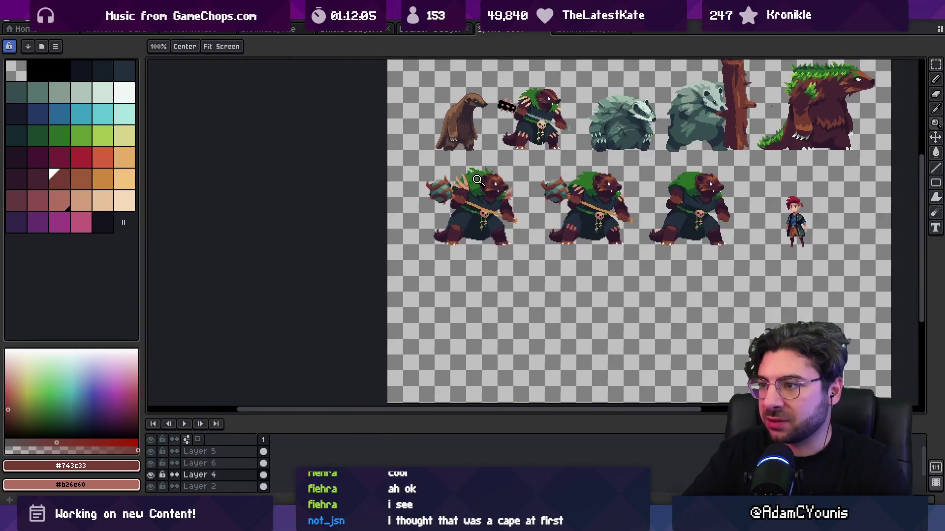
key("v")
key("z")
scroll(482, 207, "up", 5)
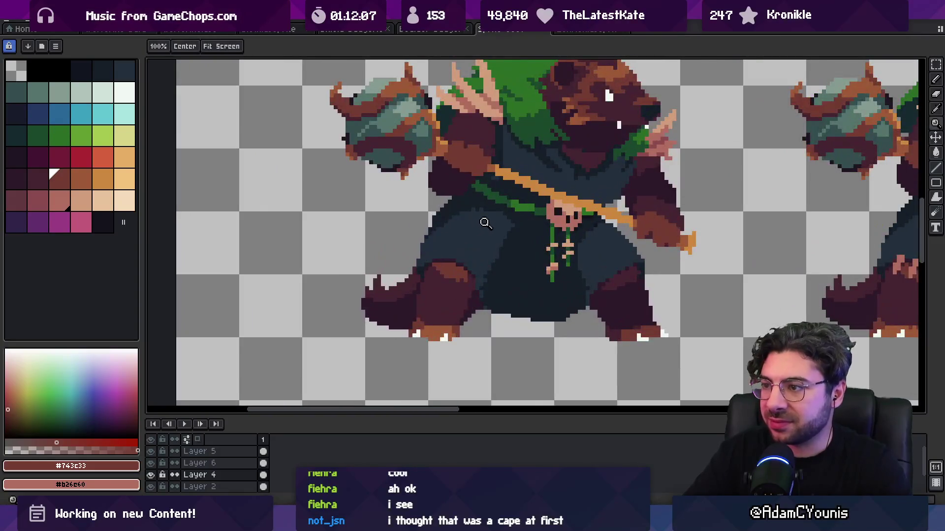
scroll(492, 275, "up", 2)
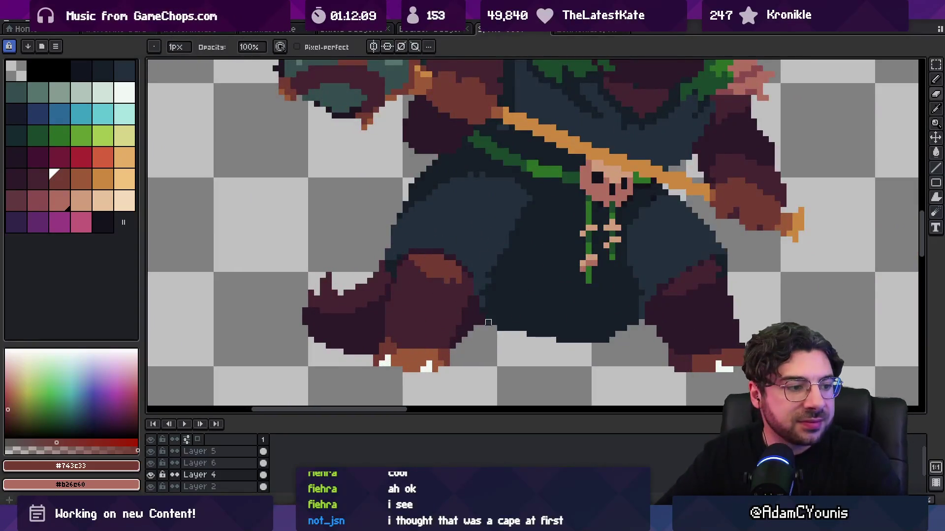
left_click_drag(511, 263, 507, 269)
scroll(507, 269, "down", 3)
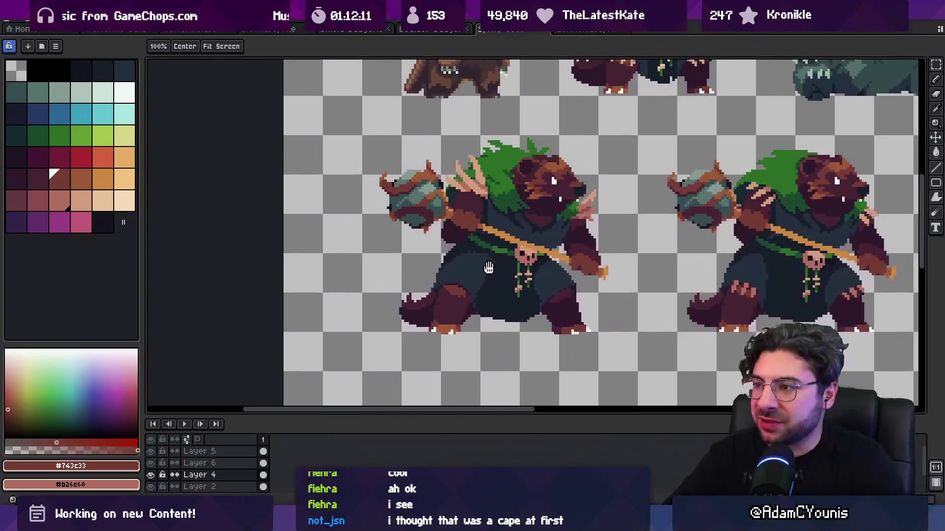
scroll(477, 295, "up", 6)
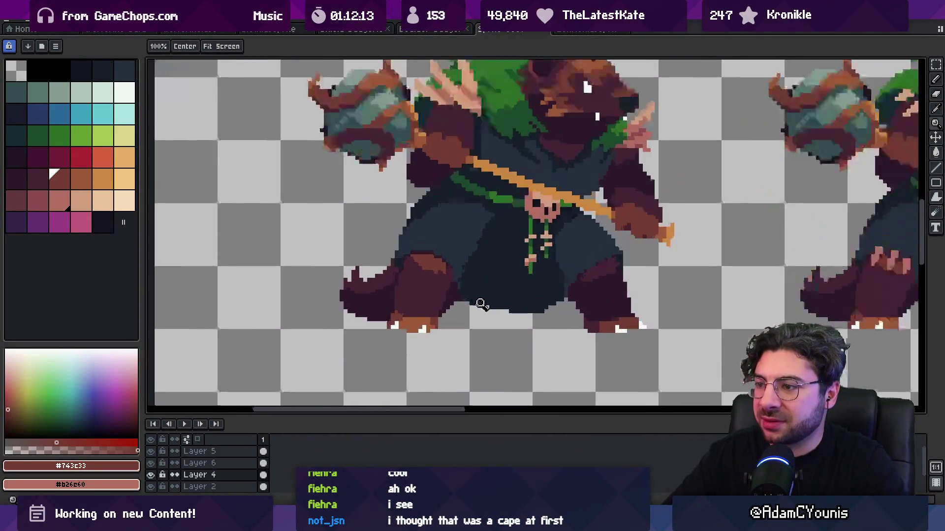
key("b")
left_click(452, 296)
left_click(482, 312)
left_click(467, 297)
left_click(451, 280)
left_click(432, 270, "alt")
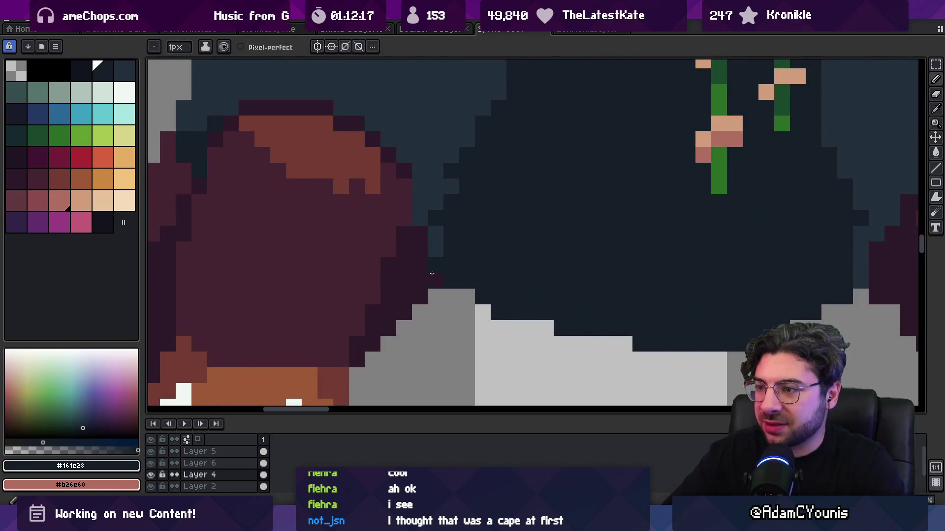
left_click(451, 281)
Step: Repaint robe-edge pixels in darkest navy, mid navy and dark purple
scroll(451, 281, "down", 4)
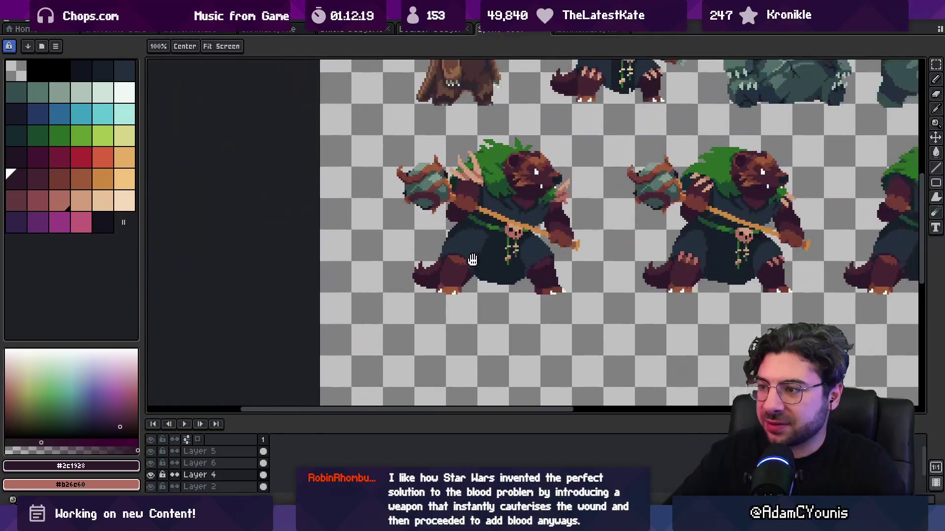
scroll(524, 292, "up", 2)
scroll(482, 242, "up", 2)
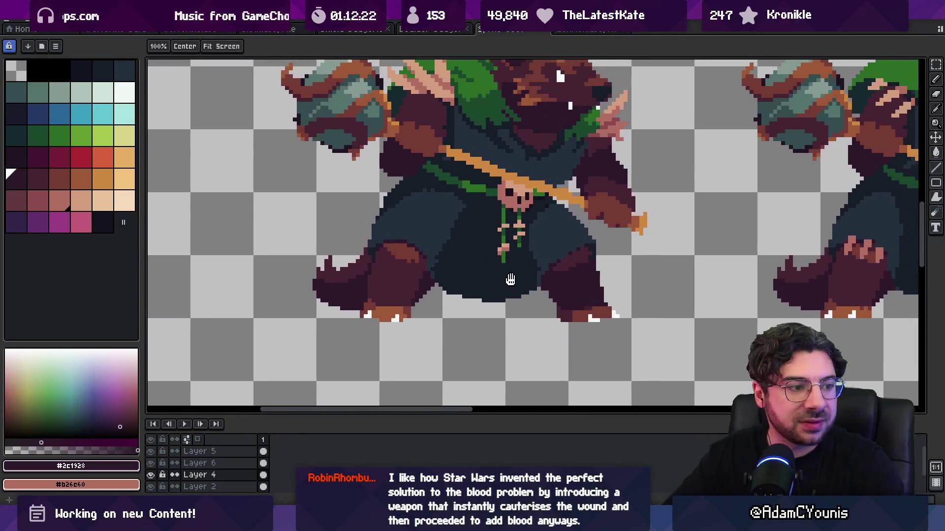
scroll(483, 242, "down", 4)
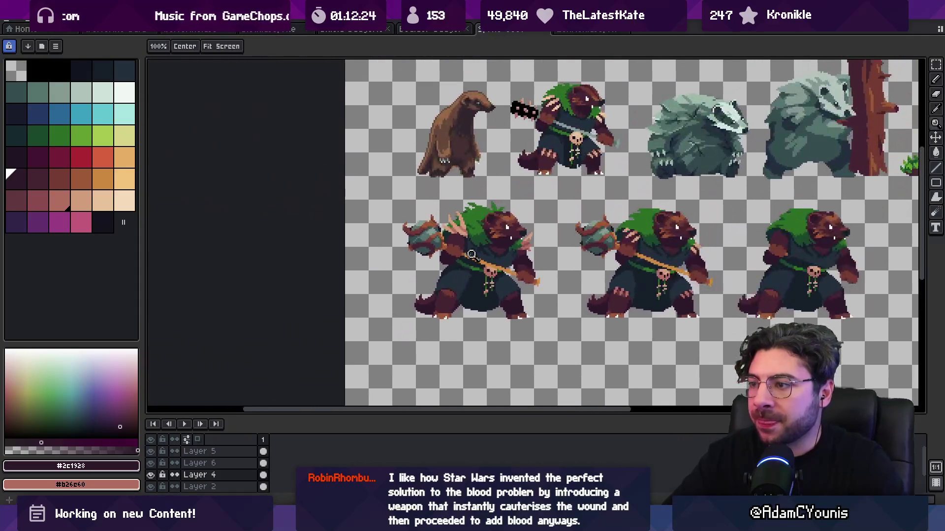
scroll(456, 302, "up", 5)
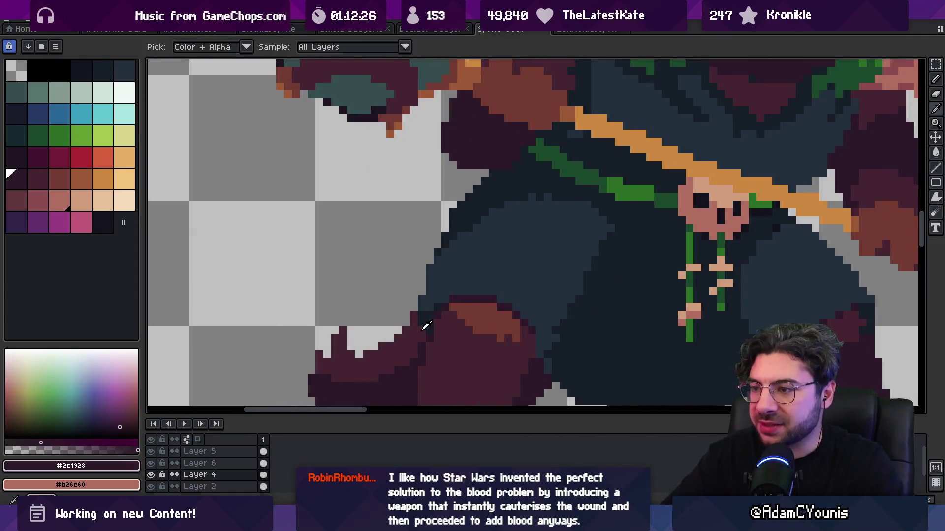
key("b")
left_click(428, 313, "alt")
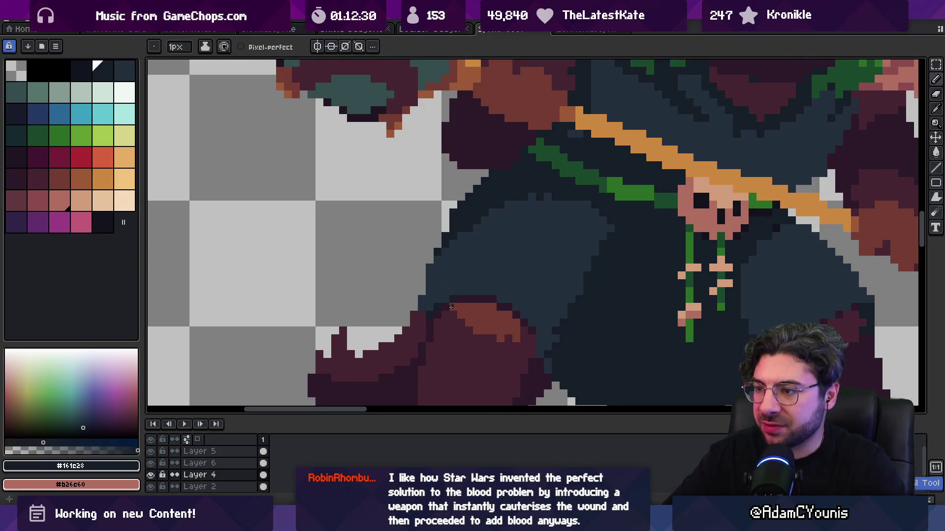
left_click(427, 307, "alt")
key("z")
scroll(458, 295, "down", 6)
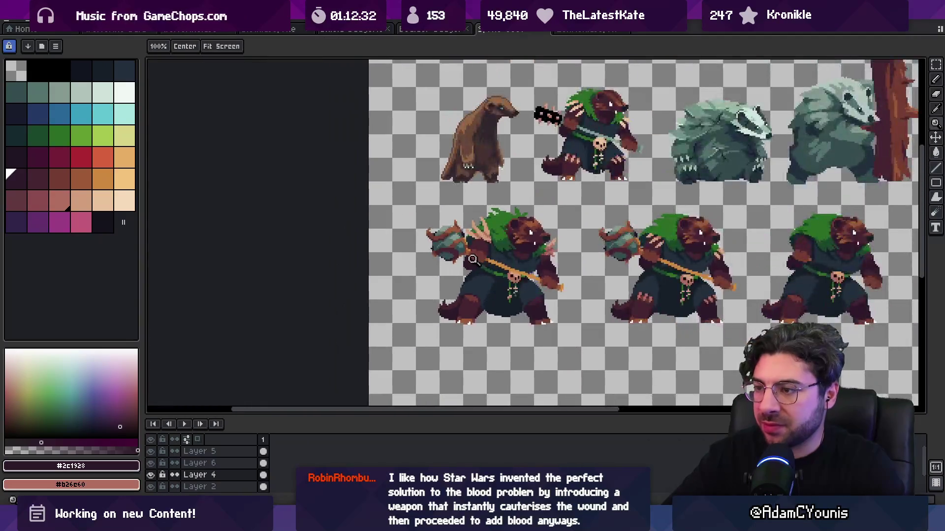
scroll(526, 297, "up", 6)
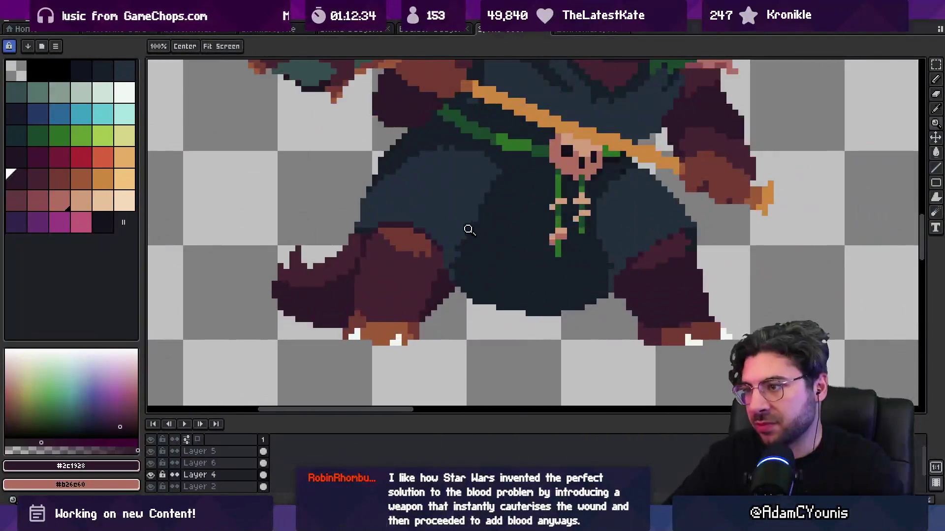
key("b")
left_click(457, 252, "alt")
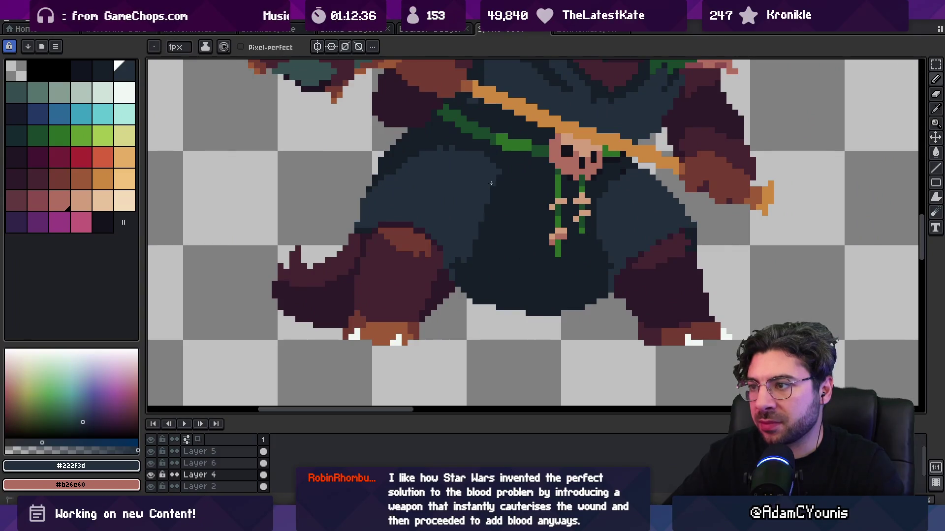
left_click(445, 281, "alt")
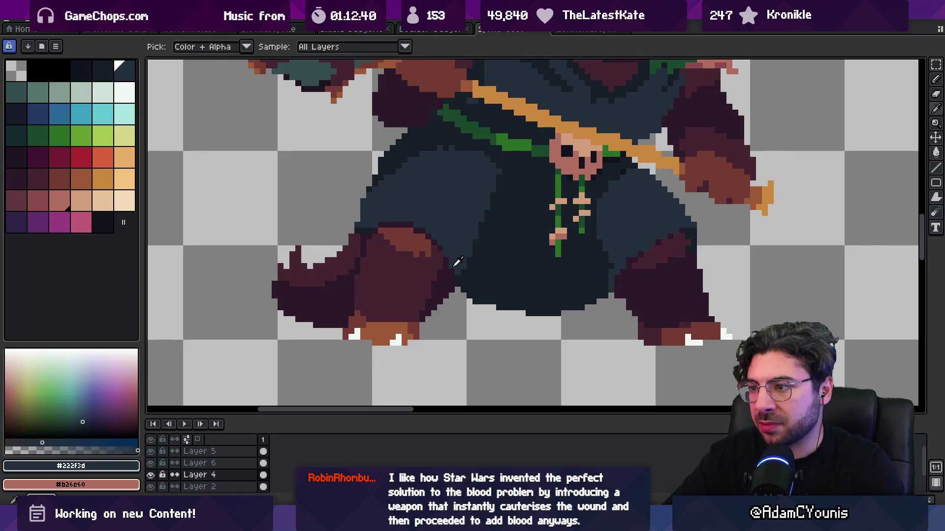
scroll(452, 271, "down", 3)
scroll(452, 271, "down", 2)
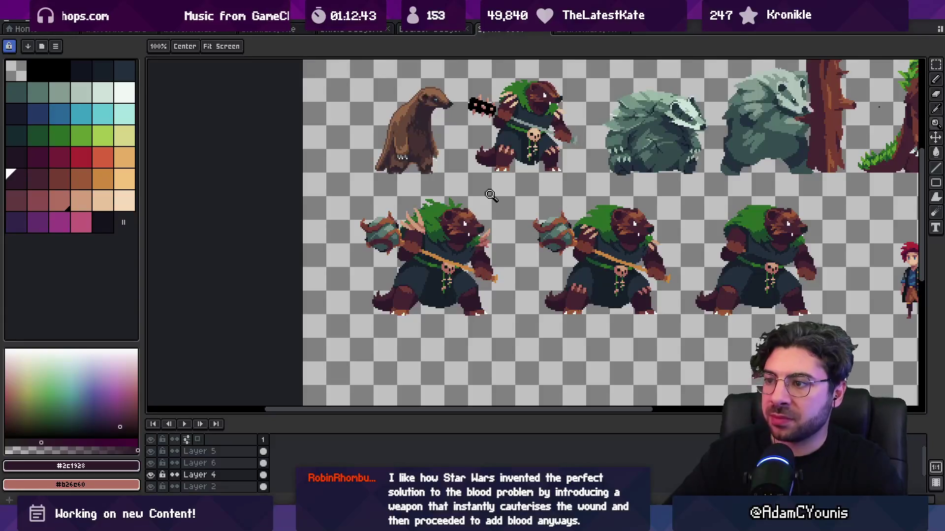
scroll(424, 275, "up", 3)
left_click(452, 269, "alt")
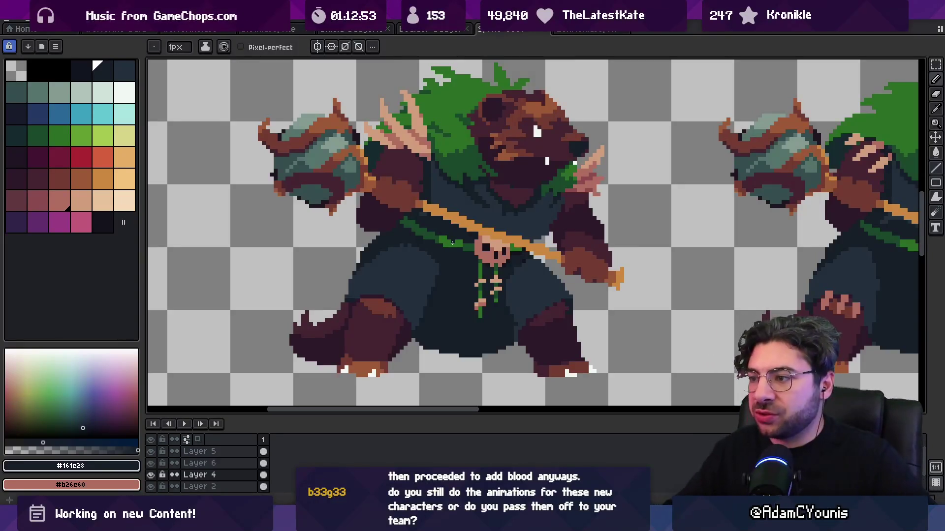
Step: Rework the robe folds with Alt-sampled mid and darkest navy, then pick the face's dark maroon
key("alt")
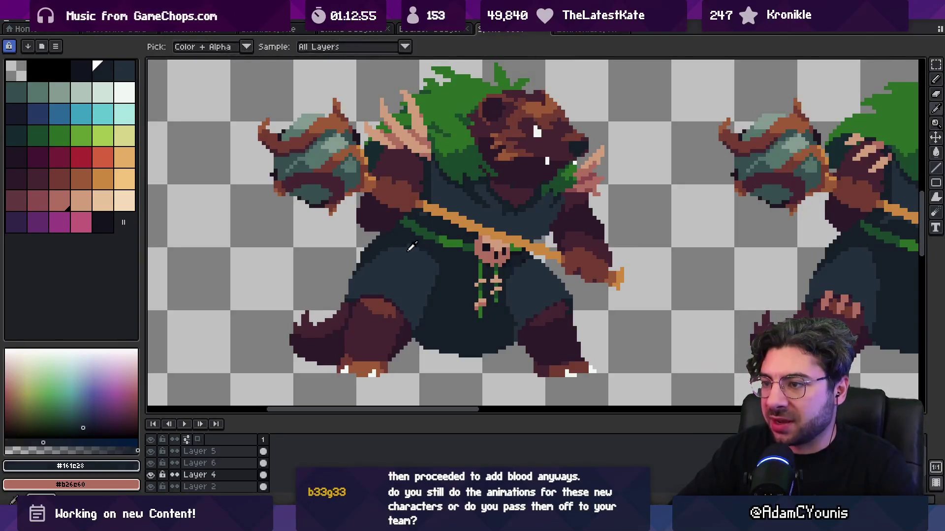
left_click(412, 246)
key("z")
left_click(411, 254)
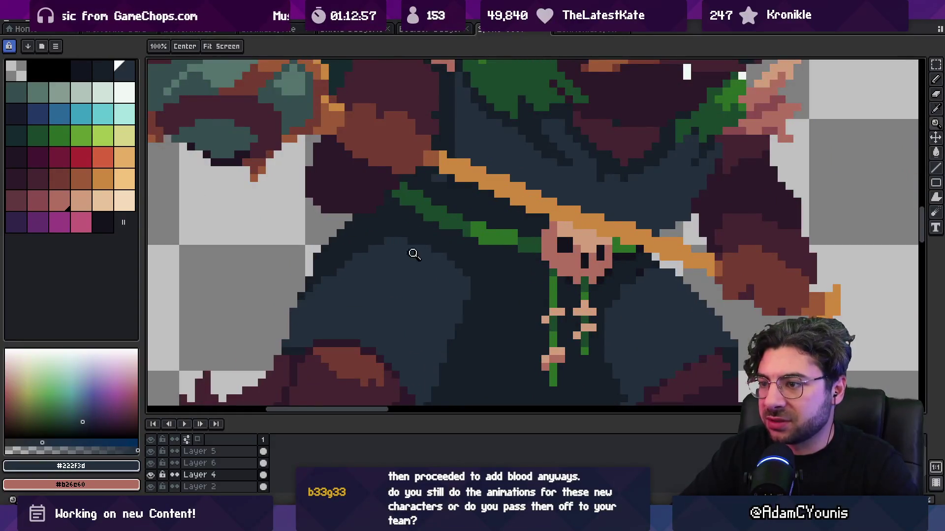
scroll(411, 254, "down", 5)
scroll(402, 272, "up", 4)
left_click(402, 272, "alt")
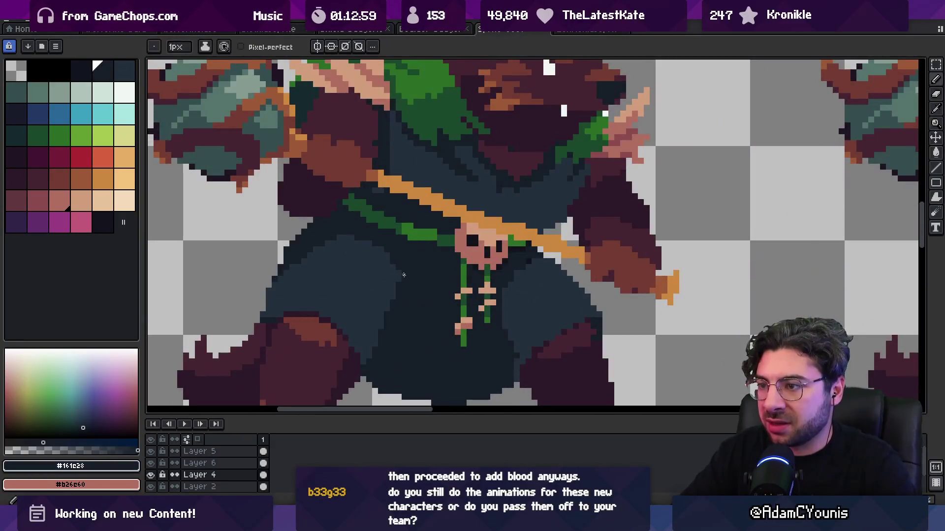
left_click(397, 286, "alt")
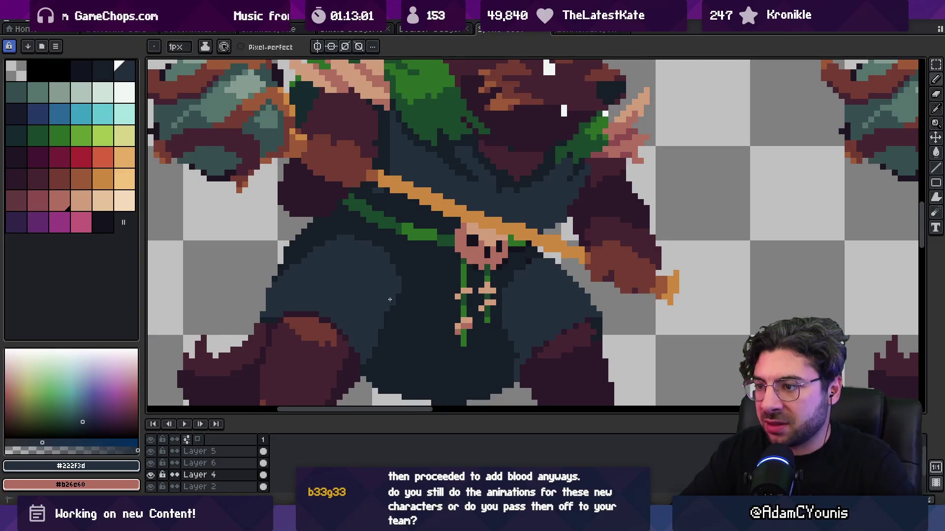
key("z")
scroll(386, 312, "down", 3)
scroll(389, 290, "down", 1)
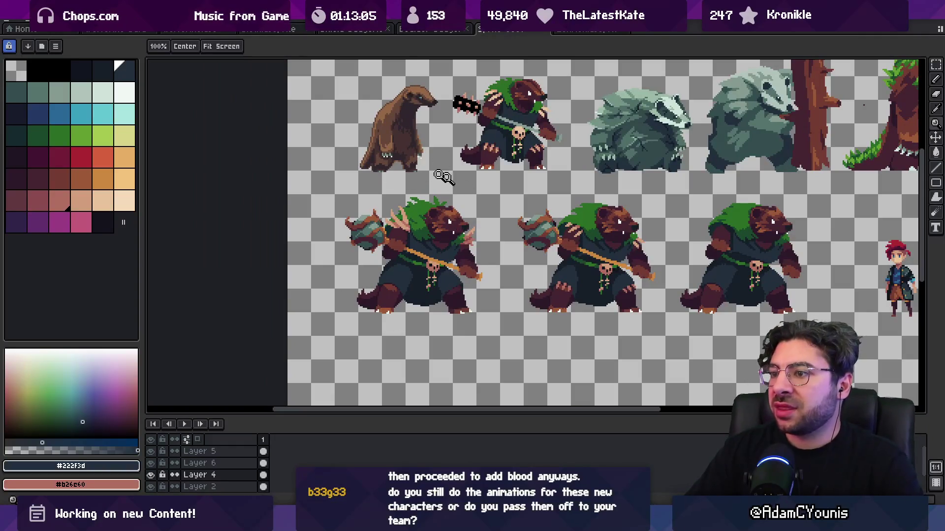
scroll(445, 245, "down", 1)
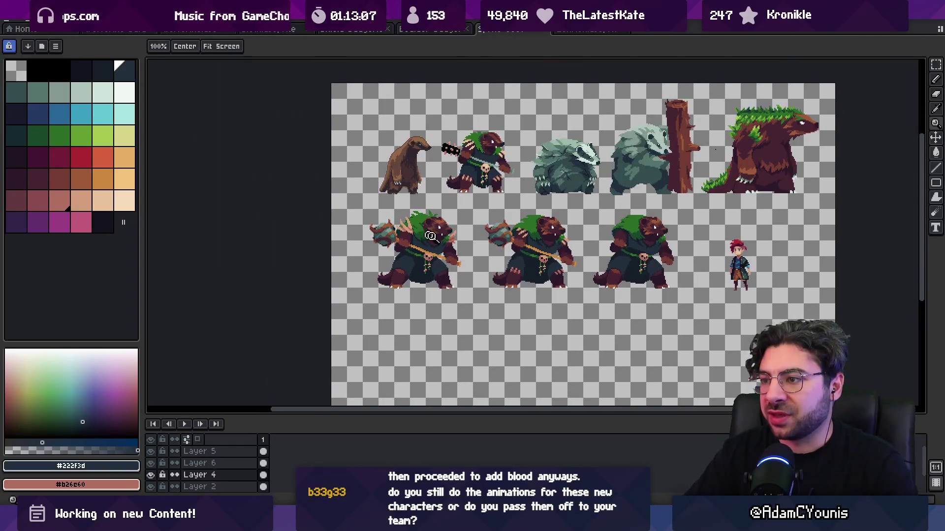
scroll(511, 238, "up", 5)
scroll(502, 262, "up", 1)
left_click(468, 286, "alt")
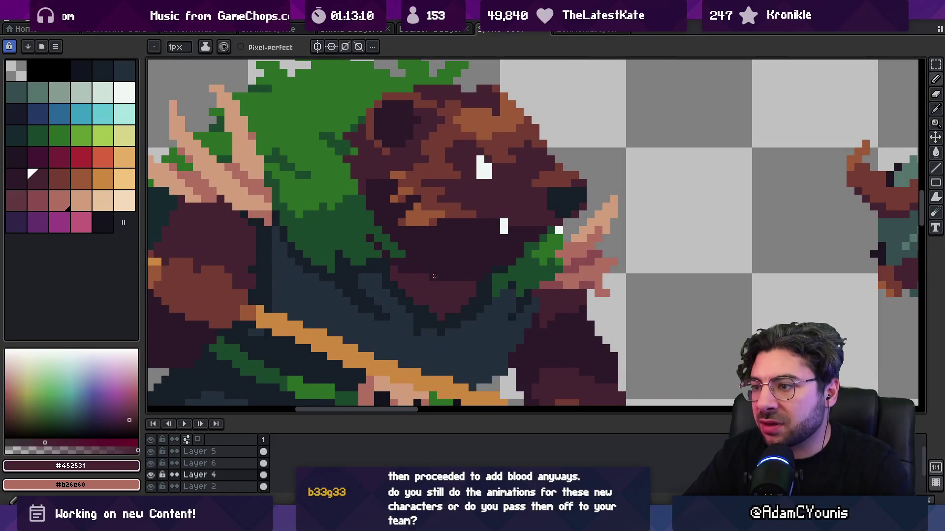
Step: Sample the robe navy, fur purple, and the dark and bright hood greens
left_click(496, 268, "alt")
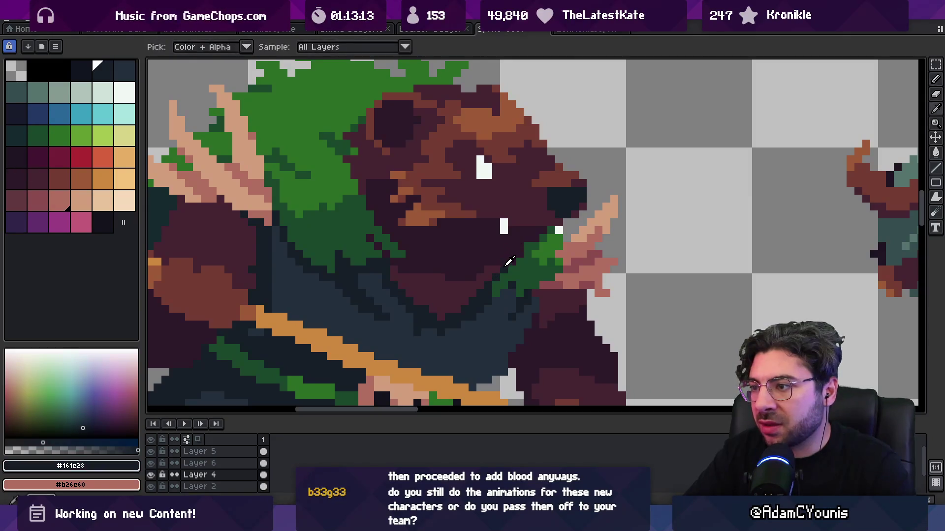
left_click(535, 231, "alt")
scroll(534, 231, "down", 3)
scroll(521, 230, "up", 3)
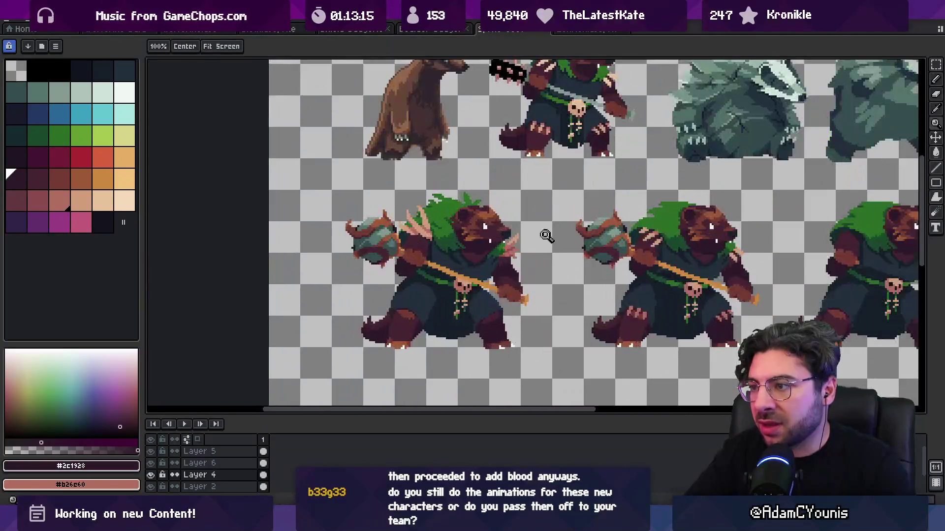
left_click(499, 222, "alt")
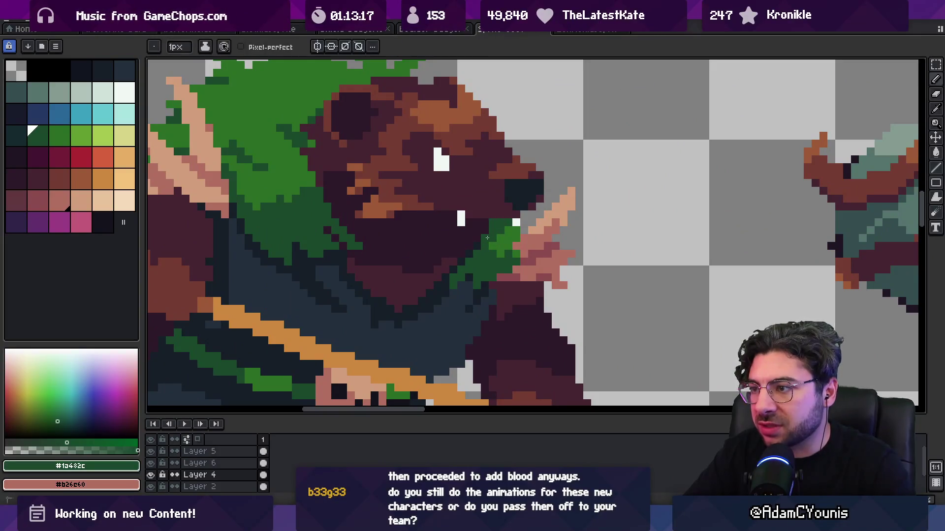
scroll(487, 238, "down", 3)
scroll(496, 212, "up", 3)
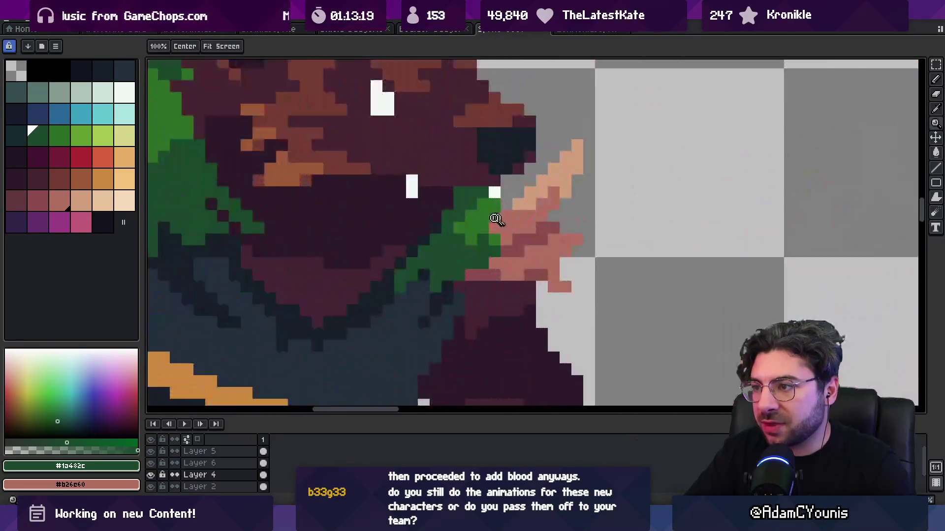
left_click(455, 214, "alt")
scroll(433, 206, "down", 3)
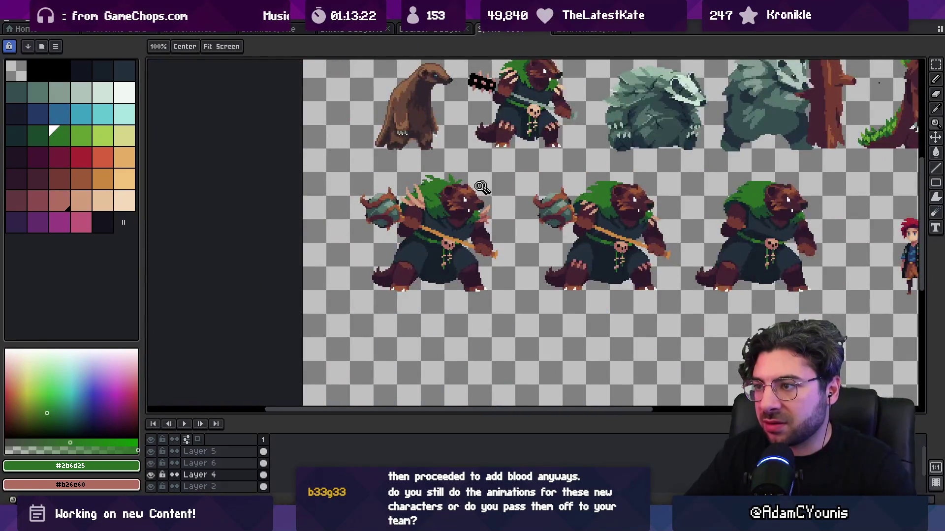
scroll(484, 188, "down", 1)
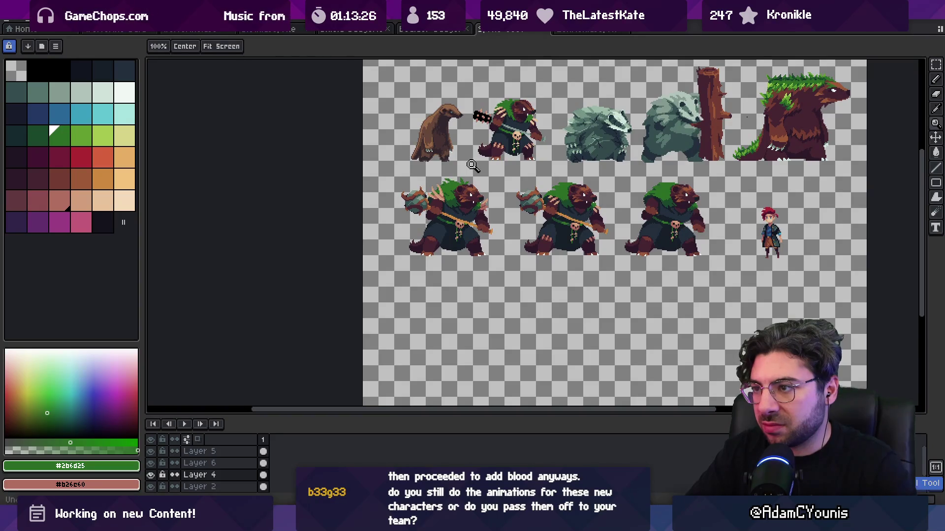
scroll(504, 196, "up", 5)
Step: Erase the stray green and white pixels beside the tusk under the jaw
mouse_move(504, 196)
left_mouse_down()
mouse_move(505, 206)
mouse_move(539, 207)
left_mouse_up()
left_click(461, 230, "alt")
key("e")
scroll(492, 223, "down", 4)
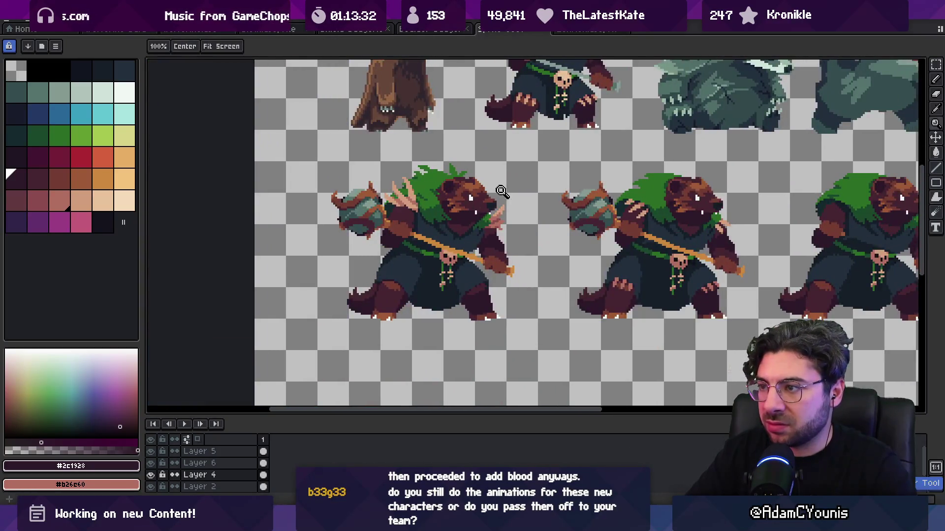
scroll(511, 209, "up", 4)
key("q")
key("z")
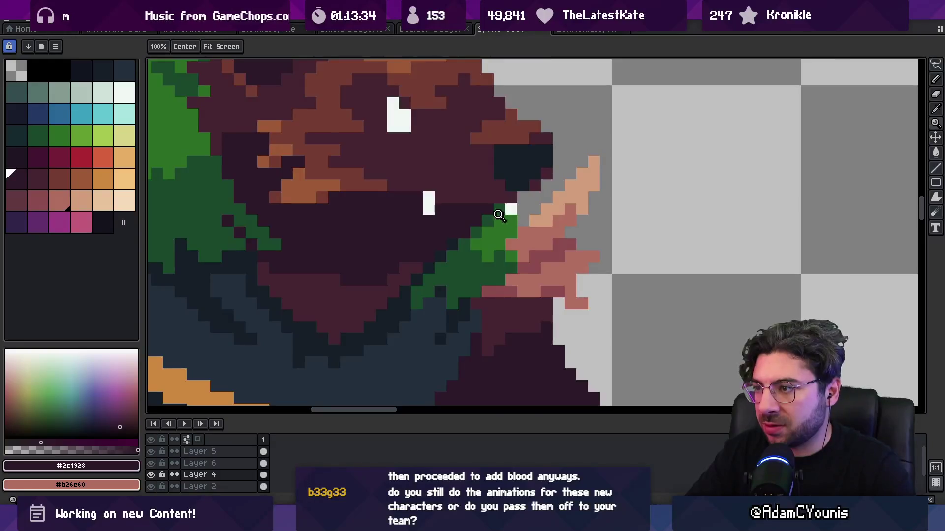
scroll(492, 209, "down", 4)
Step: Zoom out and pan across the sprite sheet to review the bottom row of creatures
key("ctrl+o")
key("Escape")
left_click_drag(481, 196, 441, 212)
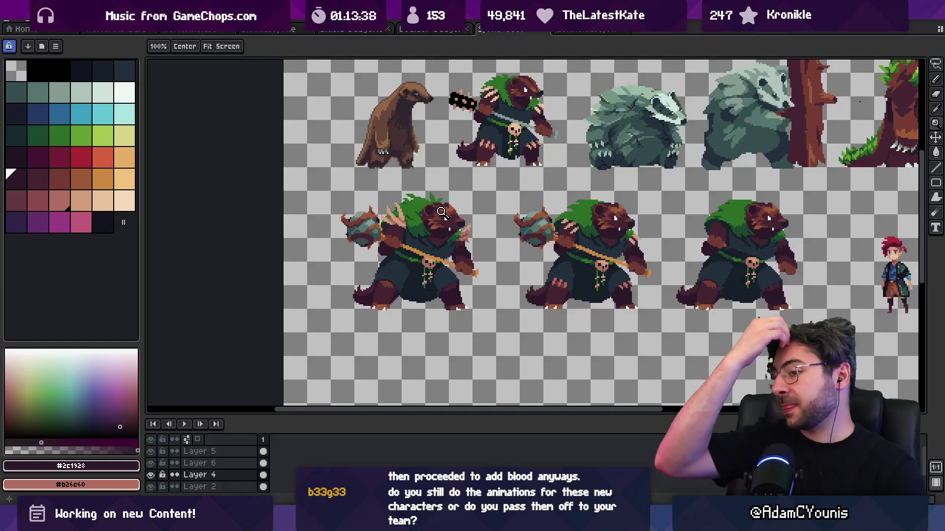
left_click_drag(476, 248, 438, 248)
key("v")
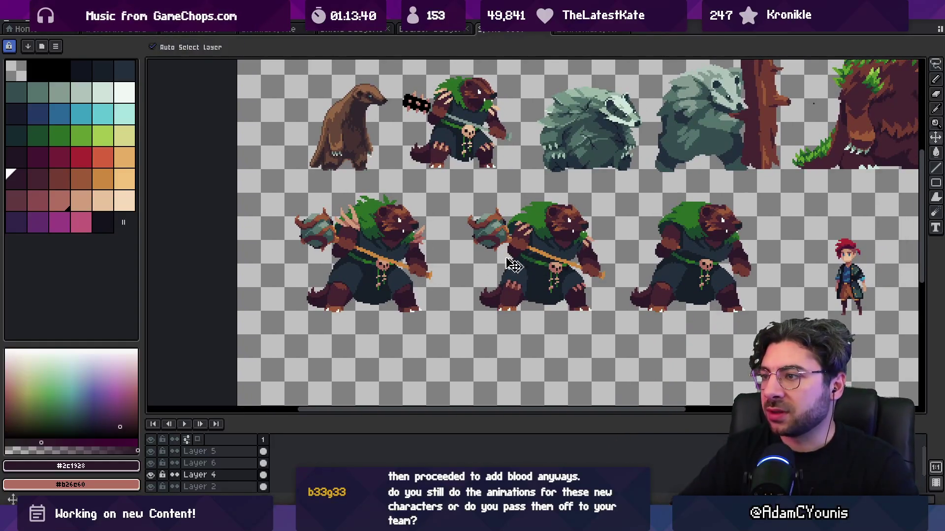
scroll(435, 113, "up", 1)
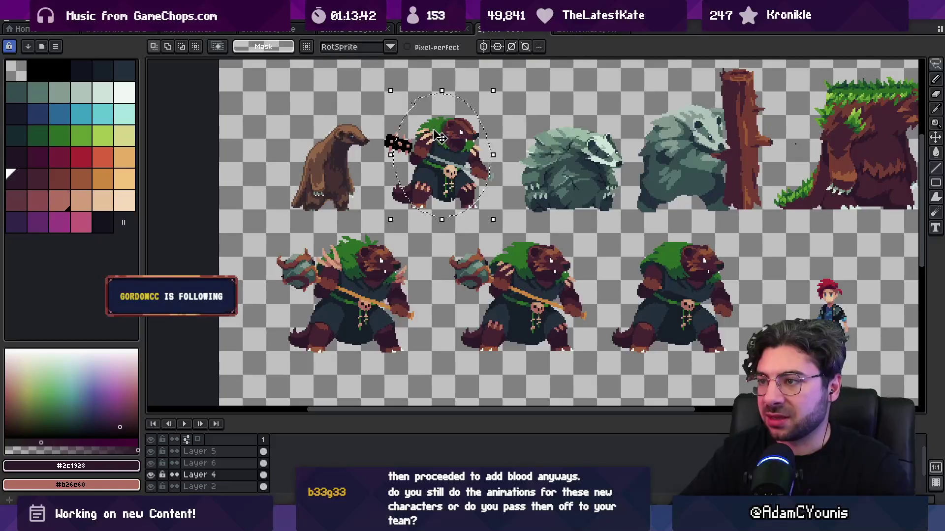
left_click(451, 192)
key("q")
left_click_drag(408, 100, 380, 148)
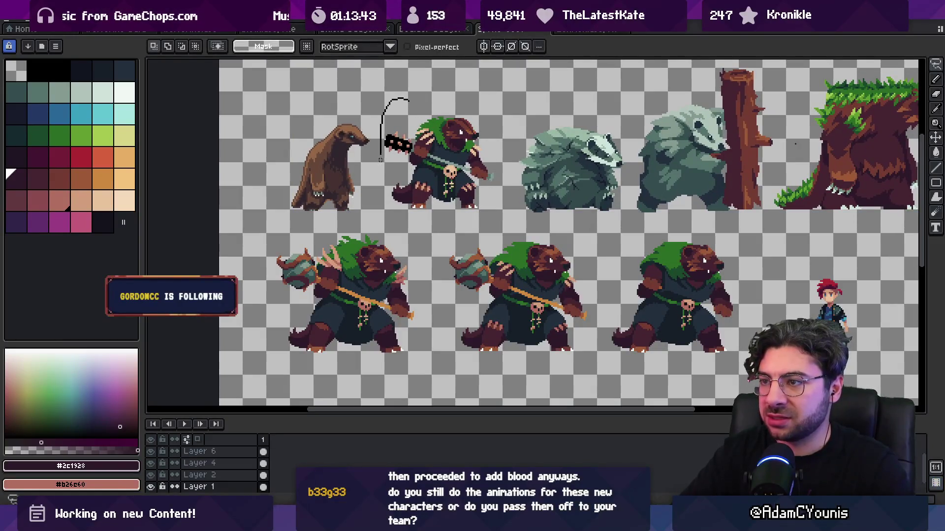
left_click_drag(494, 135, 492, 118)
scroll(492, 118, "down", 5)
left_click_drag(460, 88, 462, 204)
key("ctrl+z")
mouse_move(457, 123)
left_mouse_down()
mouse_move(465, 236)
mouse_move(467, 224)
mouse_move(445, 183)
mouse_move(450, 275)
mouse_move(369, 311)
left_mouse_up()
key("Return")
mouse_move(391, 123)
left_mouse_down()
mouse_move(445, 205)
mouse_move(426, 131)
left_mouse_up()
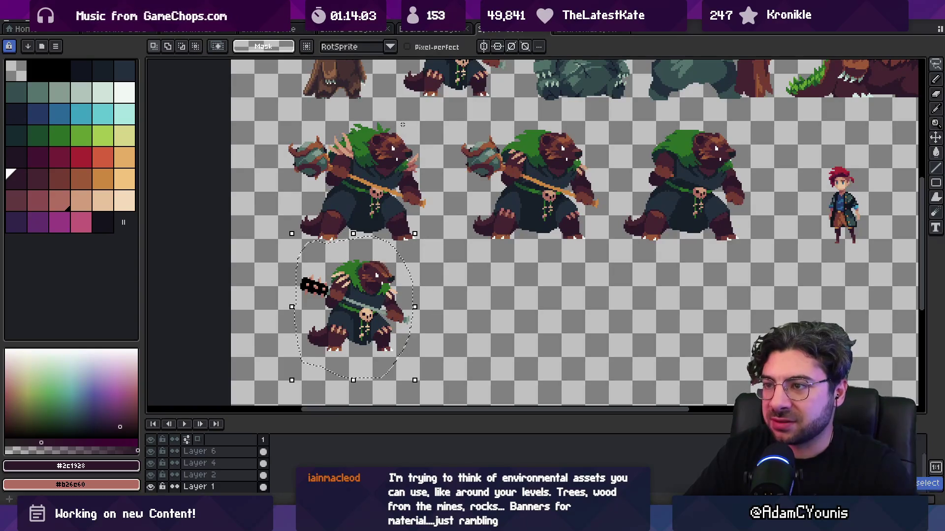
key("ctrl+z")
key("ctrl+d")
scroll(387, 217, "up", 3)
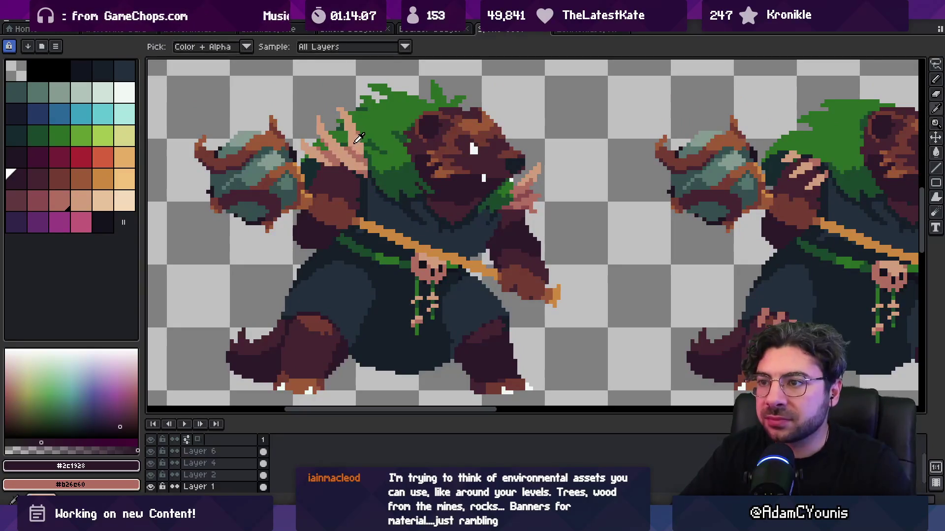
Step: Magic-wand the orange staff and fill it with light peach on a new layer
left_click(355, 144, "alt")
key("w")
left_click(387, 237)
key("ctrl+z")
key("shift+n")
left_click(389, 228)
key("9")
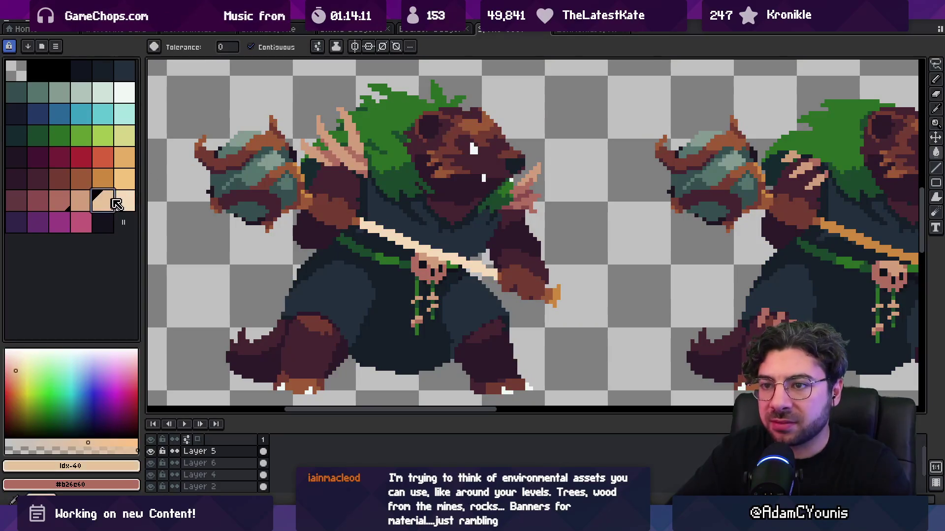
left_click(184, 169)
key("ctrl+z")
Step: Retry the peach fill, undoing stray fills on the face and feet and a shield nudge
left_click(357, 221, "ctrl")
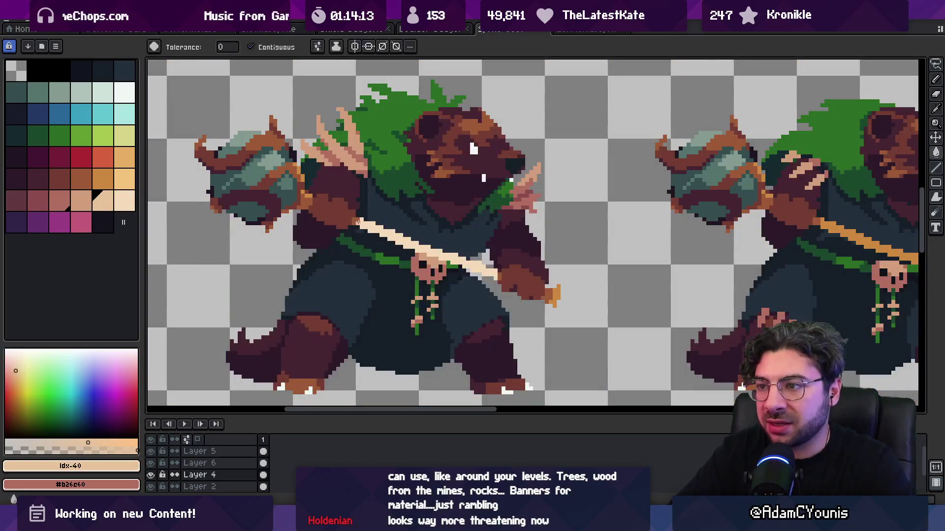
left_click(356, 222)
key("ctrl+z")
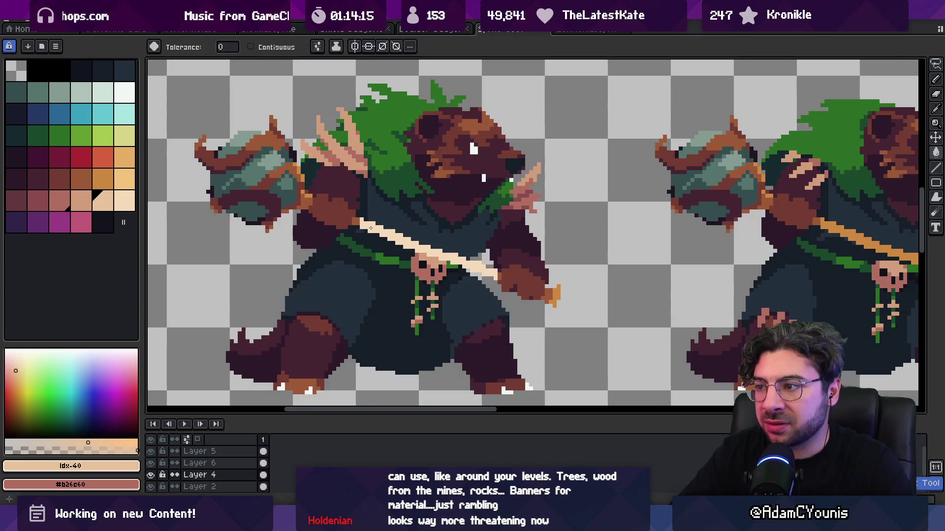
left_click(370, 225, "ctrl")
key("9")
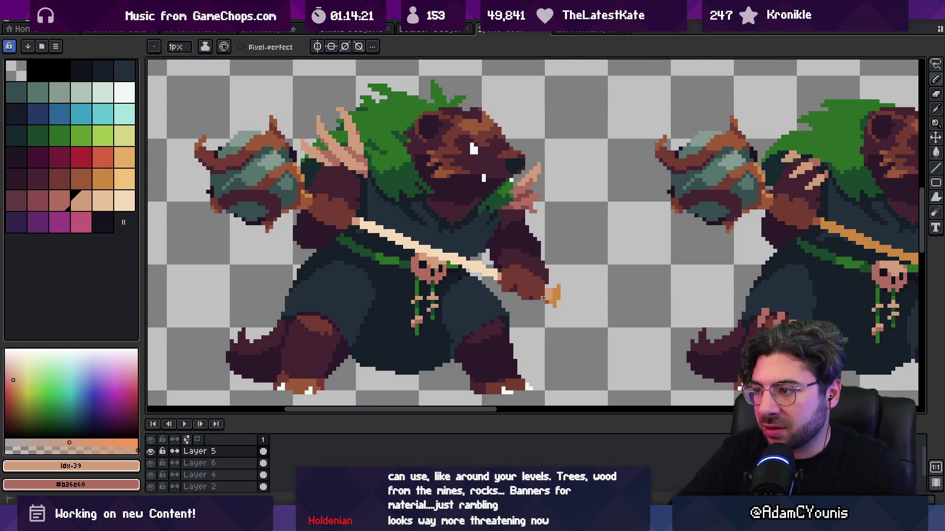
left_click_drag(557, 297, 555, 313)
key("ctrl+z")
Step: Fill the orange strap pixels with light peach on the recolour layer
left_click(353, 225, "ctrl")
left_click(352, 225, "alt")
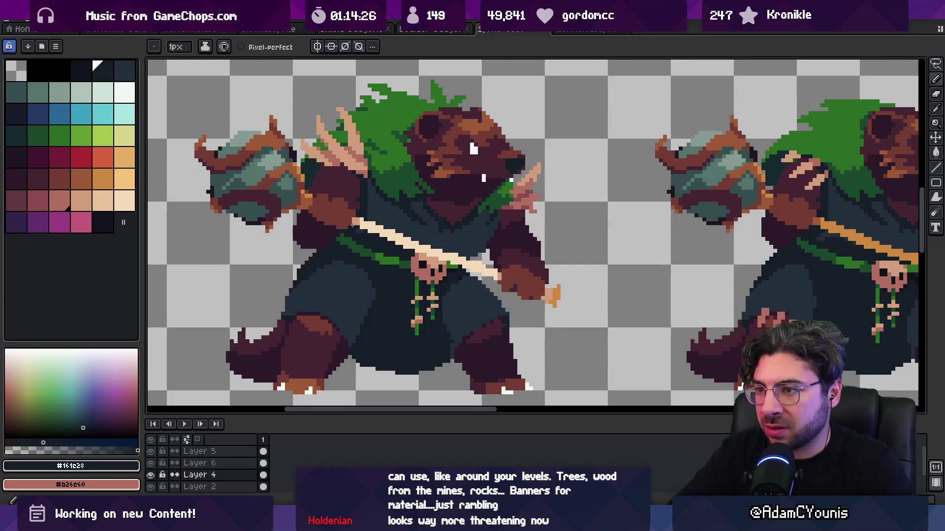
left_click(338, 207, "ctrl")
left_click(337, 206, "alt")
key("g")
left_click(305, 202)
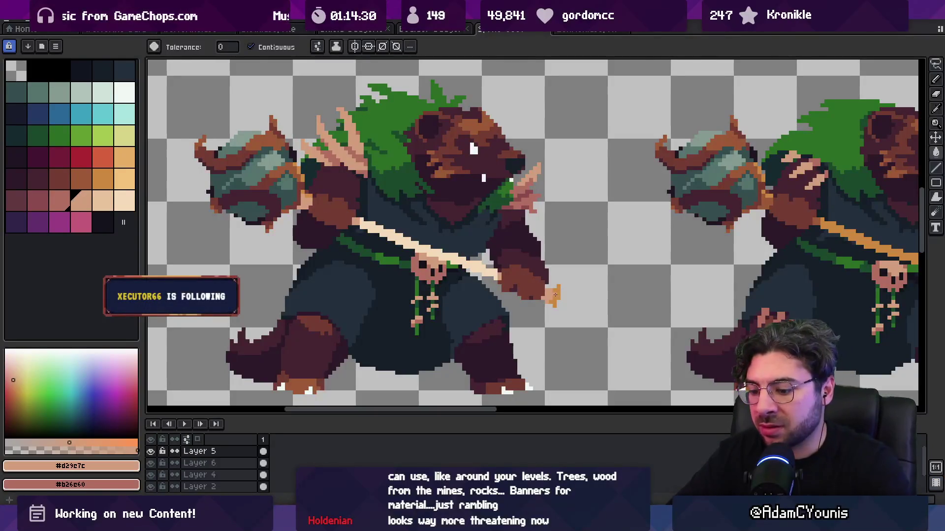
key("bracketleft")
key("i")
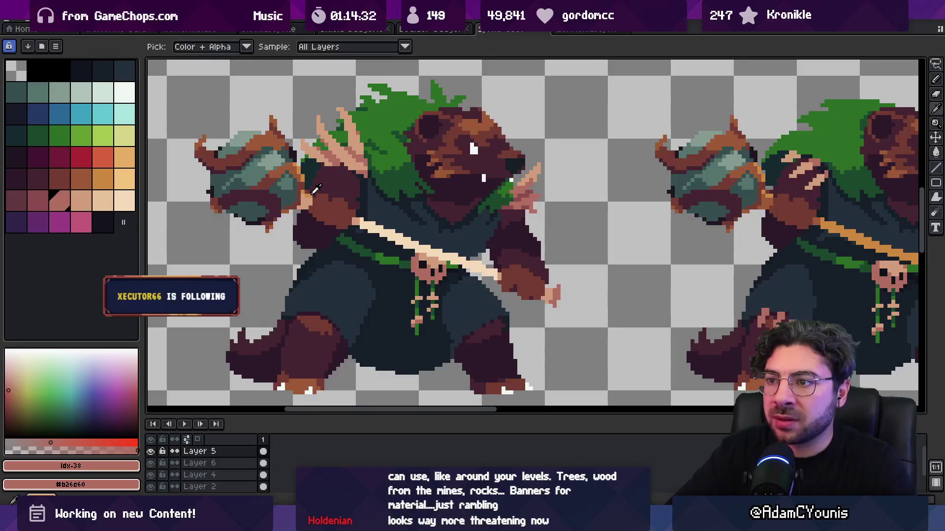
key("g")
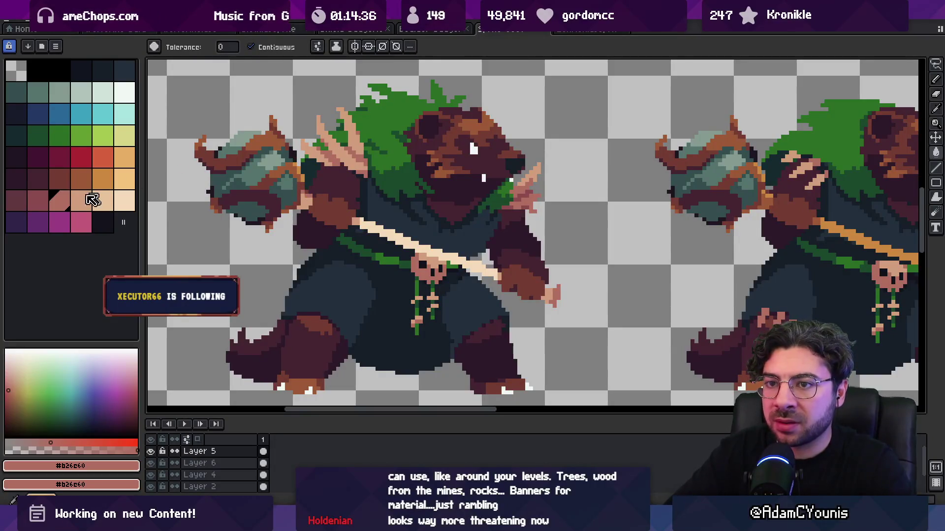
key("bracketleft")
Step: Lasso the mace and left arm area, shift its colour two palette steps lighter, then deselect
mouse_move(240, 91)
left_mouse_down()
mouse_move(231, 90)
mouse_move(344, 108)
mouse_move(248, 74)
left_mouse_up()
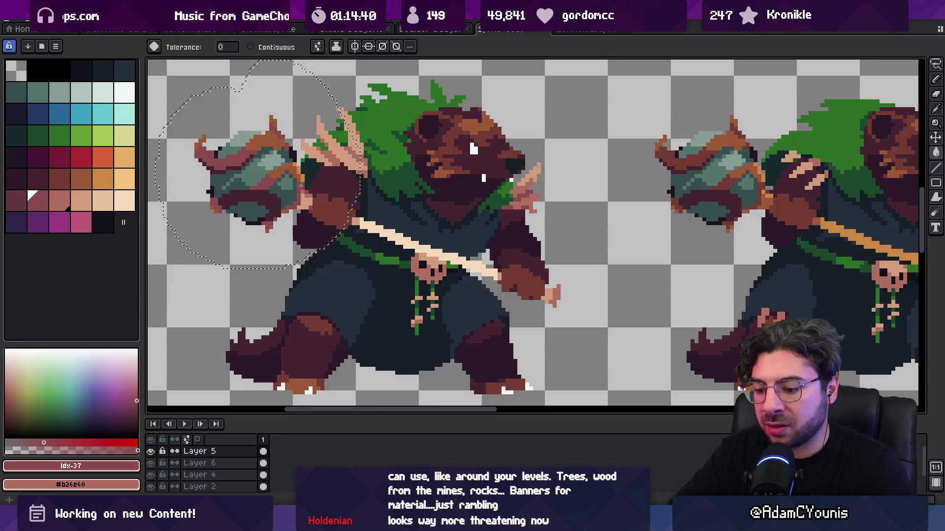
key("bracketright")
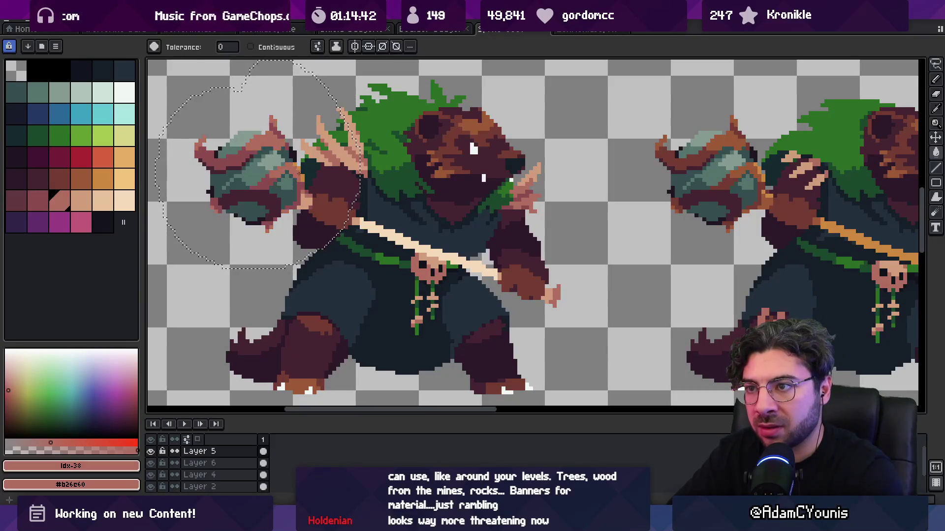
key("bracketright")
key("ctrl+d")
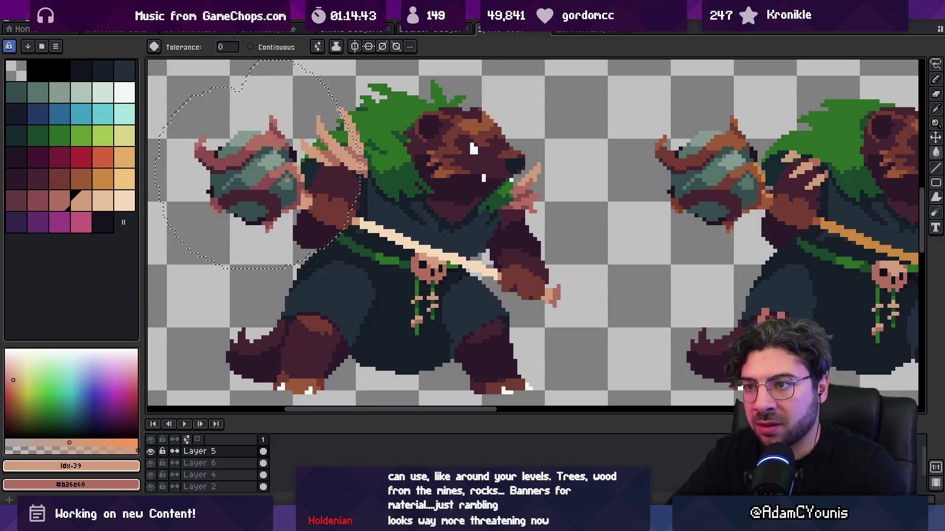
Step: Zoom in on the sprites and sample the pinkish colour from the mace
key("z")
scroll(337, 180, "down", 5)
scroll(338, 177, "up", 2)
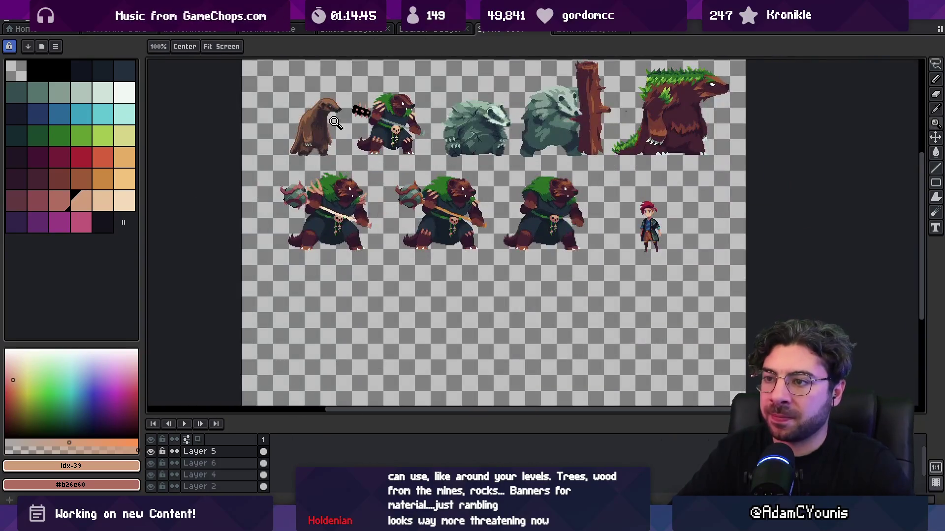
scroll(294, 191, "up", 4)
key("b")
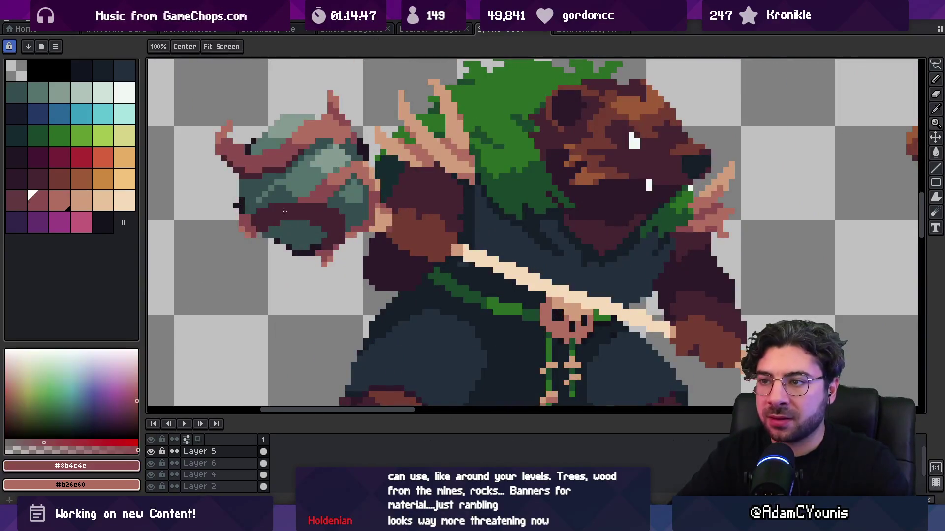
left_click(291, 205, "alt")
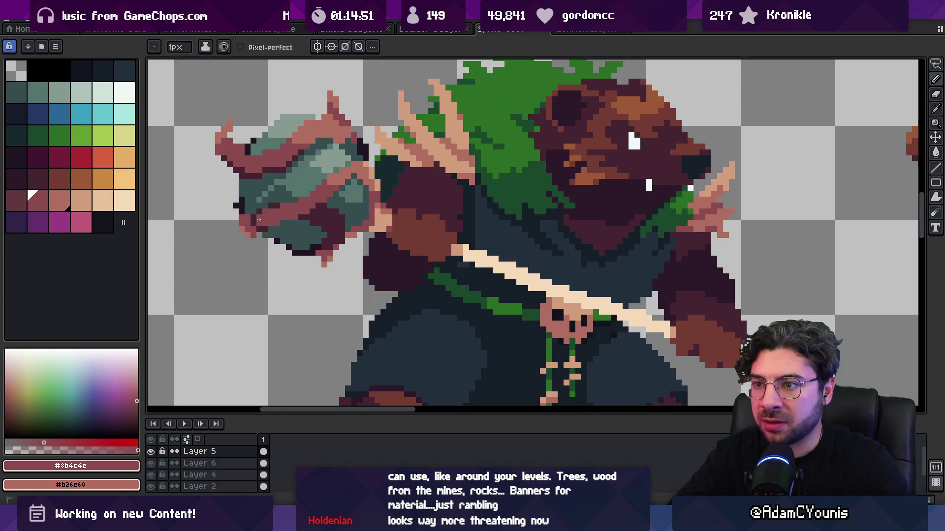
Step: Sample the light peach tone #d29c7c from the bone-coloured staff
key("z")
scroll(293, 174, "down", 4)
scroll(338, 180, "up", 5)
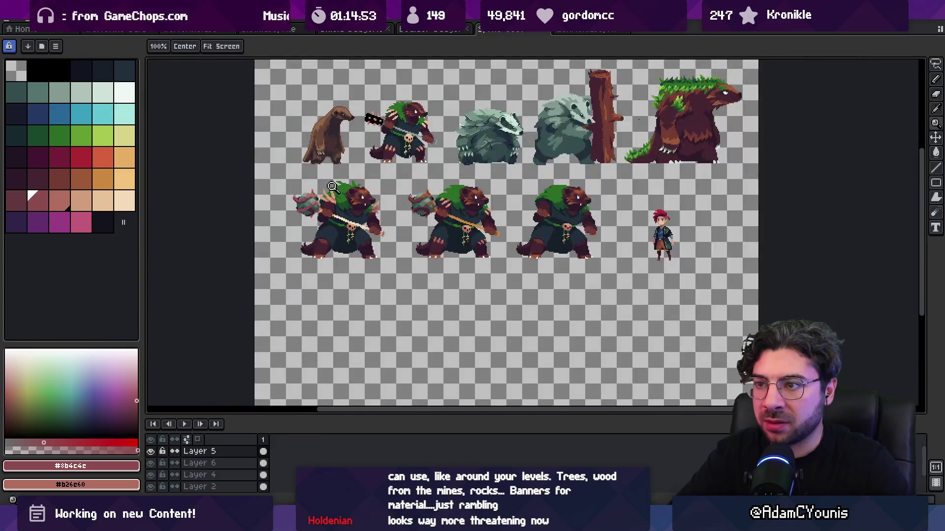
key("b")
left_click(310, 156, "alt")
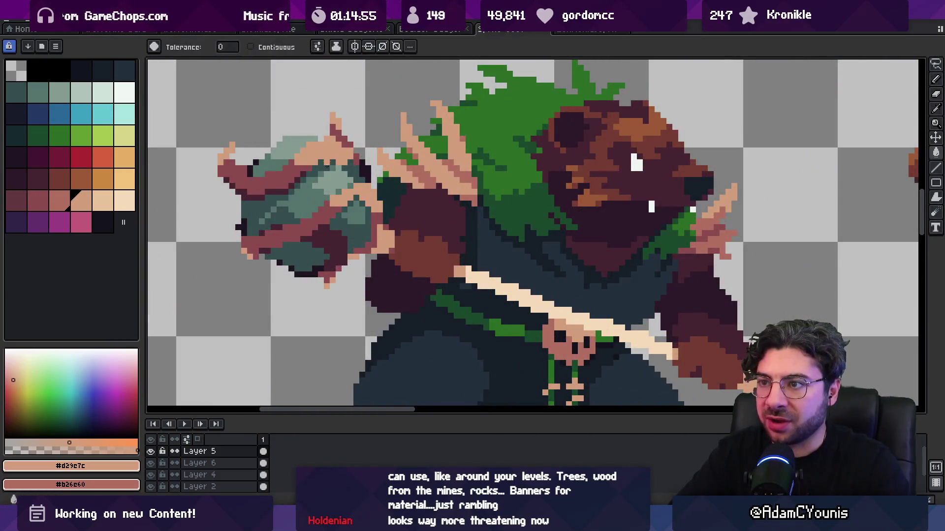
Step: Select the mace head and paint light pink bands across the mace
key("q")
mouse_move(282, 91)
left_mouse_down()
mouse_move(235, 246)
mouse_move(367, 157)
mouse_move(293, 89)
left_mouse_up()
key("b")
key("x")
key("x")
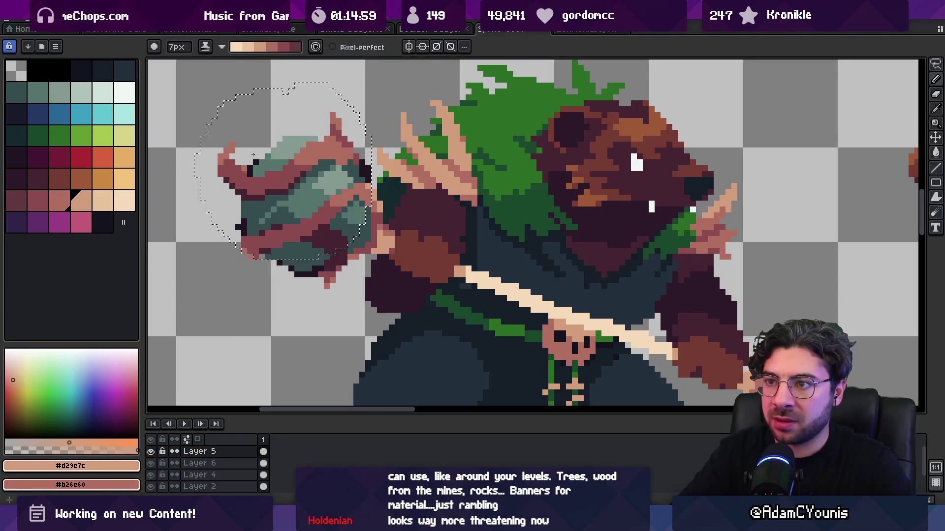
left_click_drag(281, 182, 295, 237)
left_click_drag(305, 147, 339, 206)
left_click_drag(345, 118, 331, 176)
Step: Zoom in close on the bears and fill part of the staff with the current colour
scroll(332, 176, "down", 8)
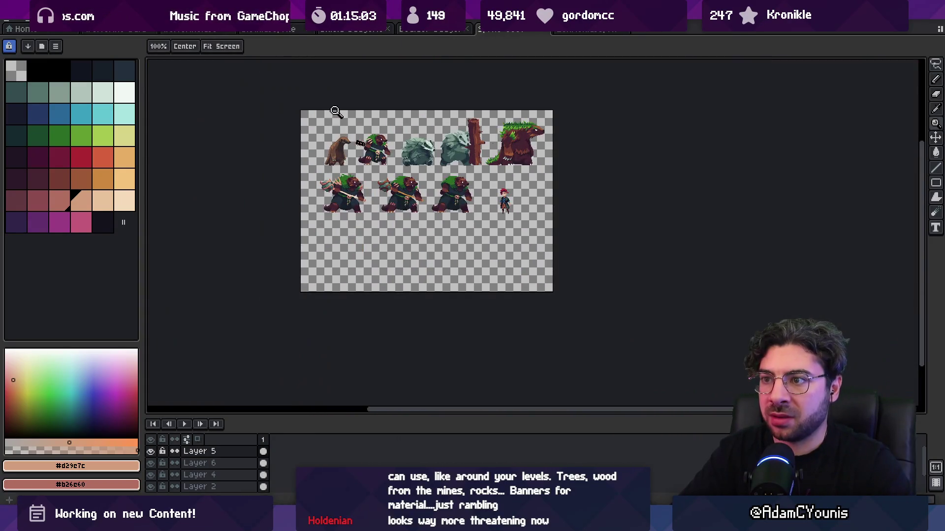
left_click(340, 170)
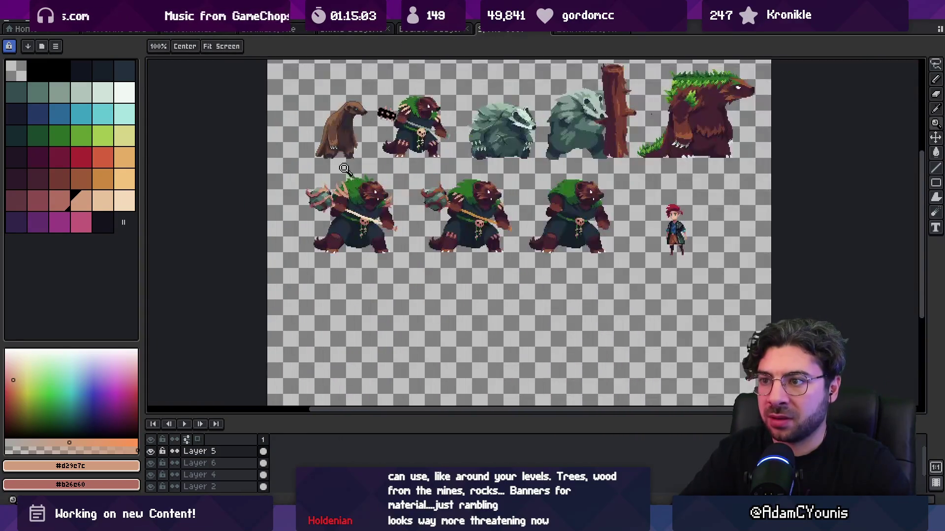
left_click(364, 192)
key("g")
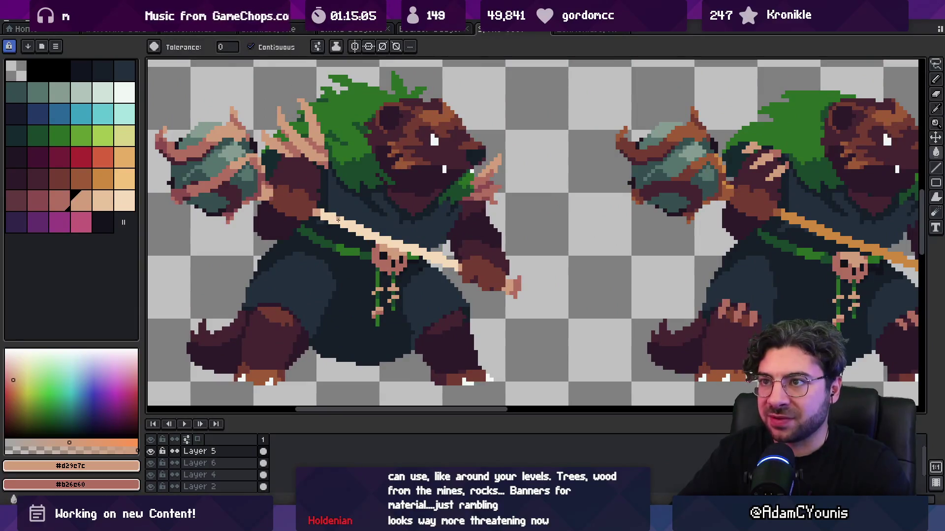
left_click(340, 223)
Step: Adjust the zoom and swap the working colours for pixel drawing
key("z")
scroll(373, 204, "down", 3)
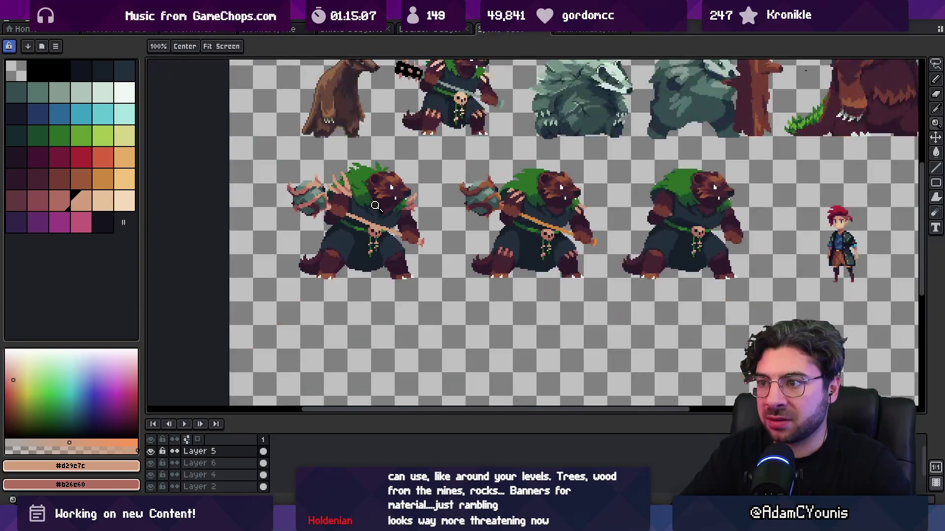
scroll(384, 224, "up", 2)
key("b")
key("x")
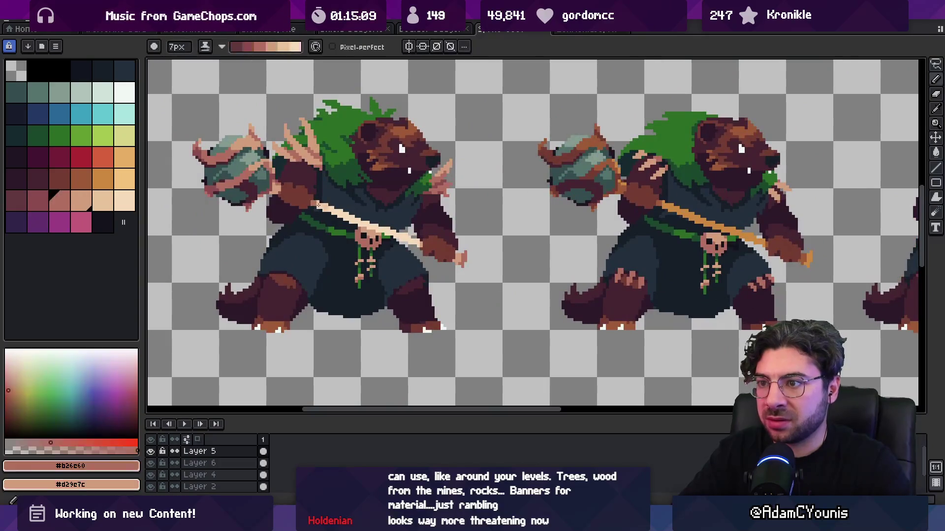
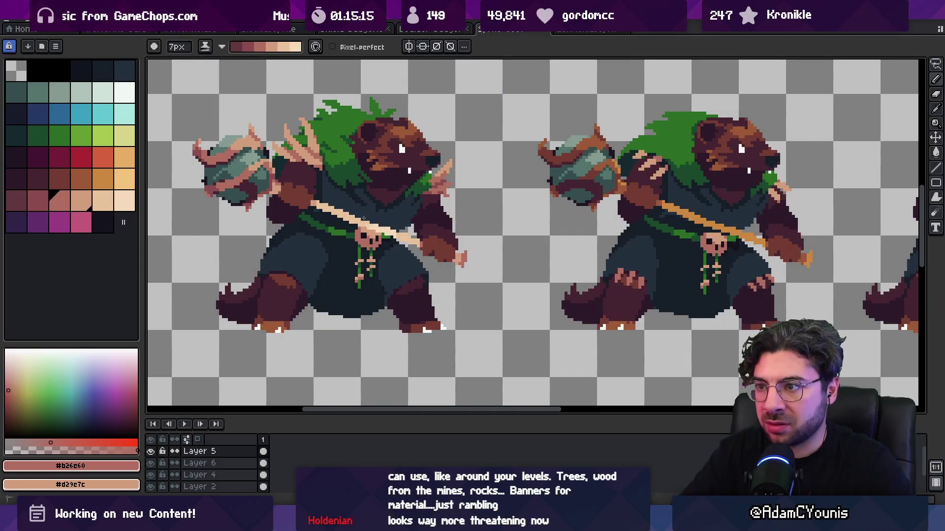
Step: Zoom out and compare the lighter and darker staff versions with undo/redo, keeping the lighter staff
key("z")
scroll(353, 188, "down", 3)
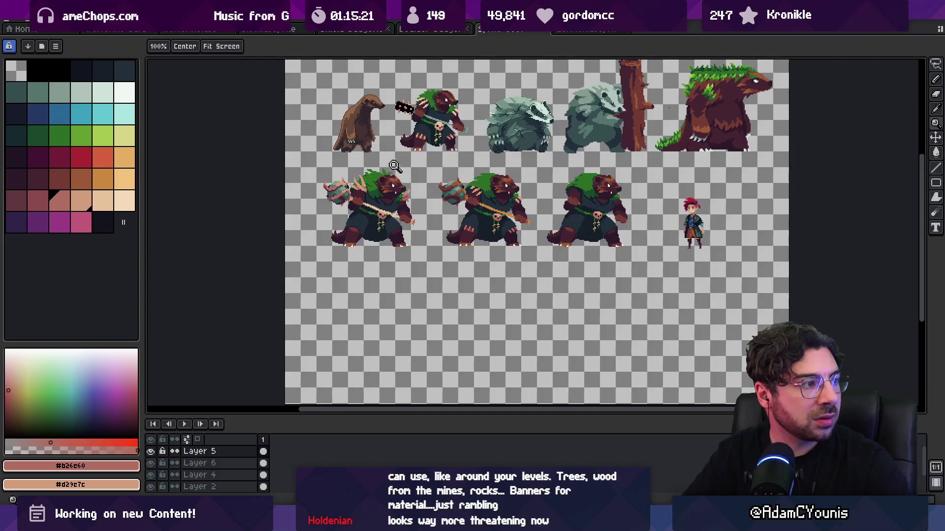
scroll(396, 164, "up", 2)
scroll(413, 174, "up", 1)
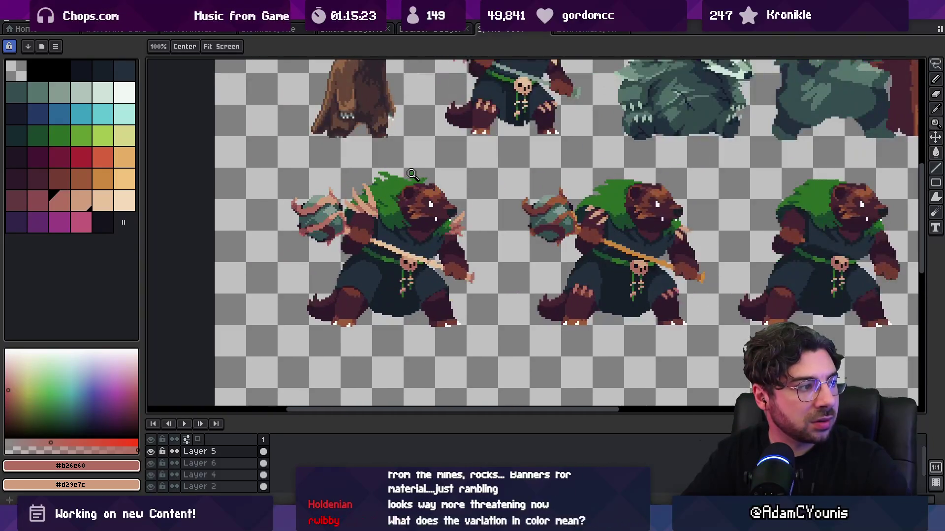
key("v")
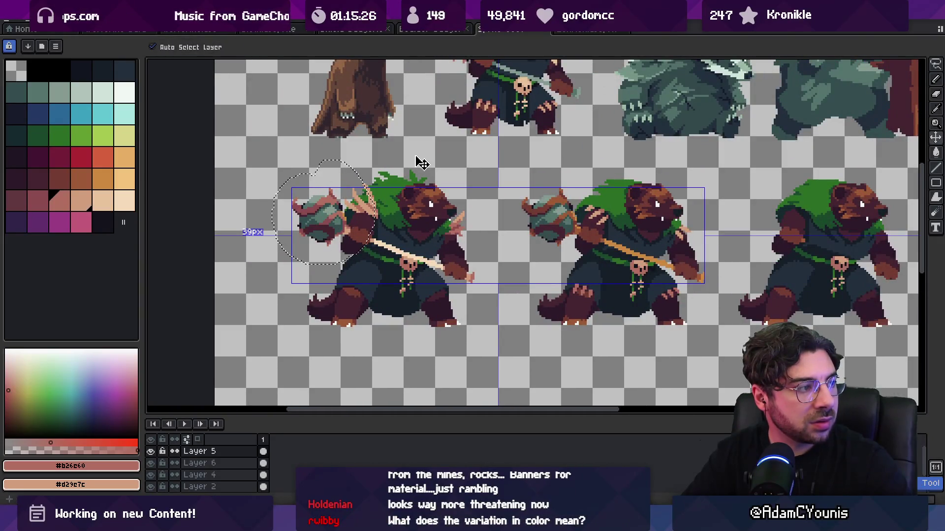
key("ctrl+z")
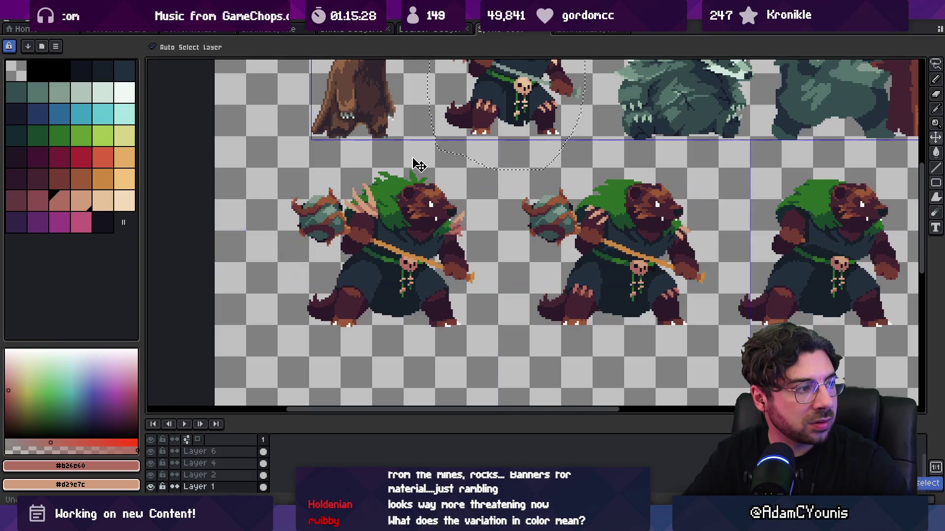
key("z")
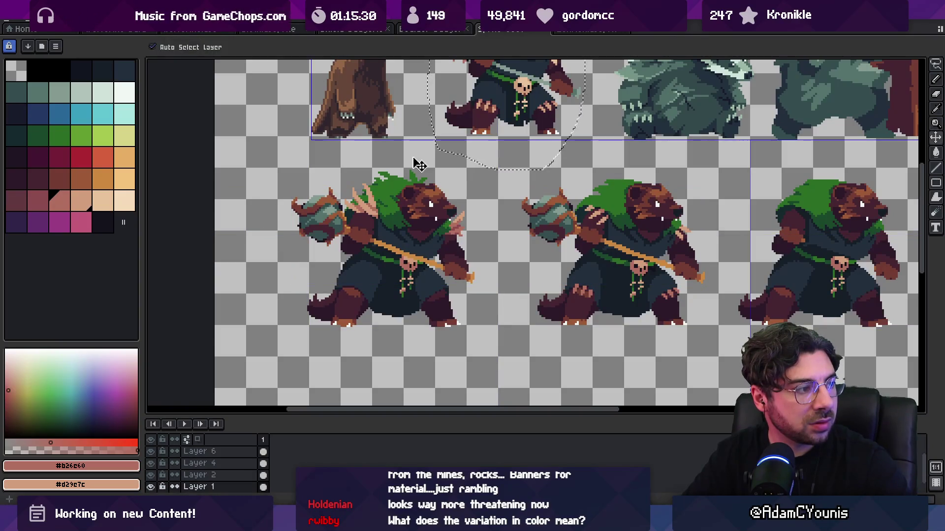
key("ctrl+y")
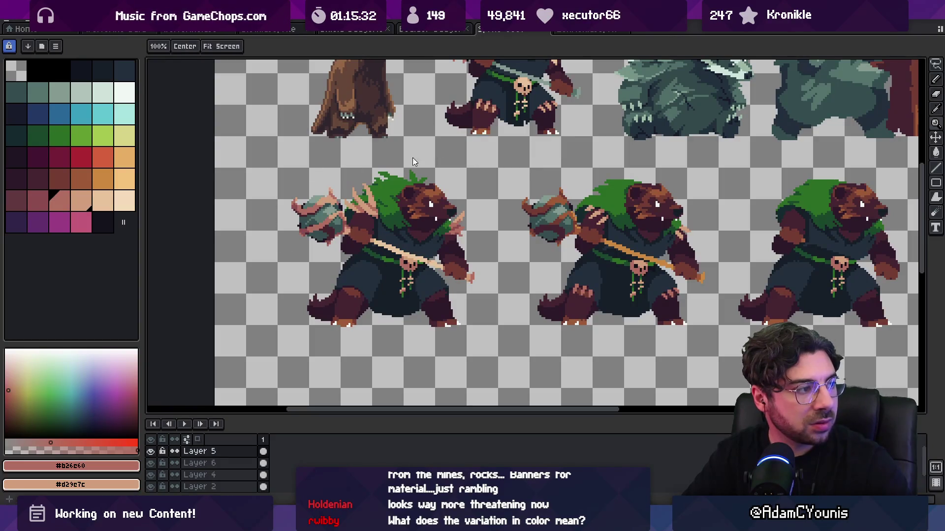
key("ctrl+z")
key("ctrl+z")
key("ctrl+y")
key("ctrl+y")
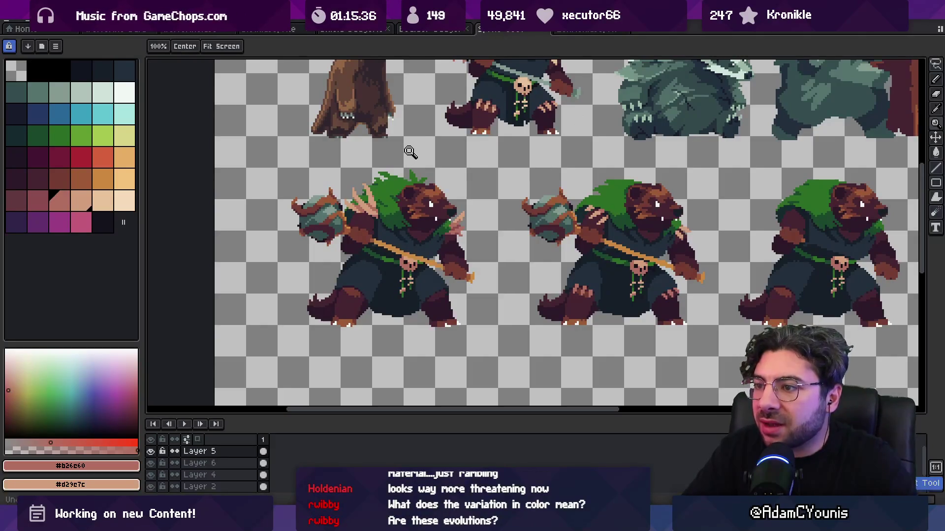
Step: Zoom in on the left bear's weapon, sample its orange, dark brown and teal, and set a 3-pixel brush
left_click(404, 257)
key("v")
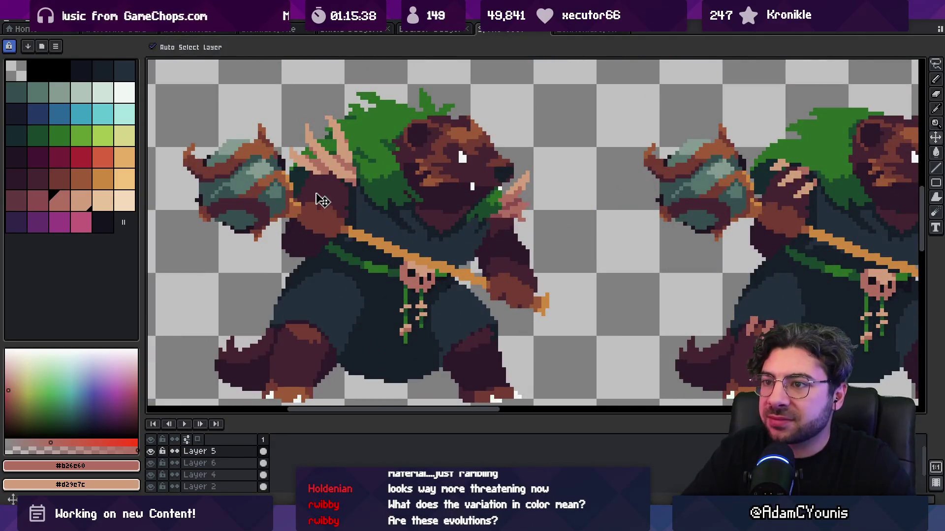
key("i")
left_click_drag(261, 187, 376, 204)
left_click(384, 212)
key("v")
key("b")
key("minus")
key("minus")
key("minus")
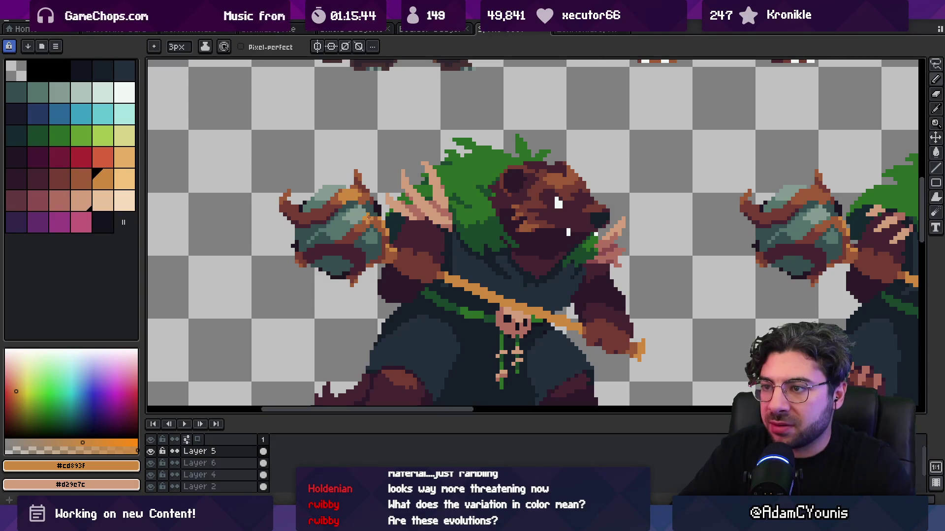
left_click(320, 252, "alt")
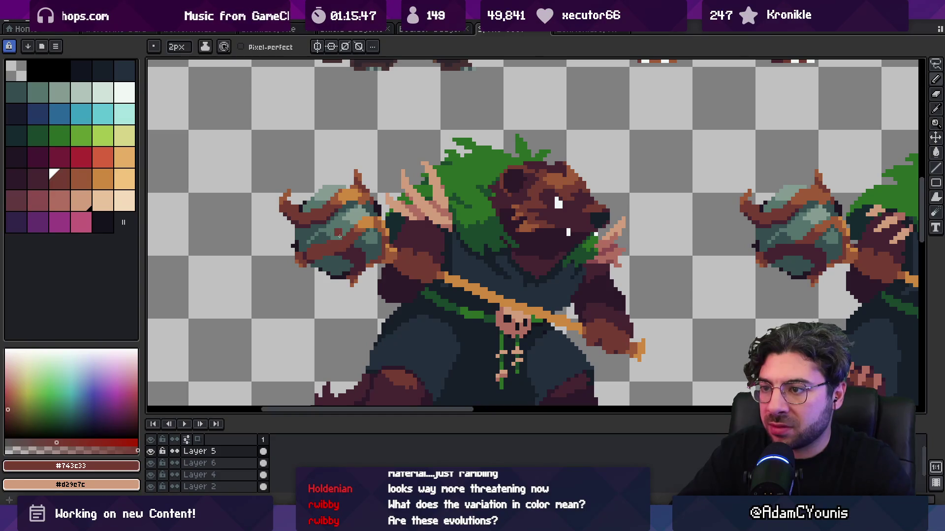
left_click(313, 244, "alt")
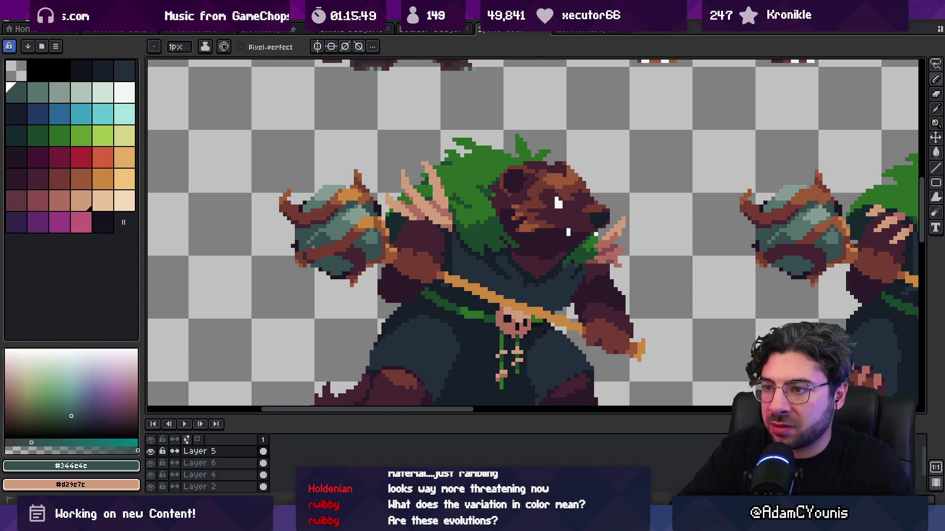
Step: Sample a medium brown and bucket-fill both orange patches on the weapon head with it
key("z")
scroll(354, 203, "down", 3)
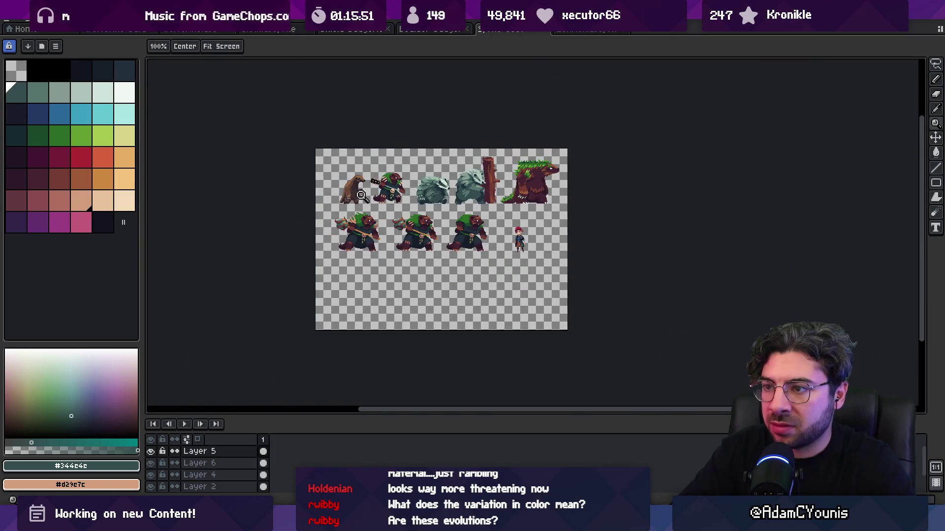
scroll(361, 193, "up", 4)
left_click(335, 238, "alt")
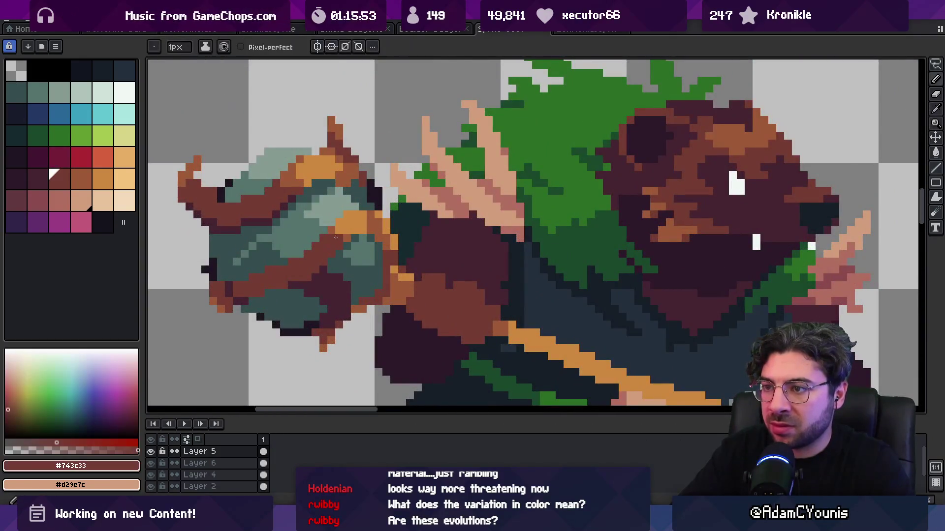
key("g")
left_click(337, 221, "alt")
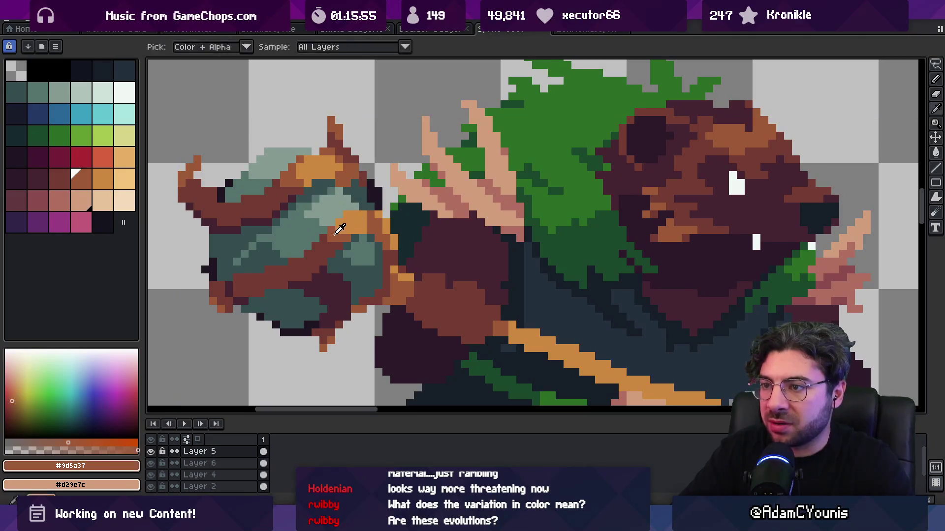
left_click(344, 222)
left_click(327, 176)
key("z")
scroll(347, 175, "down", 3)
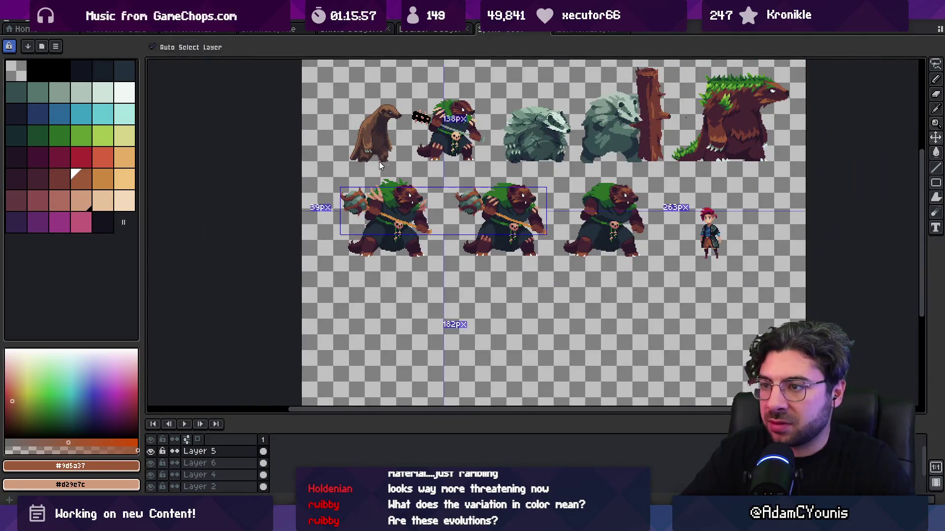
scroll(468, 245, "up", 3)
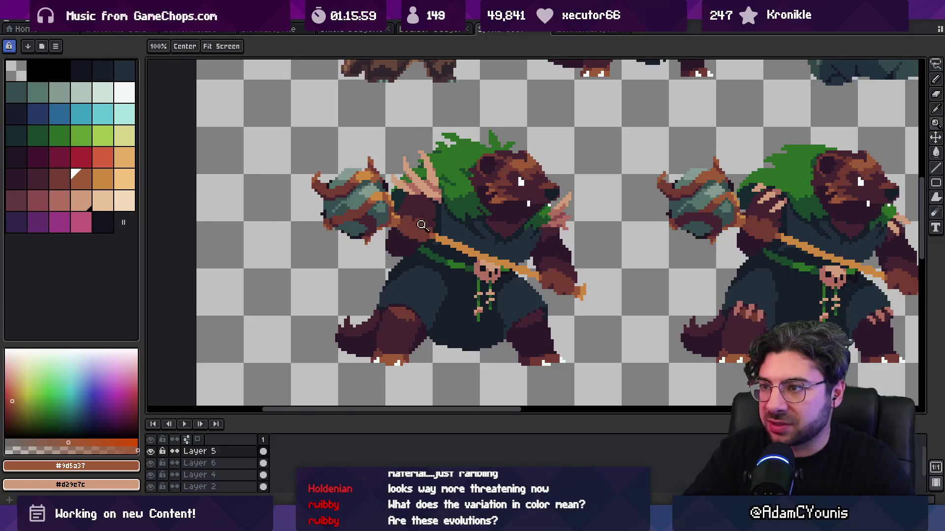
scroll(403, 221, "up", 4)
key("b")
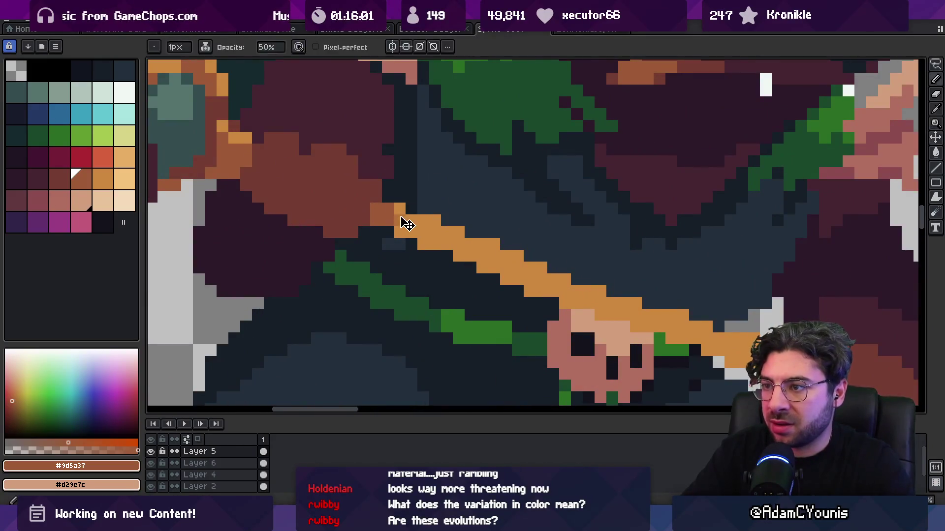
key("e")
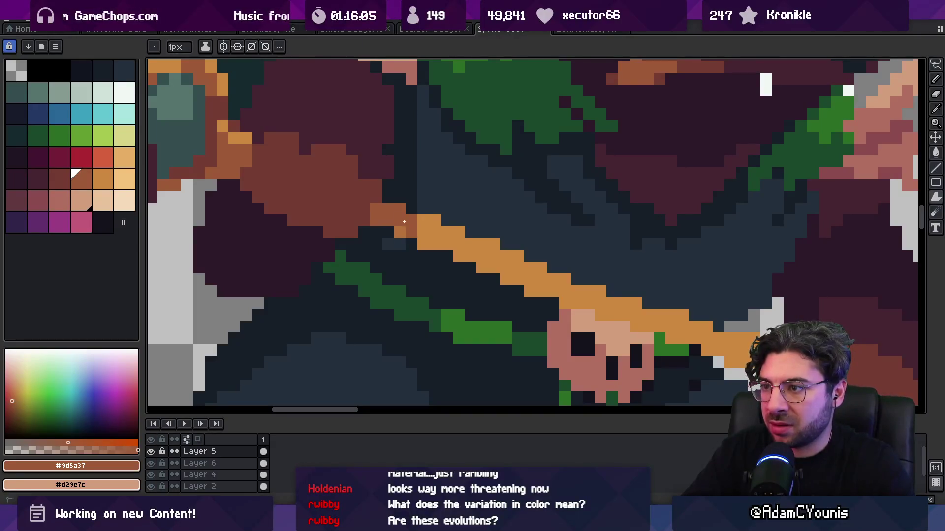
key("b")
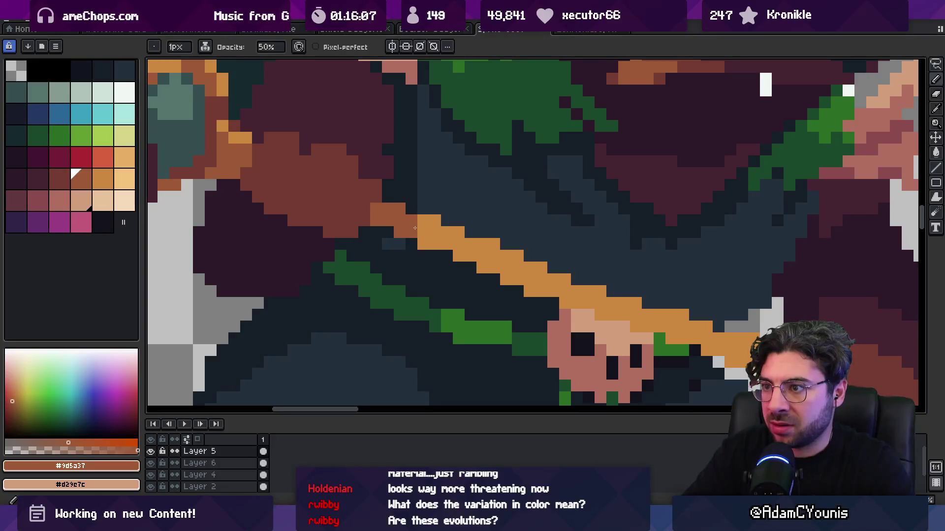
key("e")
left_click_drag(424, 222, 527, 268)
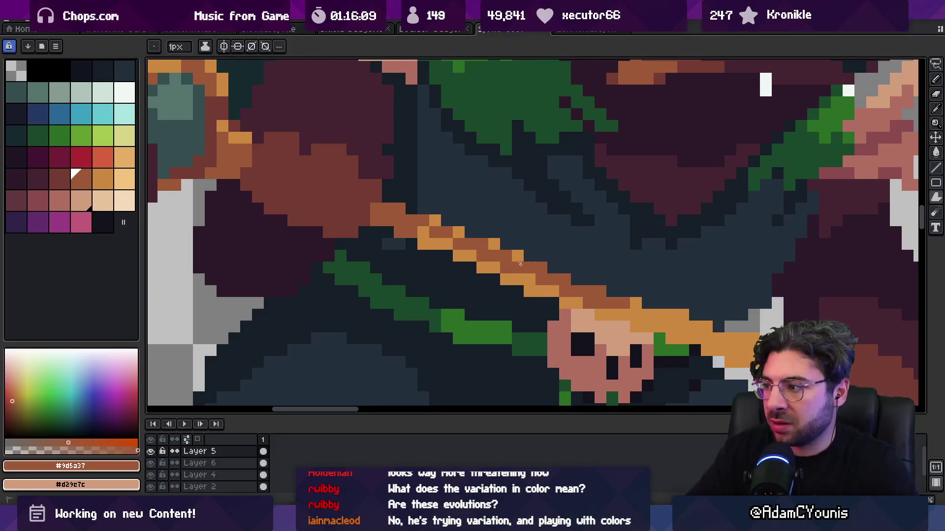
key("ctrl+z")
scroll(576, 250, "down", 2)
scroll(576, 250, "right", 5)
key("b")
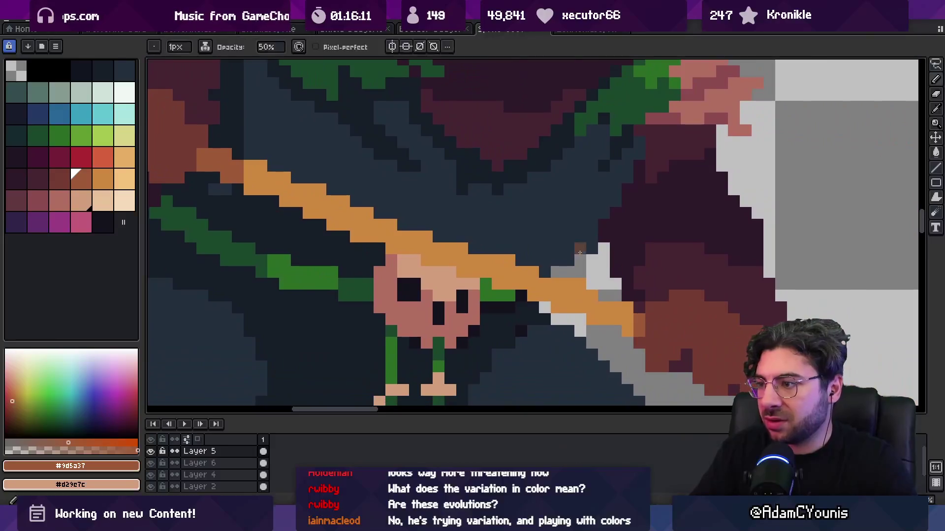
key("e")
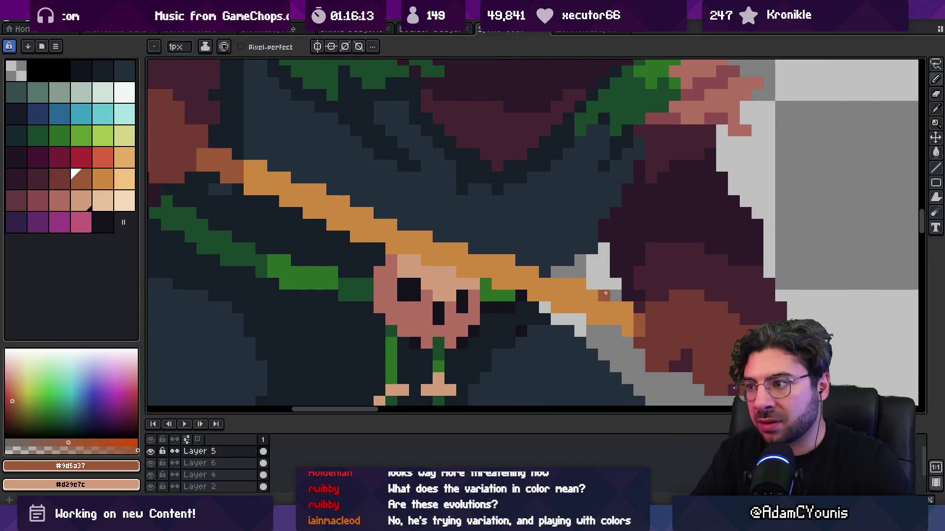
key("g")
scroll(517, 295, "down", 3)
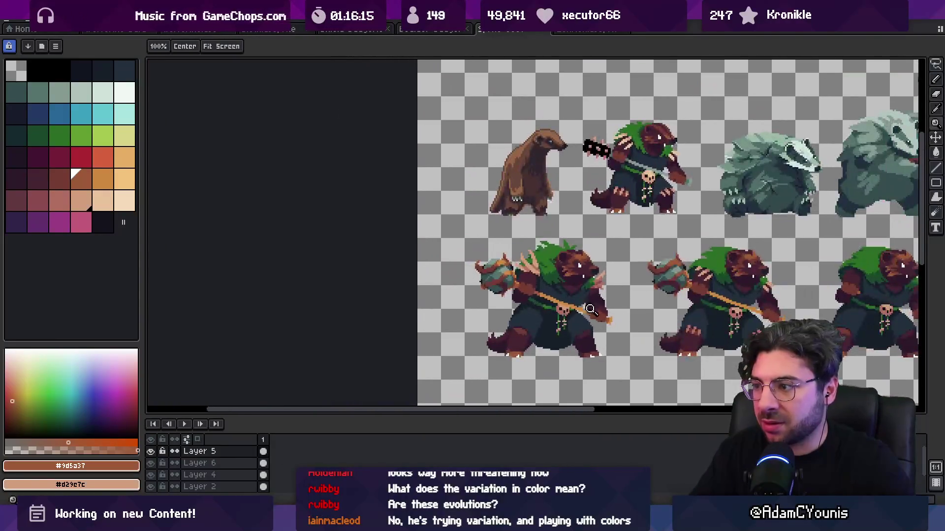
Step: Survey the sprite sheet, then test a pink-brown fill on the orange staff and undo it
scroll(514, 284, "up", 2)
key("z")
scroll(515, 284, "down", 3)
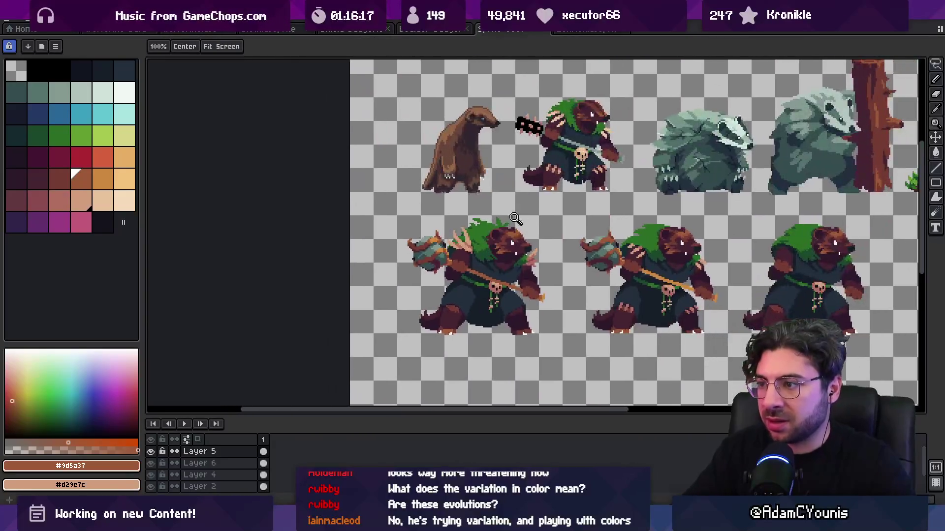
scroll(514, 284, "up", 1)
scroll(514, 284, "up", 1)
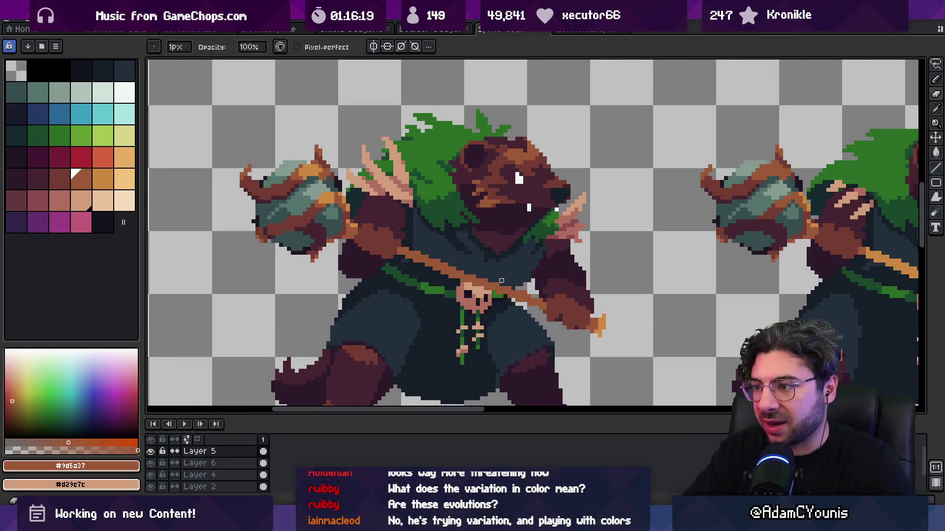
scroll(496, 241, "down", 2)
scroll(506, 224, "down", 2)
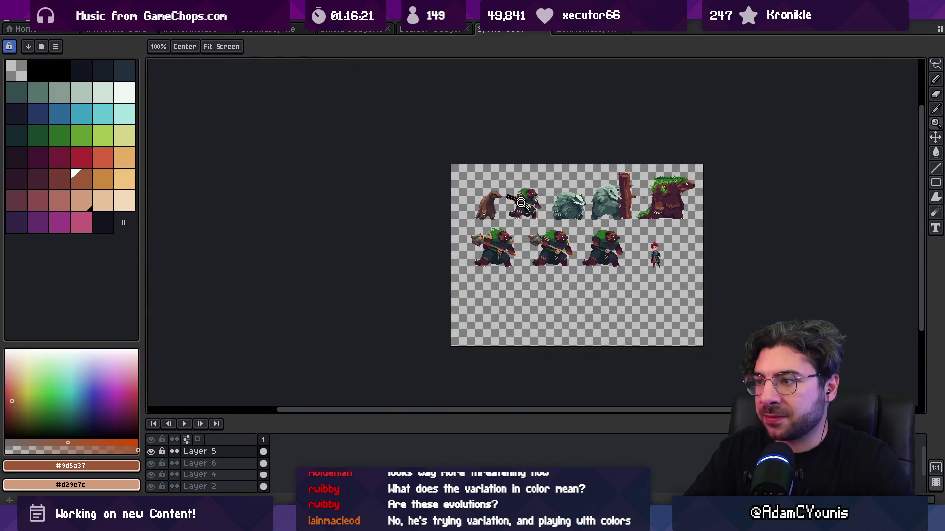
scroll(531, 236, "up", 2)
scroll(492, 263, "up", 1)
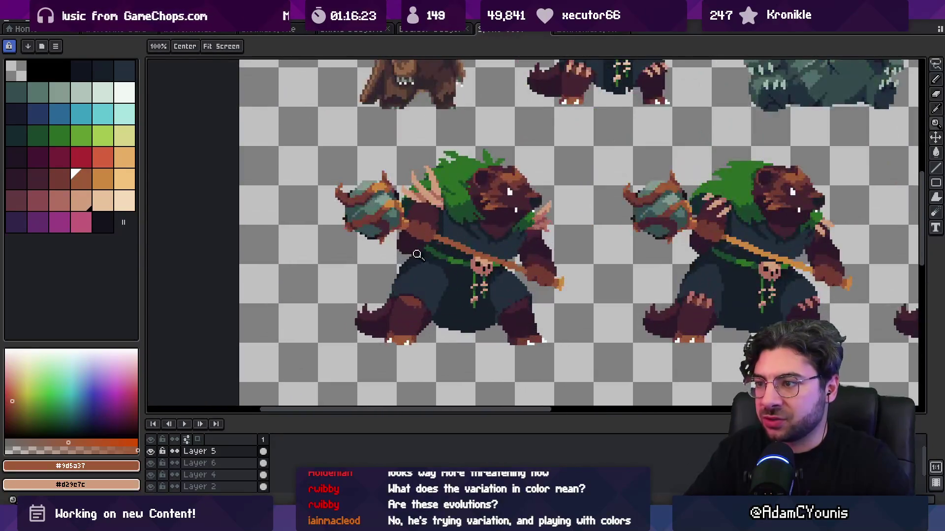
scroll(465, 244, "up", 1)
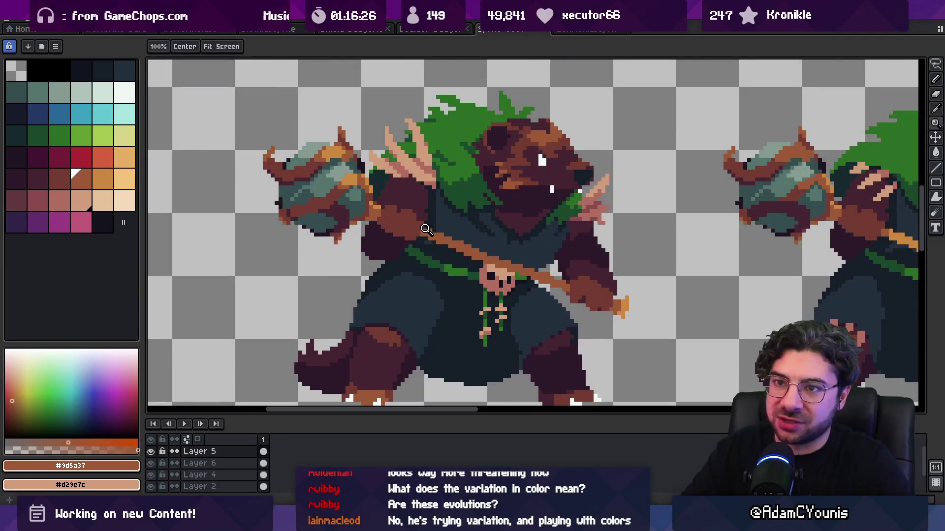
left_click(59, 199)
key("g")
left_click(463, 252)
key("ctrl+z")
Step: Lasso around the first sprite, then clear the selection and inspect the left bear's weapon
scroll(463, 252, "down", 2)
key("q")
mouse_move(393, 150)
left_mouse_down()
mouse_move(315, 270)
mouse_move(374, 151)
left_mouse_up()
key("ctrl+d")
key("z")
scroll(461, 204, "down", 2)
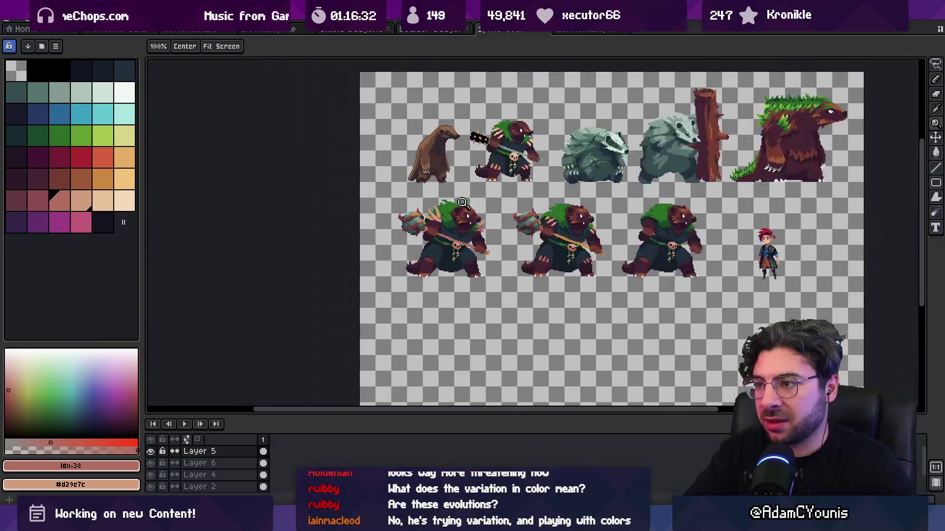
scroll(450, 189, "up", 5)
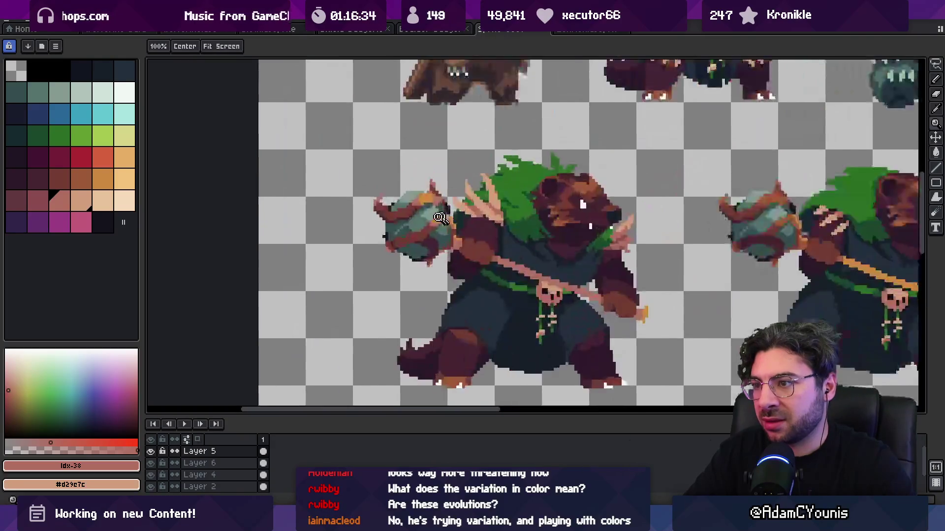
Step: Sample the staff's tan, then try a grey-green fill on the staff and undo it
key("g")
left_click(453, 213, "alt")
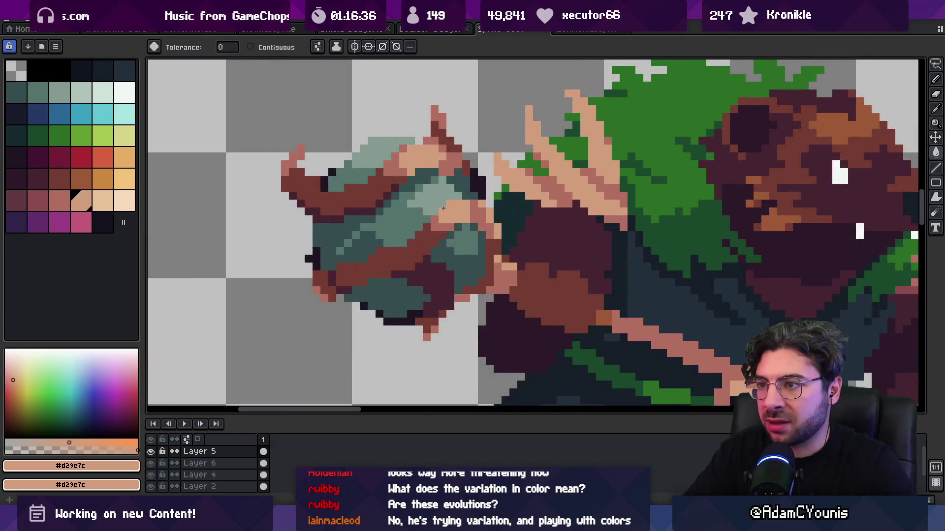
key("v")
scroll(443, 209, "down", 3)
scroll(436, 203, "right", 2)
key("z")
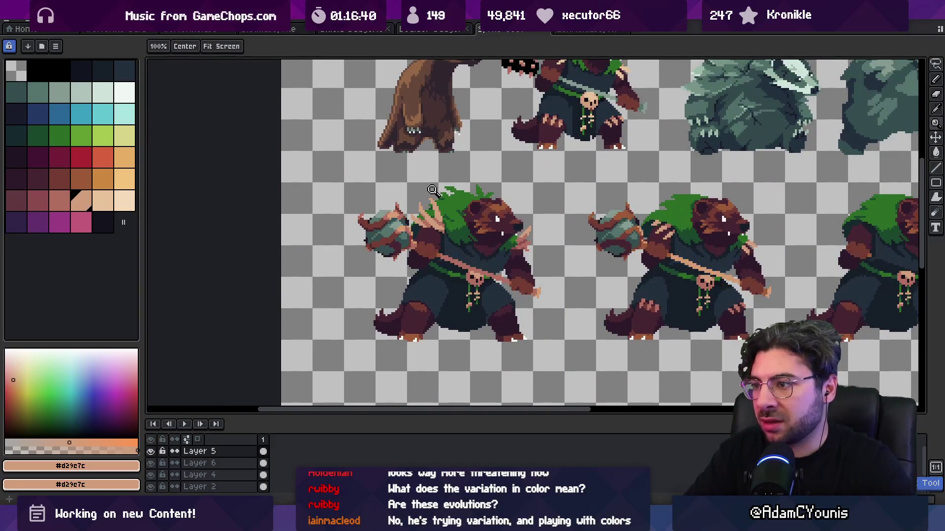
scroll(424, 197, "down", 2)
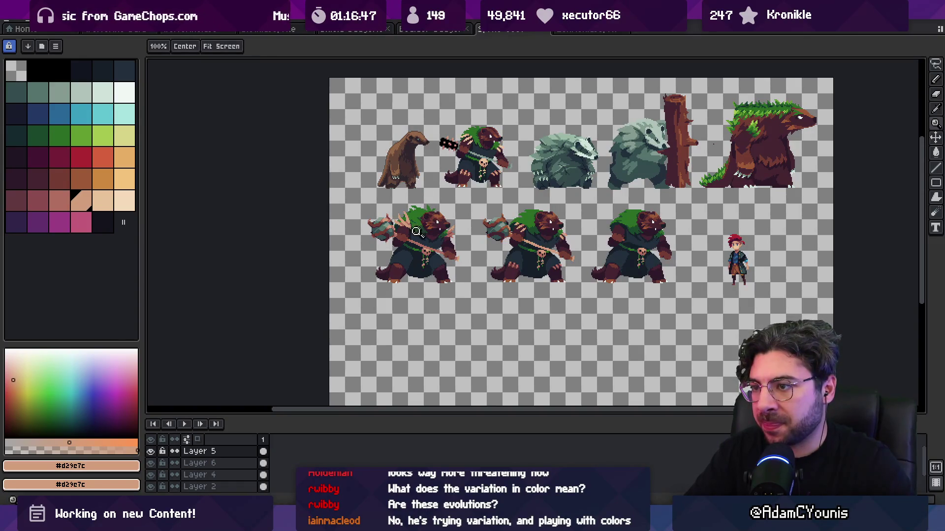
left_click(419, 229)
key("g")
left_click(453, 253)
key("ctrl+z")
Step: Zoom closer on the weapon, sample the rock's dark red and fill a band of the rock with it
key("z")
scroll(453, 253, "down", 5)
left_click(493, 241)
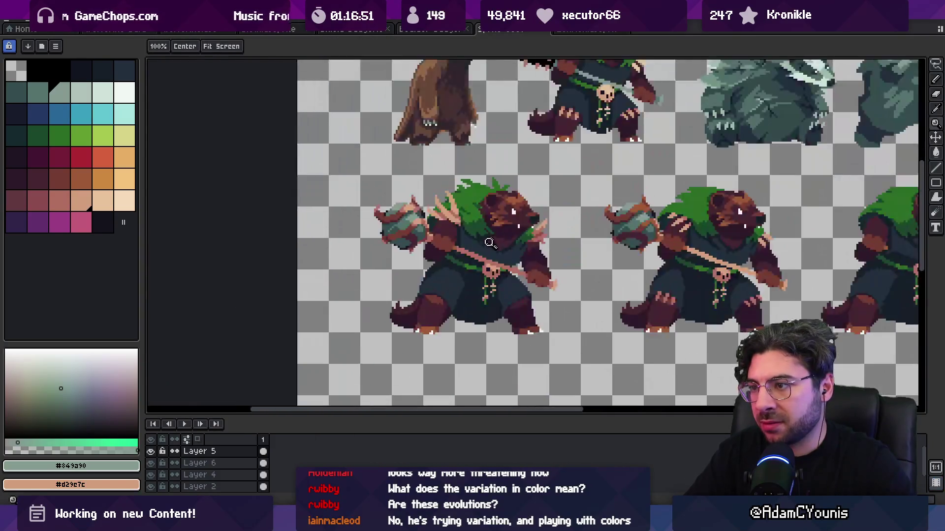
left_click(461, 230)
scroll(426, 201, "up", 1)
key("i")
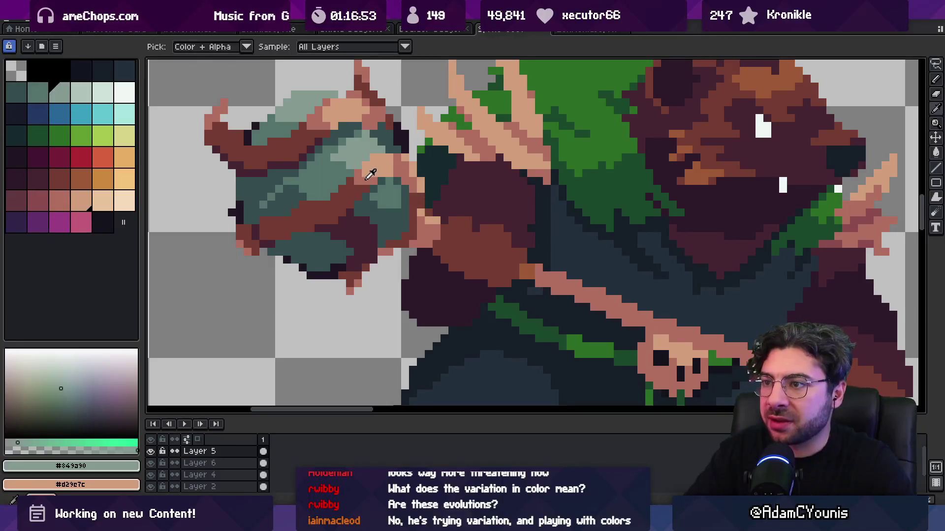
left_click(366, 177)
key("v")
left_click(38, 200)
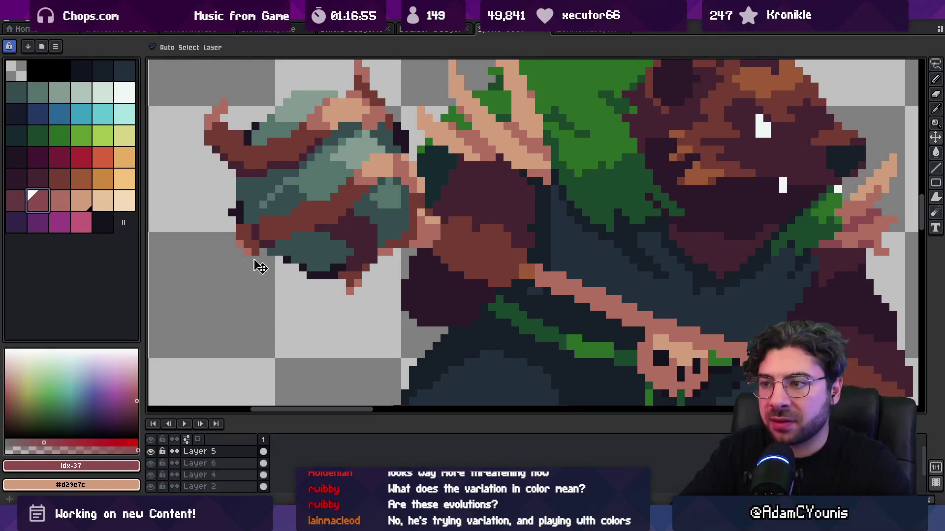
key("g")
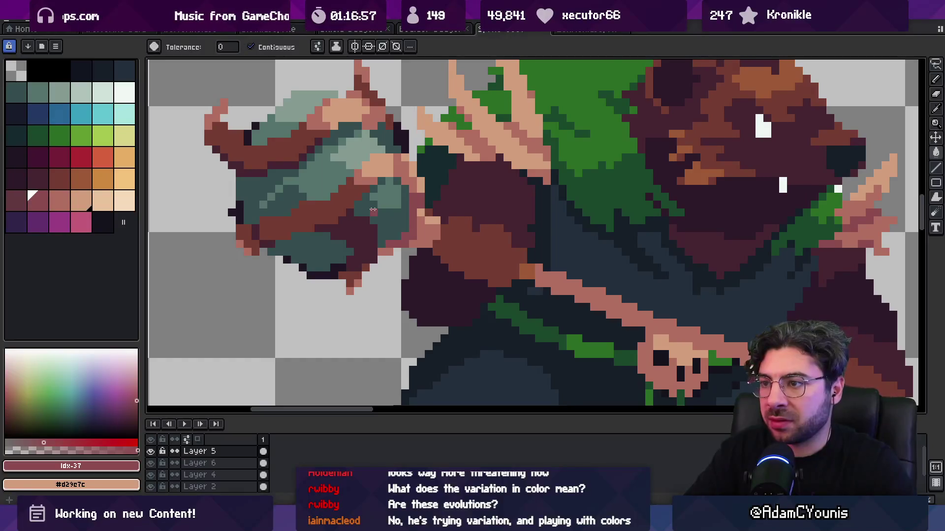
left_click(380, 210)
Step: Pencil touch-ups onto the rock head using the dark teal sampled from it
key("z")
scroll(374, 197, "down", 3)
scroll(376, 182, "up", 1)
scroll(379, 161, "down", 1)
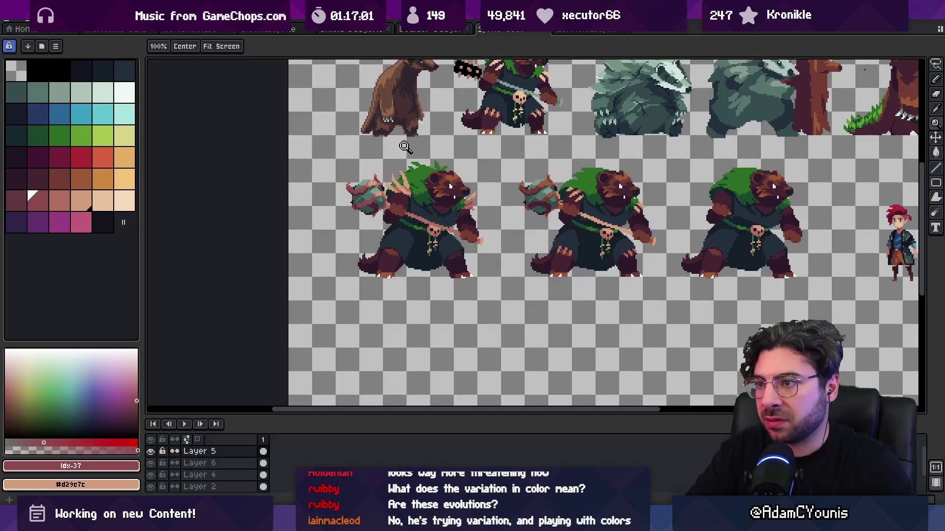
key("v")
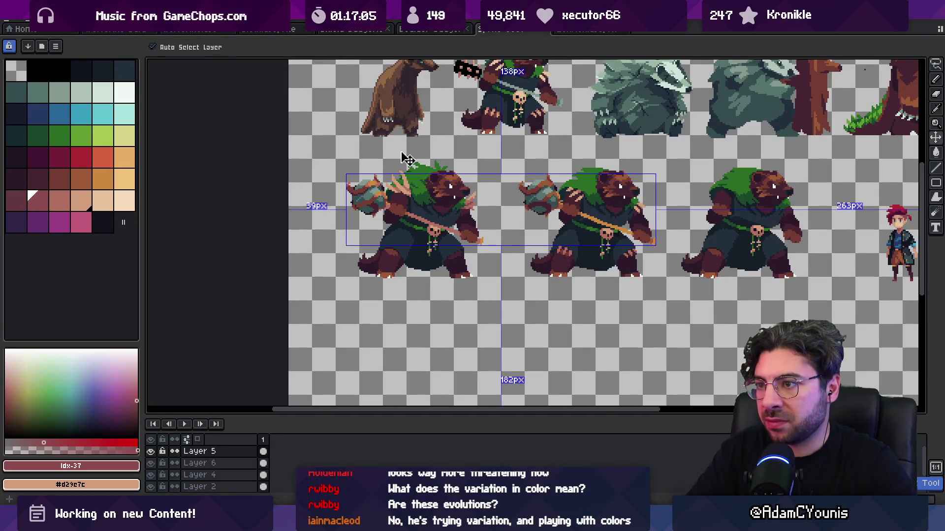
key("z")
scroll(382, 193, "up", 4)
key("b")
left_click(382, 192, "alt")
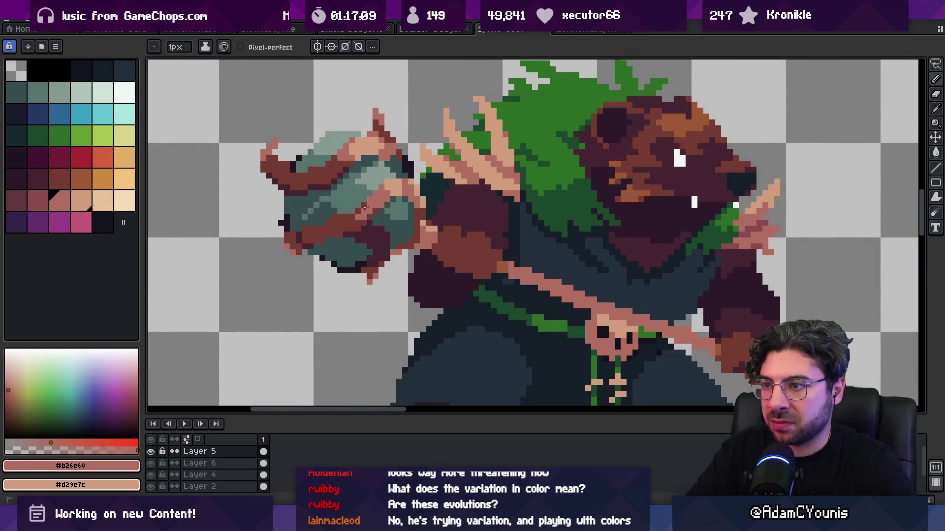
left_click(340, 213, "alt")
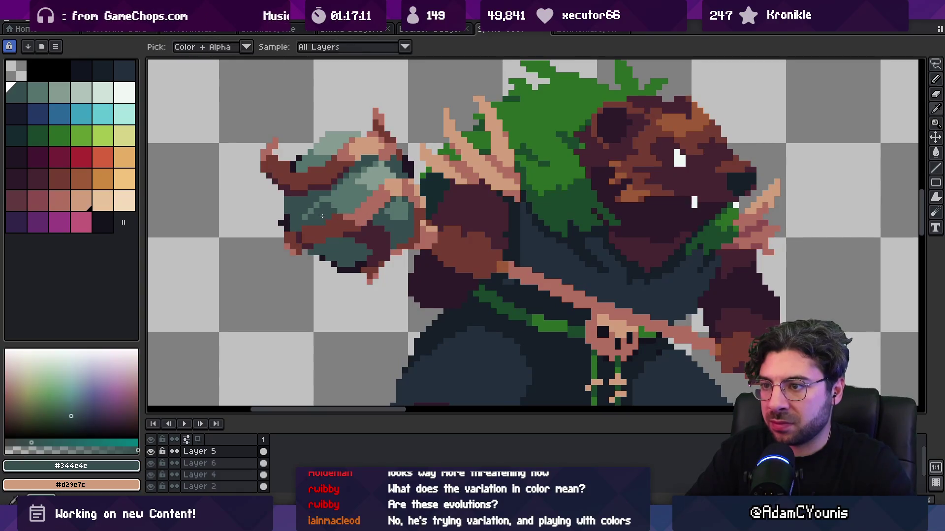
key("z")
scroll(332, 187, "down", 5)
scroll(381, 182, "up", 4)
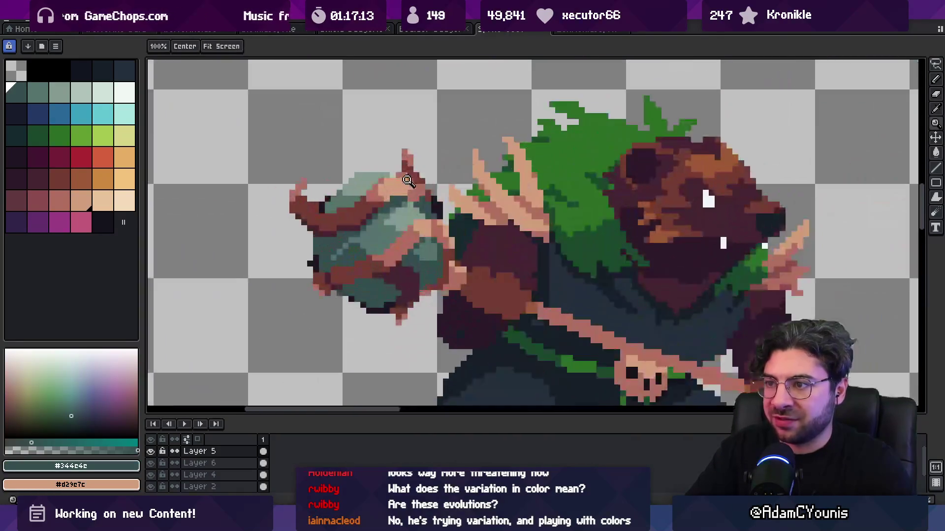
key("b")
left_click(385, 196, "alt")
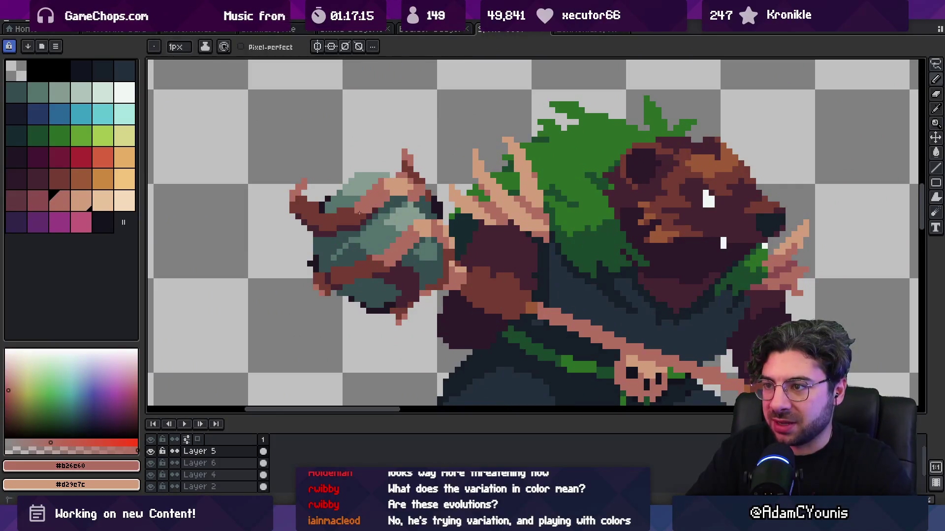
Step: Sample the dark brown from the rock's edge and erase stray pixels on the rock's upper half
key("z")
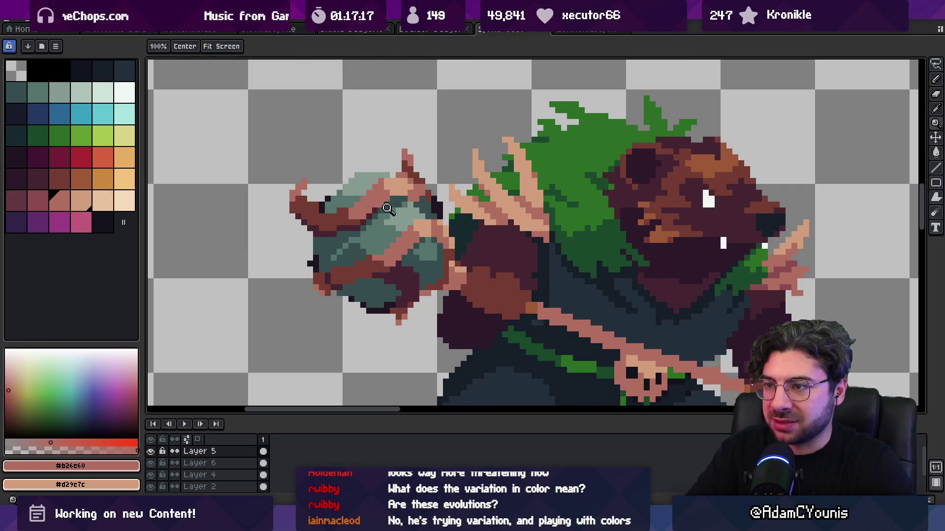
scroll(403, 189, "down", 5)
scroll(409, 198, "up", 1)
scroll(407, 195, "up", 4)
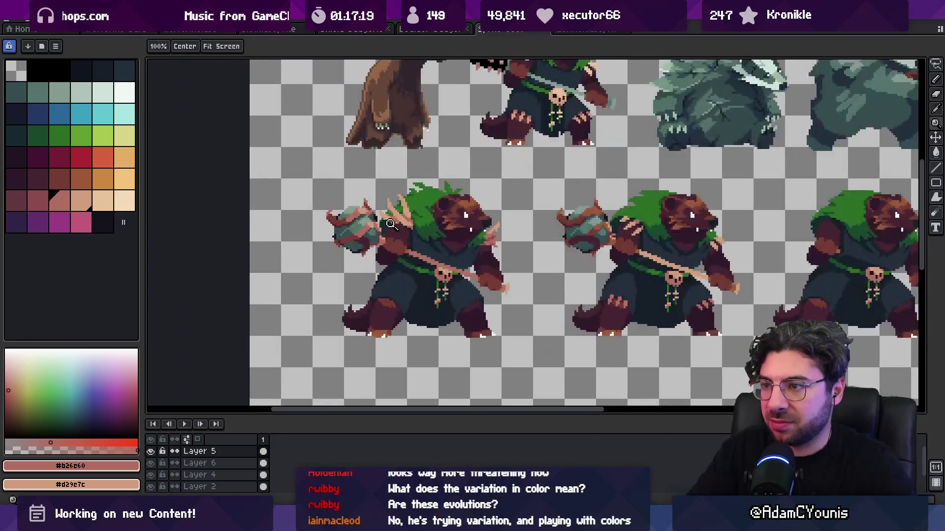
scroll(310, 240, "up", 3)
key("b")
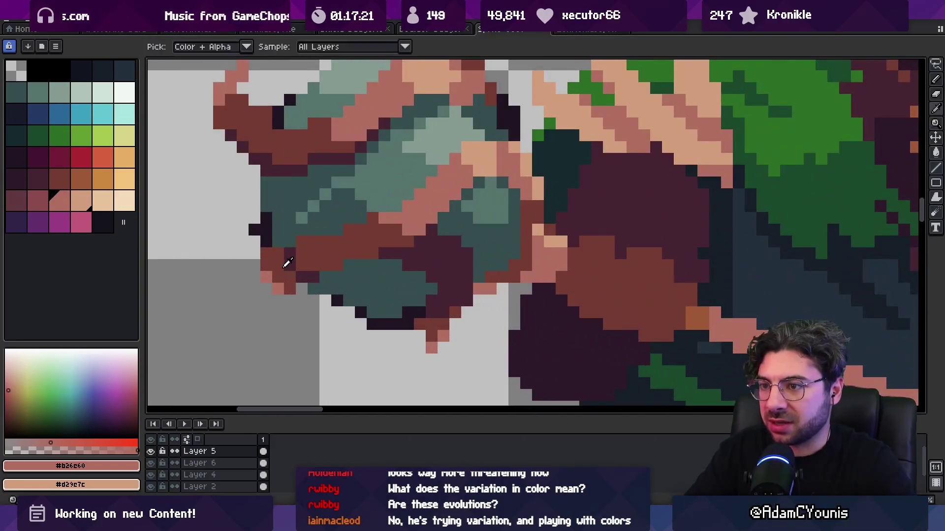
left_click(291, 266, "alt")
key("e")
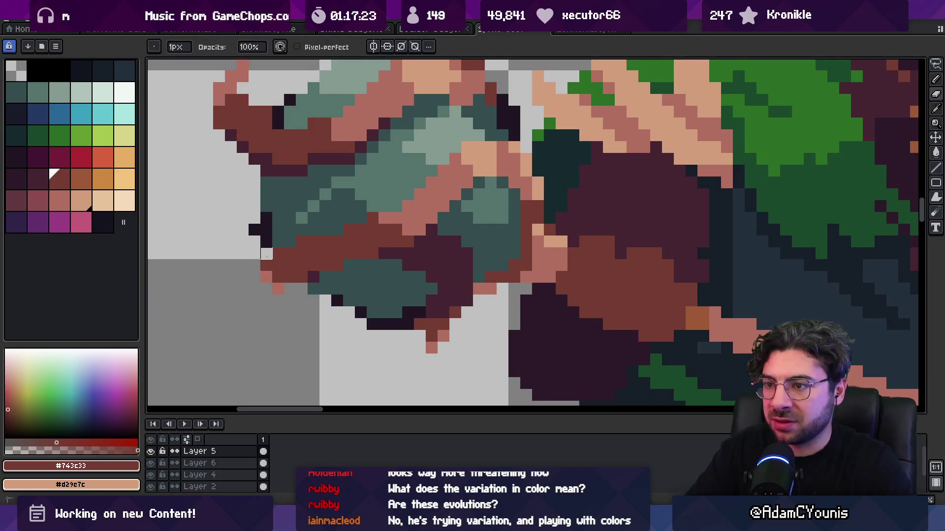
left_click_drag(266, 170, 310, 233)
key("z")
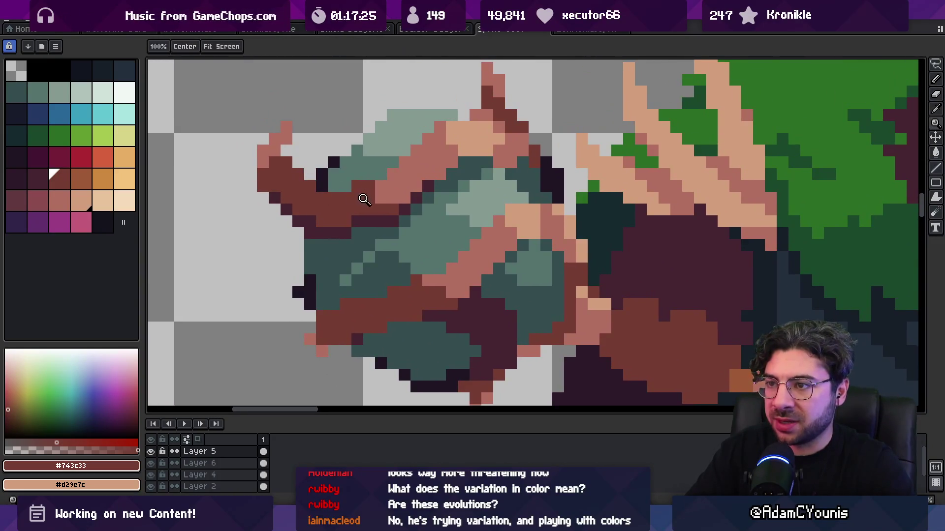
scroll(341, 164, "down", 5)
scroll(371, 184, "up", 5)
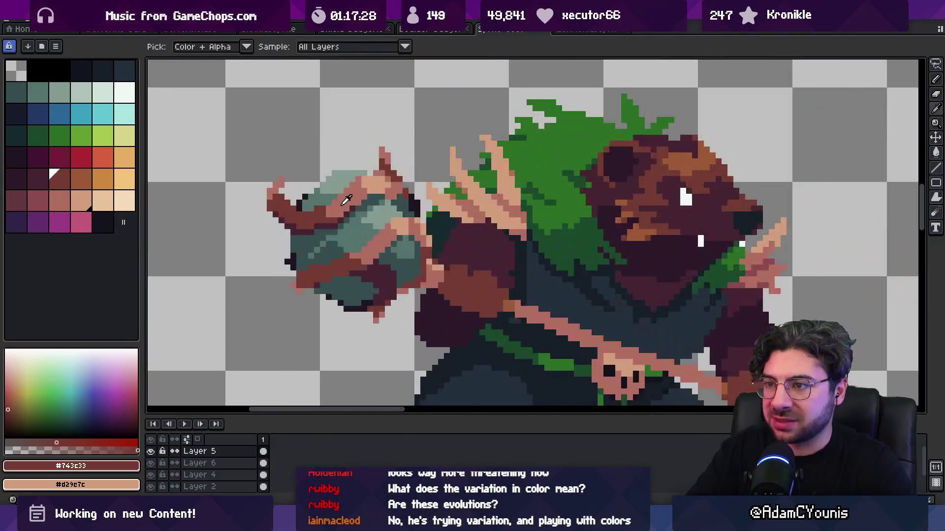
scroll(343, 233, "down", 1)
scroll(343, 233, "down", 3)
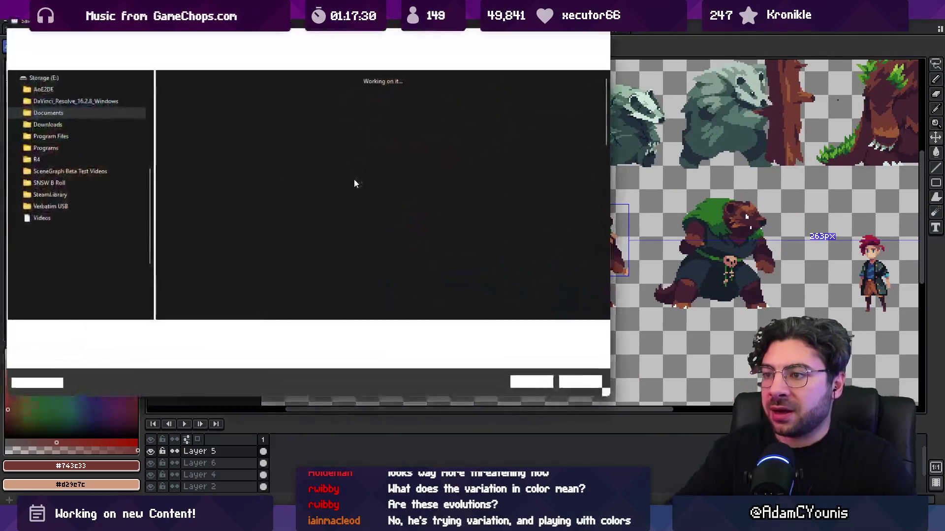
Step: Select the layer under the bear's foot, recentre the view, then switch to the bear-and-hero sprite
key("m")
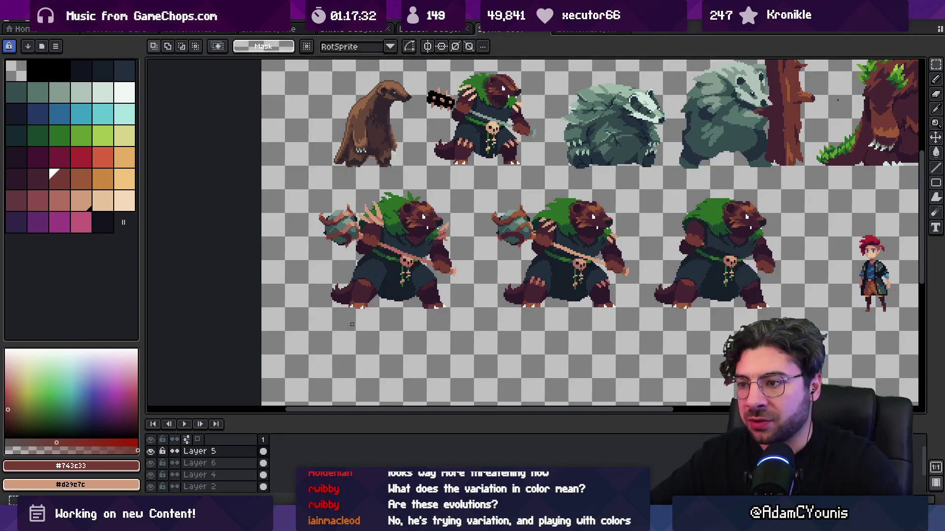
key("v")
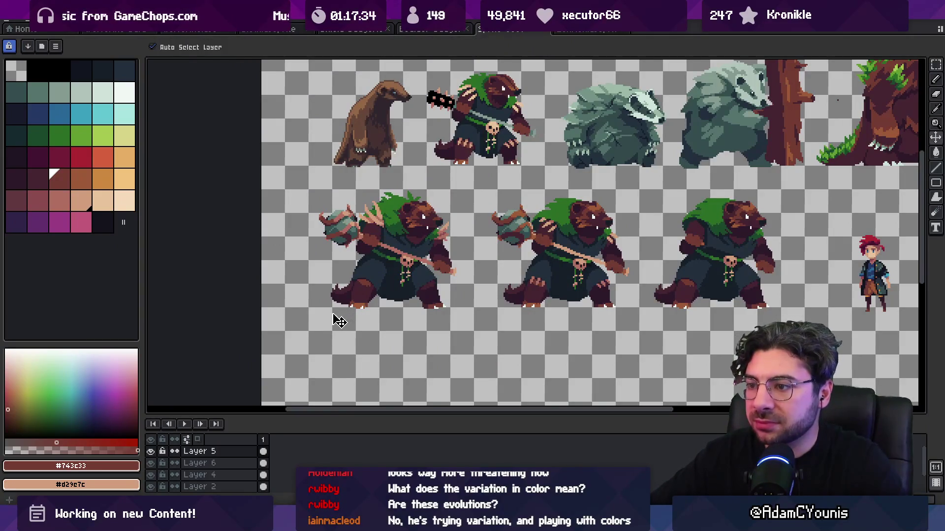
scroll(342, 316, "up", 5)
left_click(369, 302)
key("m")
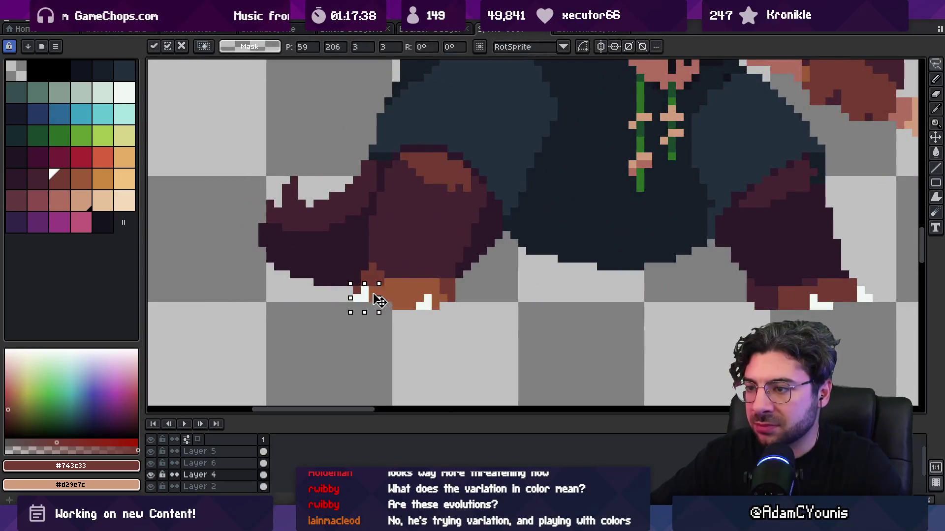
scroll(374, 290, "down", 5)
left_click_drag(416, 276, 392, 289)
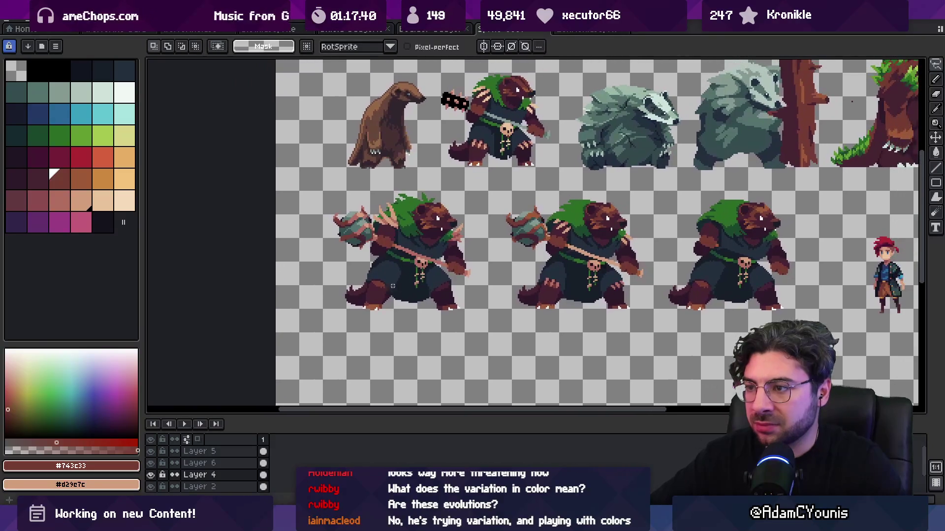
key("v")
key("ctrl+Tab")
key("ctrl+Tab")
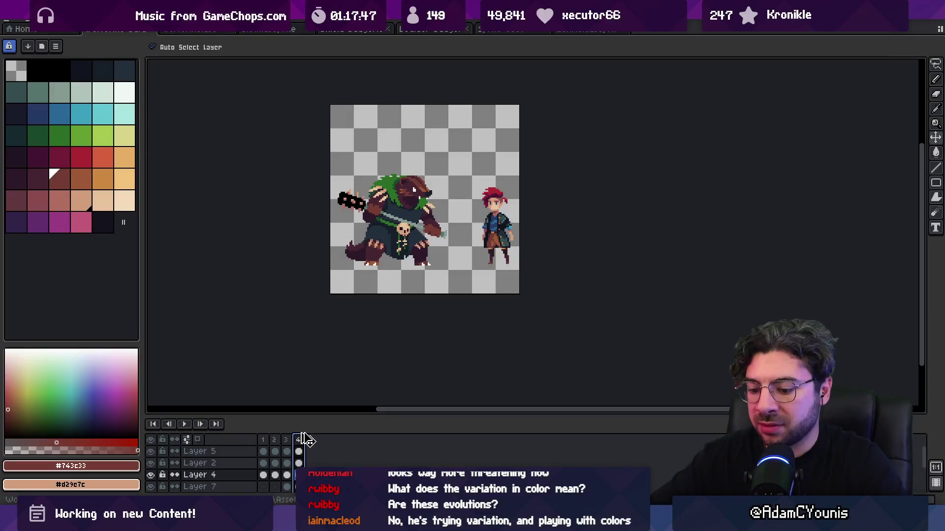
Step: Enlarge the timeline and trial-clear frame 5's cels across several layers, then undo it
left_click_drag(314, 416, 314, 305)
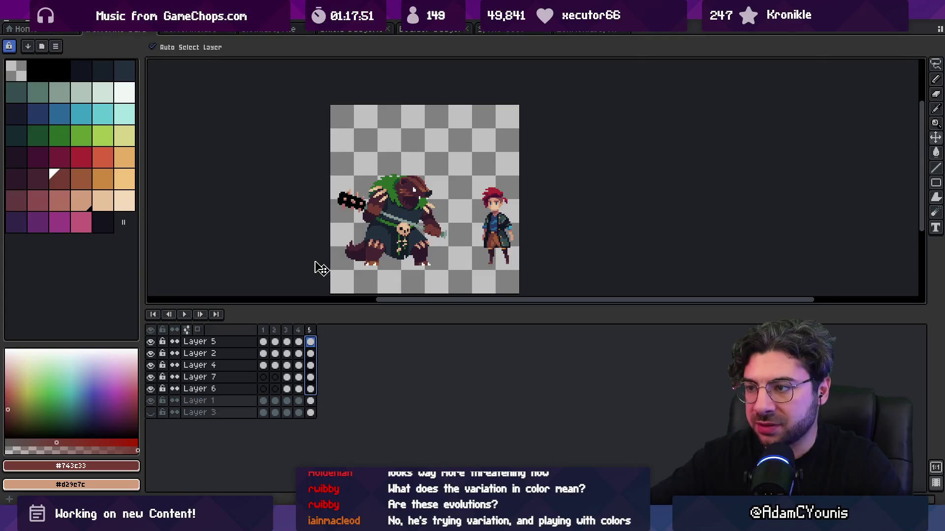
left_click(311, 399)
left_click(311, 365)
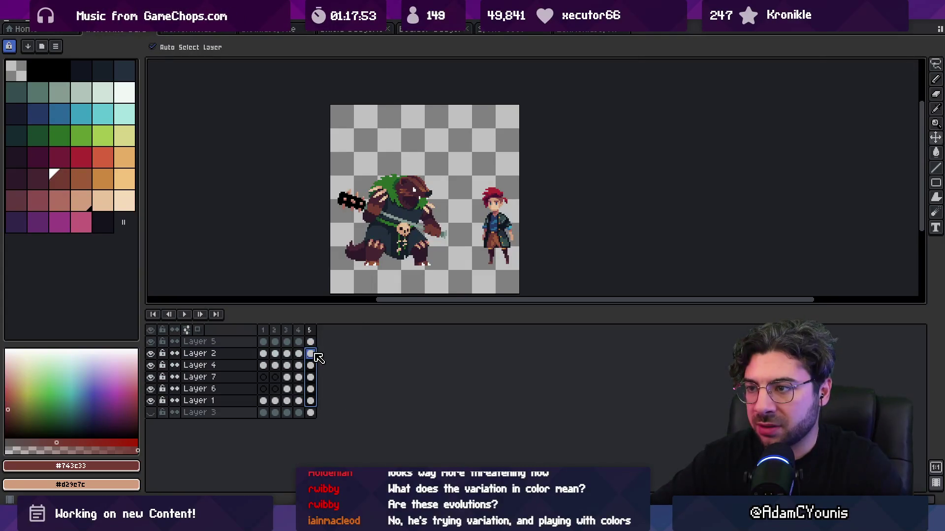
left_click(311, 342)
left_click_drag(315, 349, 313, 338)
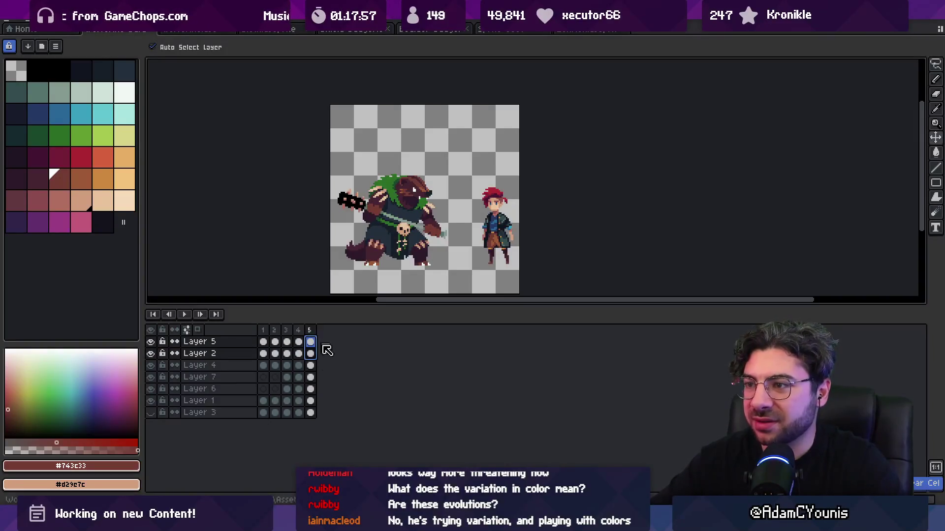
left_click(311, 401, "shift")
key("Delete")
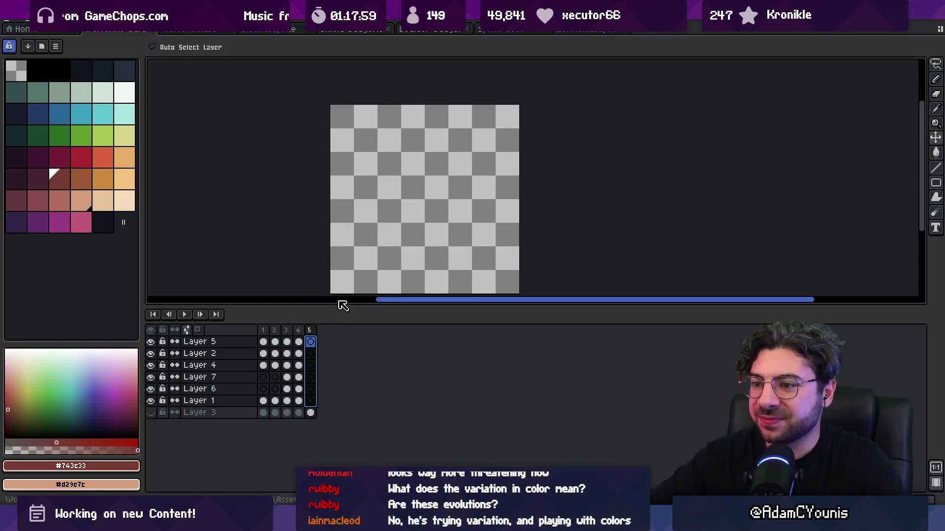
key("ctrl+z")
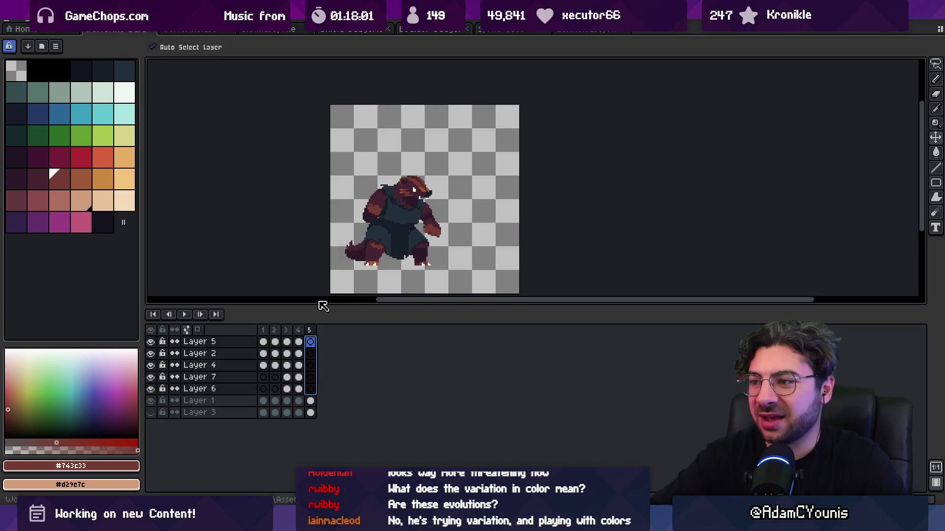
Step: Delete the weapon and skull cels on Layers 5 and 2 from frame 5
left_click(447, 247)
left_click_drag(314, 351, 317, 403)
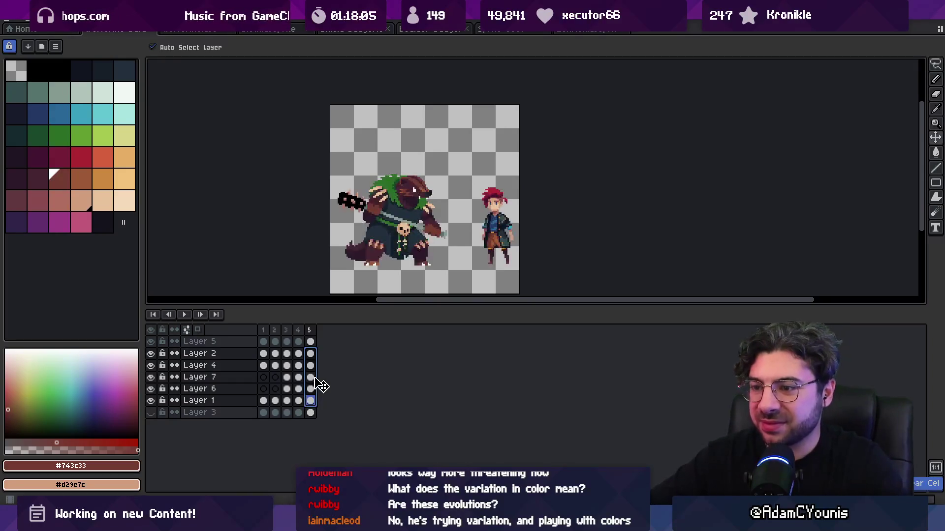
left_click(497, 237)
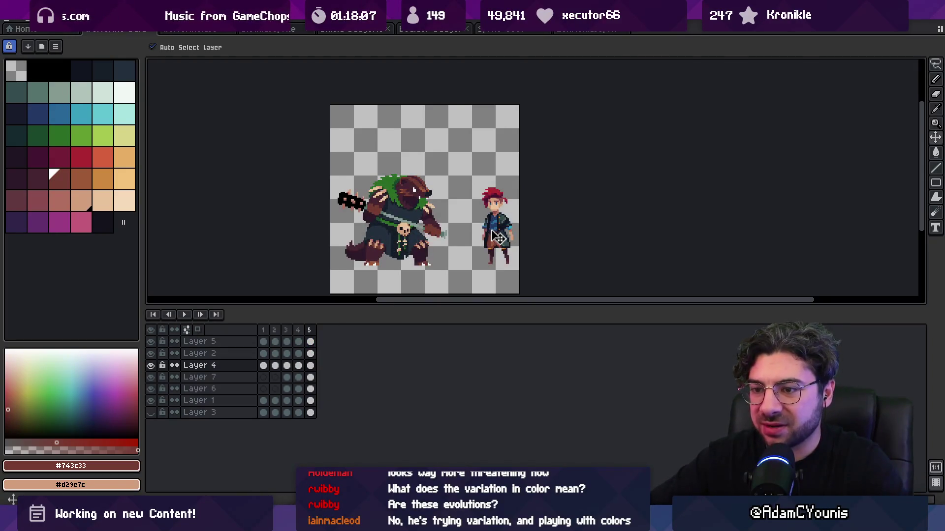
left_click_drag(310, 353, 310, 342)
key("Delete")
Step: Move Layer 4 to the top and clear the bear's green cloak from frame 5
left_click(211, 368)
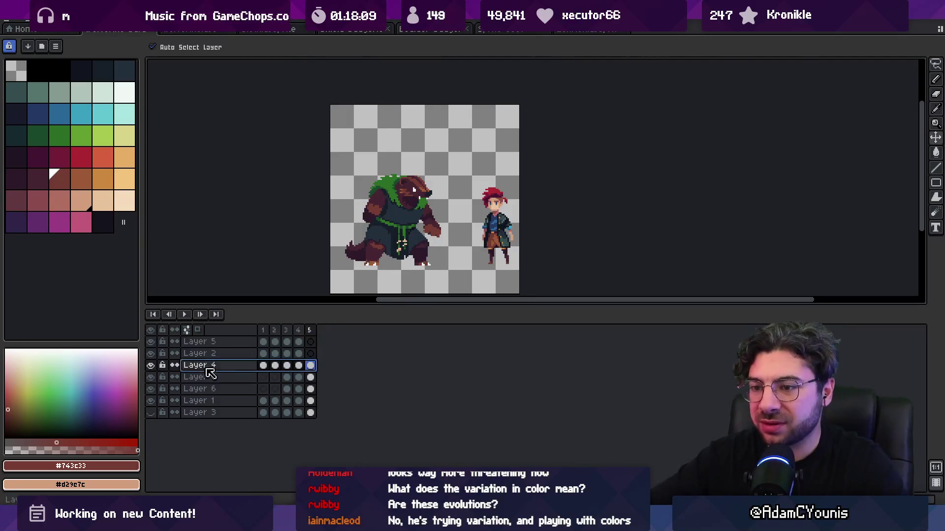
left_click_drag(215, 368, 216, 337)
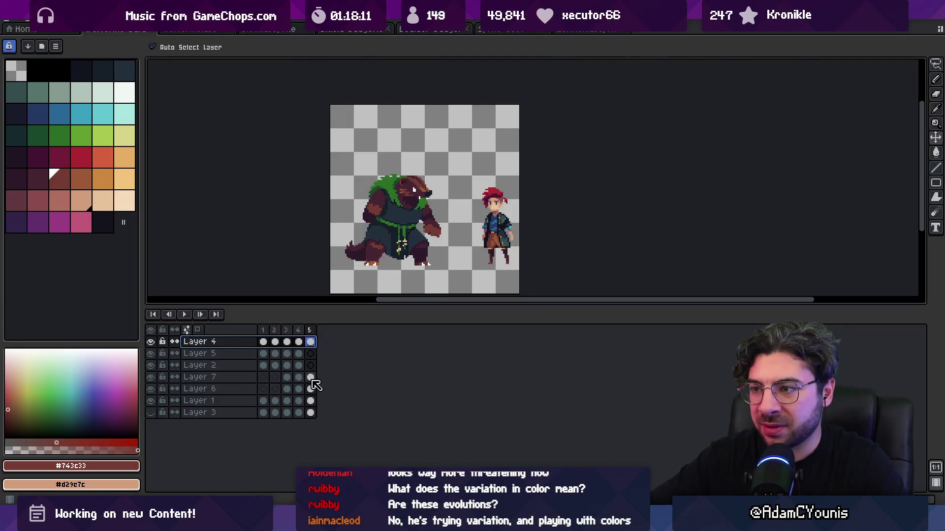
left_click_drag(311, 381, 315, 394)
key("Delete")
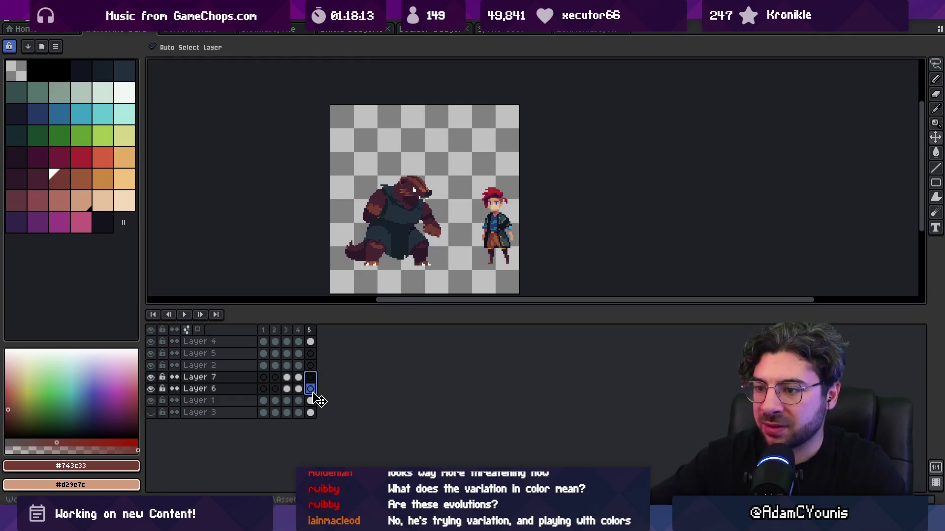
left_click(311, 401)
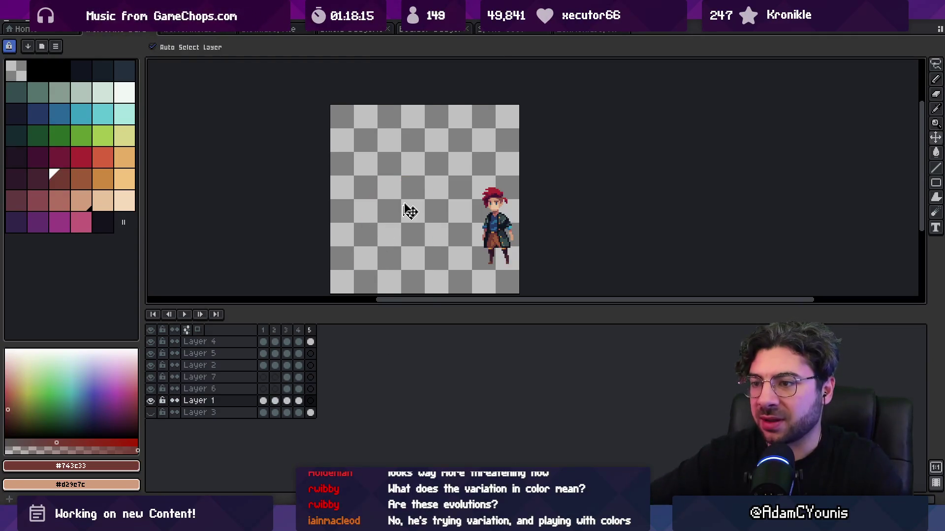
Step: Lasso the staff-wielding bear on the bear sprite sheet
left_click(580, 31)
left_click(148, 31)
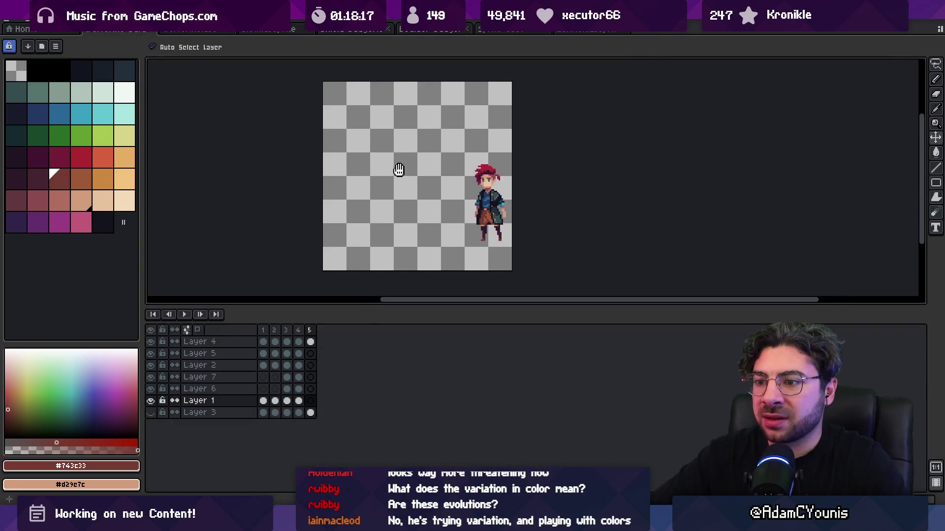
left_click(509, 31)
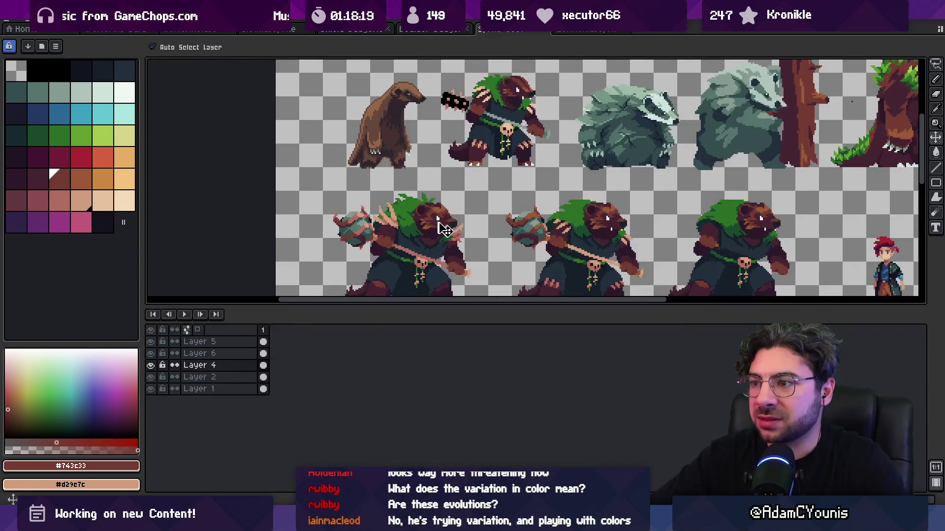
scroll(460, 175, "up", 1)
key("q")
mouse_move(333, 118)
left_mouse_down()
mouse_move(476, 192)
mouse_move(318, 260)
left_mouse_up()
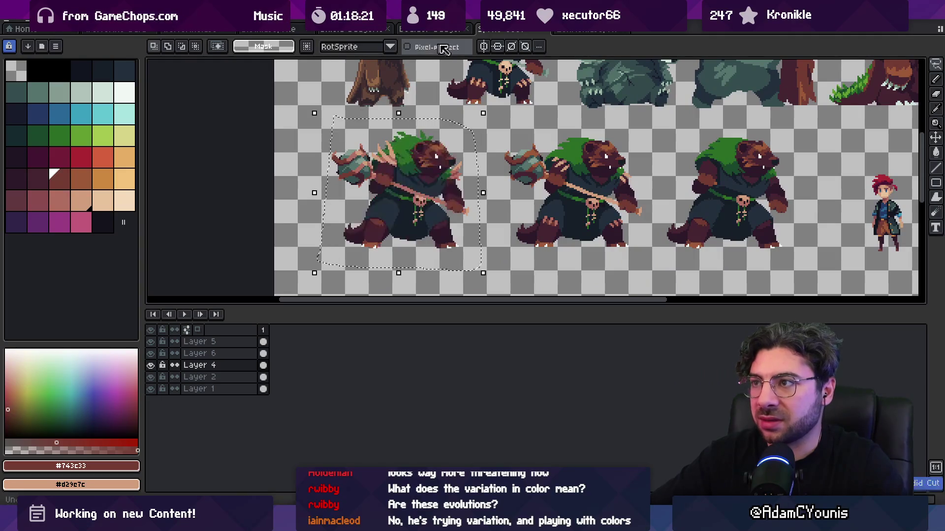
Step: Paste the copied bear into frame 5, placed left of the hero
left_click(156, 31)
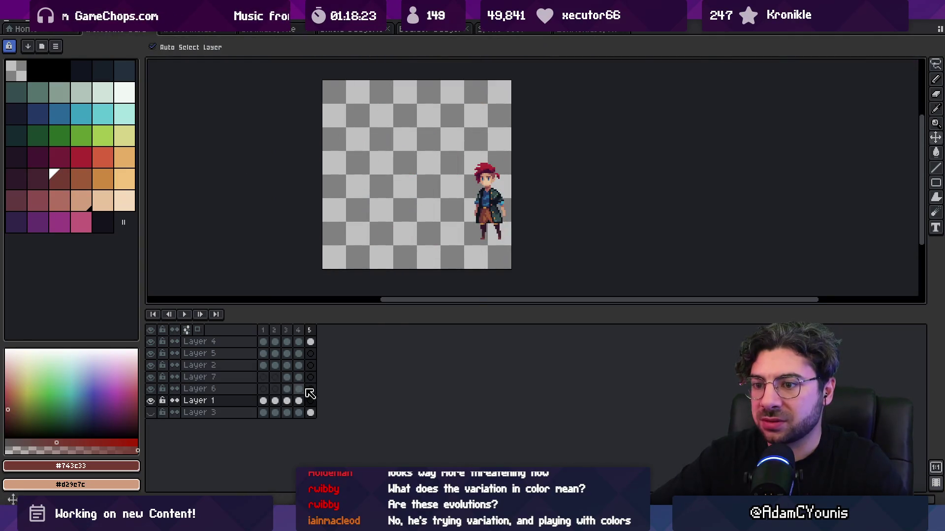
key("Left")
key("ctrl+v")
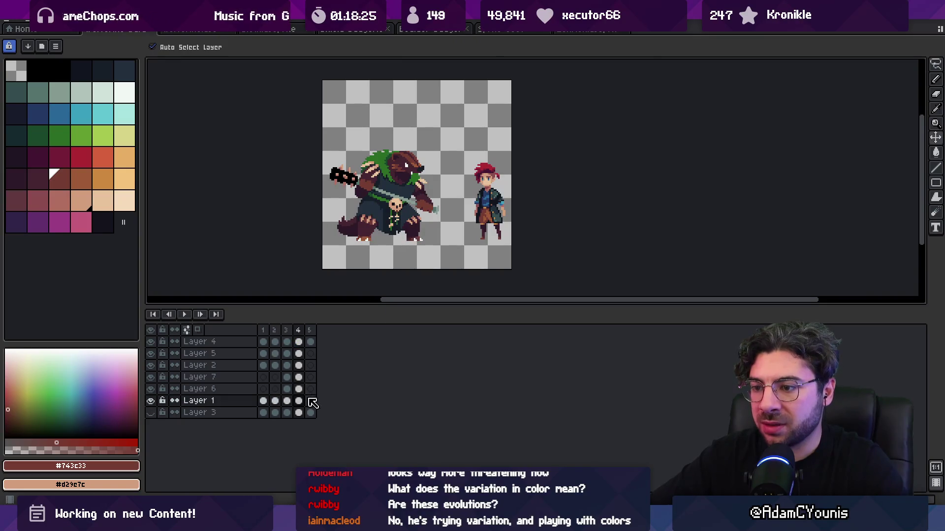
left_click(313, 402)
key("ctrl+v")
mouse_move(443, 207)
left_mouse_down()
mouse_move(390, 205)
mouse_move(393, 212)
left_mouse_up()
key("Return")
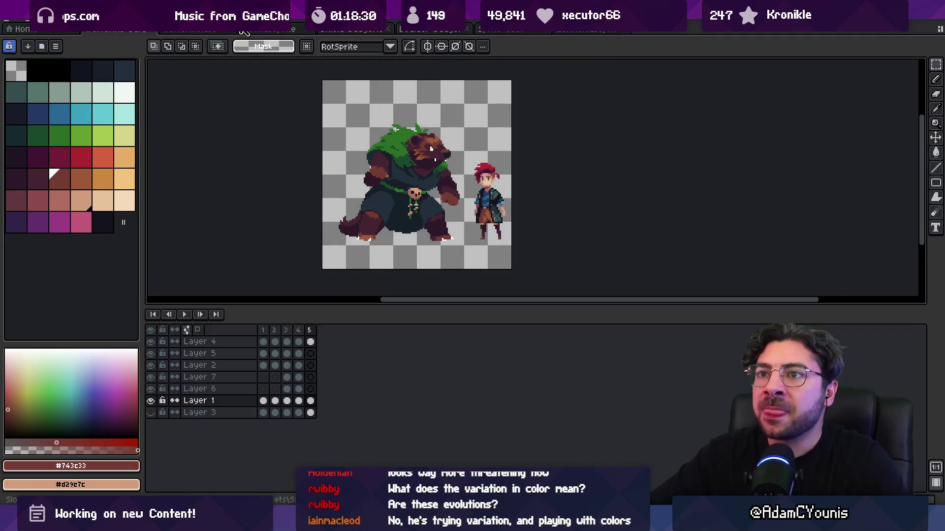
Step: Lasso the bear's staff on the bear sprite sheet
key("v")
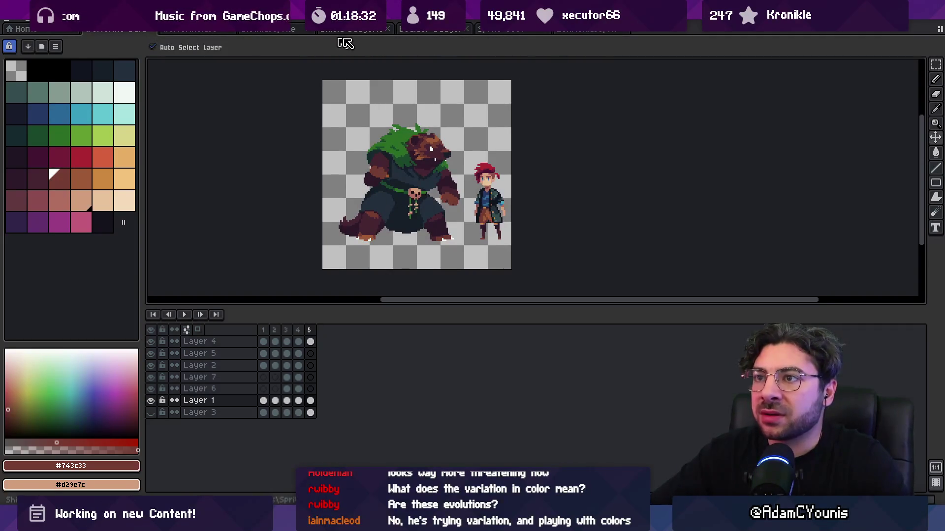
left_click(514, 30)
key("q")
left_click_drag(323, 136, 490, 197)
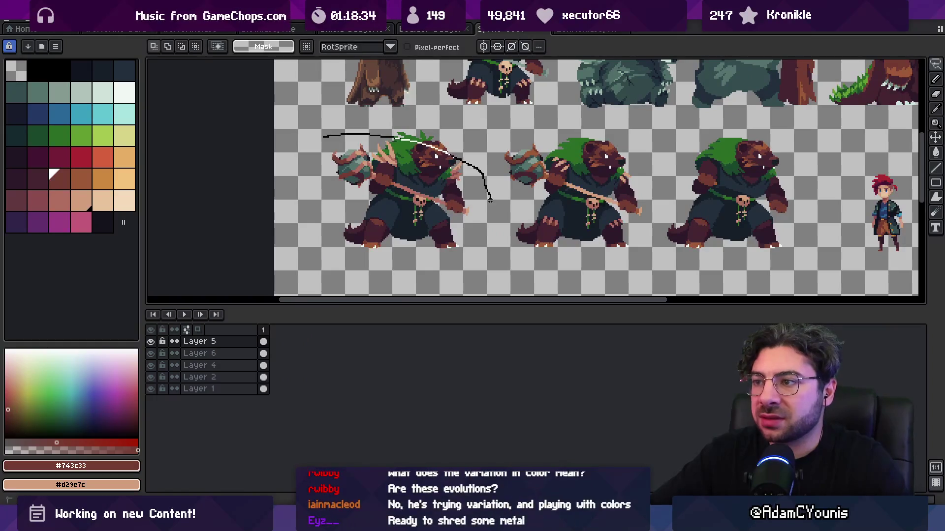
Step: Place the copied staff into frame 5 on Layer 2, shifted slightly up
left_click(430, 29)
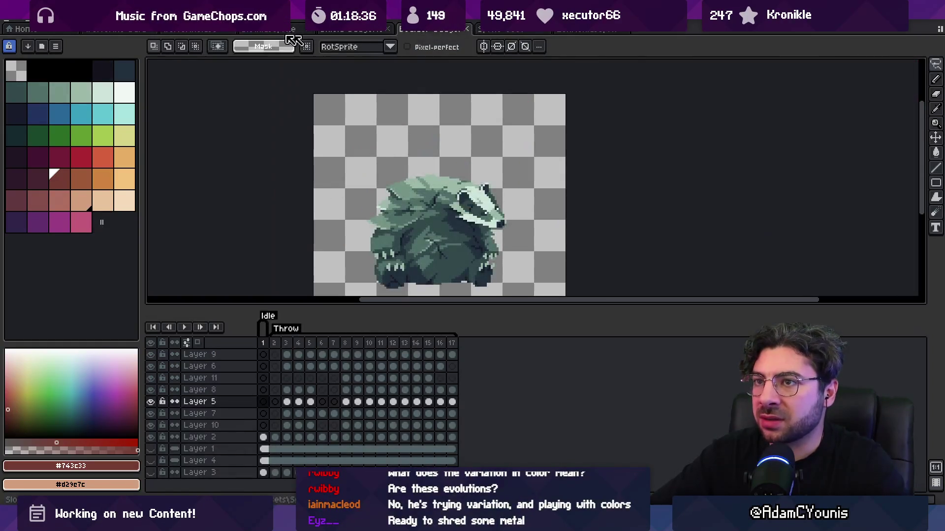
left_click(135, 30)
key("v")
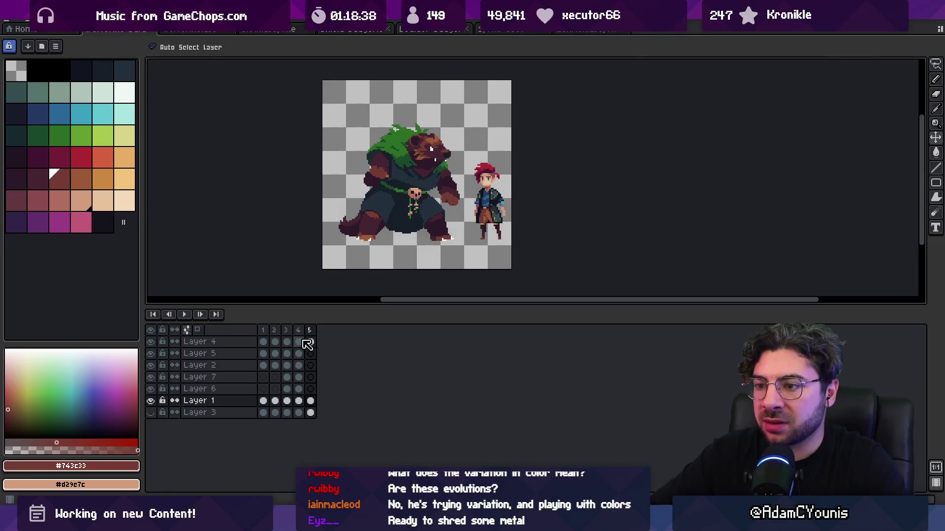
left_click(298, 329)
left_click(388, 198)
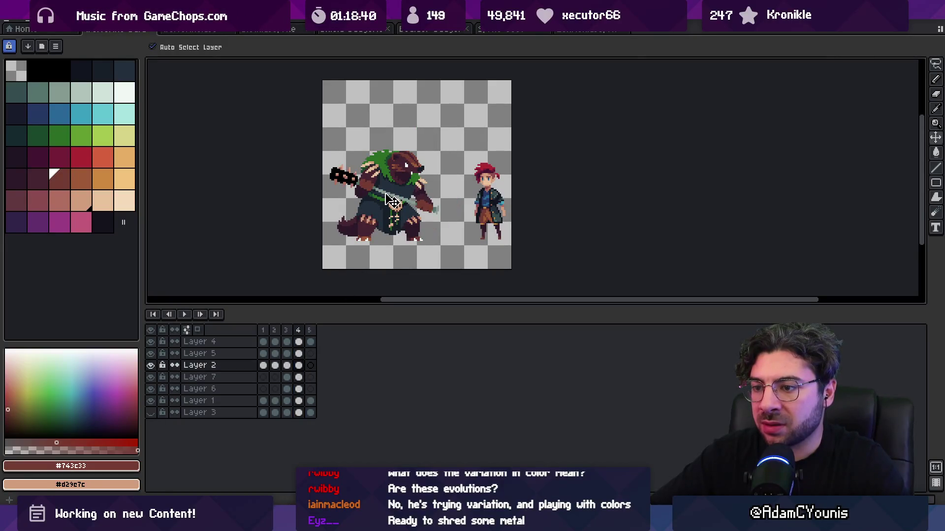
left_click(310, 365)
key("ctrl+t")
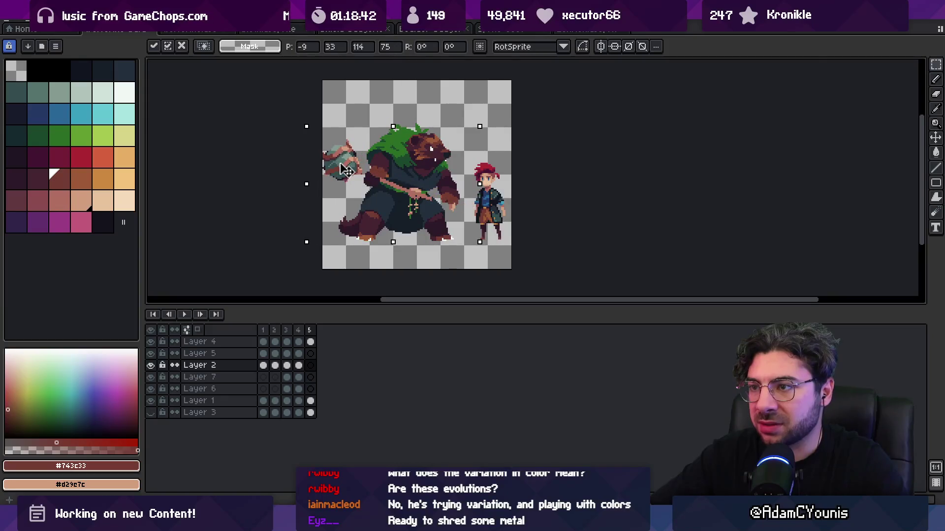
left_click_drag(354, 168, 354, 167)
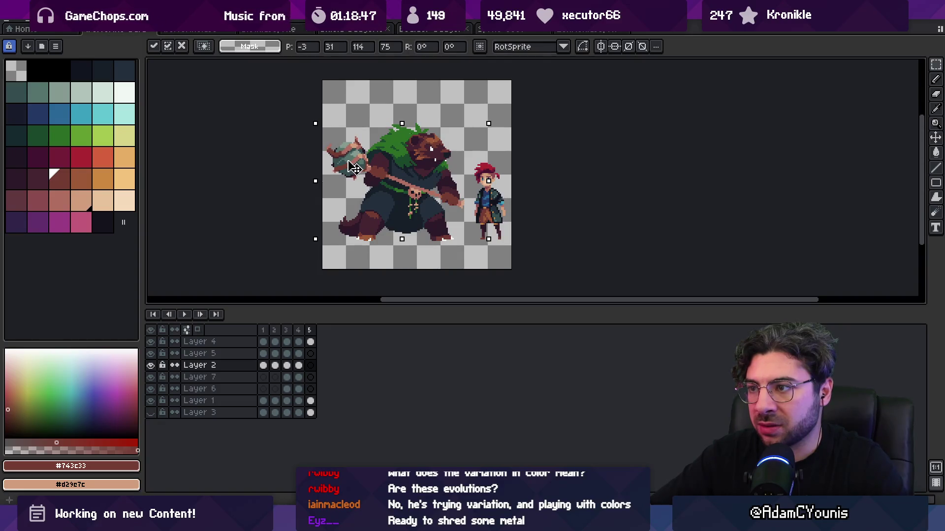
key("Return")
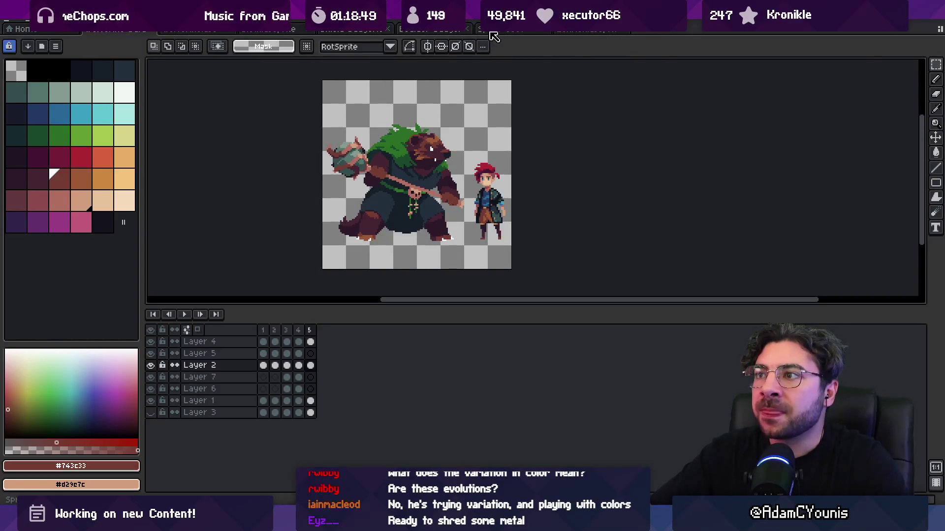
Step: Move the staff on Layer 5, frame 5, up-left across the bear's back
left_click(490, 30)
left_click(390, 165)
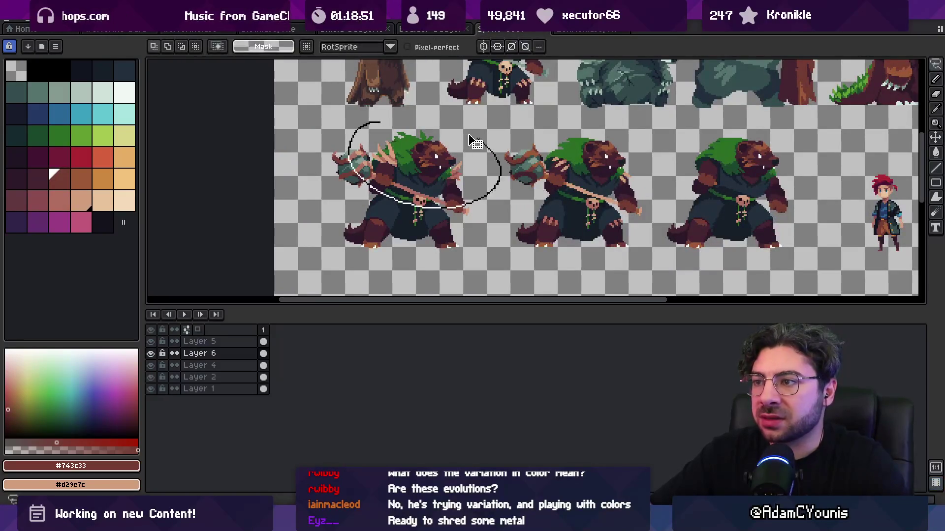
left_click(427, 31)
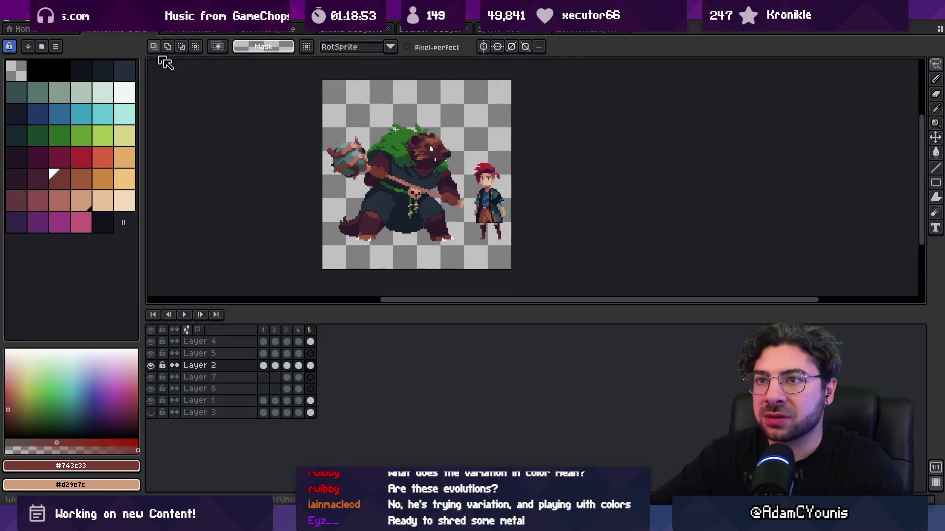
left_click(376, 175)
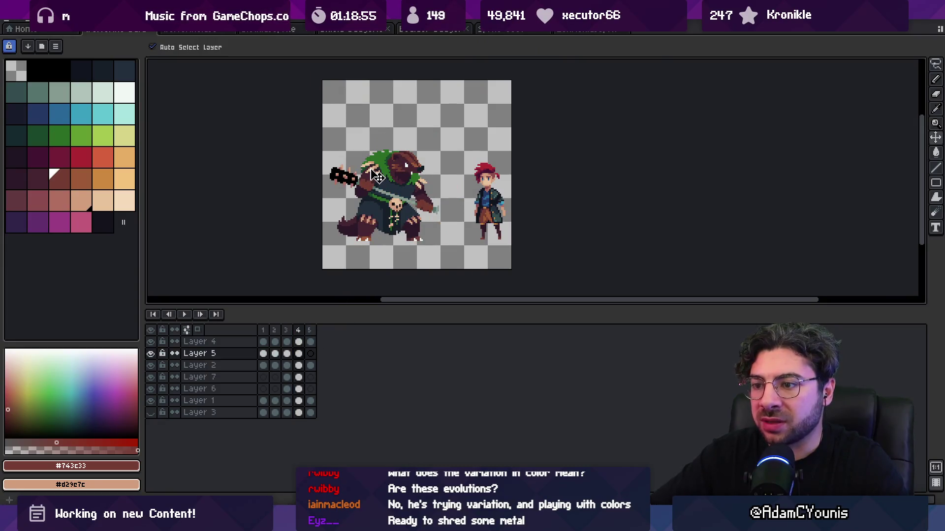
left_click(311, 353)
mouse_move(440, 193)
left_mouse_down()
mouse_move(388, 168)
mouse_move(386, 158)
left_mouse_up()
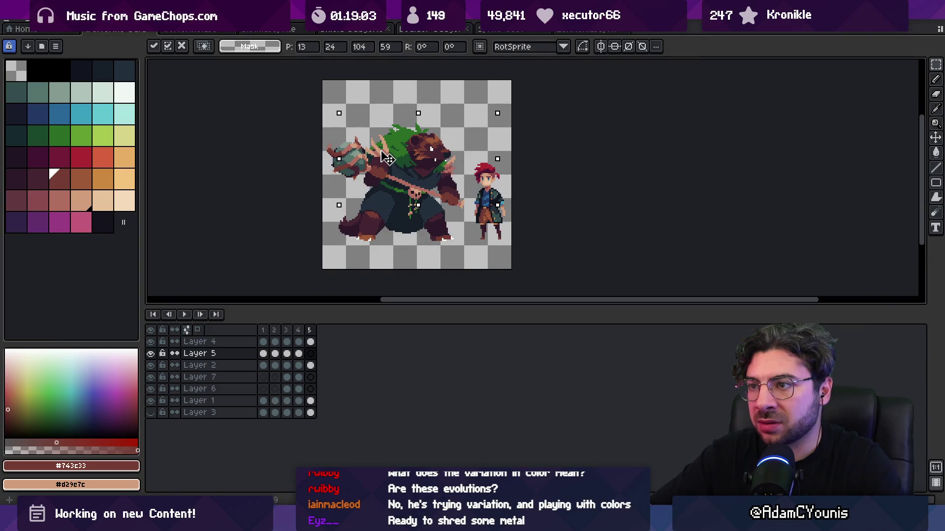
key("Return")
Step: Nudge the tan spear strokes one pixel to the right
scroll(463, 105, "down", 4)
scroll(453, 141, "up", 5)
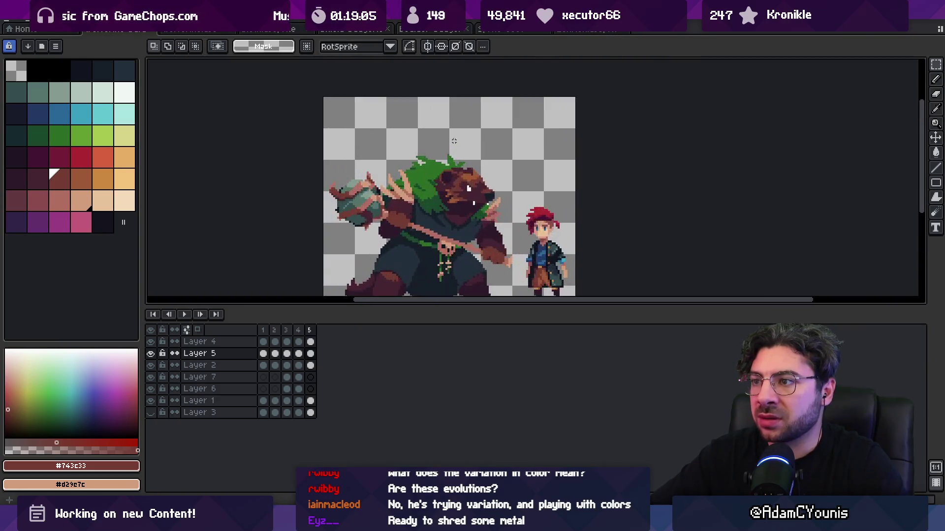
left_click(442, 30)
left_click(512, 30)
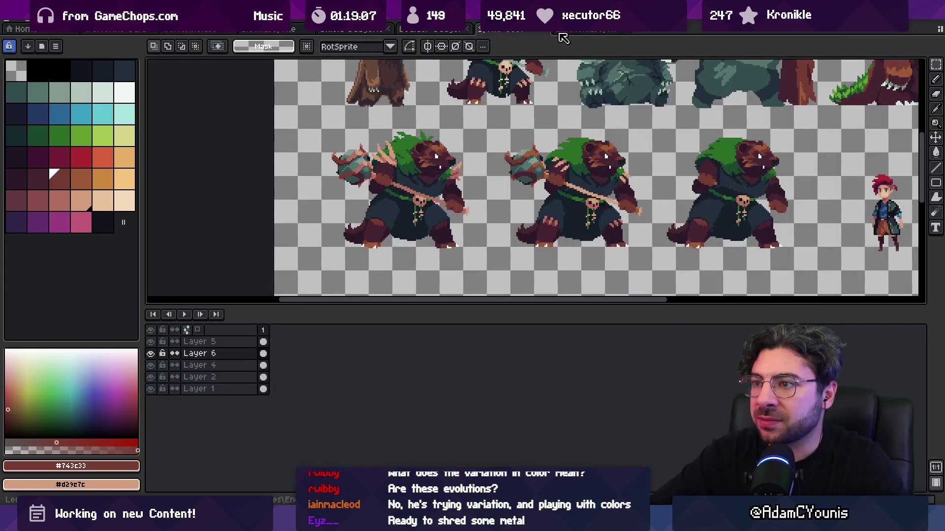
scroll(365, 203, "up", 5)
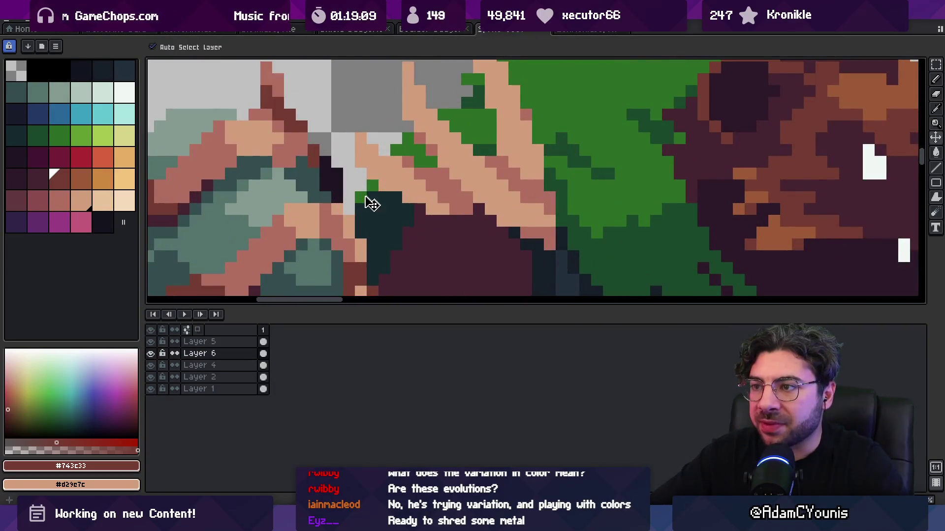
key("ctrl+Tab")
scroll(389, 187, "up", 5)
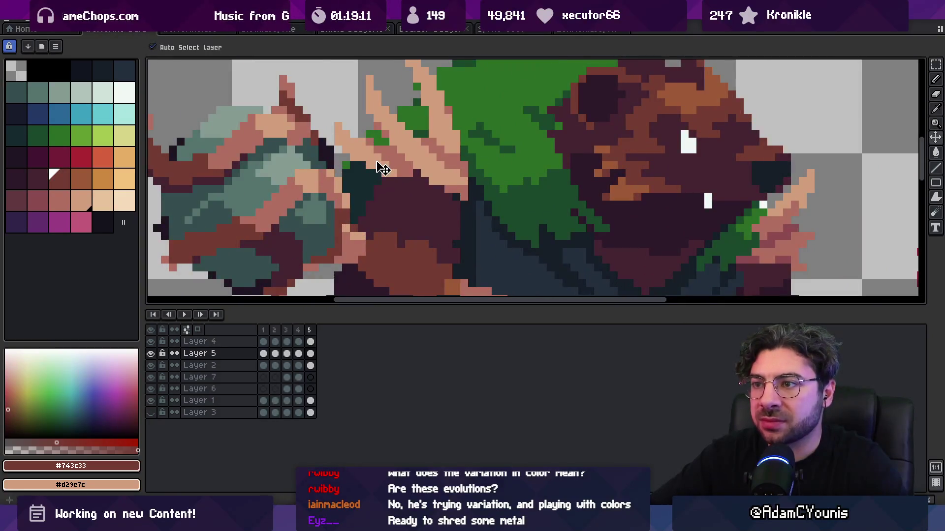
left_click_drag(383, 168, 386, 169)
scroll(421, 169, "down", 5)
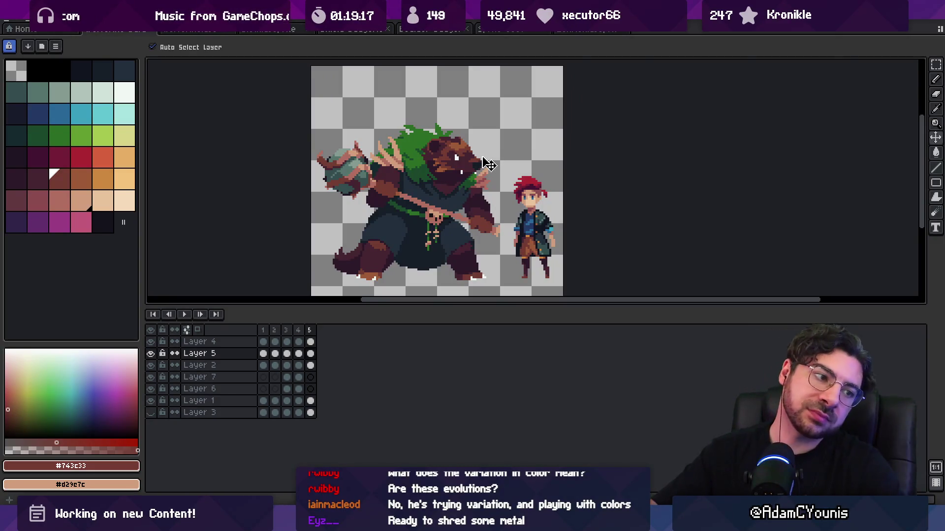
scroll(490, 177, "down", 1)
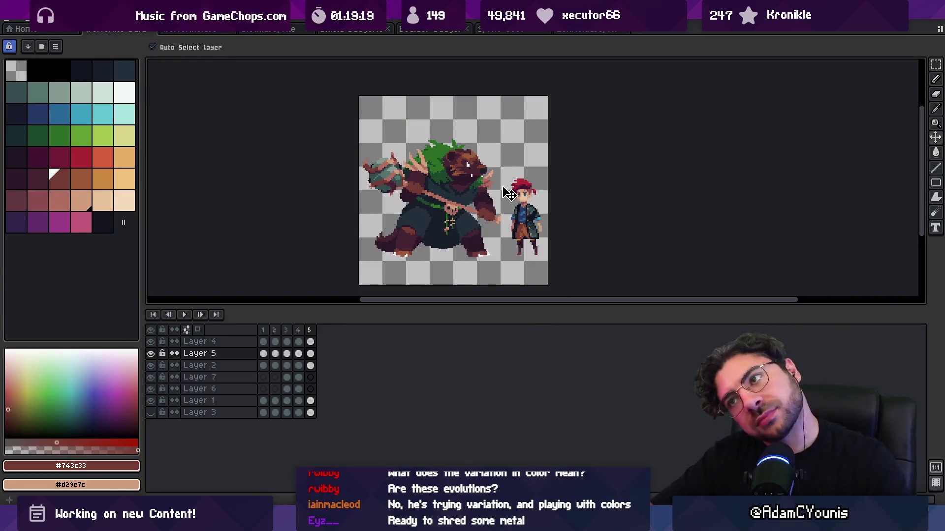
Step: Nudge the hero slightly left and pick the #b26c60 colour from the artwork
left_click_drag(502, 229, 497, 229)
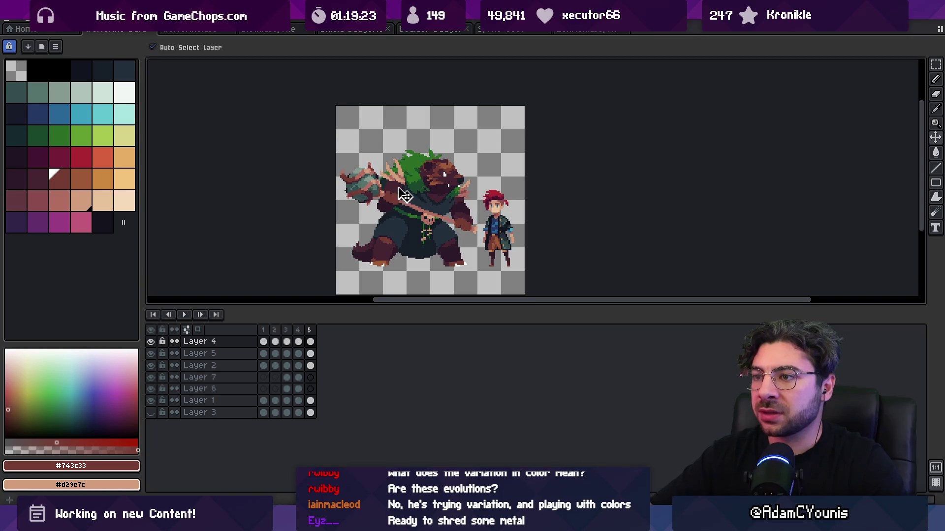
scroll(404, 197, "up", 4)
key("b")
left_click(375, 179, "alt")
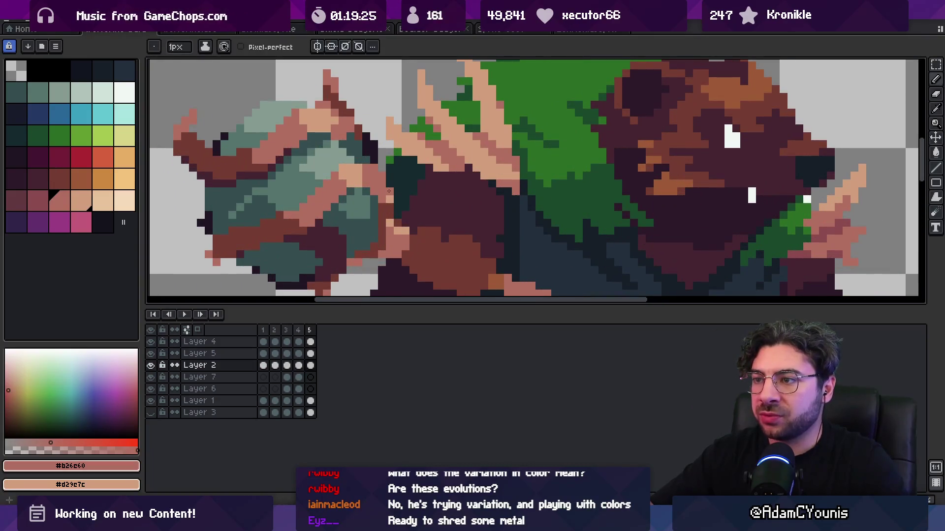
Step: Pick tan #d29c7c from the bear, add frame 6, and pan to show the whole bear
scroll(388, 191, "down", 4)
scroll(374, 177, "up", 3)
left_click(370, 173, "alt")
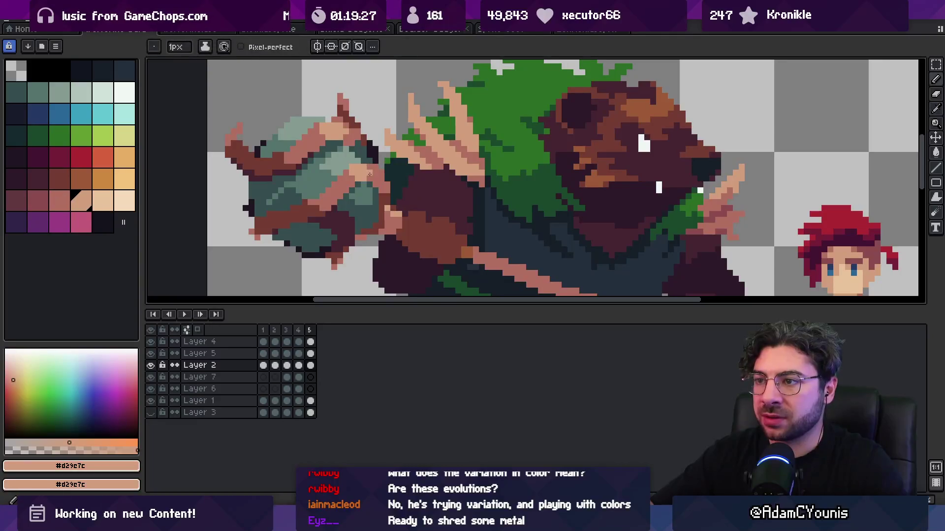
scroll(370, 169, "down", 3)
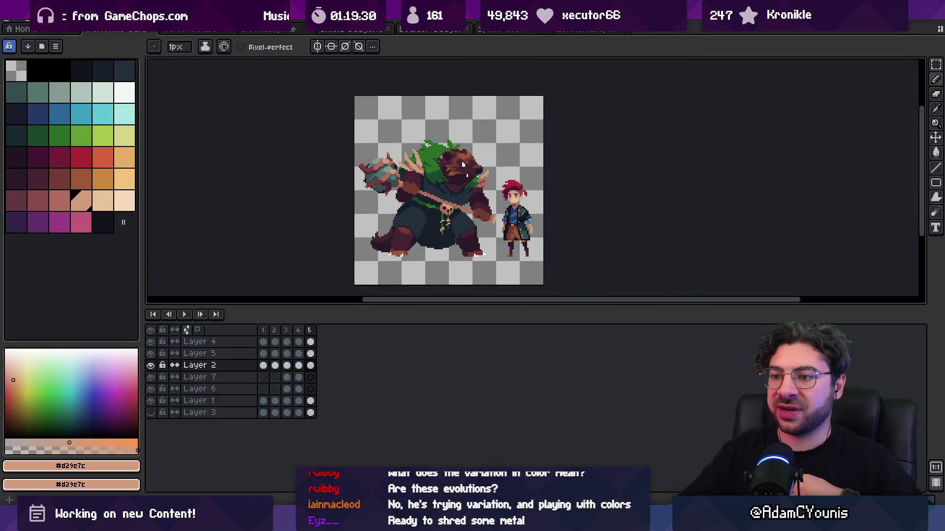
key("alt+n")
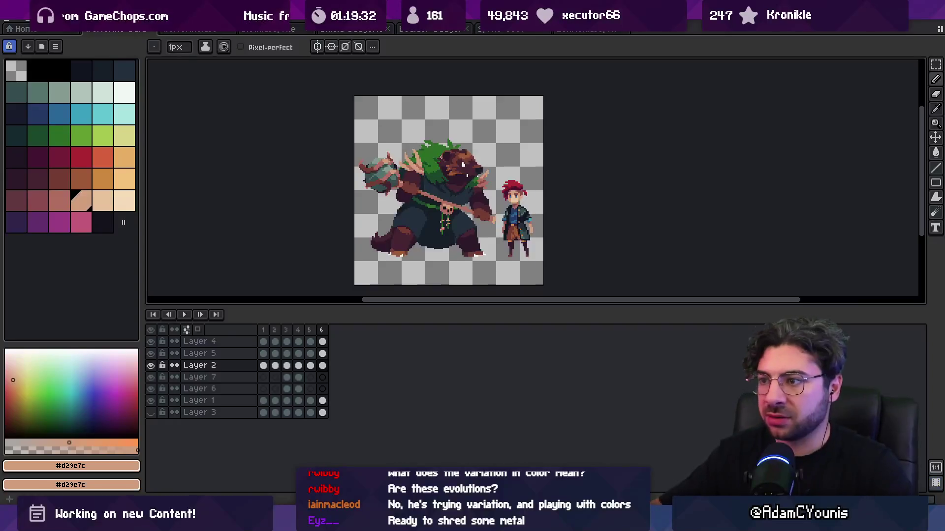
scroll(420, 179, "up", 2)
key("Up")
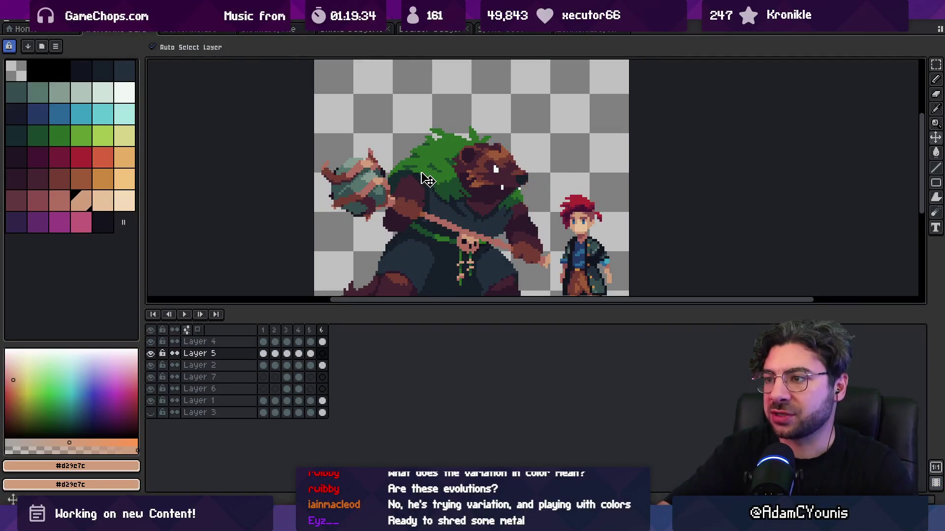
left_click_drag(493, 167, 446, 123)
Step: Check the staff by hiding and reshowing Layer 2, then bring up frame 6's options
key("v")
left_click(389, 123)
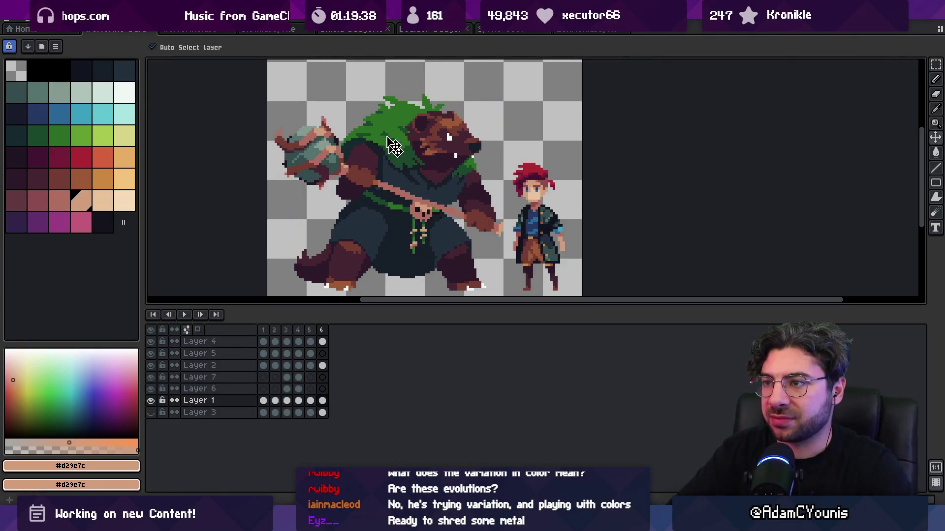
scroll(414, 194, "down", 1)
left_click(402, 197)
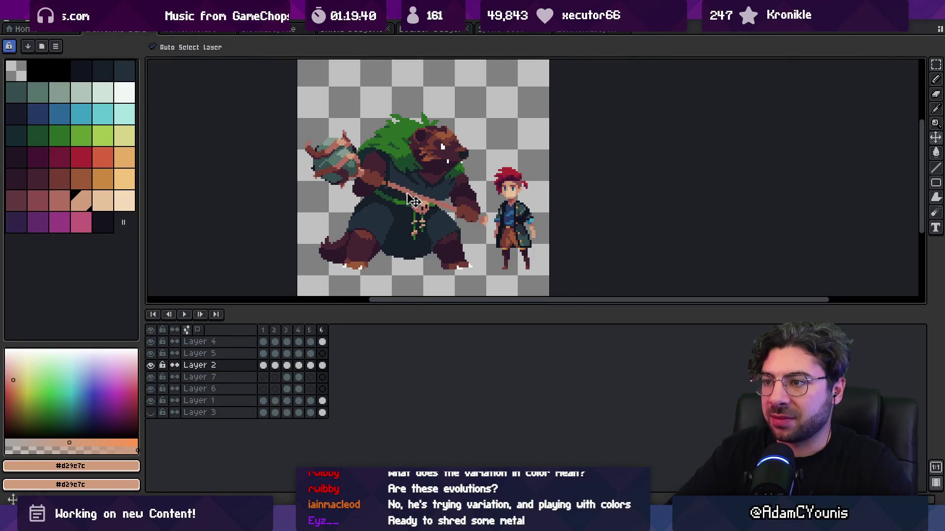
left_click(152, 366)
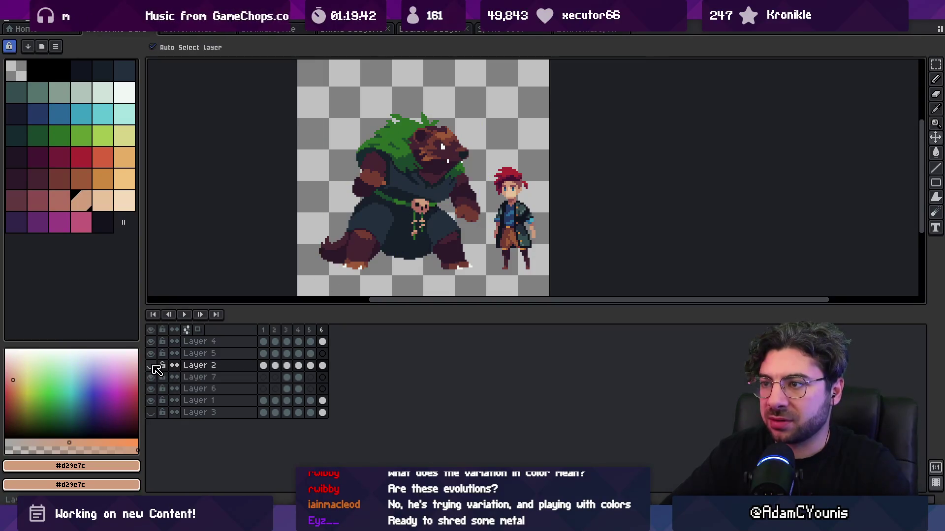
left_click(150, 366)
left_click(323, 330)
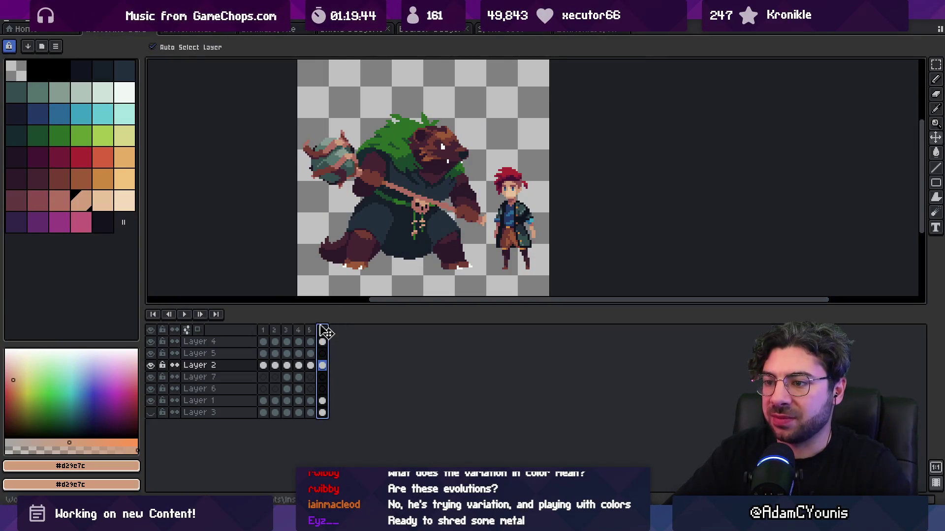
right_click(329, 334)
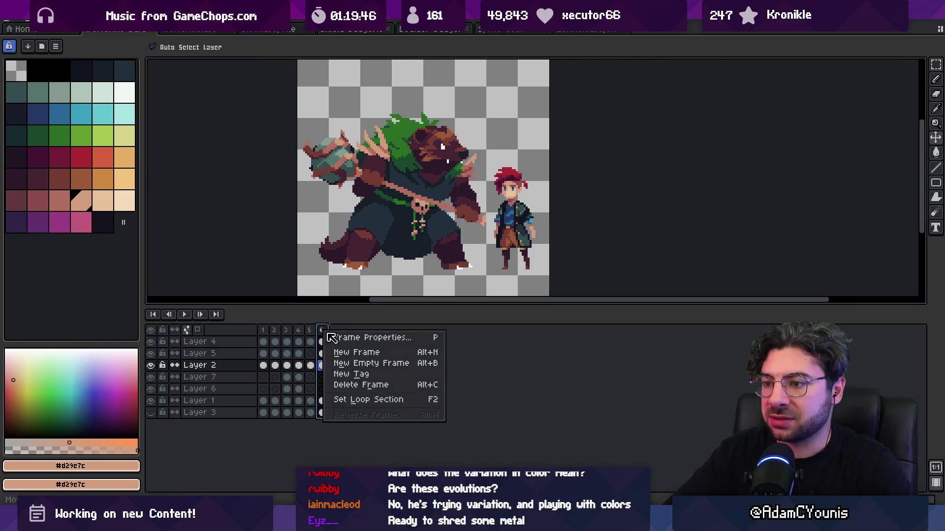
Step: Tag frame 6 as 'Idle' and frames 1–5 as 'WIP'
left_click(423, 374)
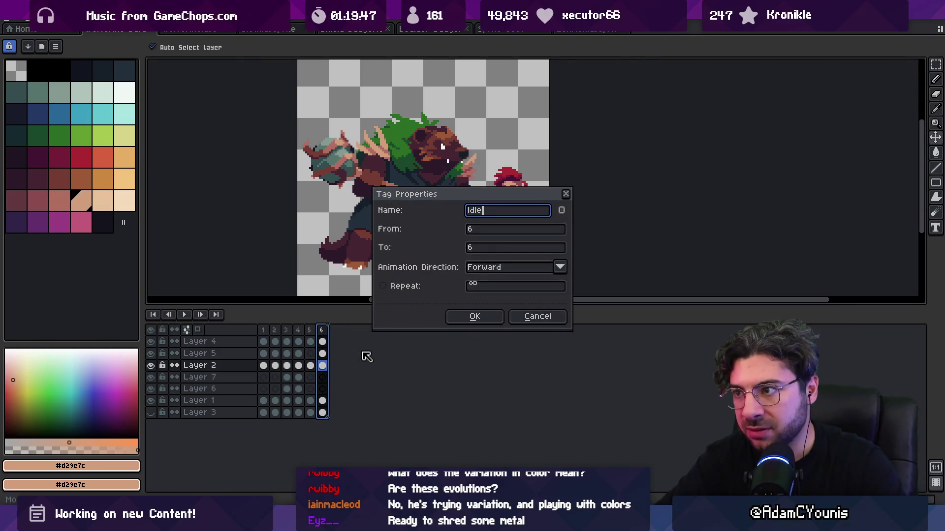
key("Return")
left_click_drag(262, 330, 293, 331)
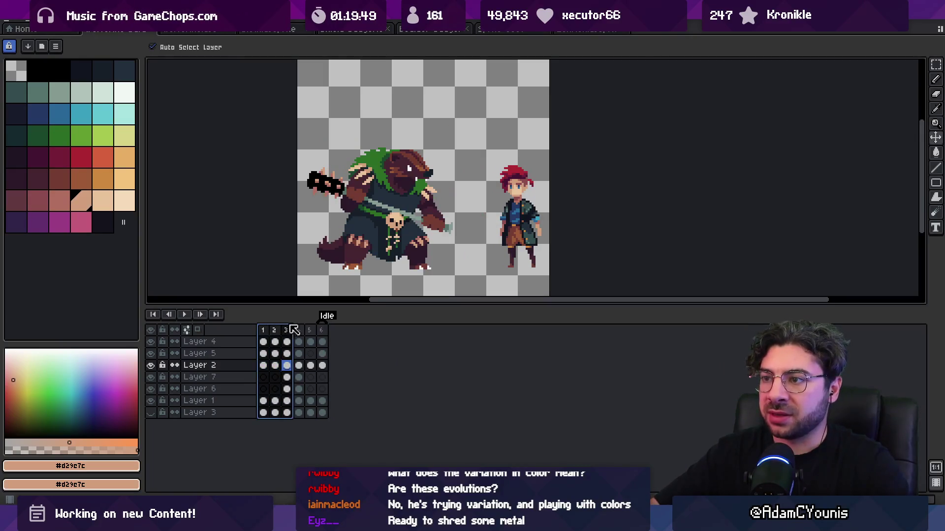
key("Return")
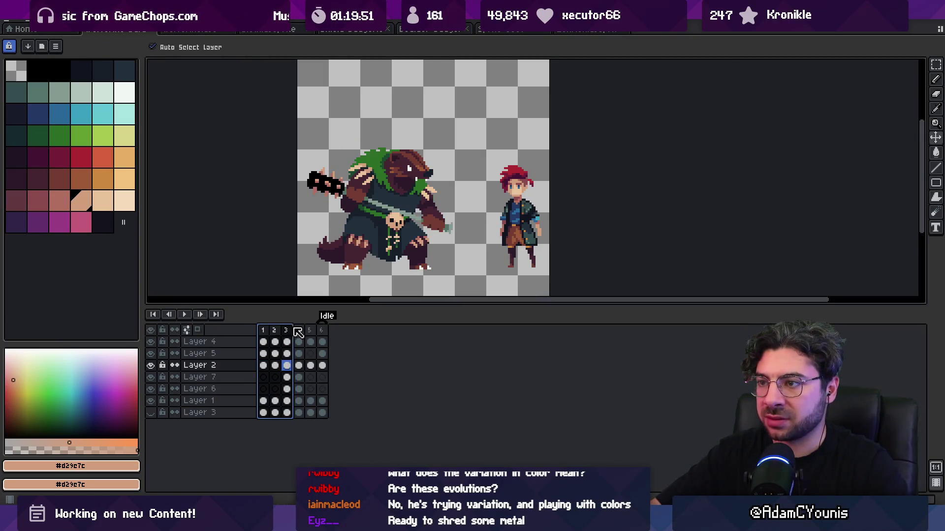
left_click(309, 330, "shift")
right_click(285, 332)
left_click(336, 379)
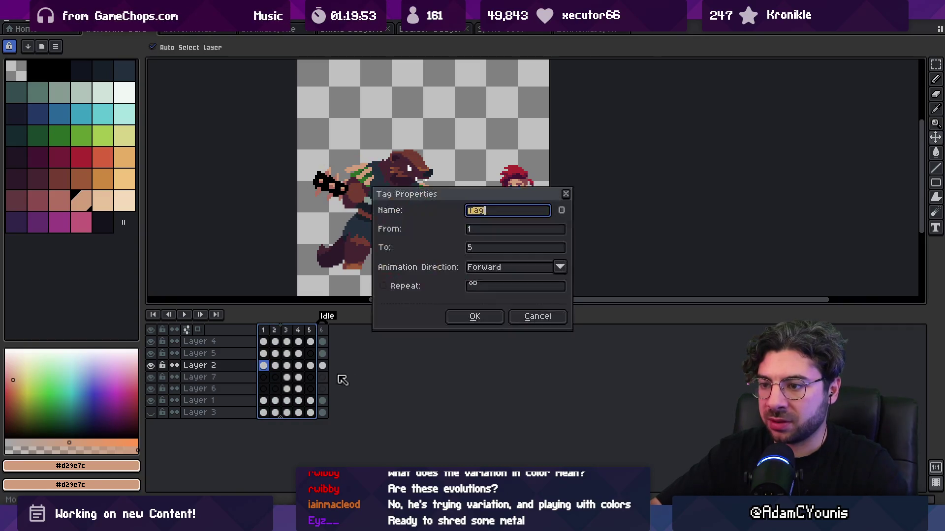
type("WIP")
key("Return")
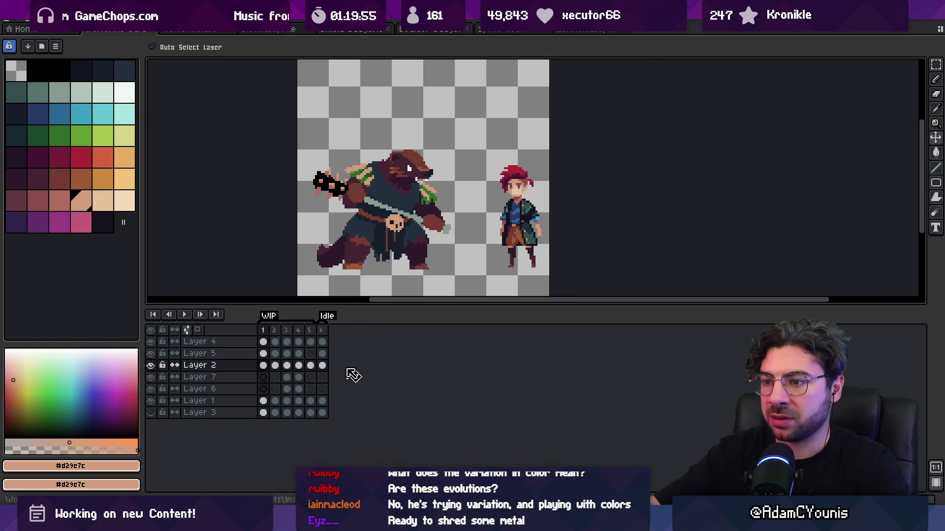
Step: Select frames 1 through 5 on the hero's Layer 4 and open the Sprite menu
left_click(263, 330)
left_click_drag(272, 336, 314, 332)
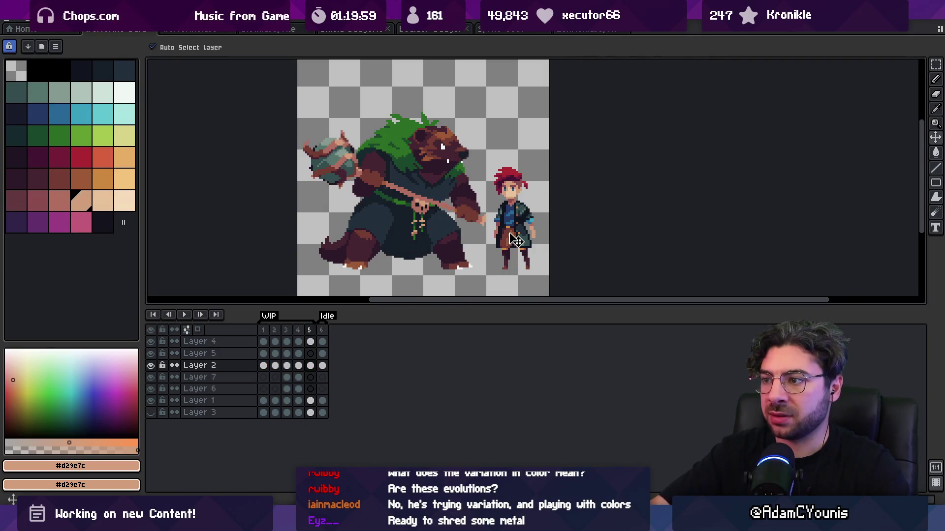
left_click(536, 243)
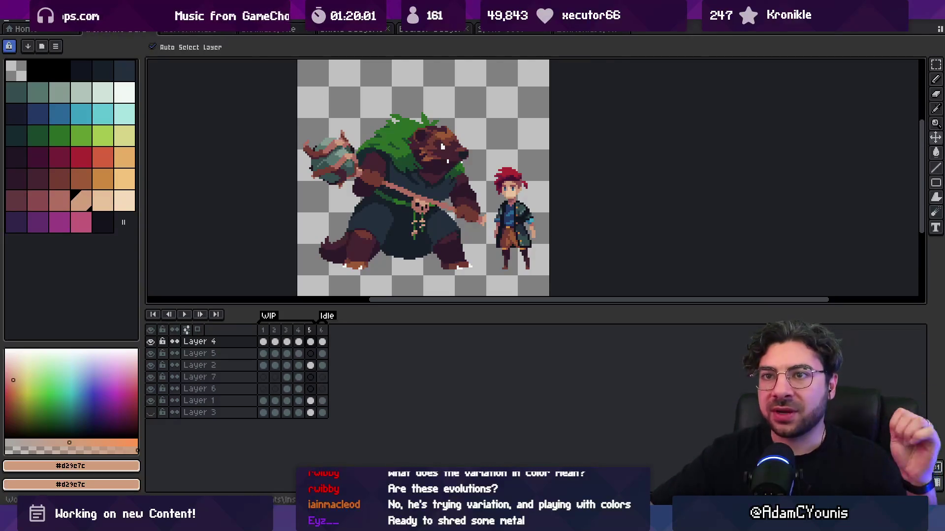
left_click(55, 24)
Step: Resize the canvas to 256 × 256 px anchored at the centre
left_click(98, 81)
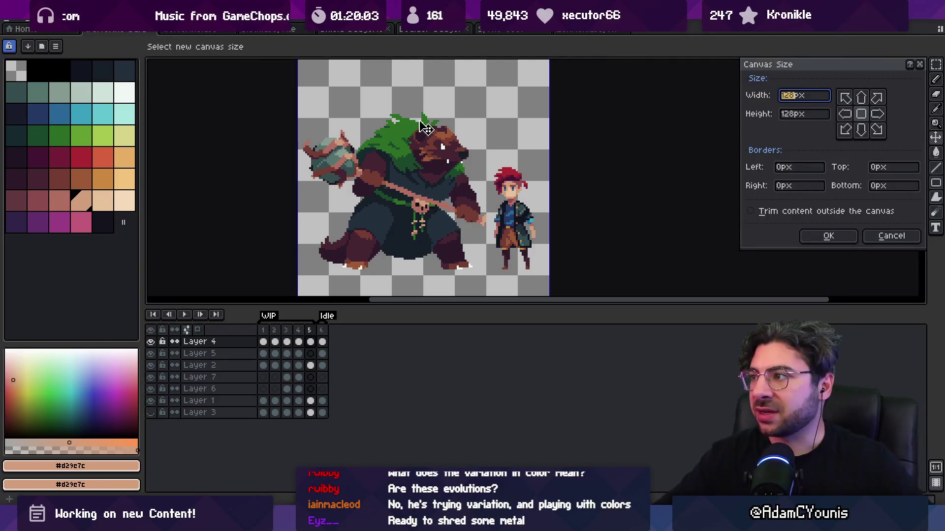
type("192")
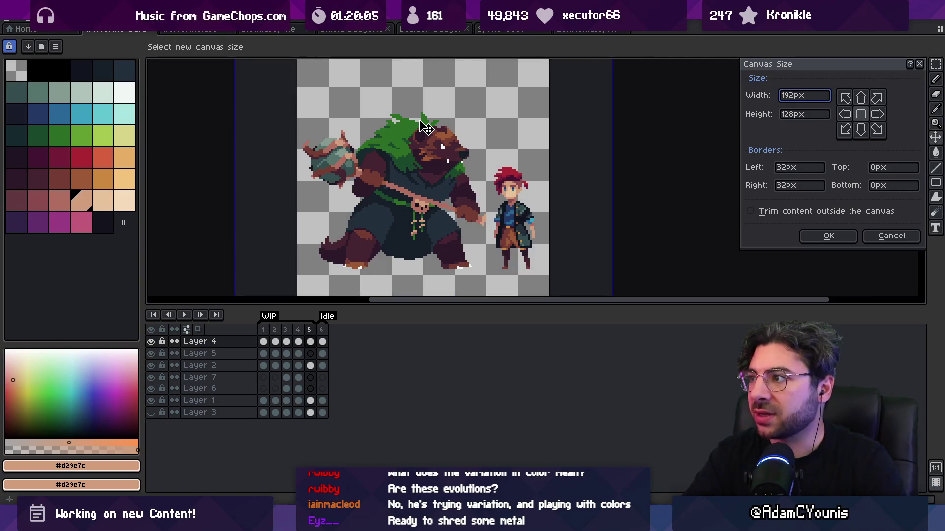
key("BackSpace")
key("BackSpace")
key("BackSpace")
type("2")
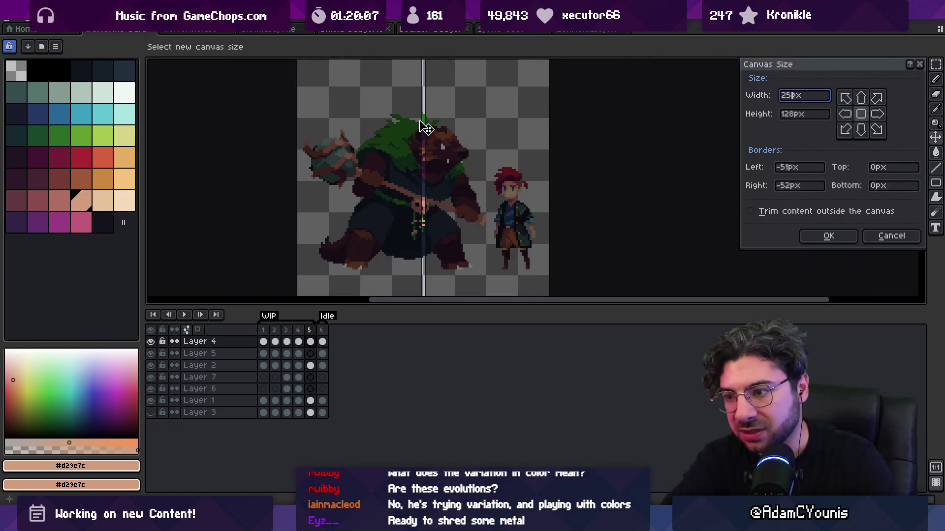
type("56")
left_click(845, 114)
scroll(455, 166, "down", 3)
scroll(455, 166, "up", 1)
left_click(860, 114)
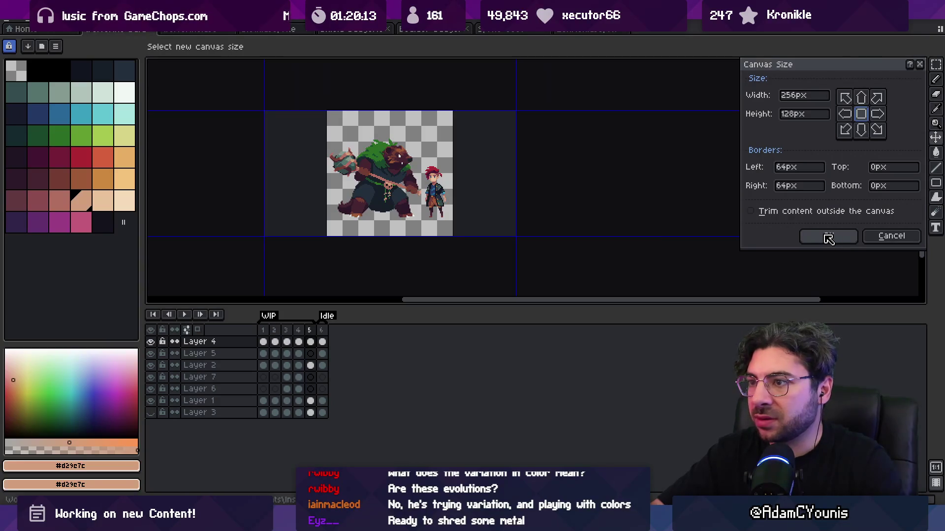
left_click(802, 115)
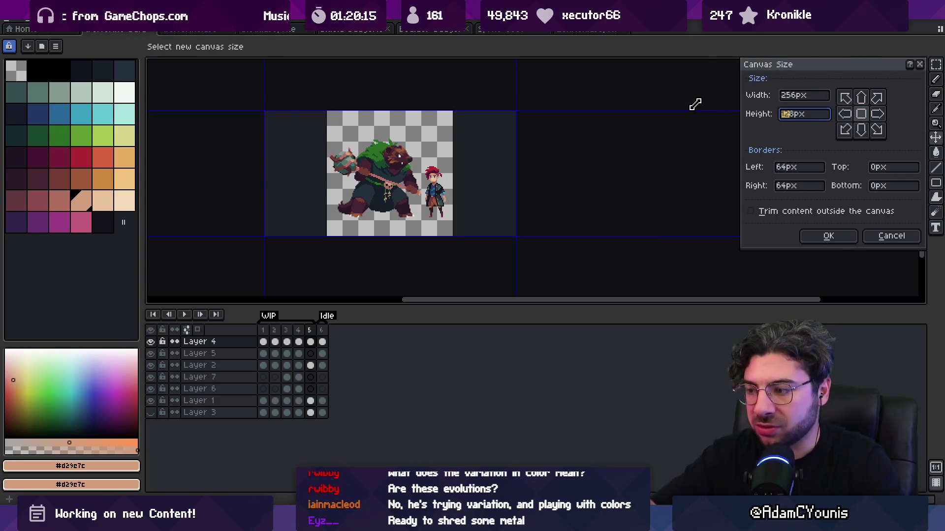
type("8256")
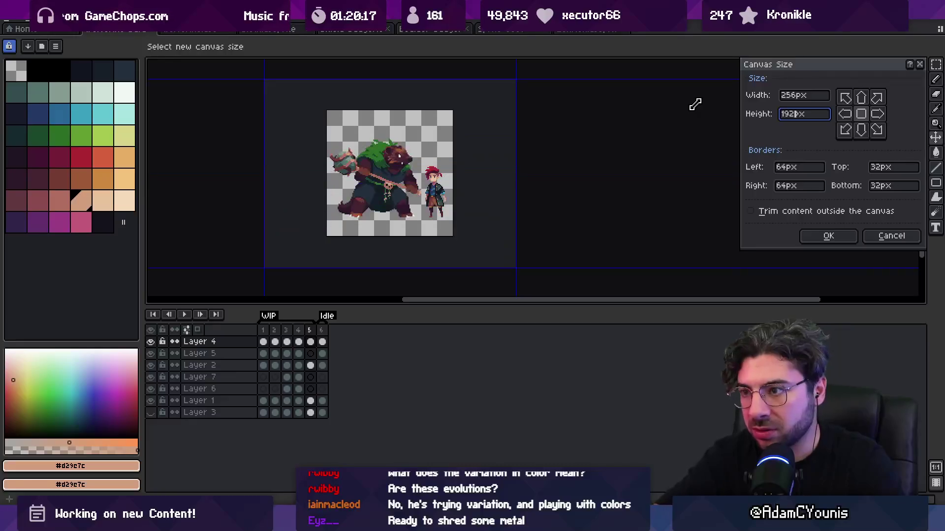
key("Return")
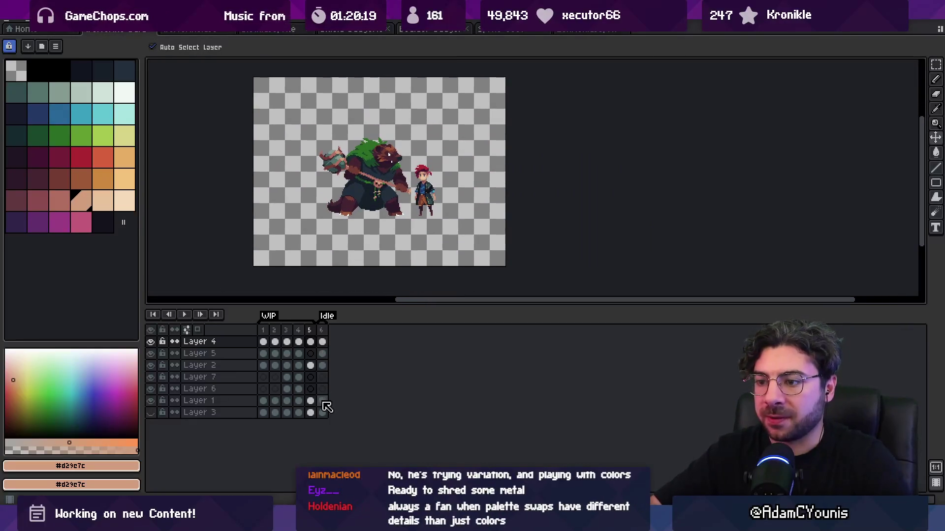
Step: Show Layer 3's blue backdrop and move all cels toward the canvas middle
left_click(151, 413)
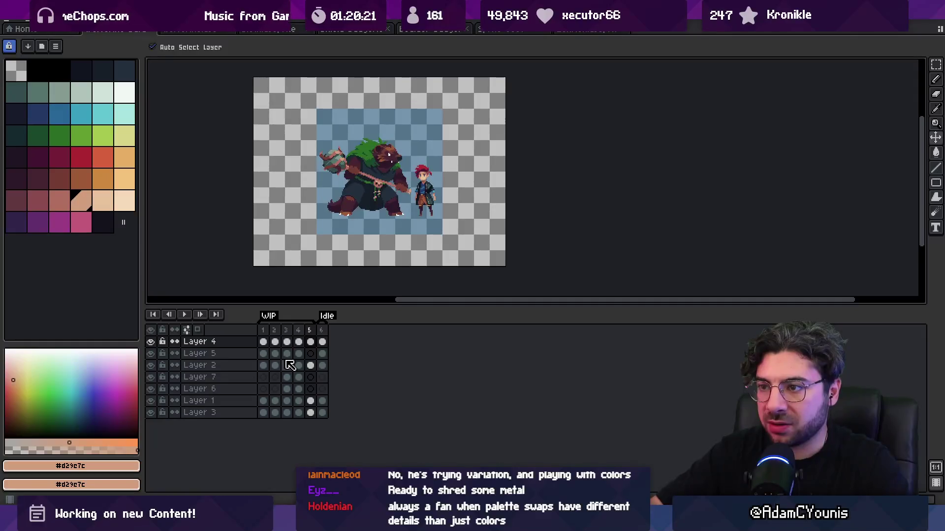
left_click_drag(328, 347, 238, 432)
scroll(408, 189, "up", 2)
scroll(409, 189, "down", 1)
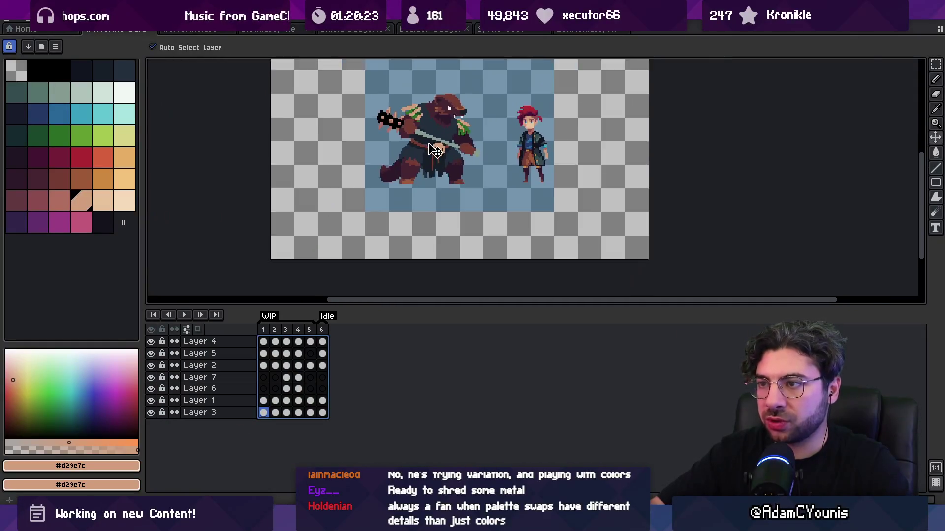
scroll(409, 189, "up", 1)
mouse_move(409, 189)
left_mouse_down()
mouse_move(366, 204)
mouse_move(365, 217)
left_mouse_up()
scroll(365, 217, "down", 1)
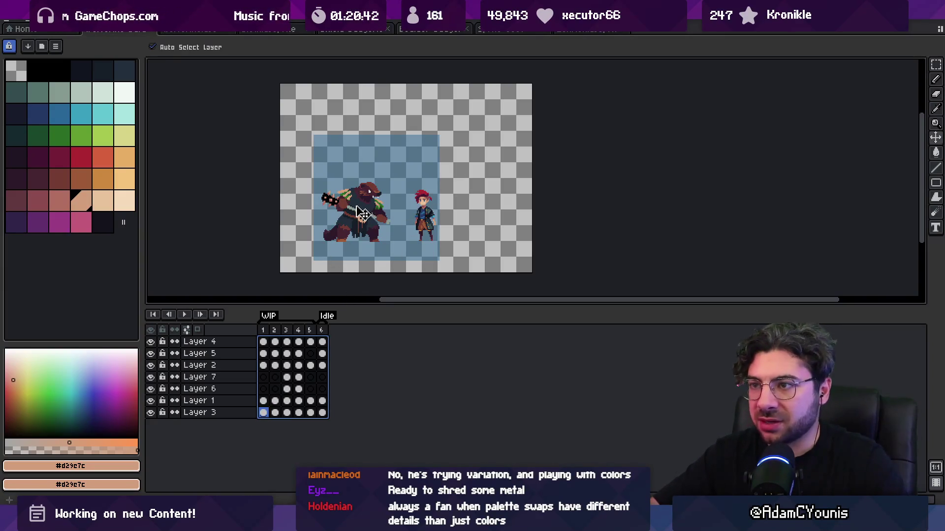
mouse_move(359, 201)
left_mouse_down()
mouse_move(343, 172)
mouse_move(404, 176)
mouse_move(413, 195)
left_mouse_up()
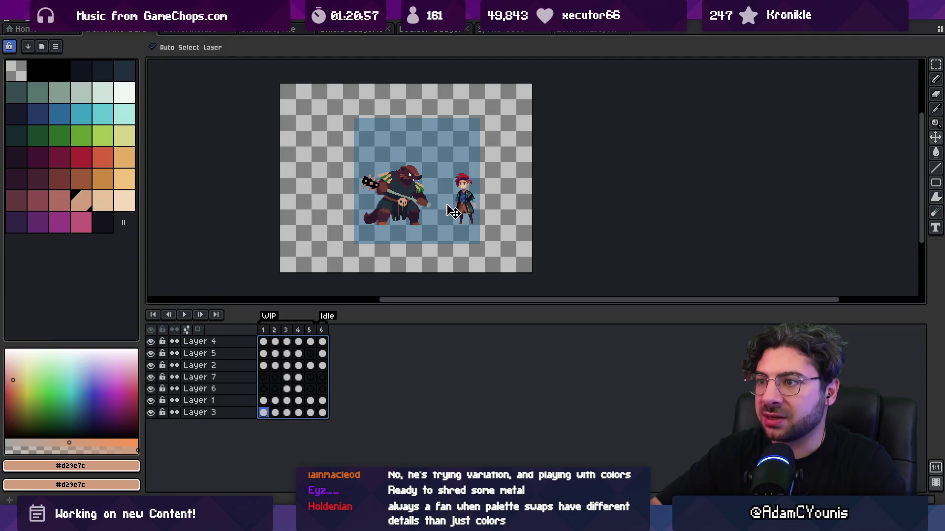
left_click(412, 174)
Step: Enable horizontal and vertical symmetry and reset both axes to the canvas centre
key("alt+s")
key("Down")
key("Return")
key("Escape")
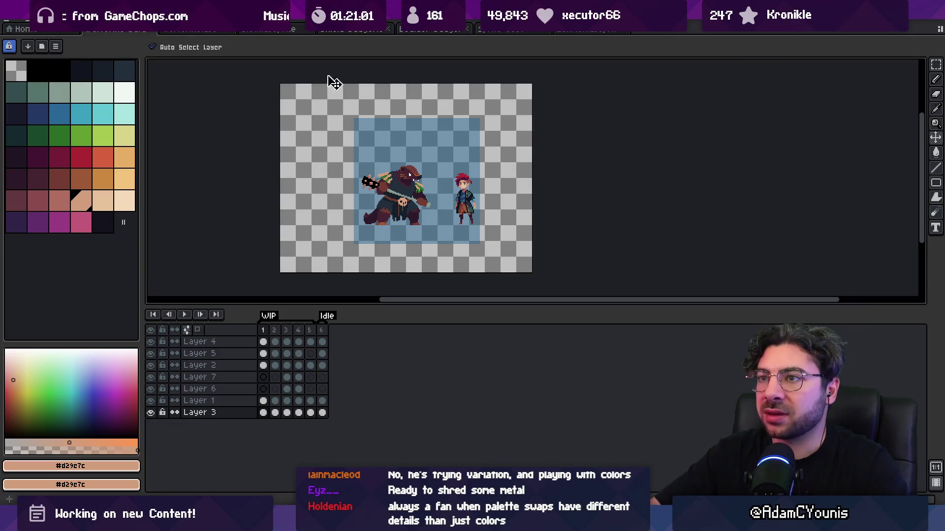
left_click(331, 47)
left_click(318, 46)
left_click(373, 46)
left_click(389, 61)
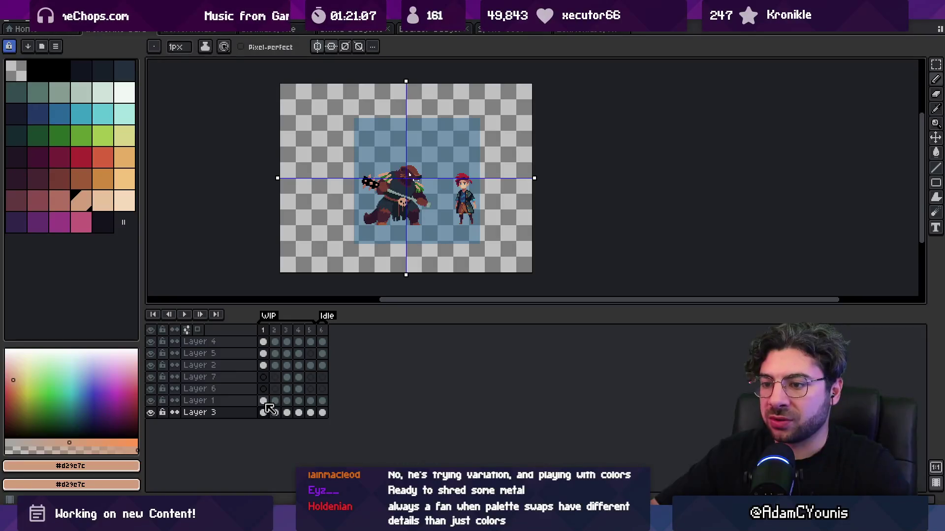
Step: Shift all cels slightly left and down to centre them, then select the backdrop layer
left_click_drag(268, 417, 323, 342)
key("v")
left_click_drag(405, 202, 393, 196)
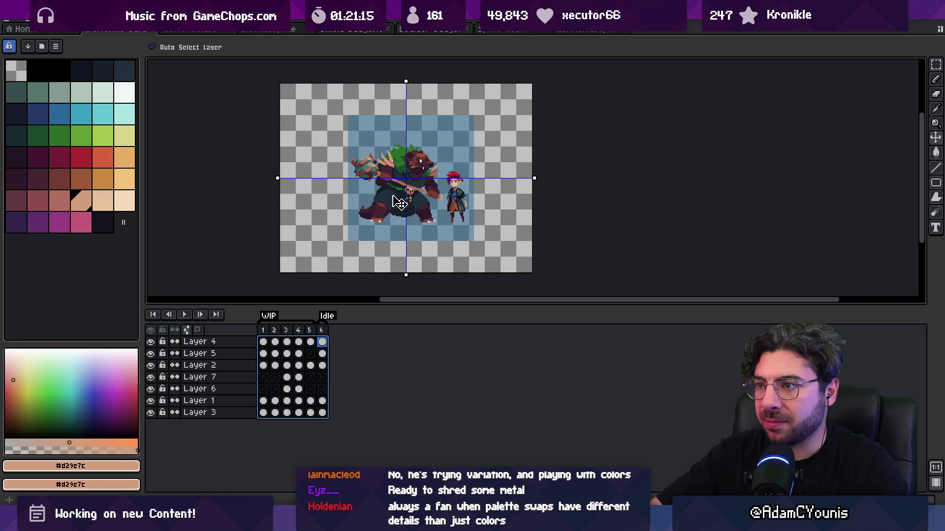
left_click_drag(399, 201, 398, 205)
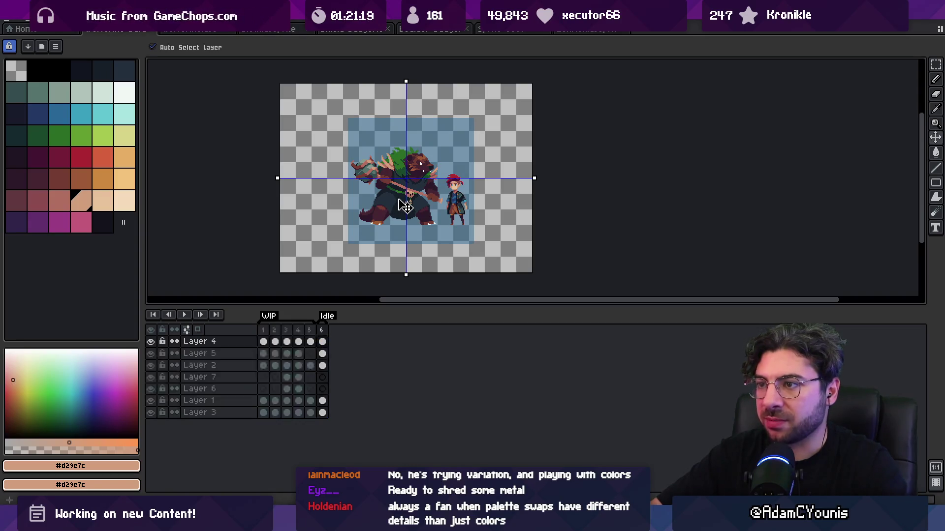
left_click(359, 147)
Step: Fill the Layer 3 canvas background with the darker blue palette colour using the Paint Bucket
key("g")
left_click(359, 148, "alt")
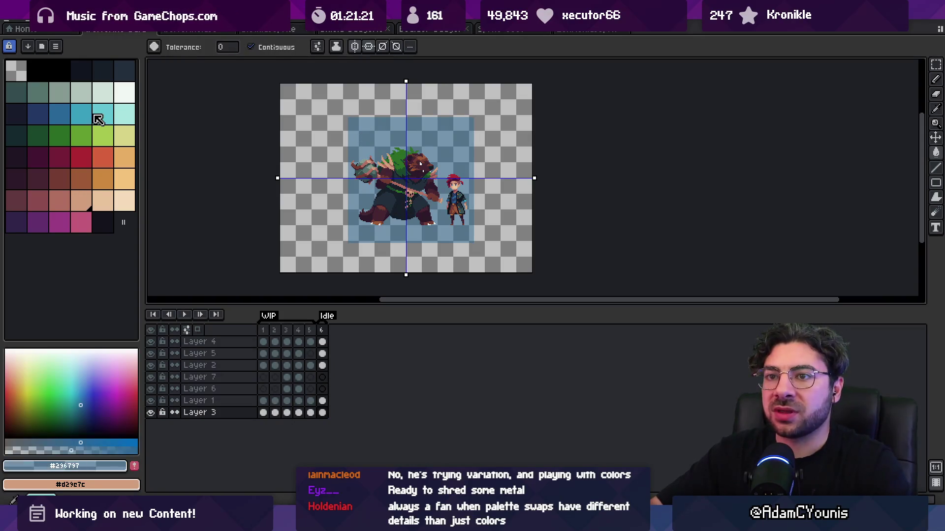
left_click(85, 116)
left_click(311, 116)
left_click(60, 114)
left_click(309, 116)
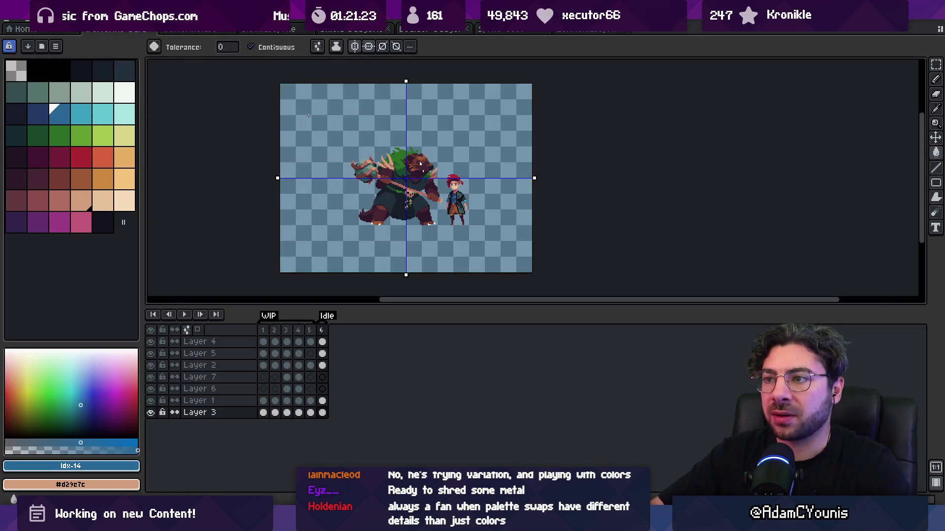
Step: Select the Layer 3 backdrop cels in frames 1–6 and link them into one shared cel
left_click(310, 412)
left_click(322, 413)
left_click_drag(323, 419, 269, 421)
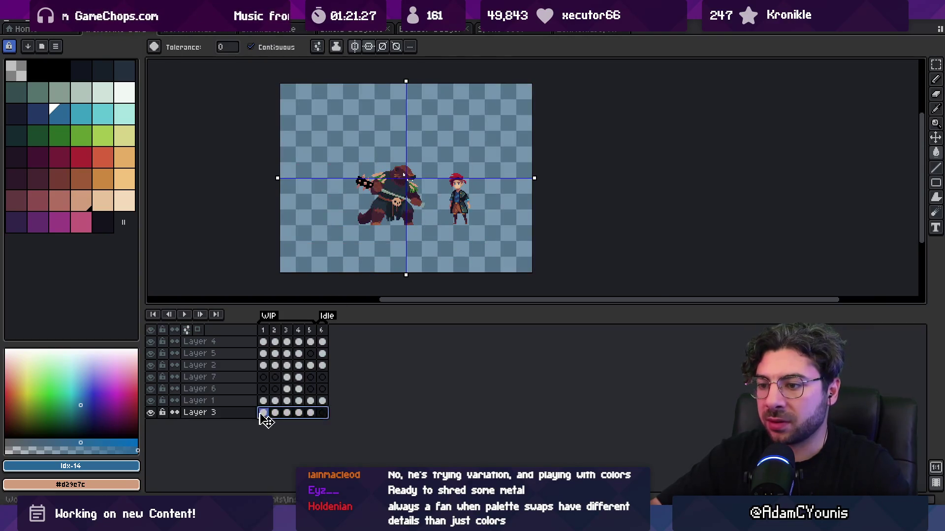
right_click(264, 416)
left_click(315, 437)
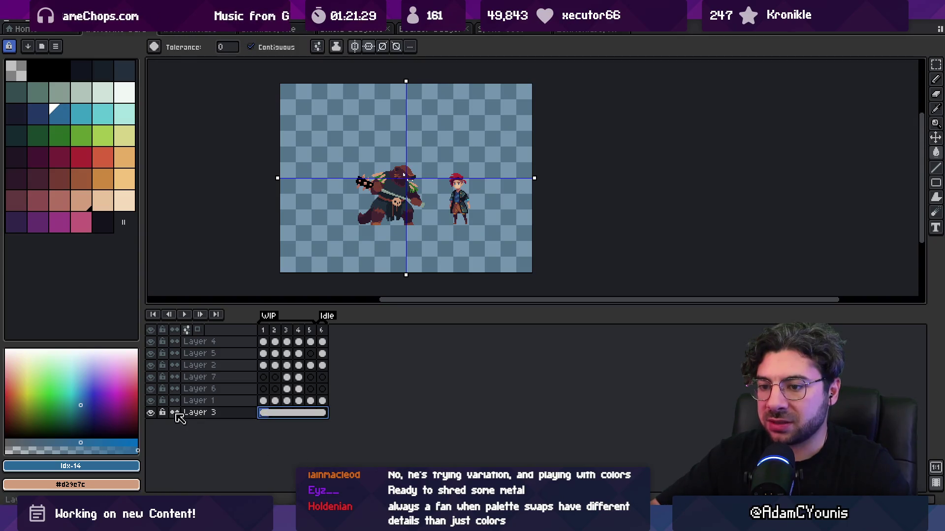
key("Escape")
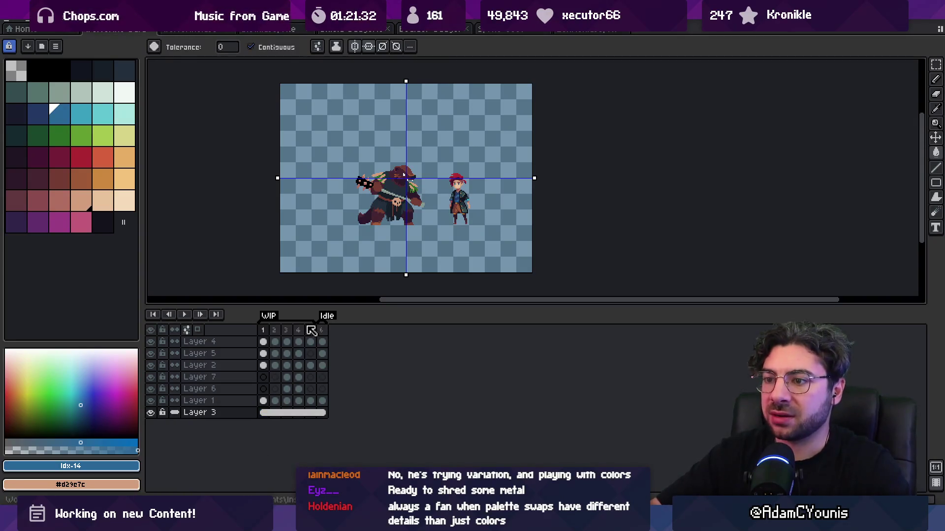
Step: Check the shared blue backdrop across frames 2–6 and switch to the Pencil tool
left_click_drag(272, 336, 322, 330)
key("Escape")
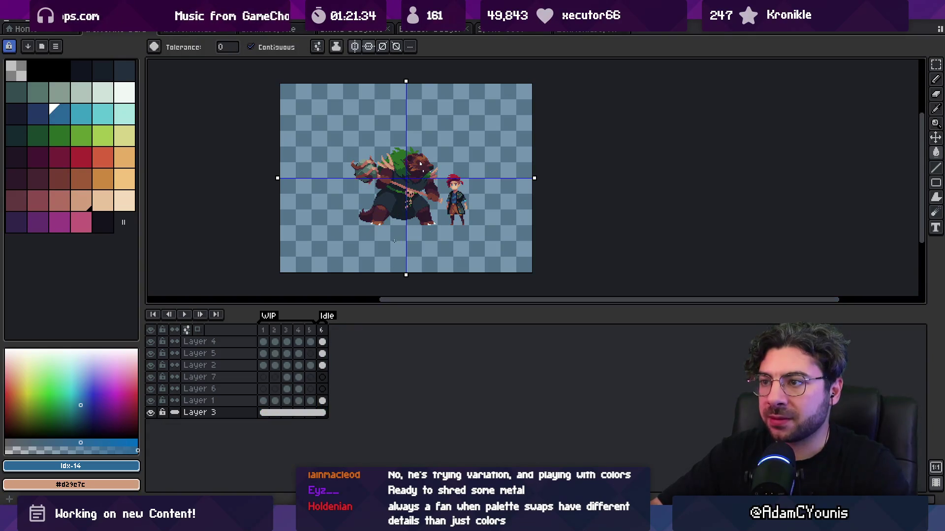
key("v")
key("b")
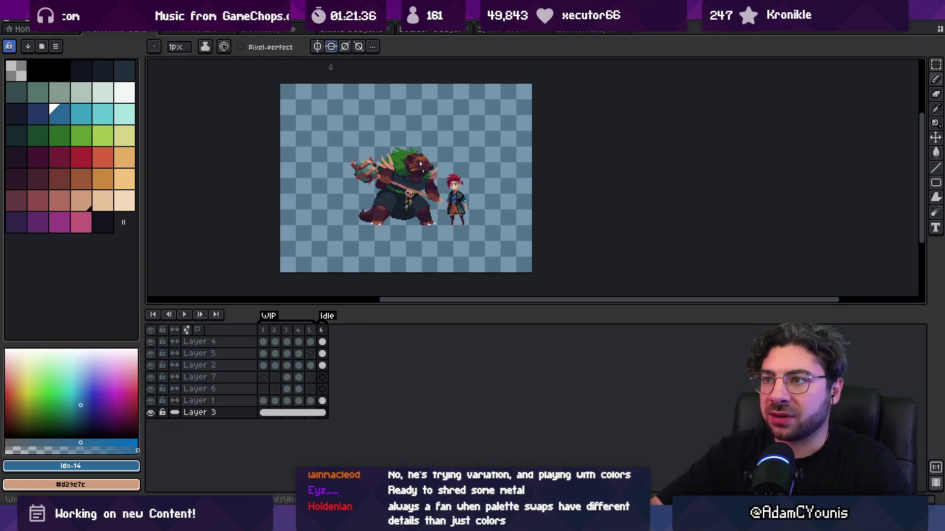
left_click(57, 19)
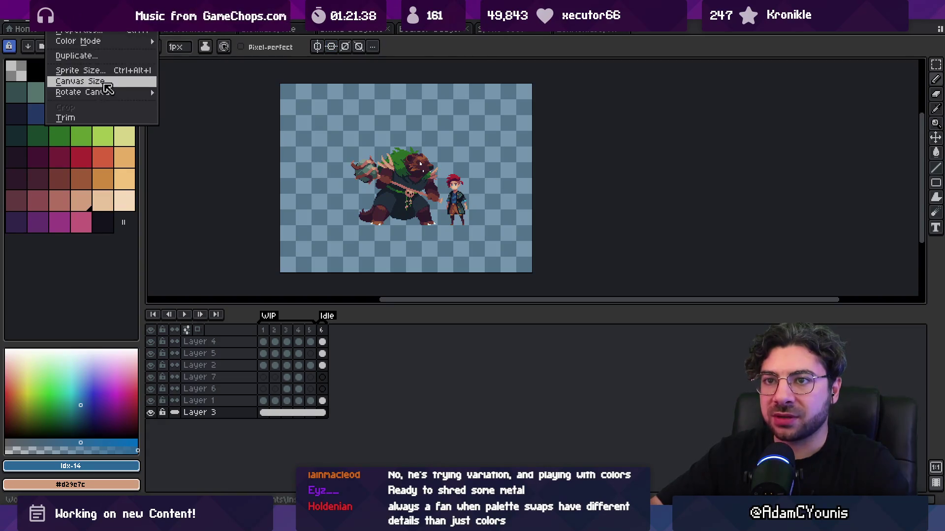
Step: Try resizing the canvas to 256×160, then undo back to the 192 px height
left_click(105, 81)
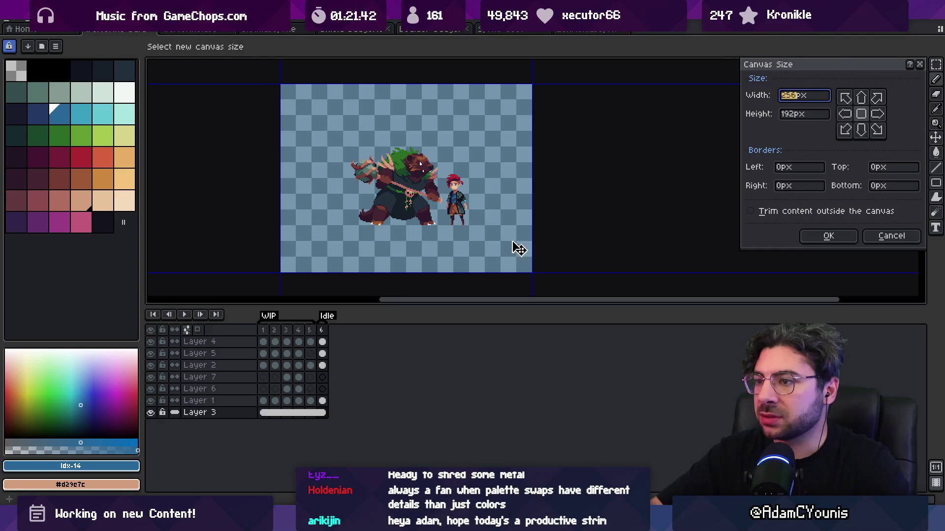
left_click(797, 114)
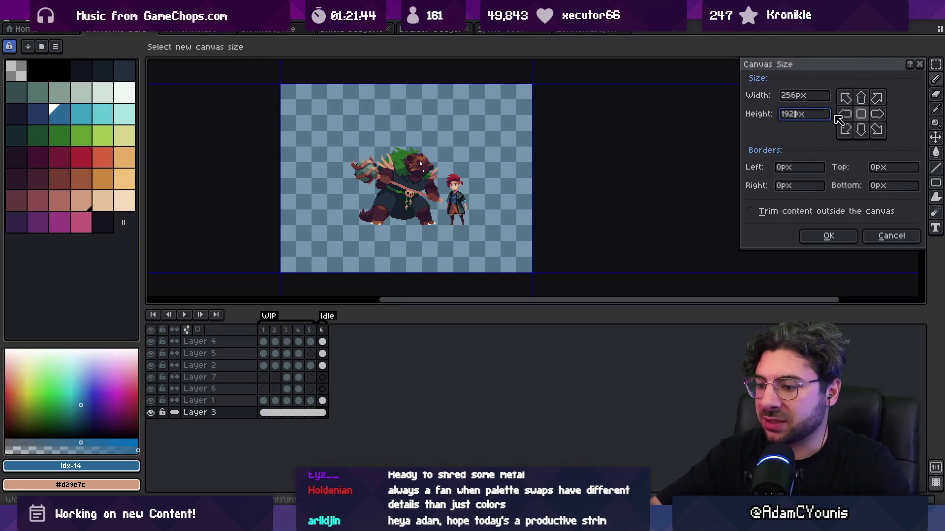
key("BackSpace")
key("BackSpace")
type("60")
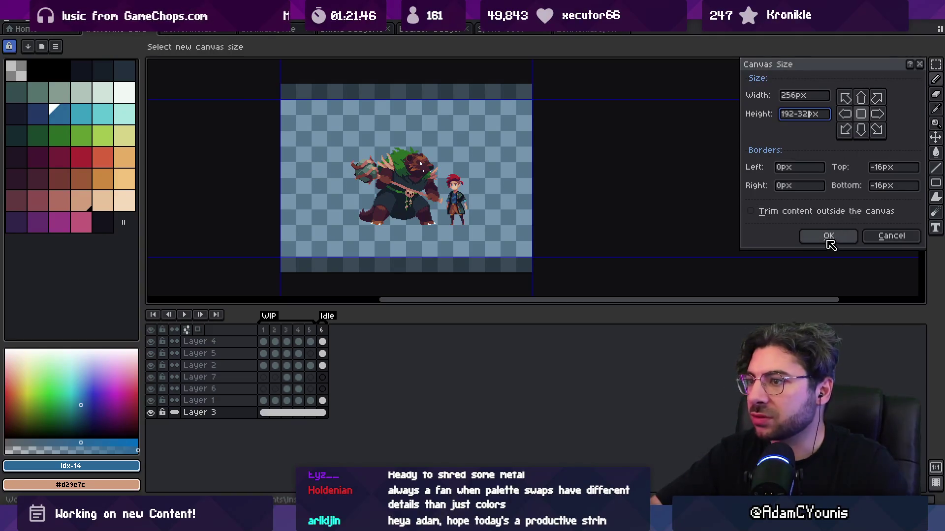
left_click(828, 237)
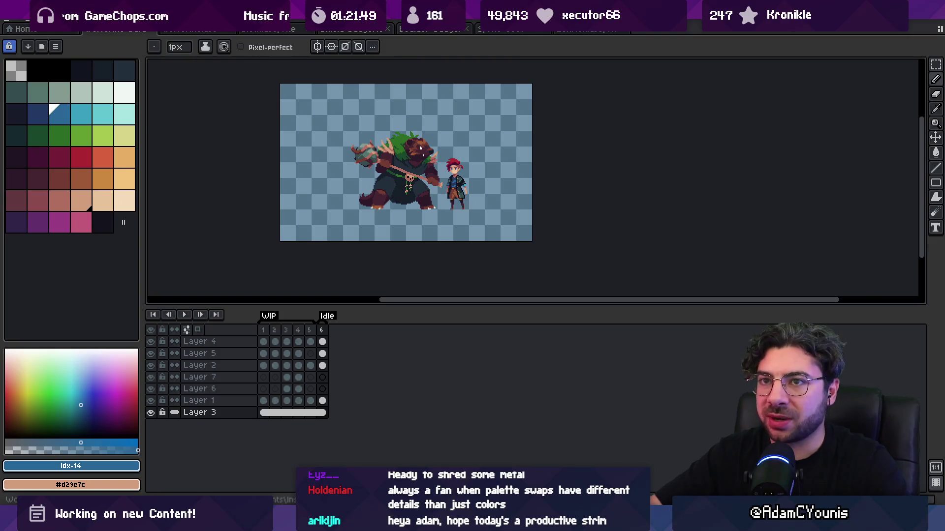
left_click(54, 19)
left_click(74, 83)
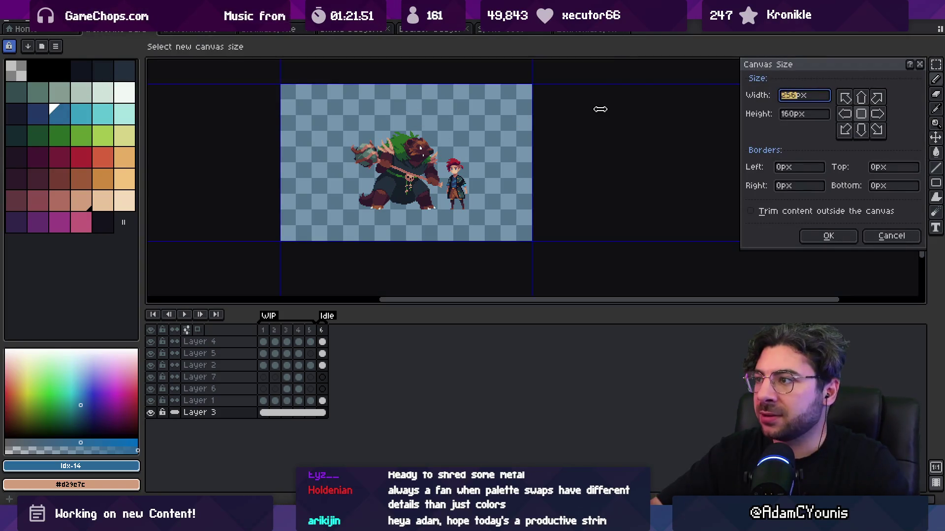
key("Escape")
key("ctrl+z")
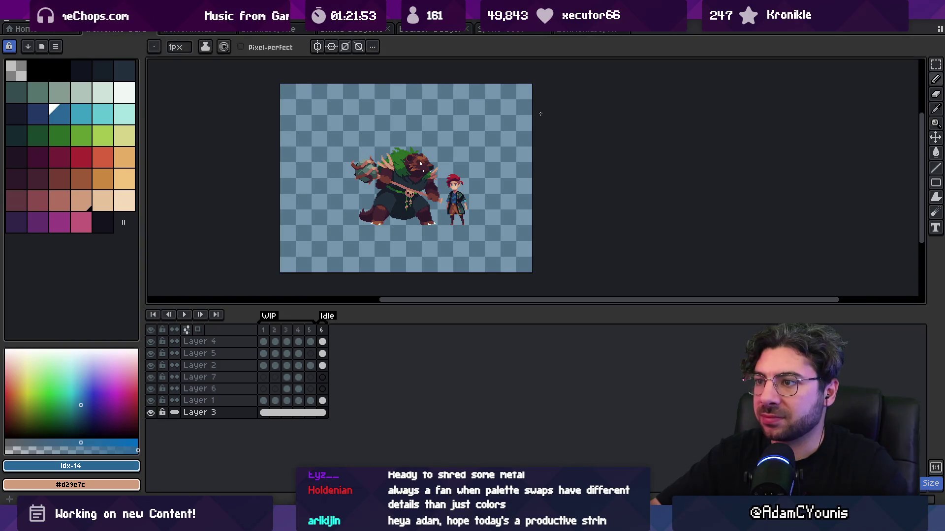
Step: Widen the canvas by 32 px in Canvas Size, entering 256+32 as the width
left_click(55, 20)
left_click(74, 82)
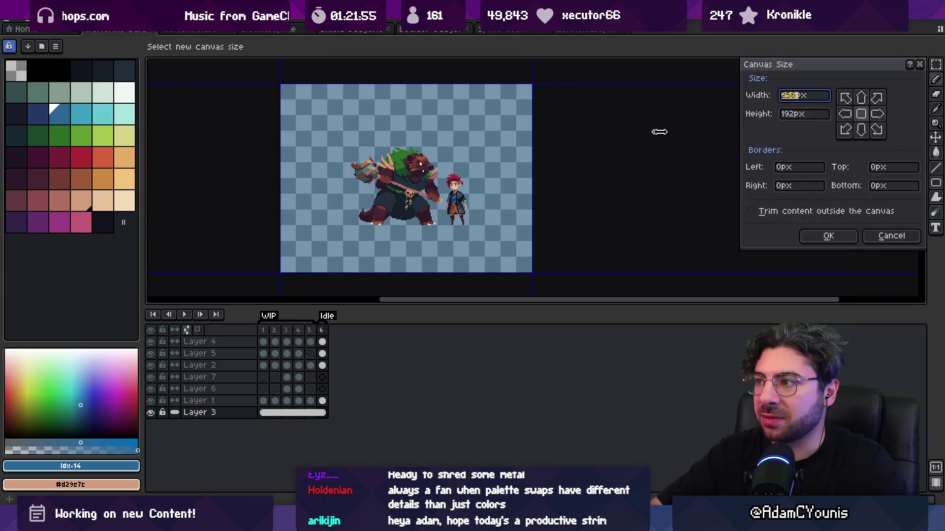
left_click(815, 101)
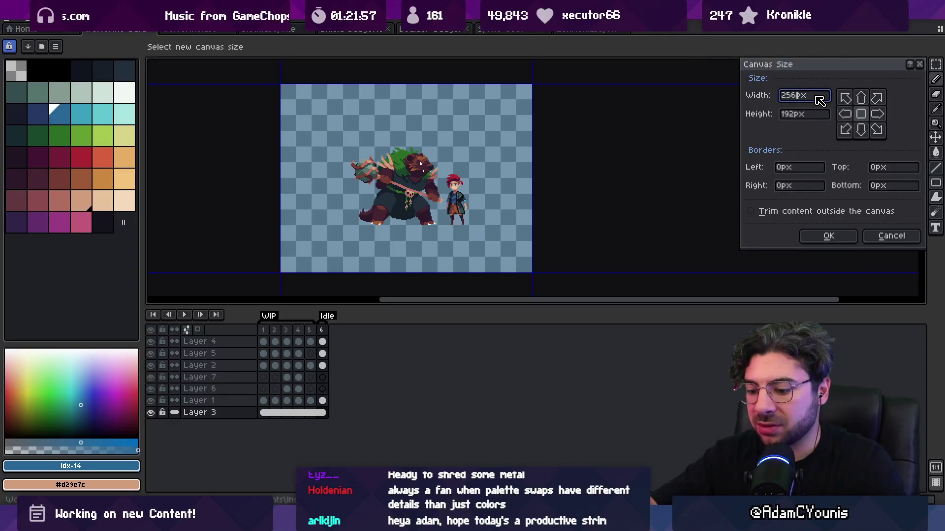
type("+32")
key("Return")
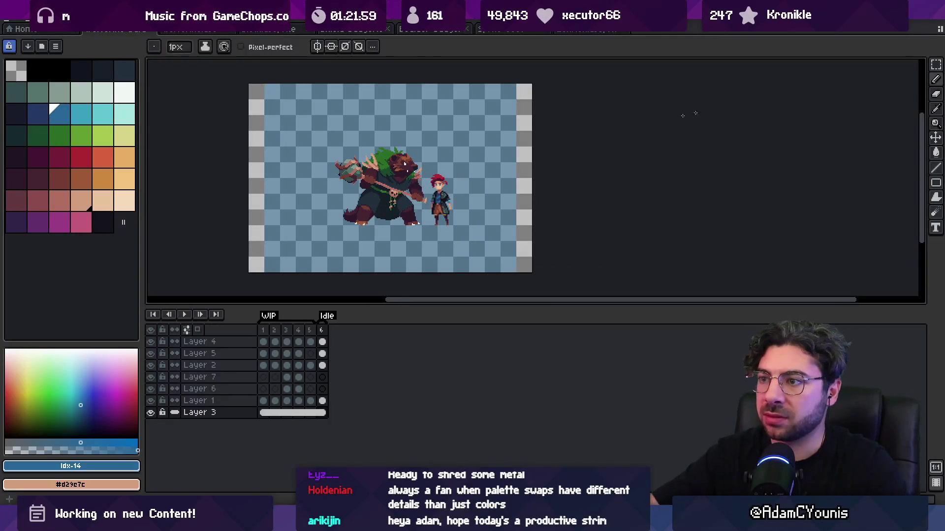
Step: Fill the new left and right strips with the matching blue backdrop colour
left_click(506, 150, "alt")
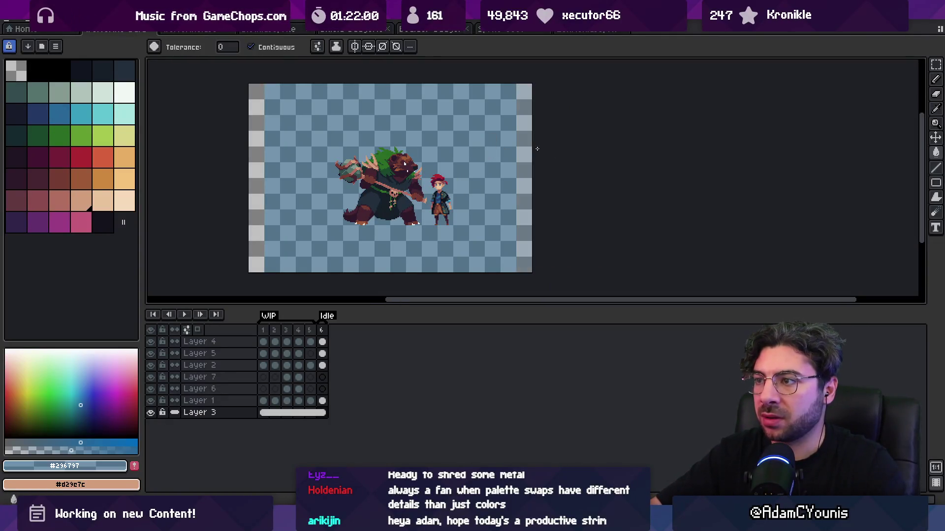
left_click(66, 111)
left_click(256, 118)
left_click(516, 115)
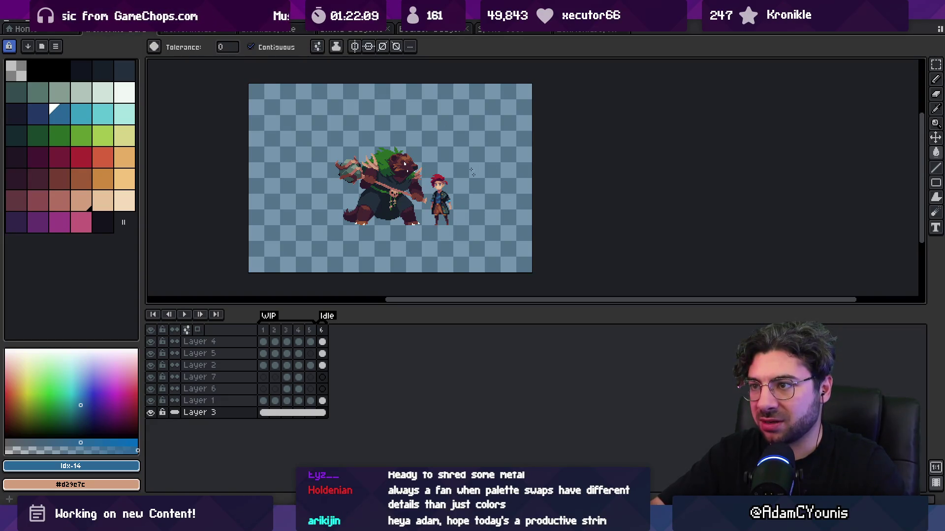
Step: Draw a freehand lasso around the two characters, then drop it with Ctrl+D
key("q")
mouse_move(330, 149)
left_mouse_down()
mouse_move(472, 113)
mouse_move(498, 227)
left_mouse_up()
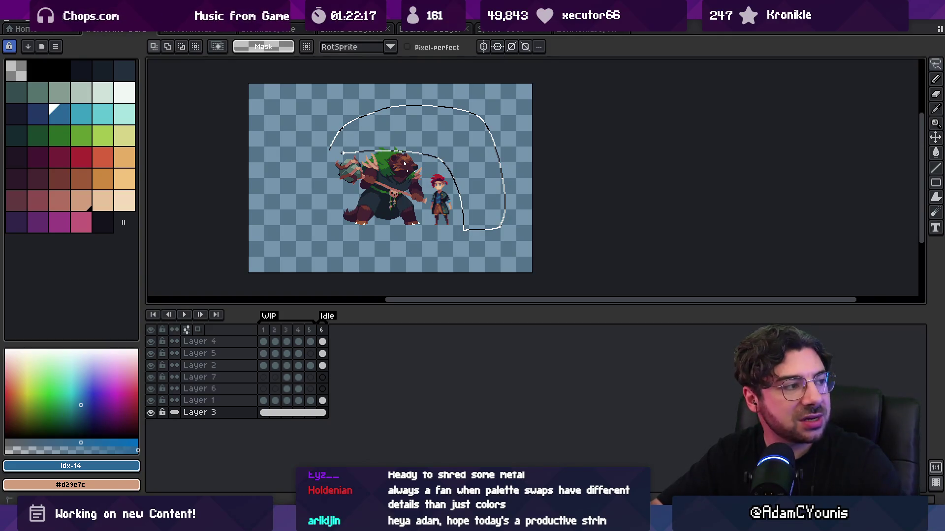
mouse_move(343, 152)
left_mouse_down()
mouse_move(330, 150)
mouse_move(499, 173)
left_mouse_up()
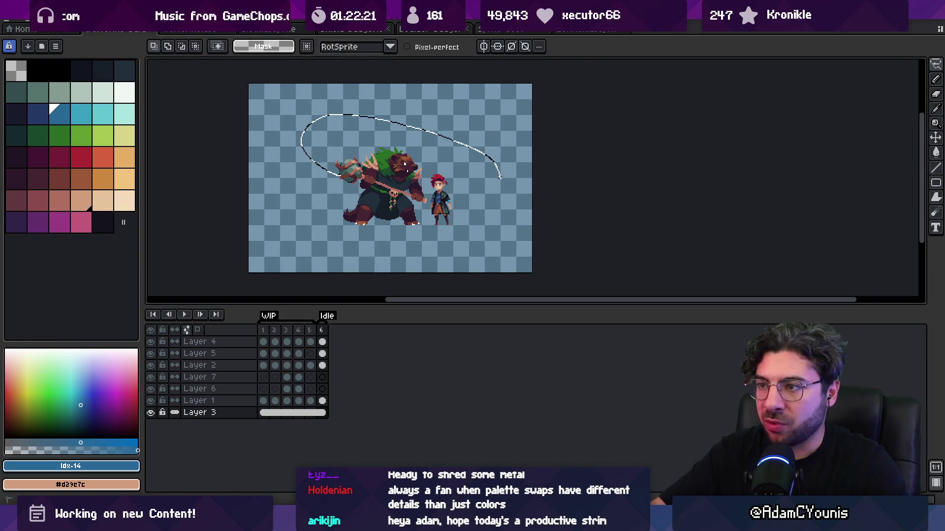
left_click_drag(462, 217, 463, 218)
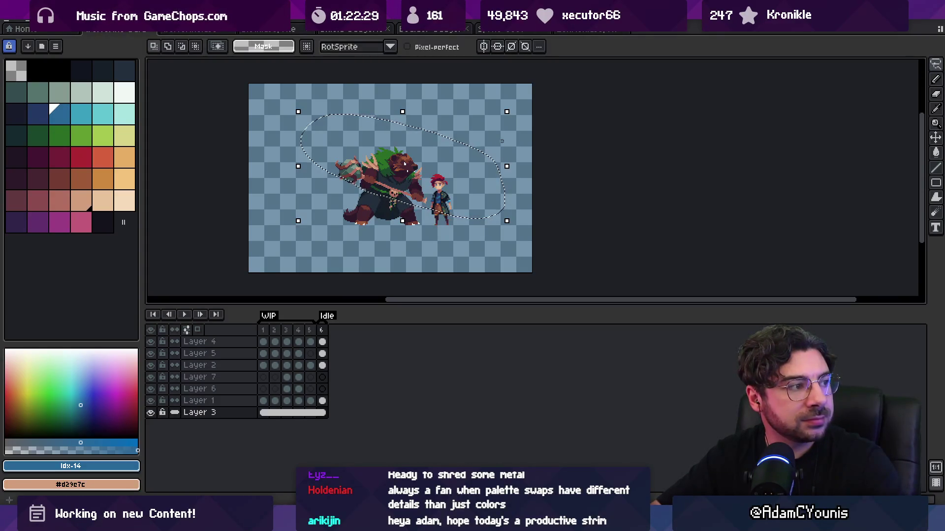
key("ctrl+d")
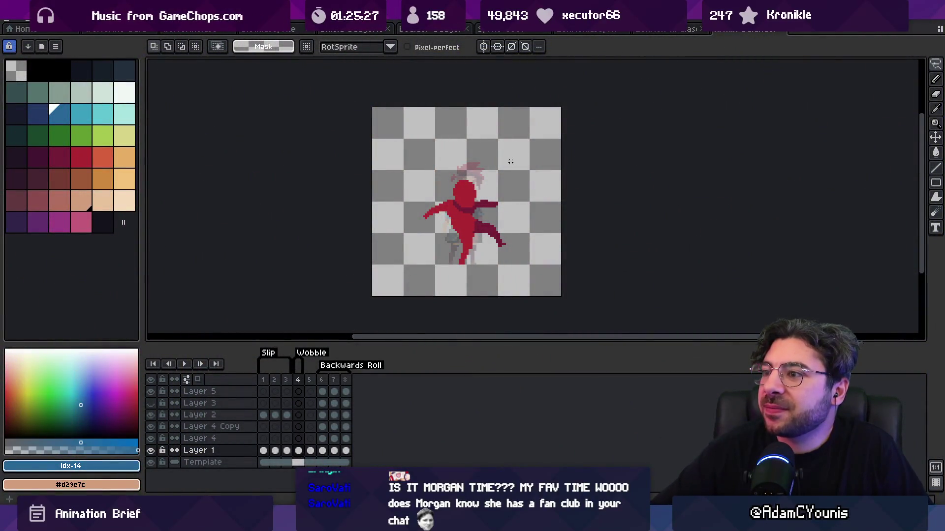
scroll(507, 199, "up", 1)
left_click_drag(506, 199, 428, 174)
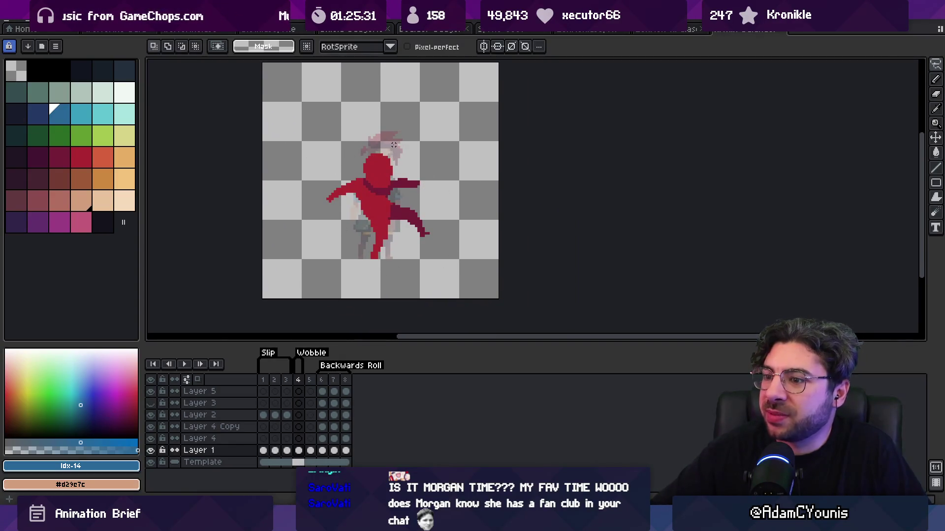
left_click_drag(394, 144, 375, 183)
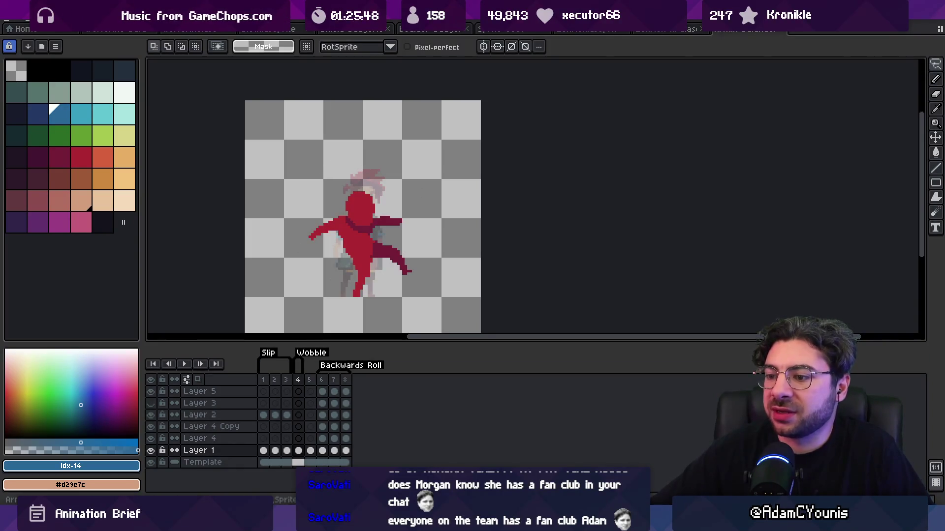
key("alt+Tab")
scroll(391, 252, "up", 5)
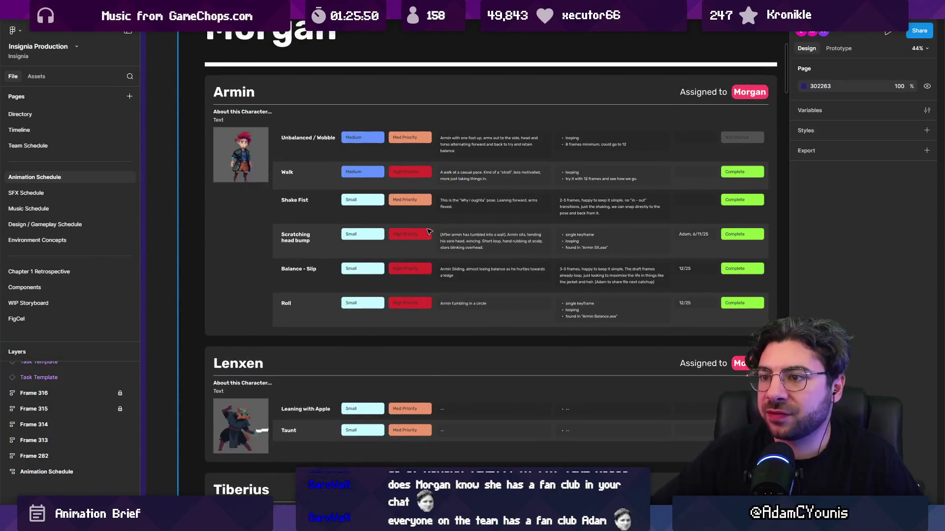
scroll(371, 135, "up", 5)
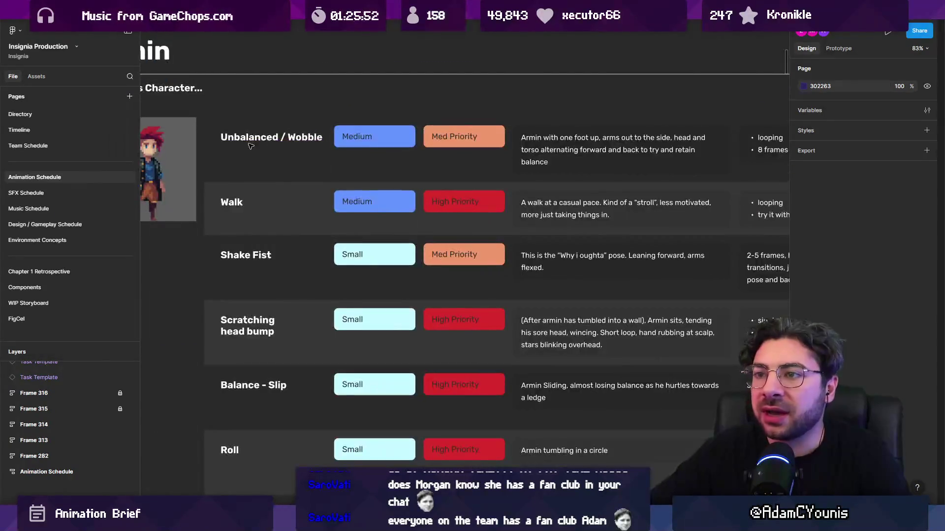
scroll(558, 155, "down", 4)
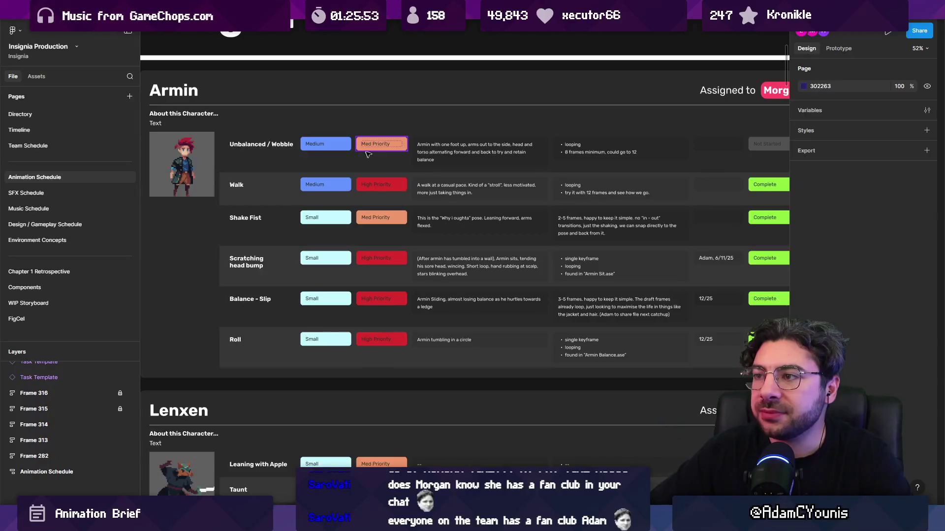
scroll(392, 158, "down", 1)
scroll(413, 217, "down", 3)
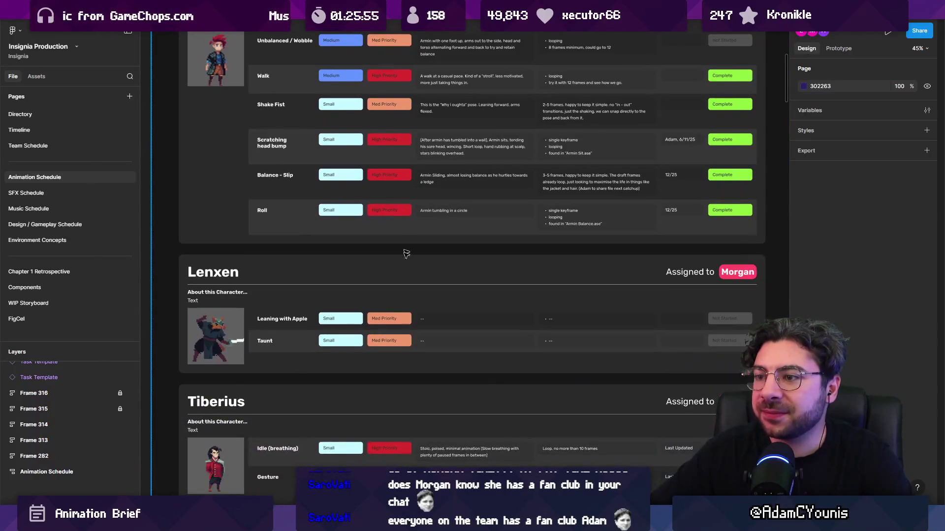
scroll(374, 352, "up", 2)
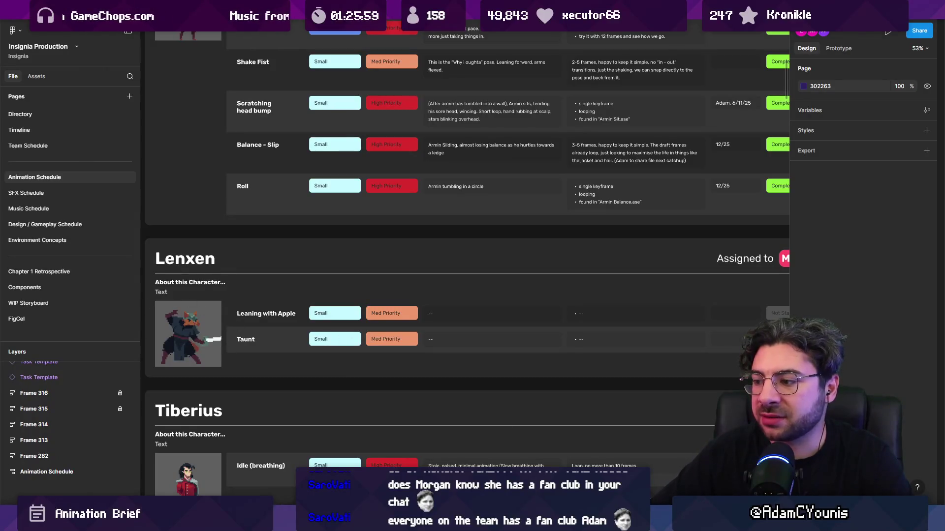
key("alt+Tab")
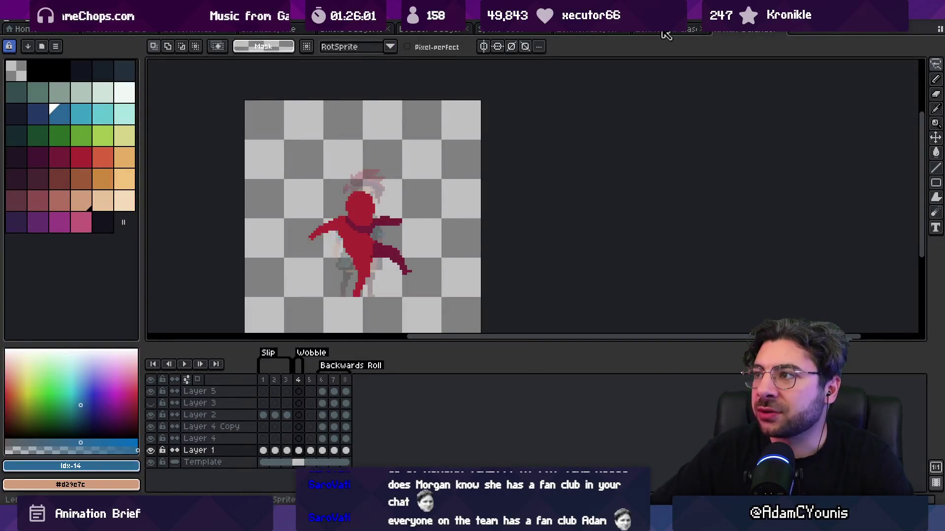
Step: Switch to the Lenxen scene, zoom in, and compare frame 3 with annotated frame 2
left_click(667, 30)
scroll(508, 191, "up", 1)
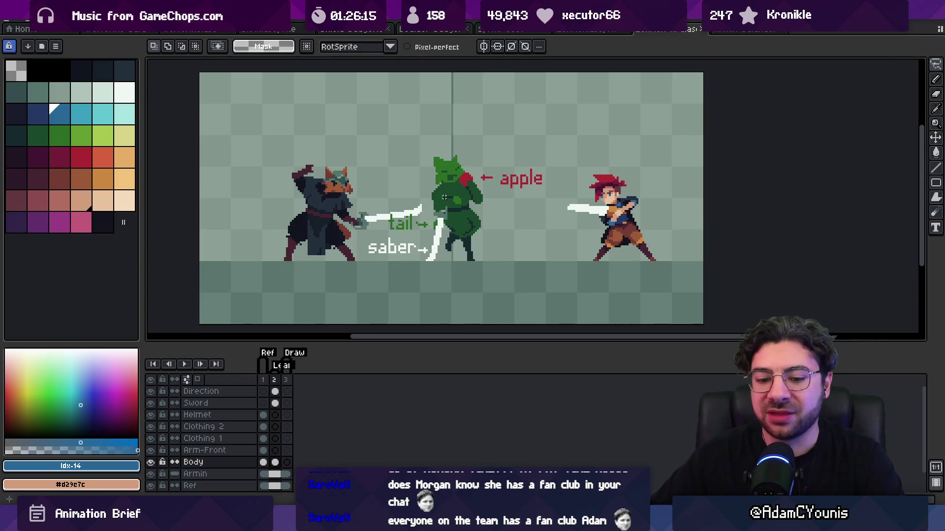
scroll(476, 203, "up", 1)
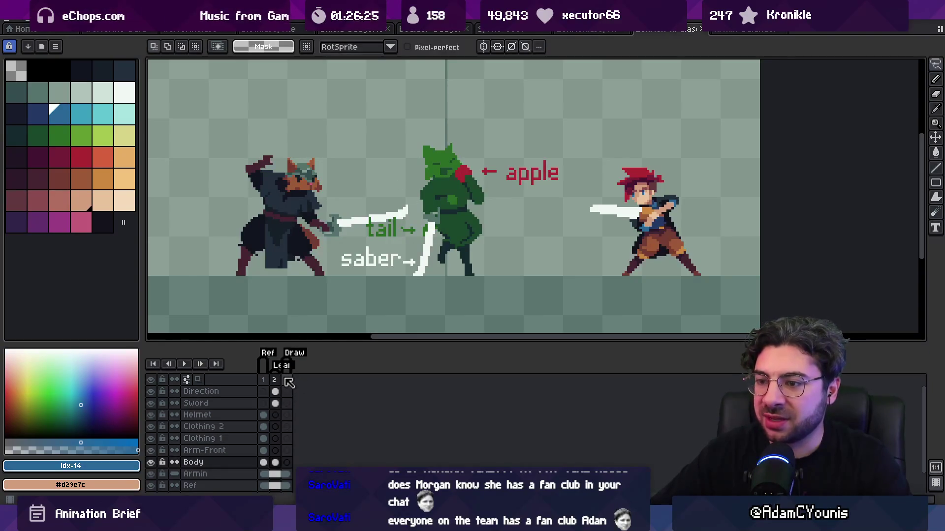
left_click(287, 380)
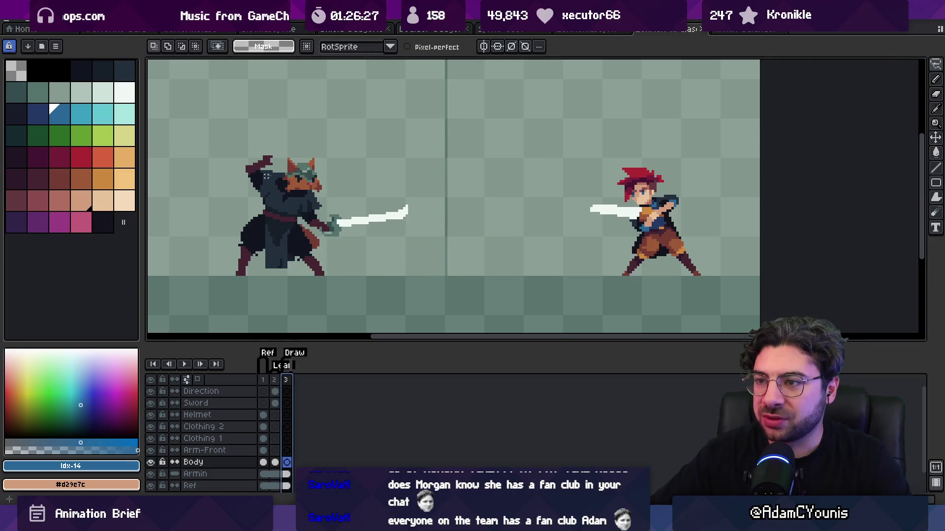
left_click(274, 380)
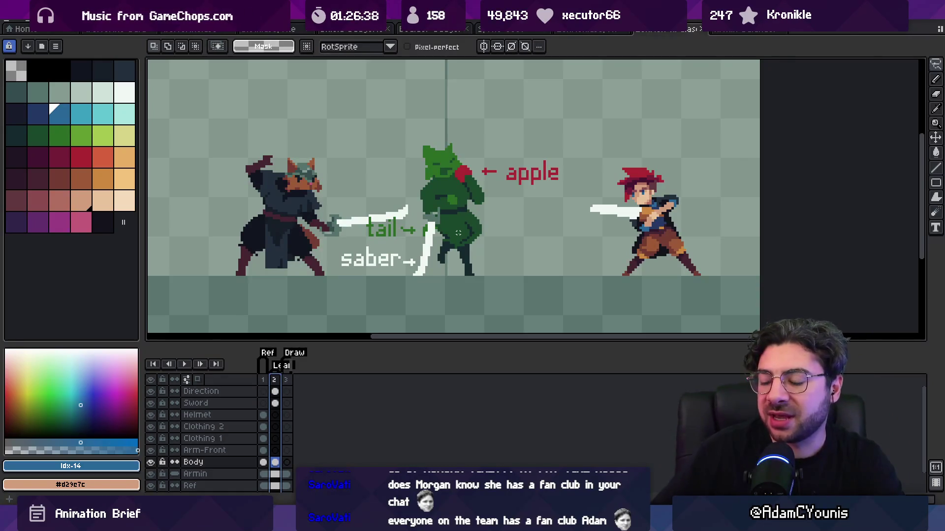
mouse_move(353, 522)
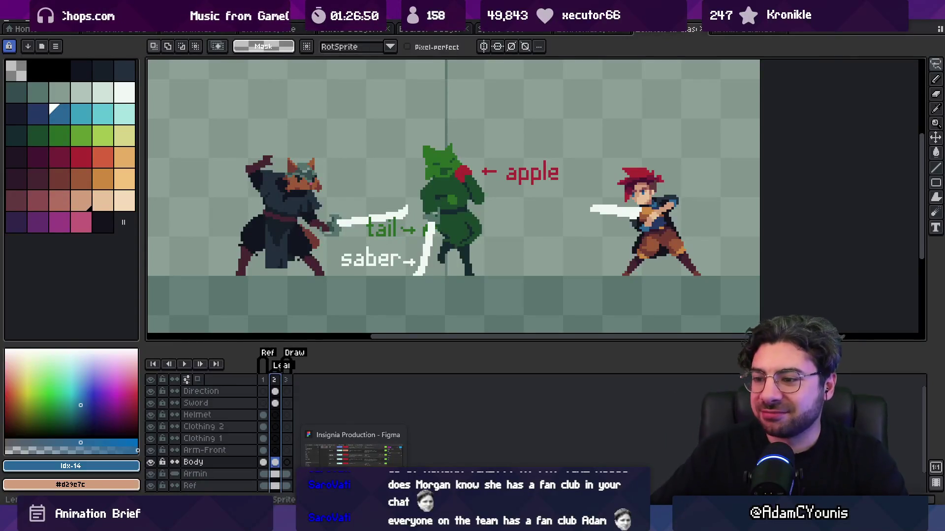
left_click(353, 455)
left_click_drag(426, 264, 434, 267)
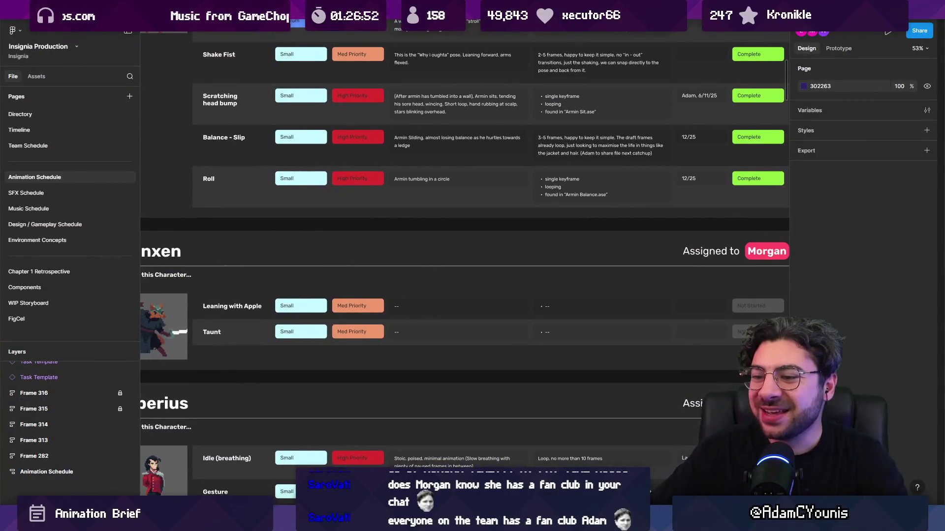
key("alt+Tab")
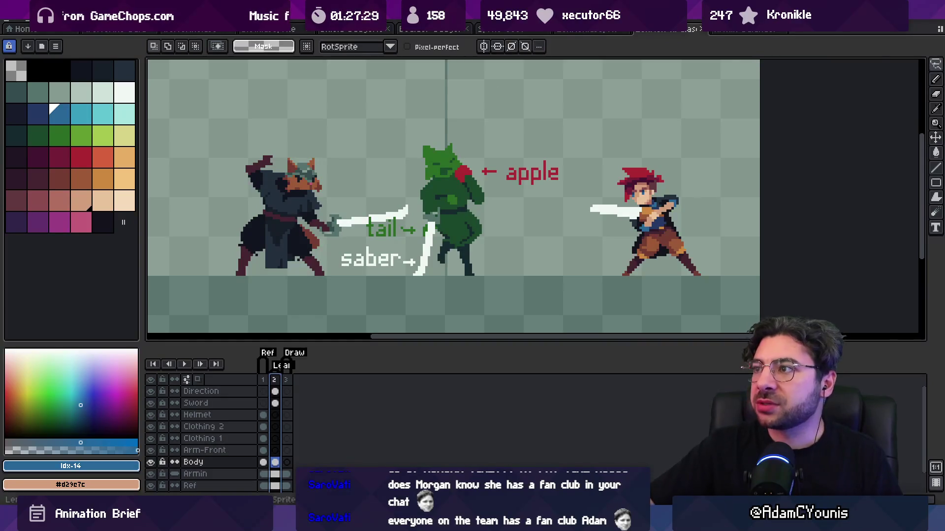
left_click(738, 31)
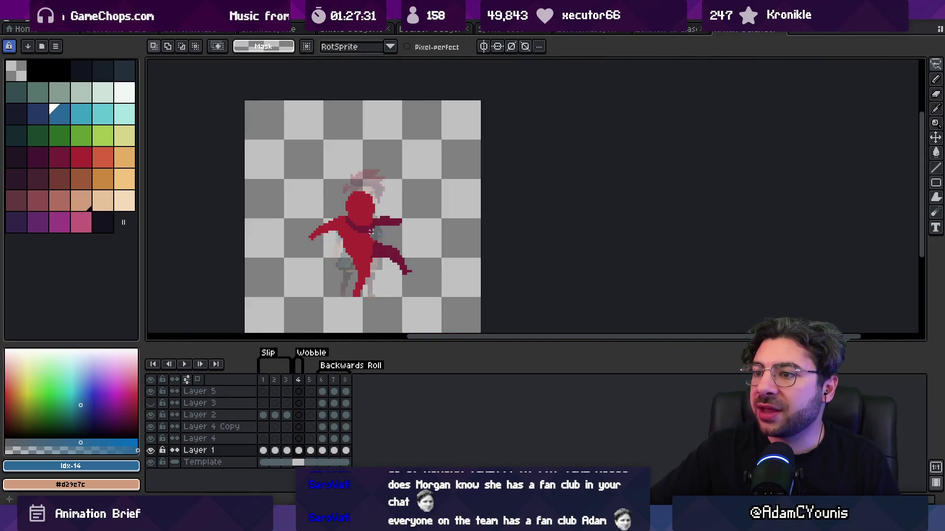
Step: Transform the red figure's selected head slightly right and down and commit the move
left_click_drag(377, 232, 403, 184)
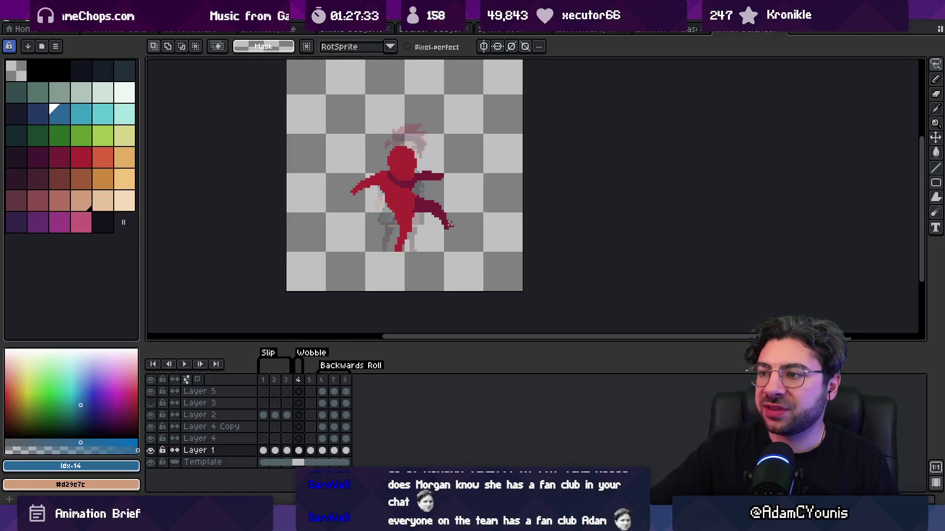
scroll(453, 222, "up", 2)
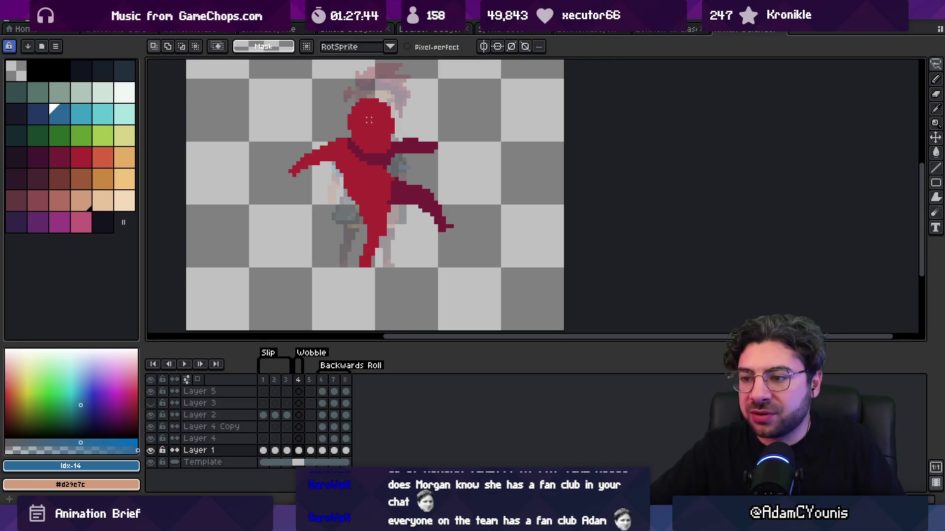
key("ctrl+t")
mouse_move(379, 134)
left_mouse_down()
mouse_move(394, 131)
mouse_move(377, 127)
mouse_move(406, 139)
mouse_move(382, 124)
mouse_move(365, 133)
mouse_move(406, 132)
mouse_move(383, 139)
left_mouse_up()
key("Return")
key("Return")
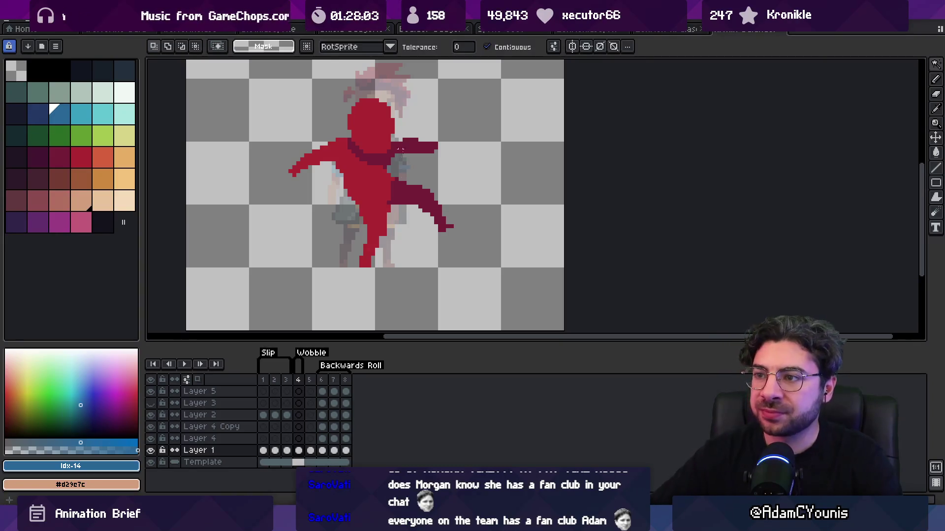
scroll(394, 197, "down", 1)
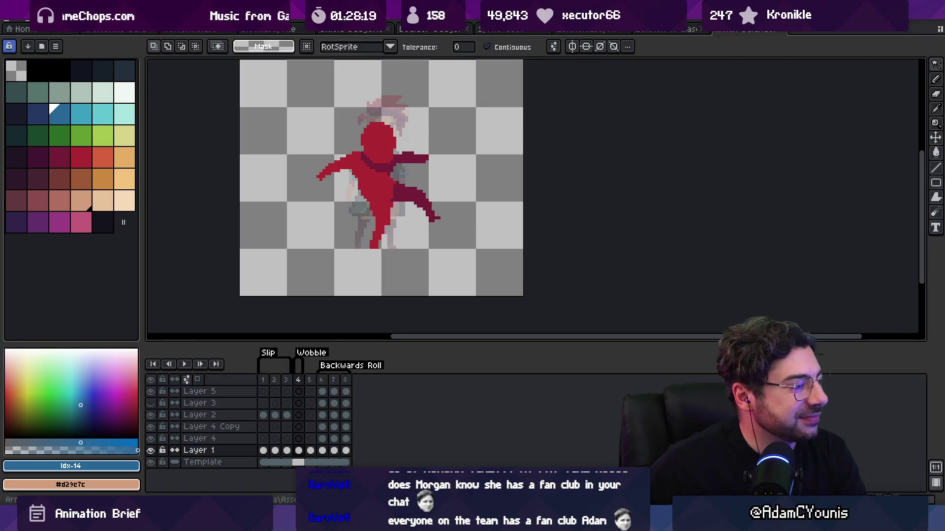
mouse_move(507, 521)
left_click(547, 458)
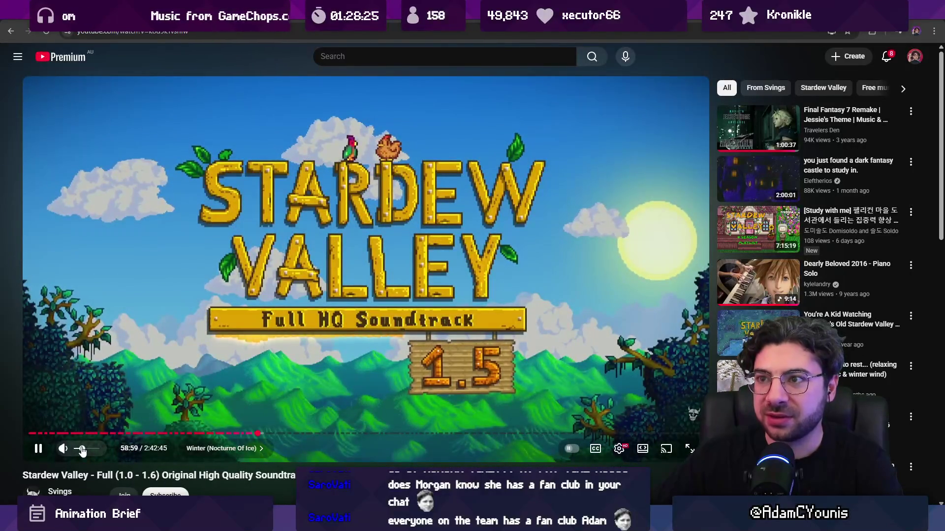
Step: Cycle windows with Alt+Tab from YouTube through Figma back to the red sprite in Aseprite
key("alt+Tab")
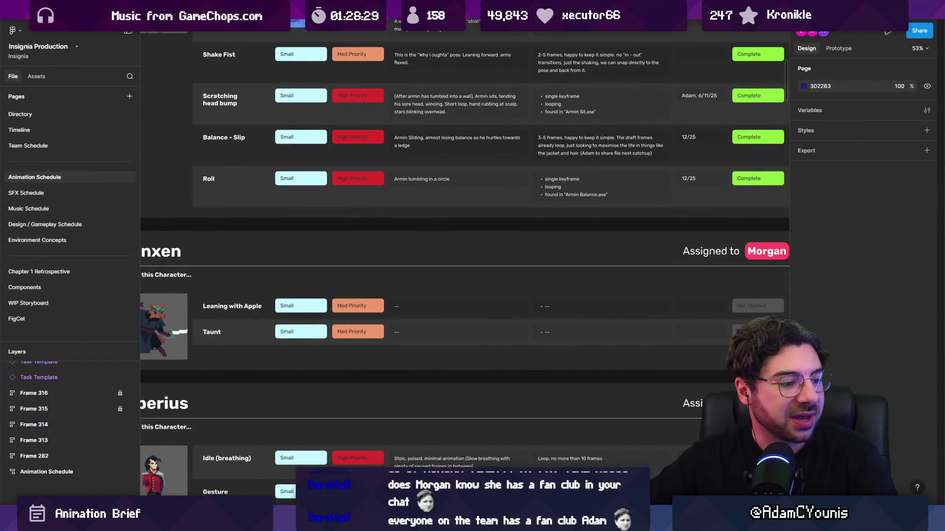
key("alt+Tab")
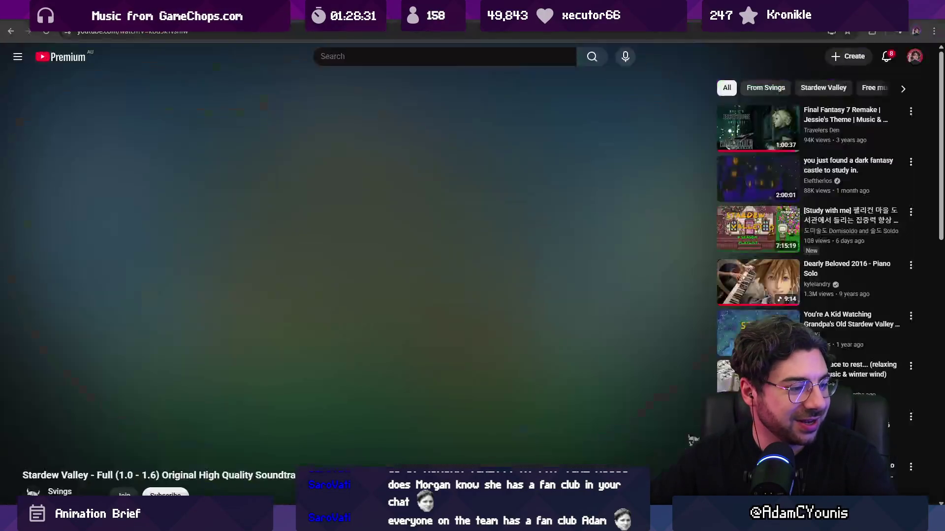
key("alt+Tab")
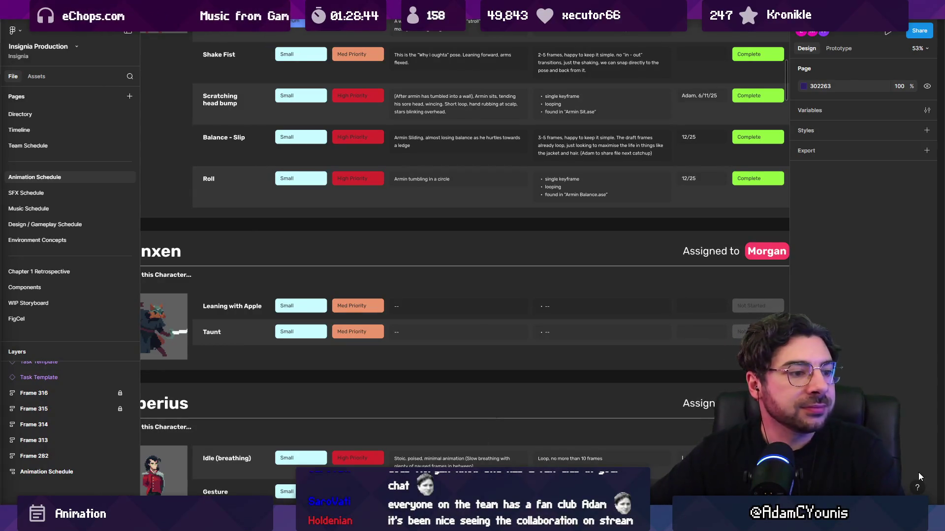
key("alt+Tab")
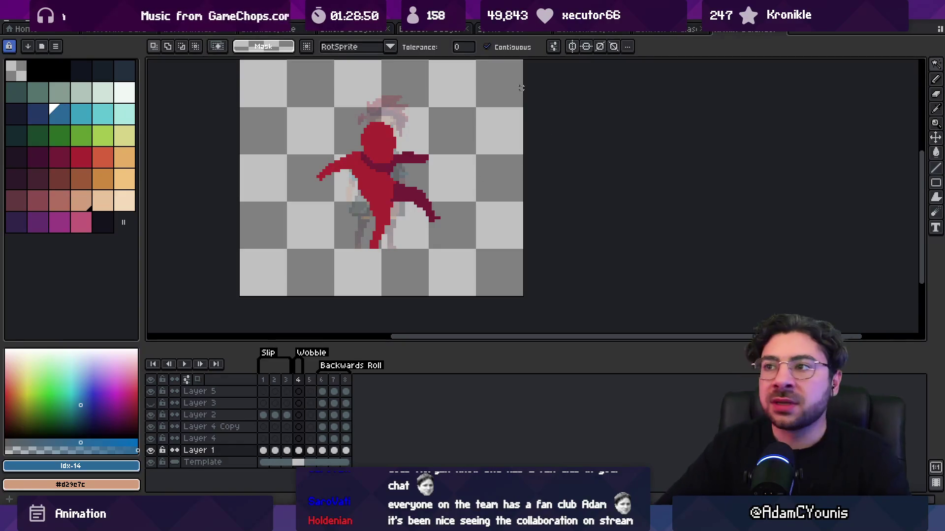
Step: Open the Armin walk art from Unity in Aseprite and preview its walk animation
key("ctrl+Tab")
key("ctrl+Tab")
key("z")
left_click(491, 147)
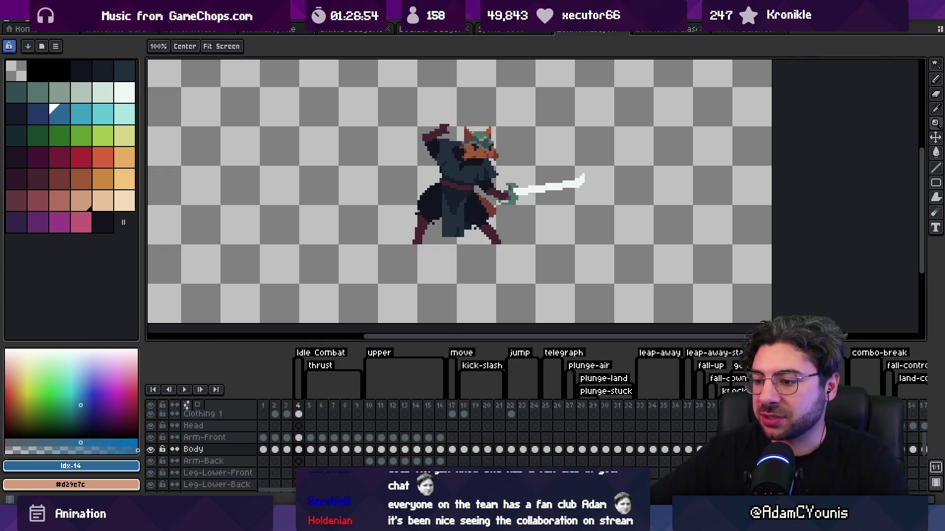
key("alt+Tab")
type("armin")
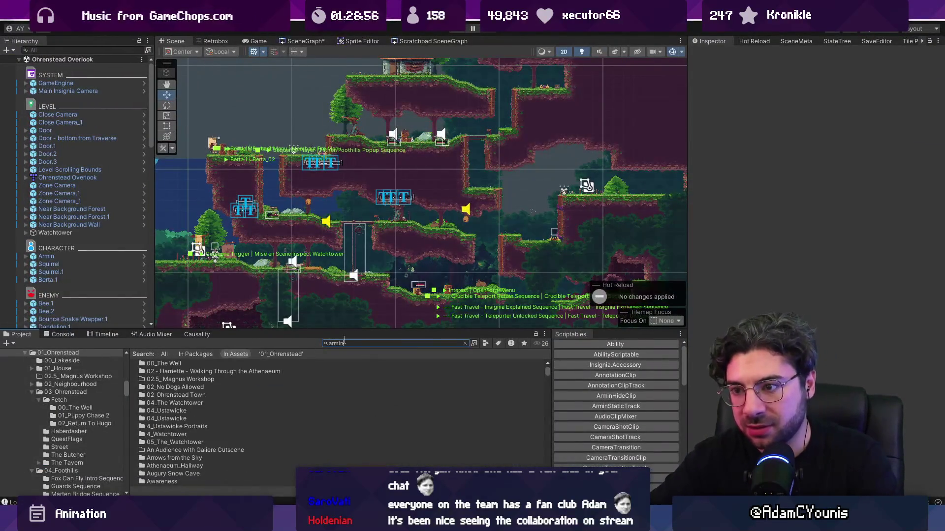
double_click(339, 391)
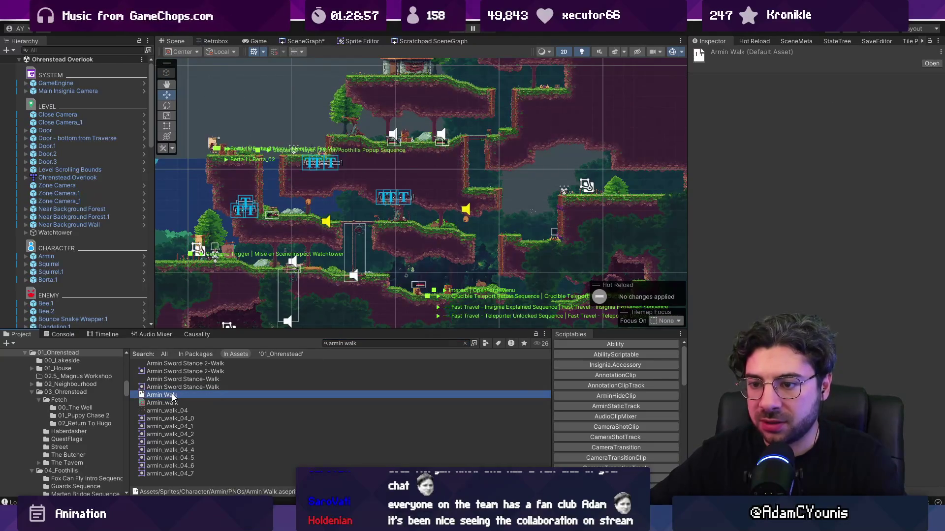
scroll(542, 196, "up", 3)
key("Return")
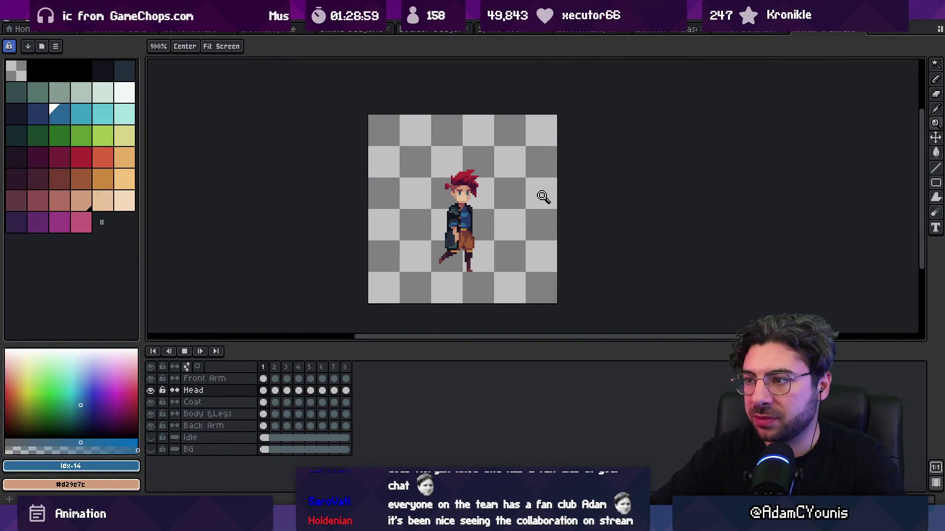
key("Return")
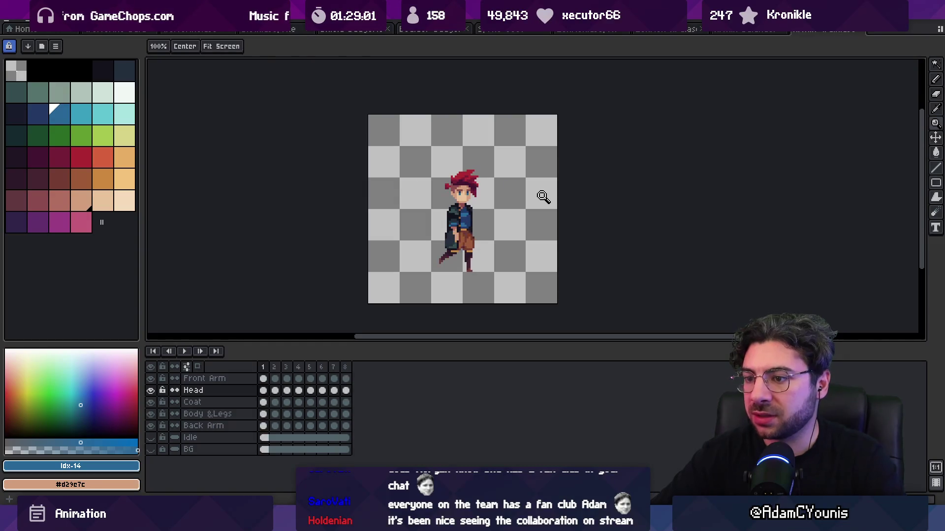
Step: Tag frames 1–8 of the walk as a new tag named 'loop'
left_click_drag(345, 368, 263, 367)
right_click(318, 368)
left_click(363, 410)
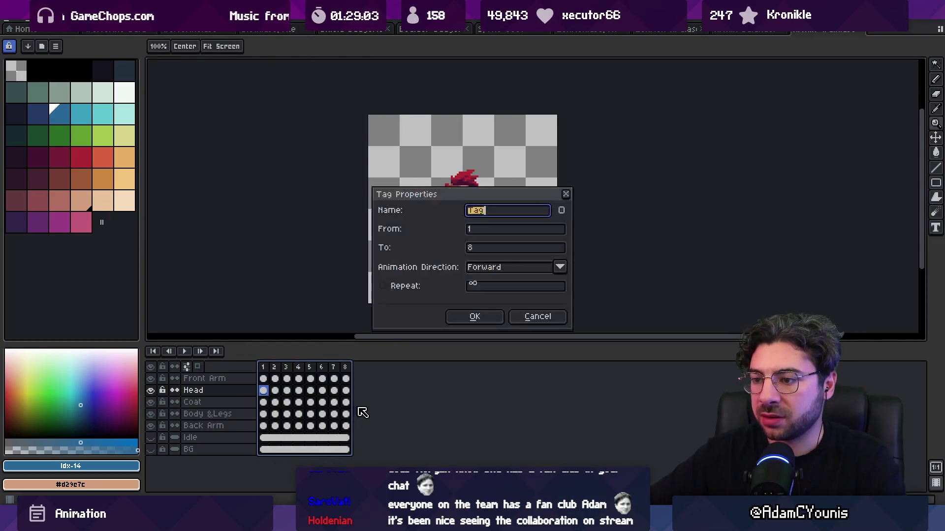
type("loop")
key("Return")
Step: Re-export the sprite sheet with Ctrl+E, overwriting the existing export
key("ctrl+e")
key("Return")
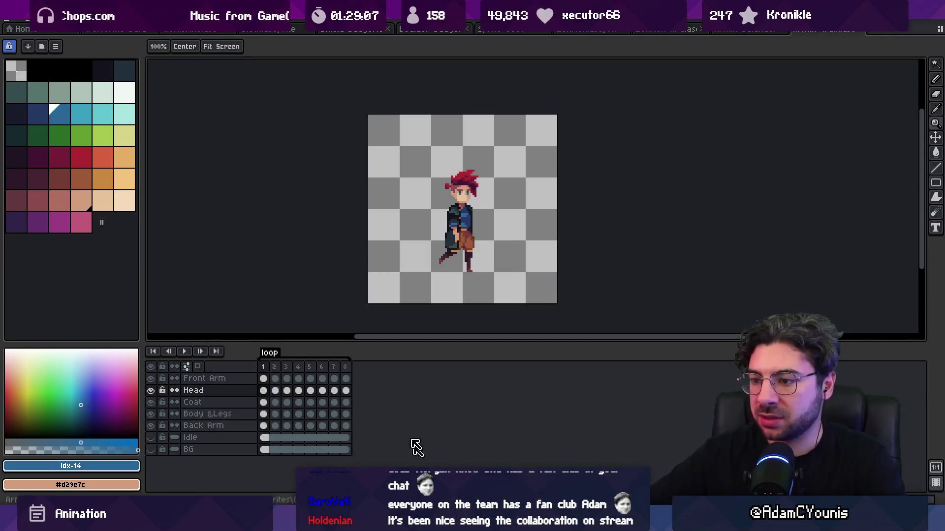
key("alt+Tab")
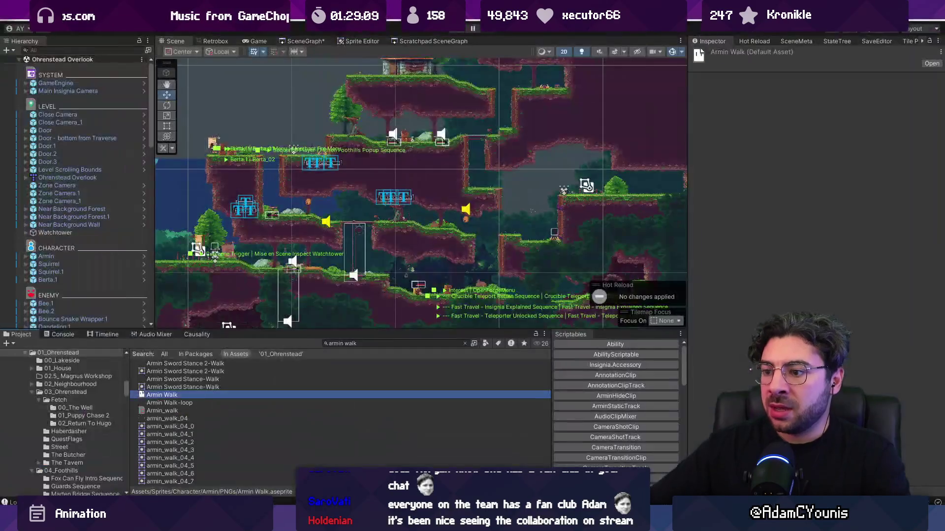
Step: Start a new Retrobox sheet with 96×96 frames and import the Armin Walk-loop texture into it
left_click(363, 343)
key("Down")
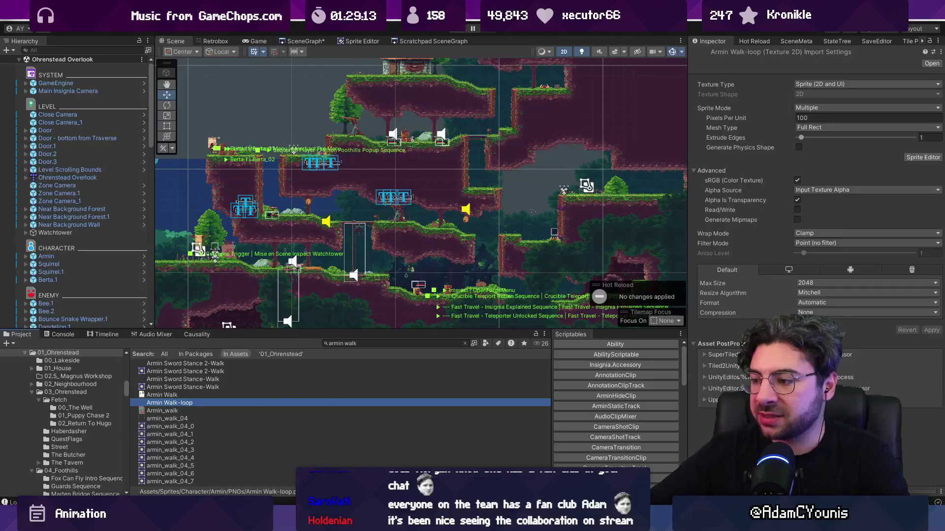
key("alt+Tab")
key("alt+Tab")
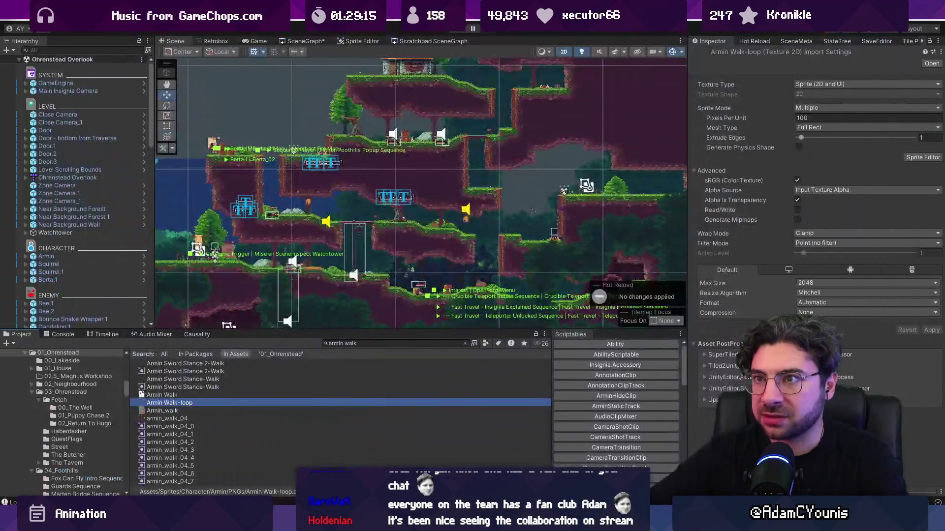
left_click(678, 55)
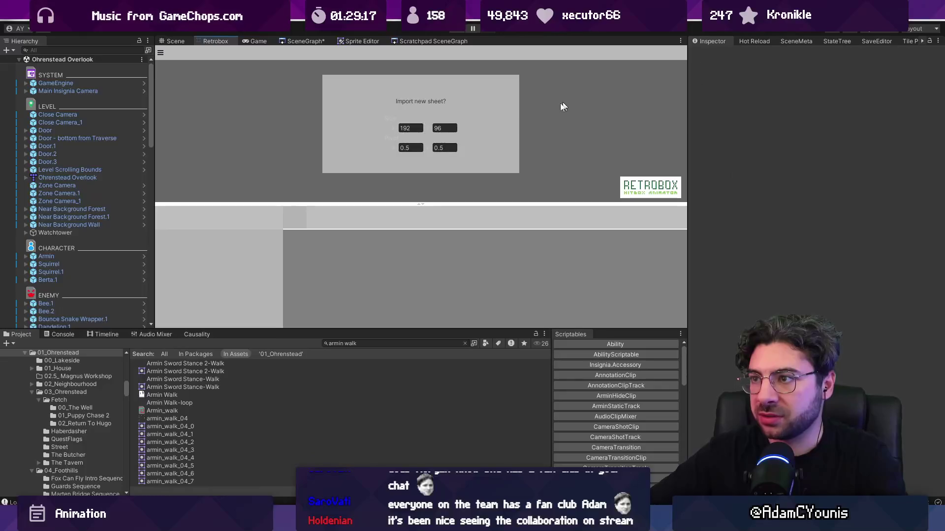
left_click(417, 128)
key("BackSpace")
type("6")
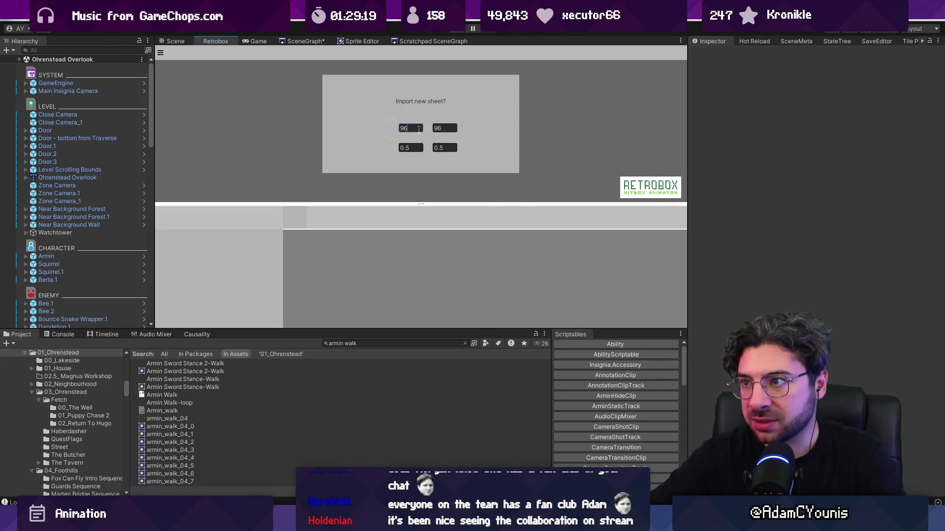
mouse_move(172, 404)
left_mouse_down()
mouse_move(359, 198)
mouse_move(352, 240)
mouse_move(247, 349)
left_mouse_up()
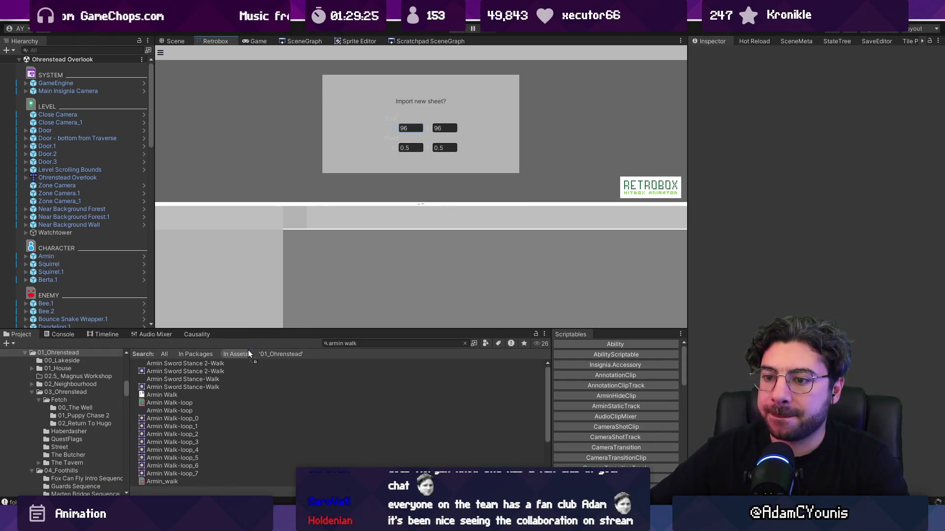
left_click(194, 405)
scroll(182, 466, "down", 2)
Step: Compare the Armin Walk-loop assets and delete the unneeded Armin Walk-loop sheet
left_click(181, 423)
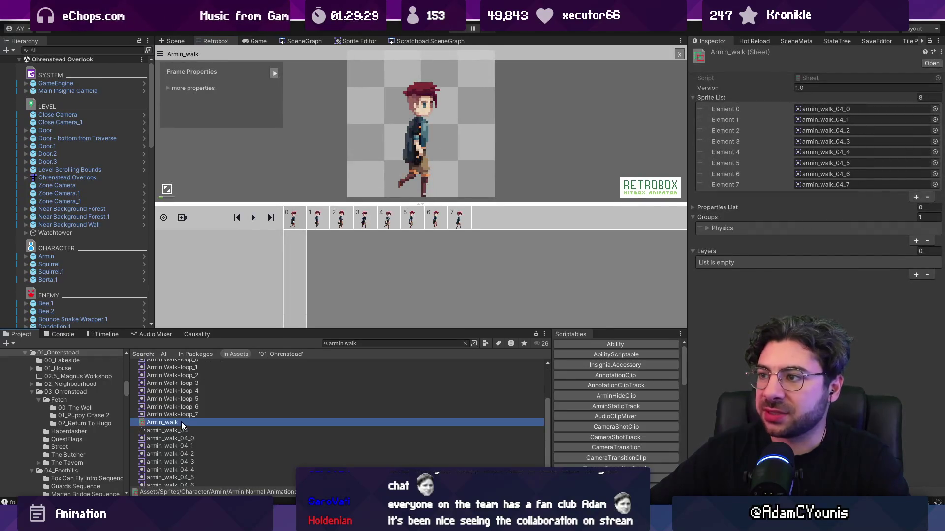
scroll(234, 369, "up", 3)
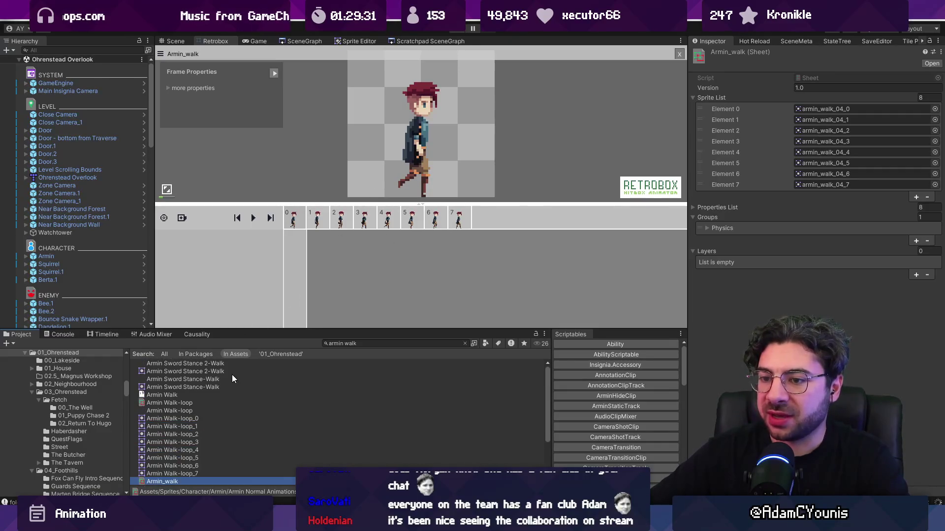
left_click(193, 411)
left_click(194, 403)
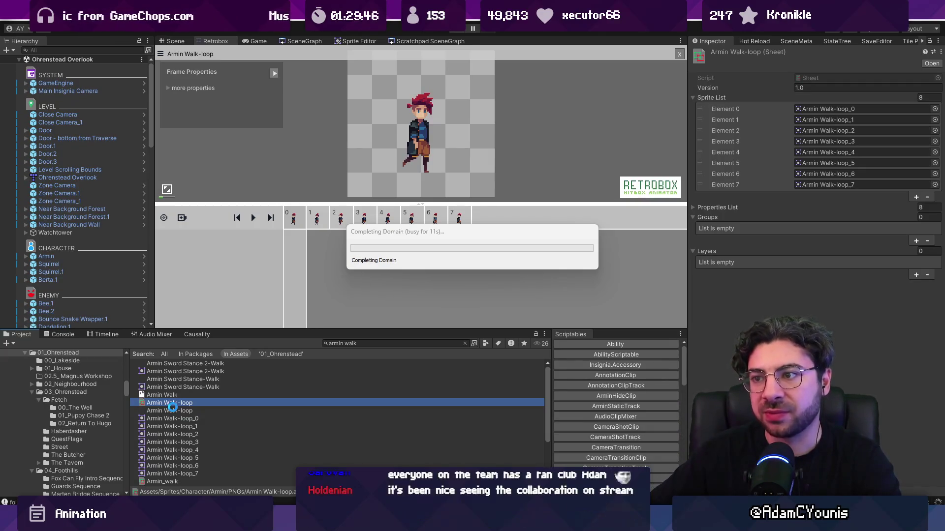
left_click(173, 409)
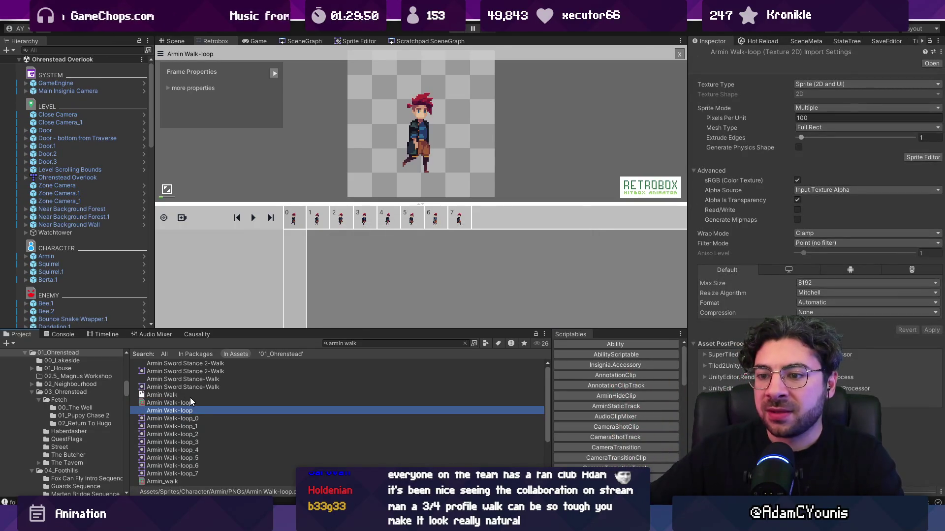
left_click(190, 400)
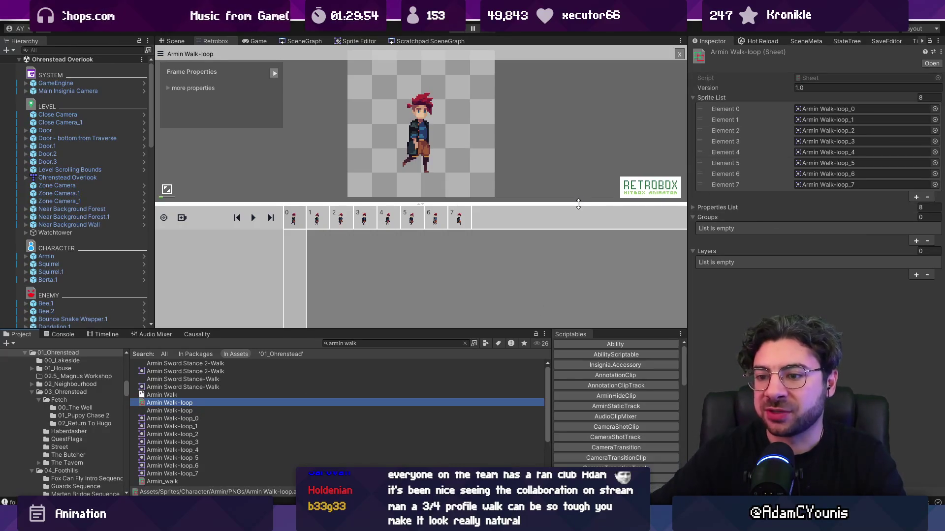
key("Delete")
left_click(480, 280)
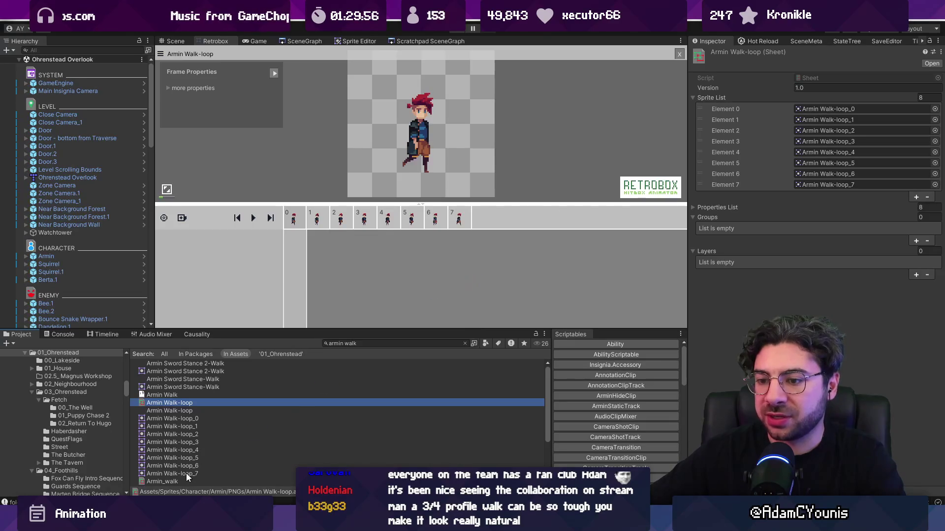
Step: Assign Armin Walk-loop_0 and _1 to Armin_walk Sprite List Elements 0 and 1
left_click(179, 474)
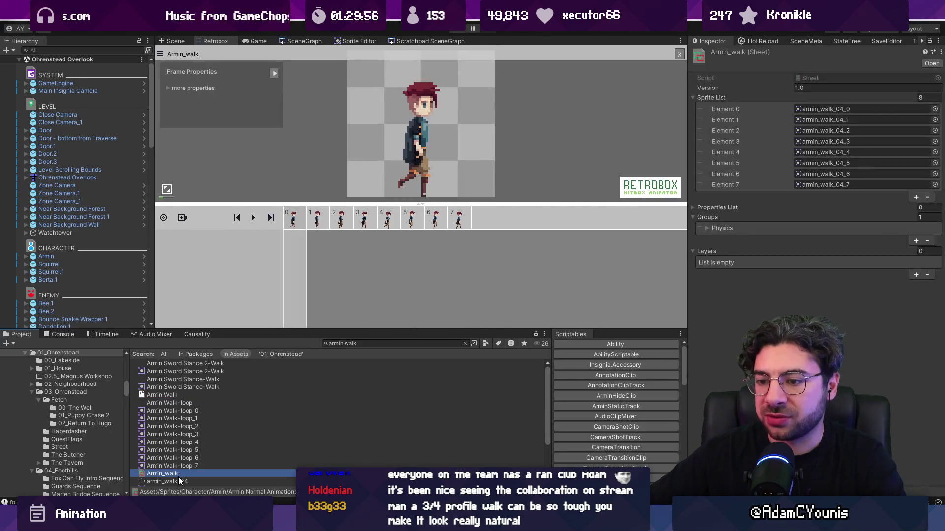
left_click(934, 109)
type("wa")
type("op")
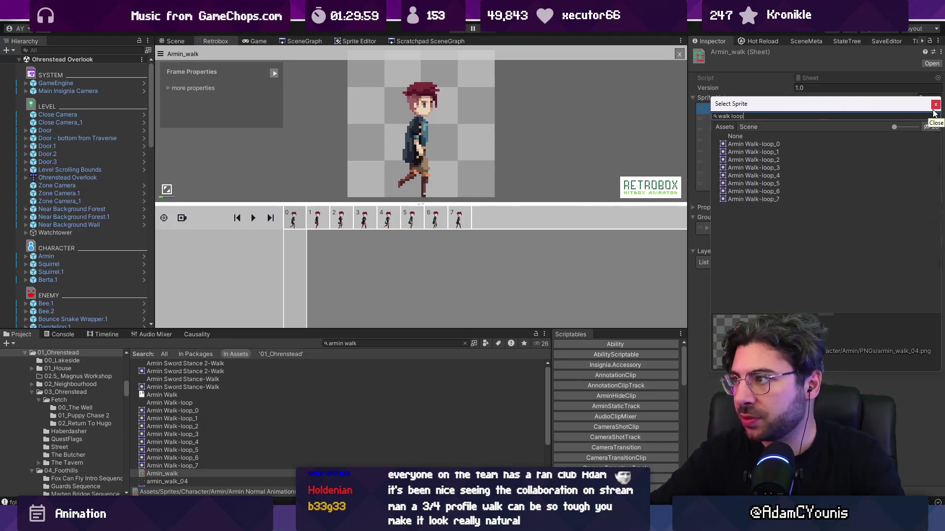
key("ctrl+a")
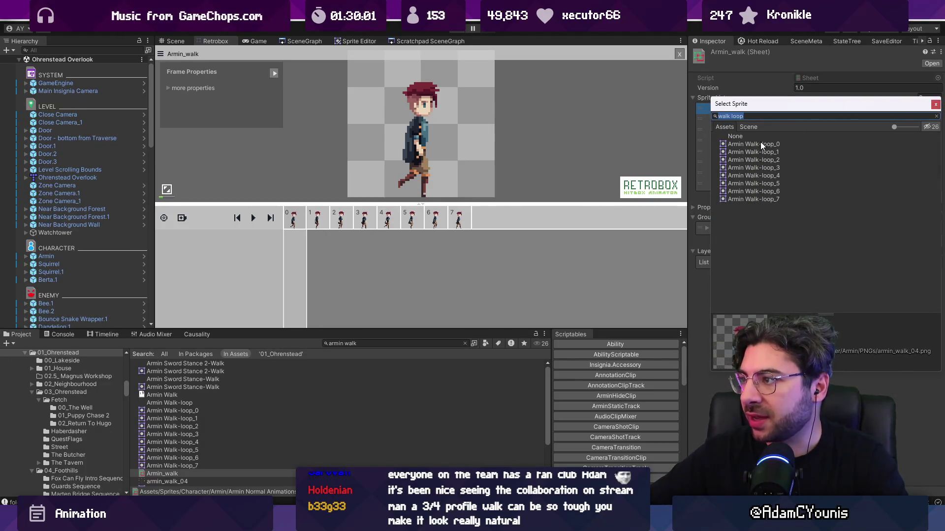
left_click(760, 144)
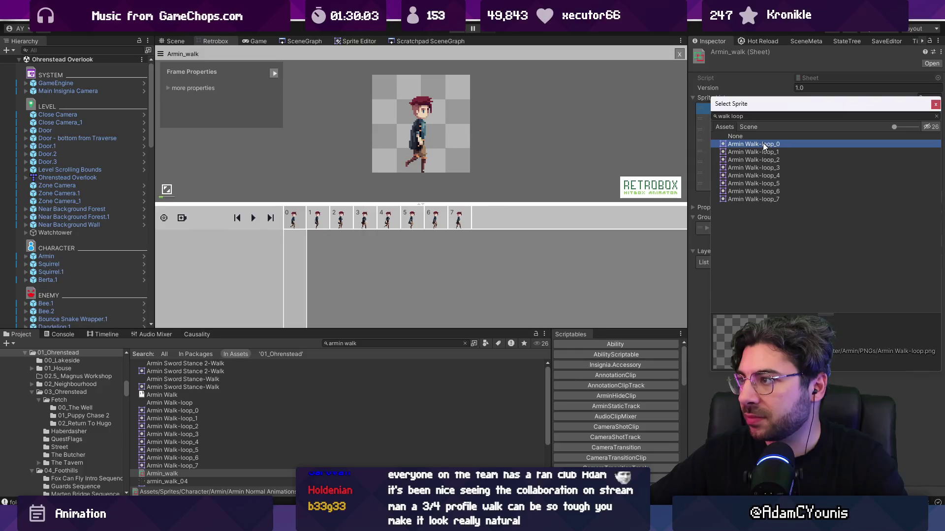
double_click(760, 146)
left_click(935, 119)
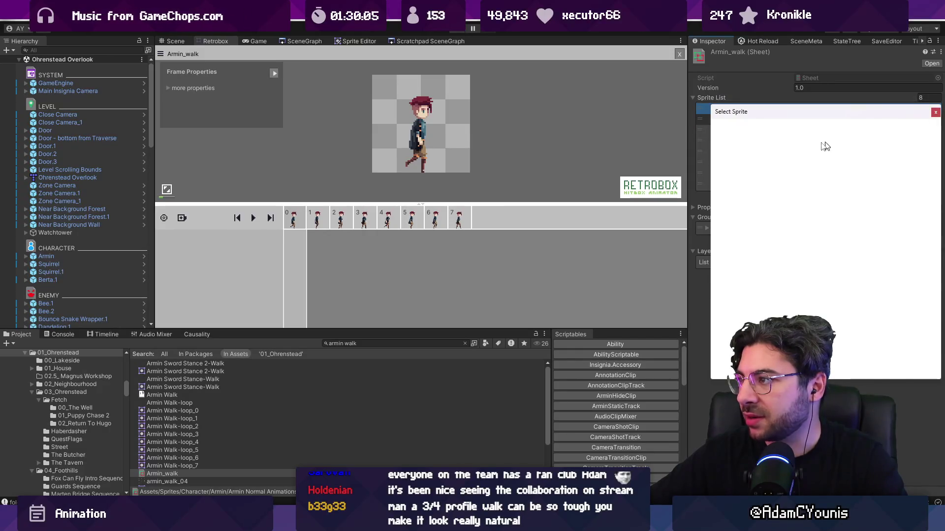
type("loop")
double_click(769, 166)
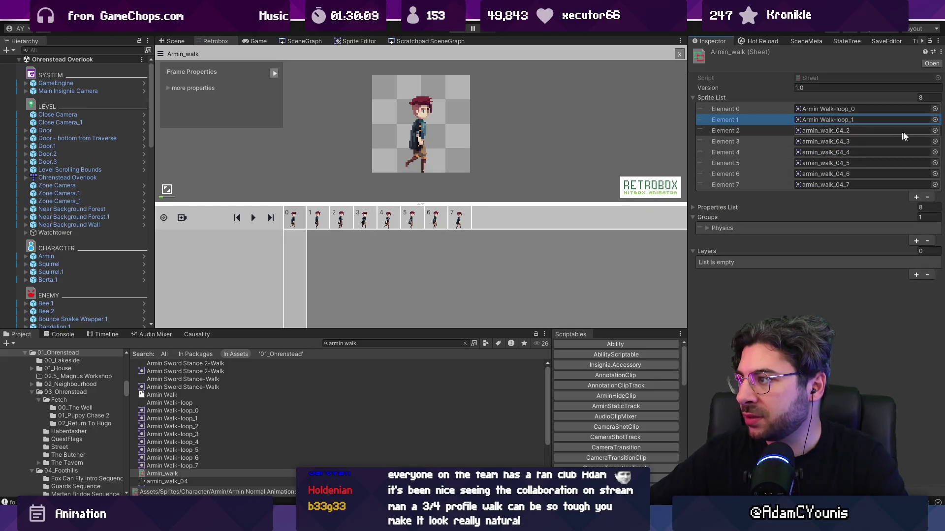
Step: Assign Armin Walk-loop_2 through _7 to the remaining Armin_walk Sprite List elements
left_click(934, 131)
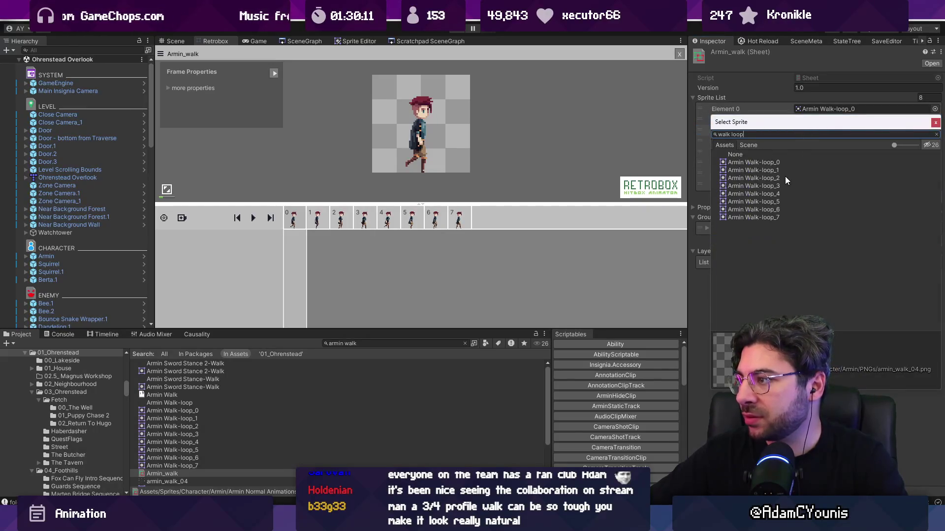
double_click(782, 178)
left_click(935, 131)
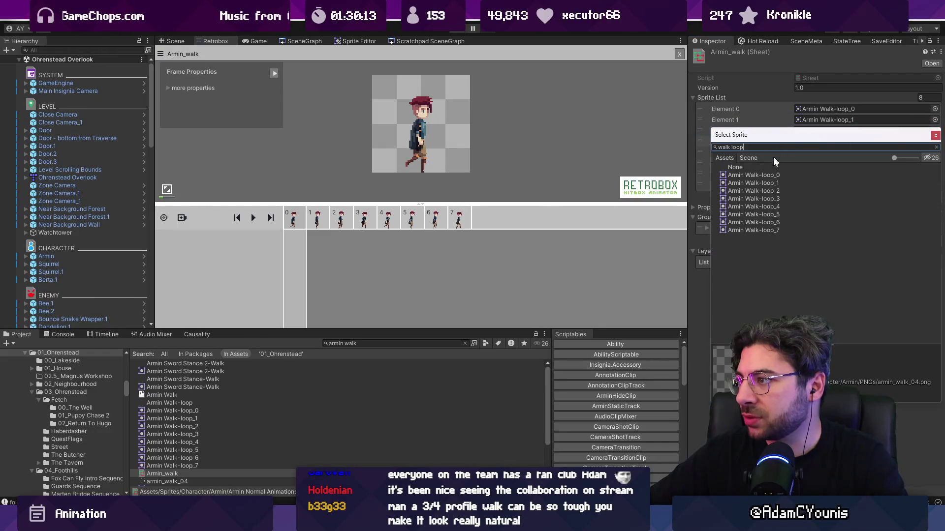
double_click(770, 195)
left_click(934, 152)
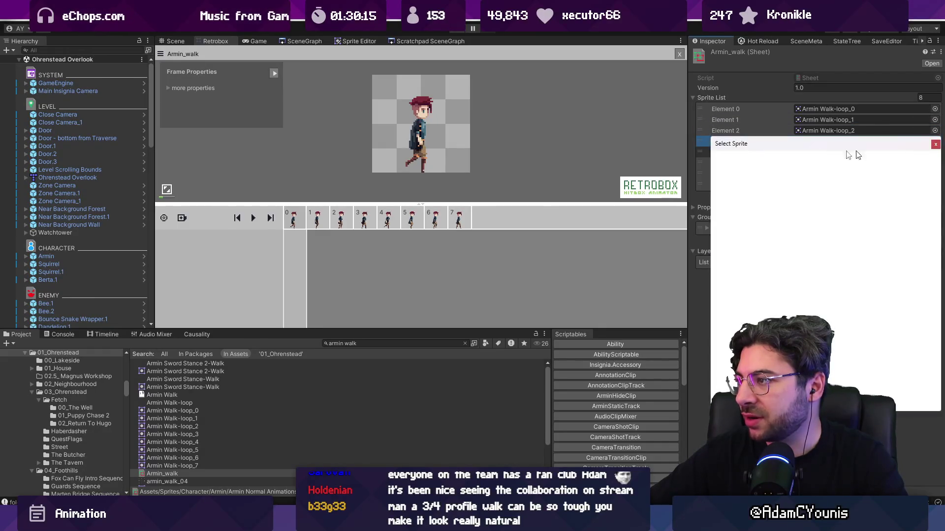
double_click(766, 211)
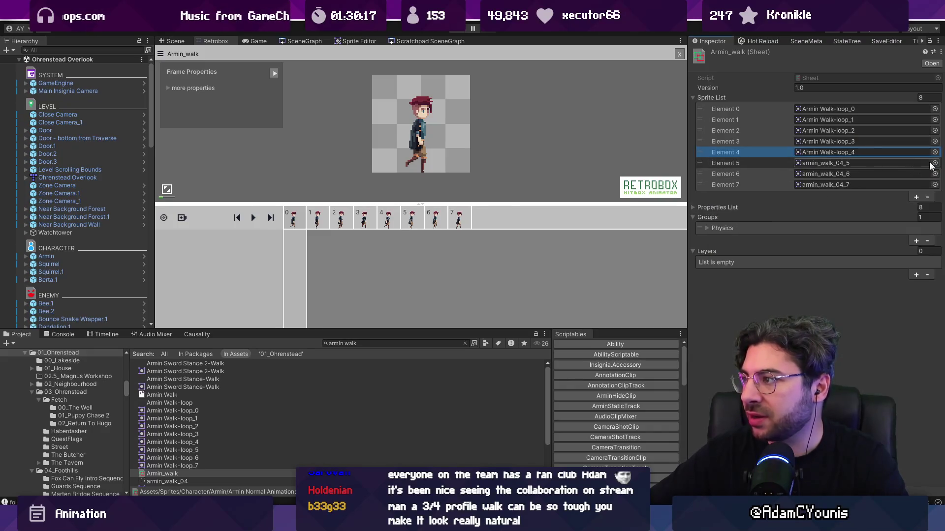
left_click(934, 152)
double_click(767, 231)
left_click(935, 152)
double_click(769, 245)
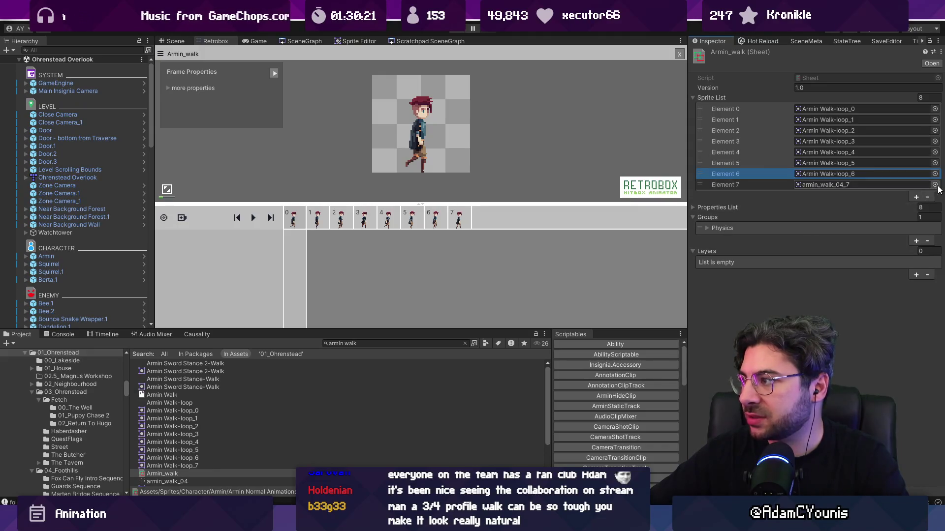
left_click(934, 162)
double_click(773, 272)
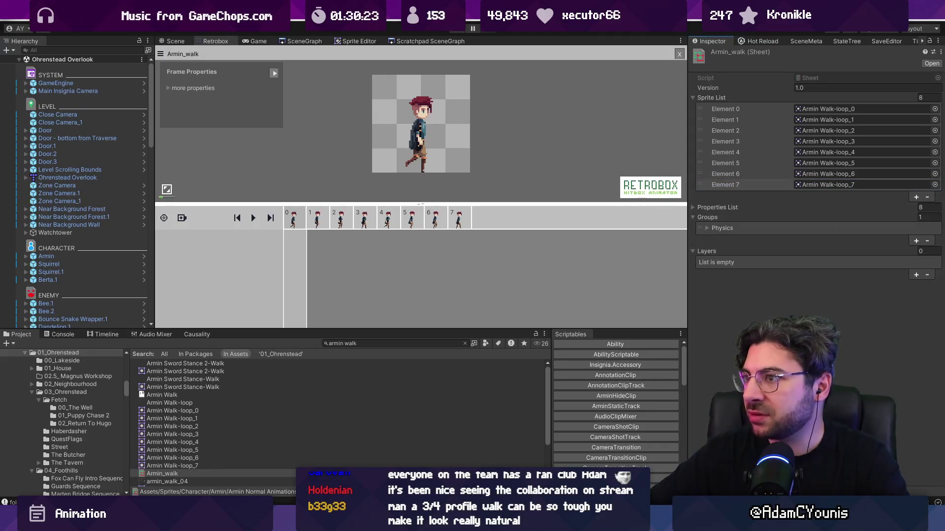
Step: Play then pause the Armin_walk preview and pan the scene graph toward Athenaeum Stacks
left_click(253, 218)
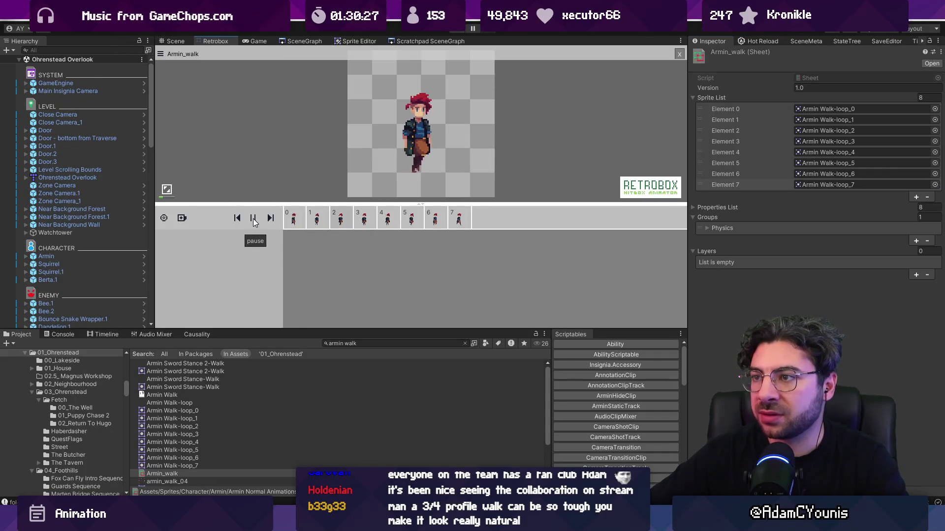
left_click(253, 218)
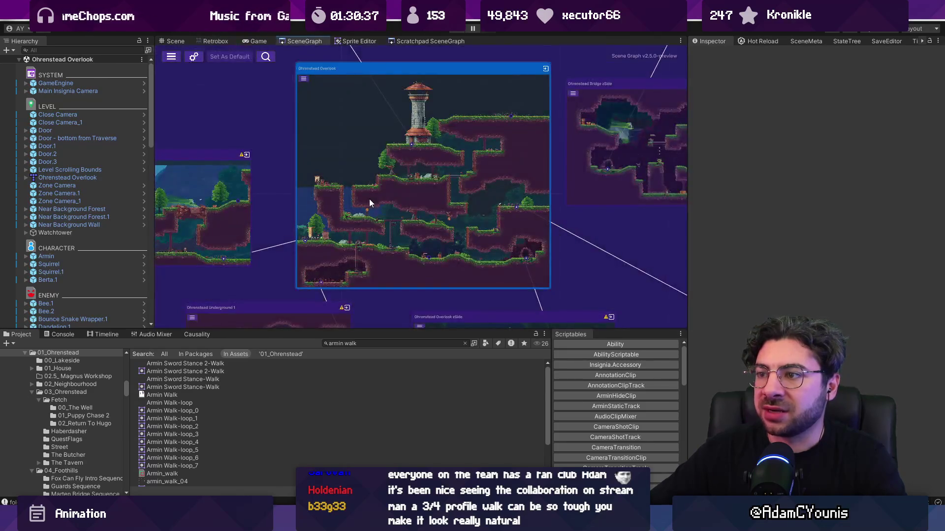
scroll(411, 240, "up", 5)
left_click_drag(411, 241, 440, 214)
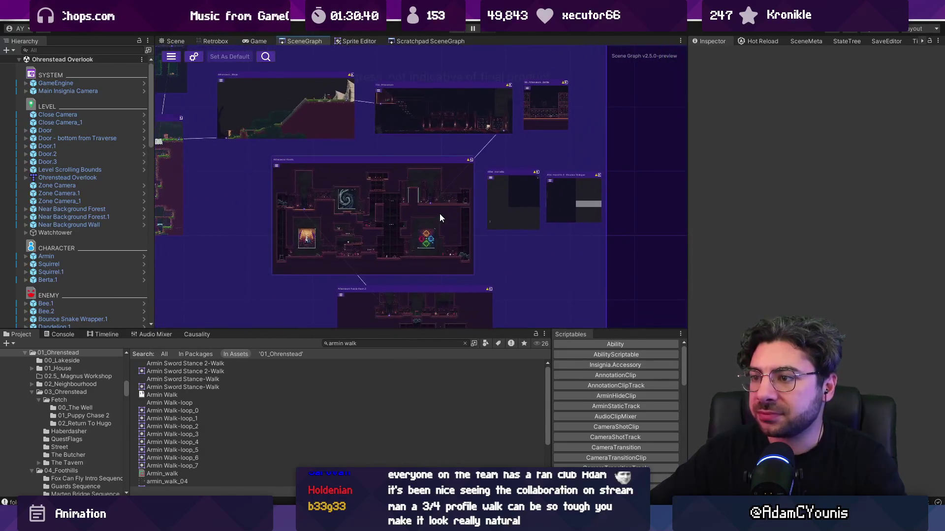
left_click(78, 84)
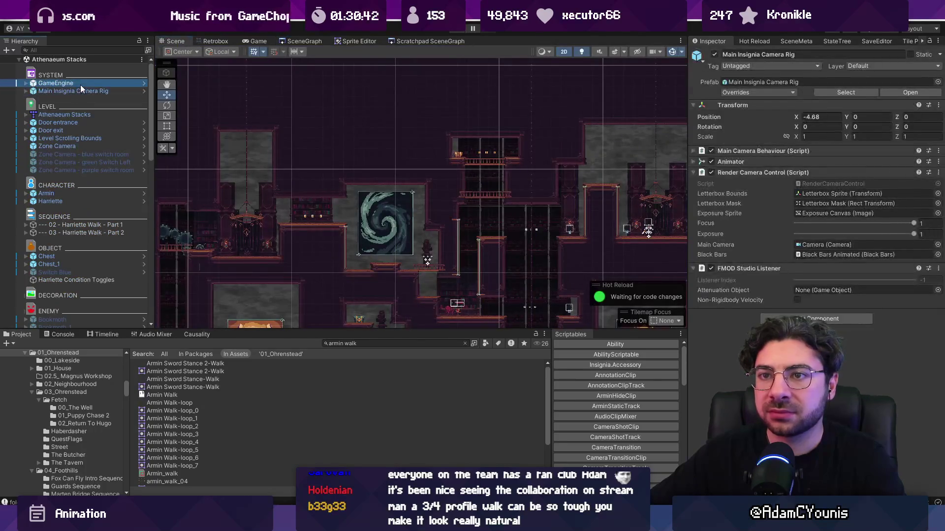
Step: Set GameEngine's progress state to 01 - Demo Updates - Pre Crucibles and playtest Athenaeum Stacks
left_click(930, 172)
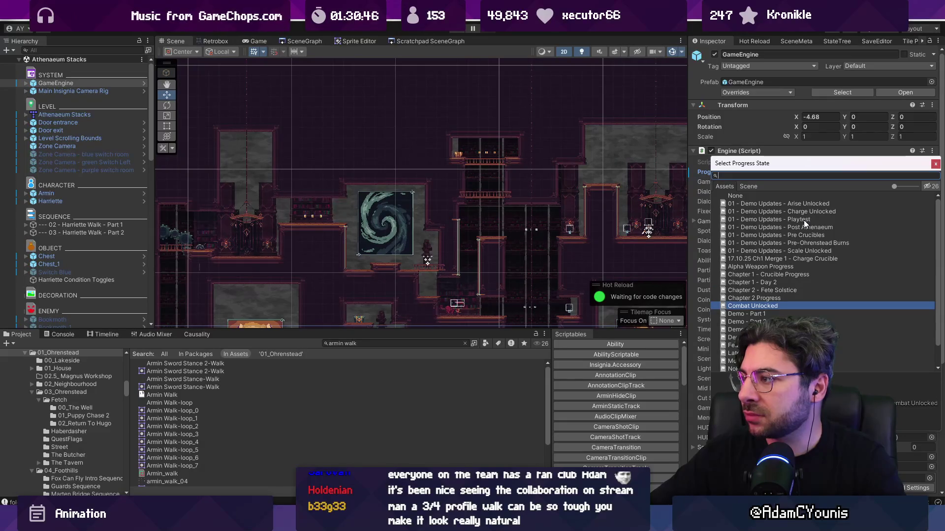
left_click(806, 235)
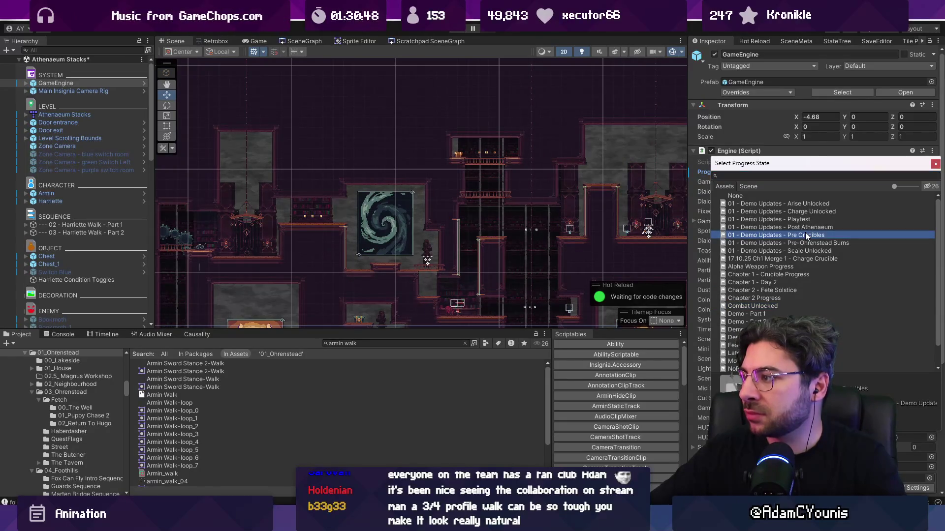
double_click(806, 235)
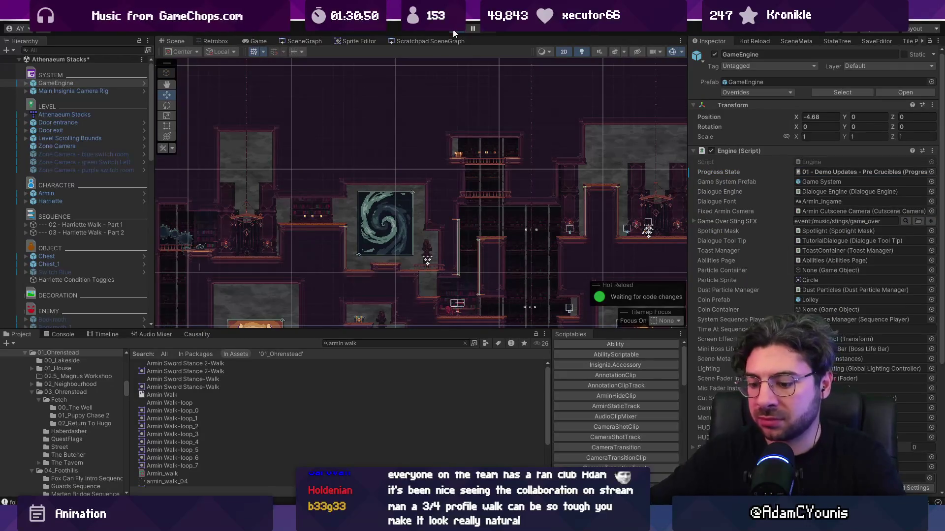
left_click(453, 33)
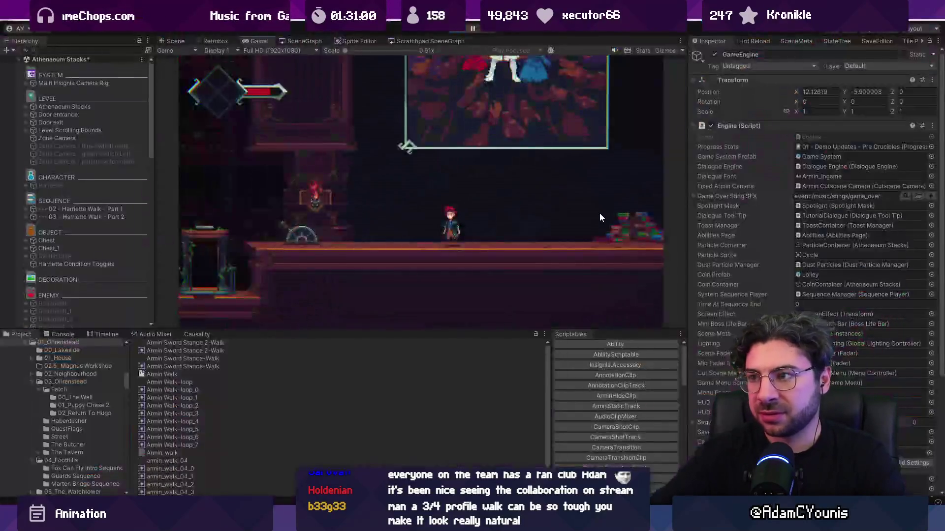
key("ctrl+shift+F7")
Step: Stop the playtest and open The_Athenaeum scene from the SceneGraph, saving the current scene
left_click(452, 30)
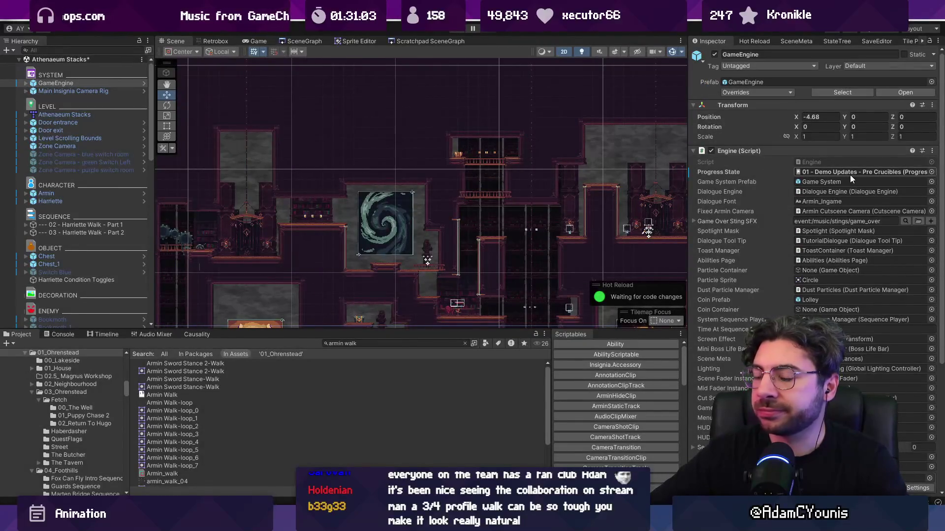
left_click(931, 172)
key("Escape")
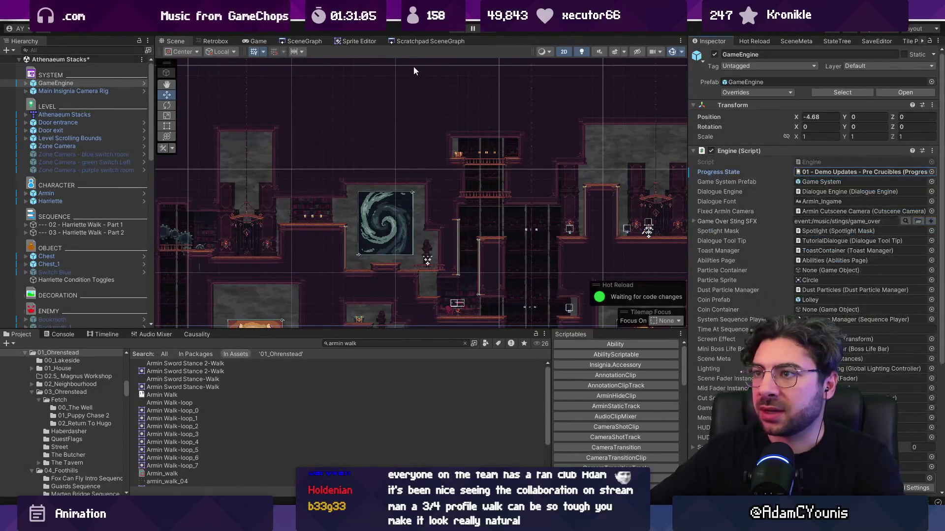
left_click(310, 41)
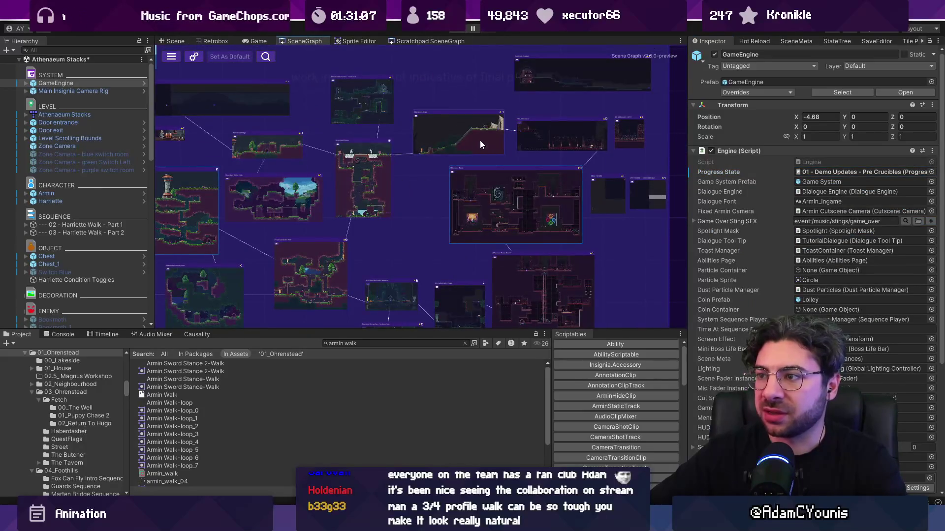
double_click(564, 137)
left_click(495, 280)
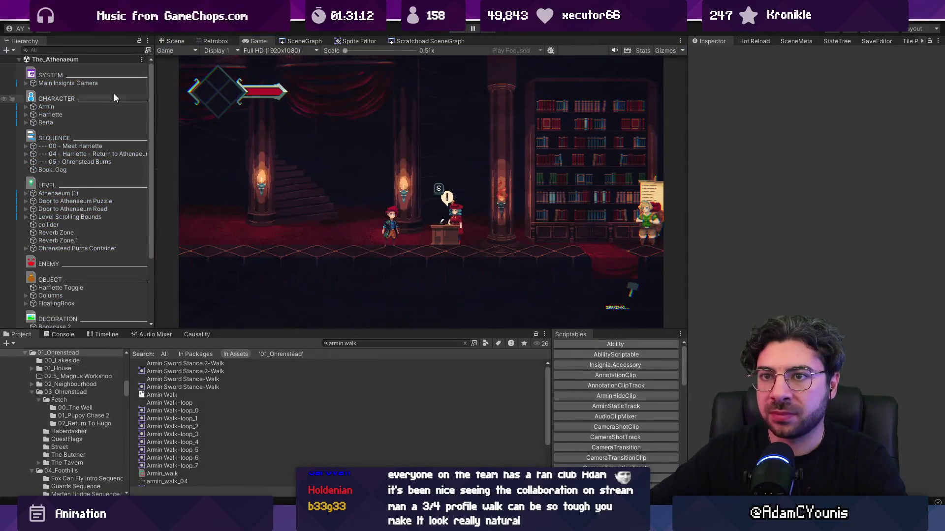
Step: Give GameEngine the 01 - Demo Updates - Pre Crucibles progress state and briefly test-play The_Athenaeum
left_click(101, 84)
left_click(931, 172)
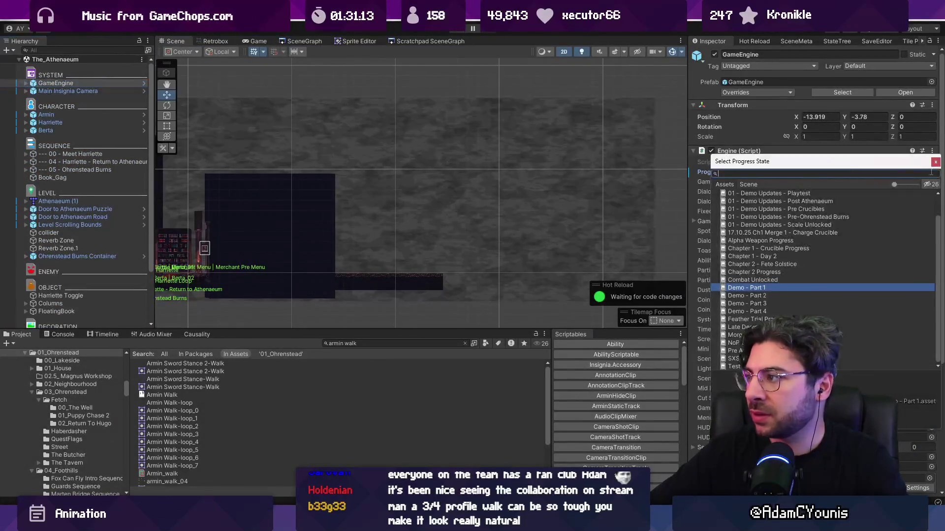
left_click(797, 209)
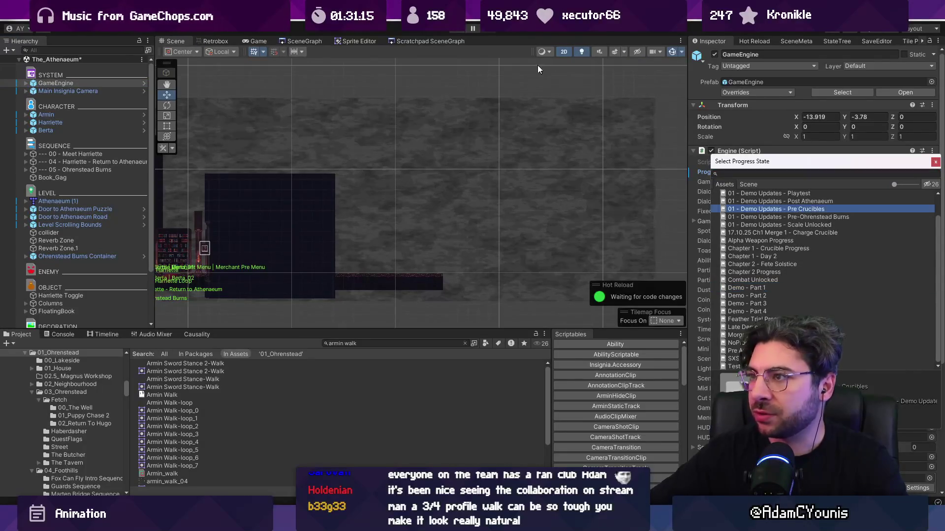
left_click(456, 31)
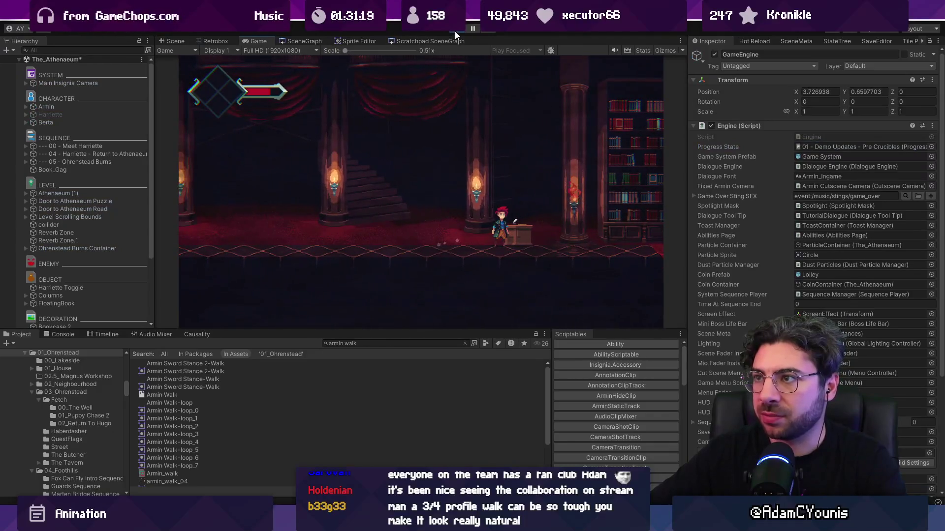
left_click(456, 31)
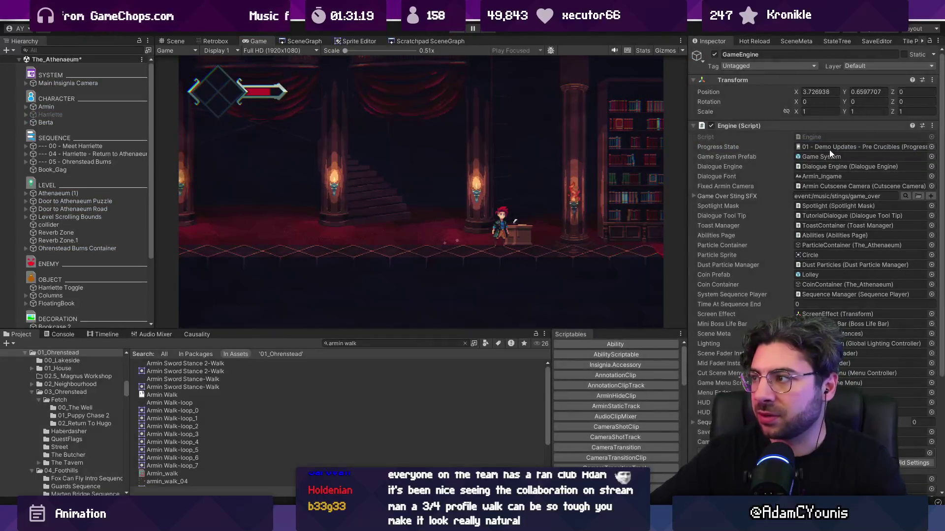
Step: Switch the progress state to Demo - Part 2 and playtest The_Athenaeum again
left_click(931, 172)
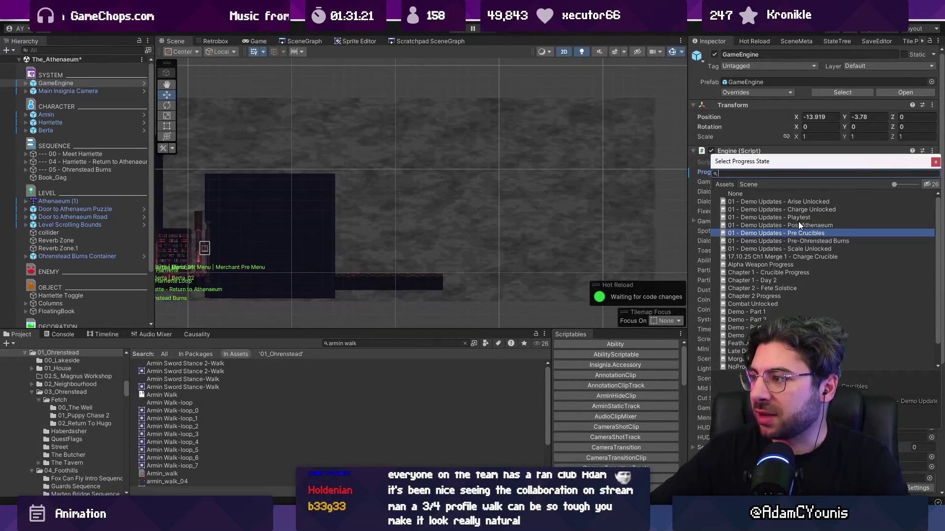
left_click(758, 320)
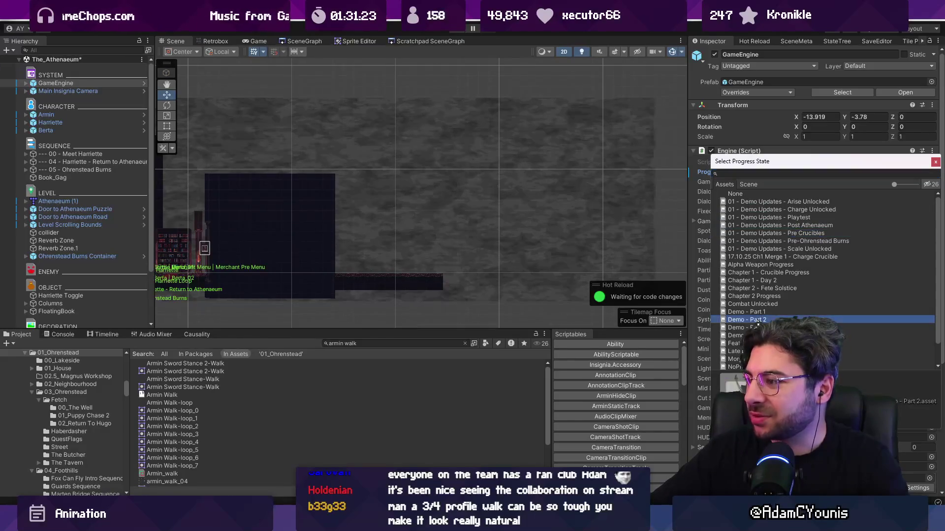
key("Return")
left_click(465, 28)
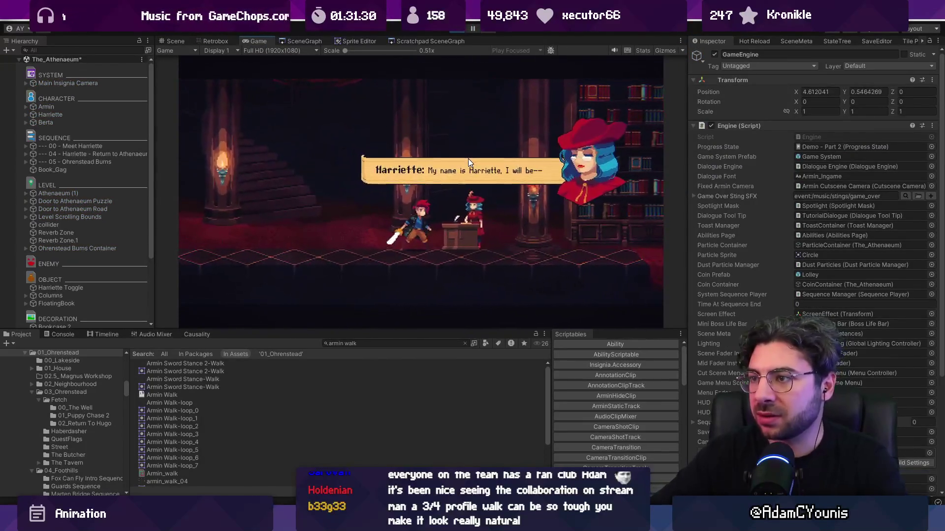
Step: Skip the opening cutscene and check the journal's Audio settings
key("Escape")
key("Up")
key("z")
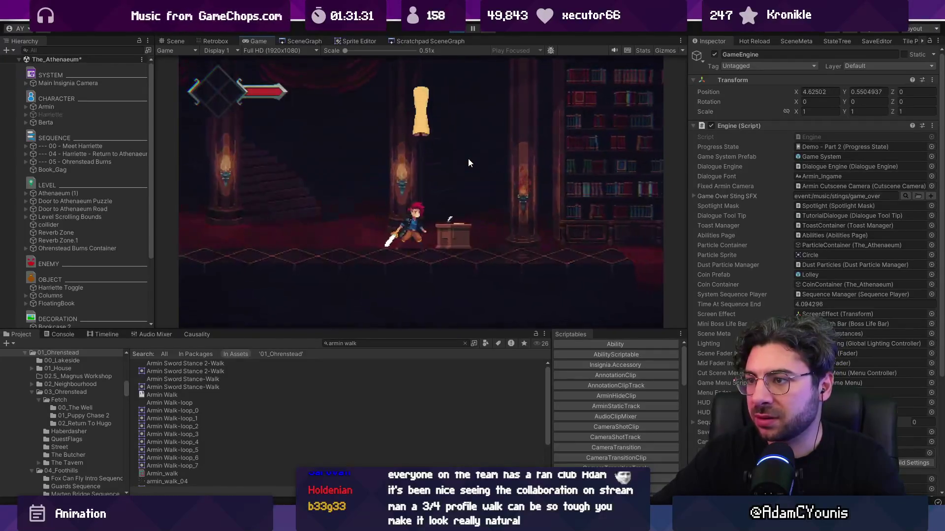
key("Escape")
key("Down")
key("Down")
key("Right")
key("Right")
key("z")
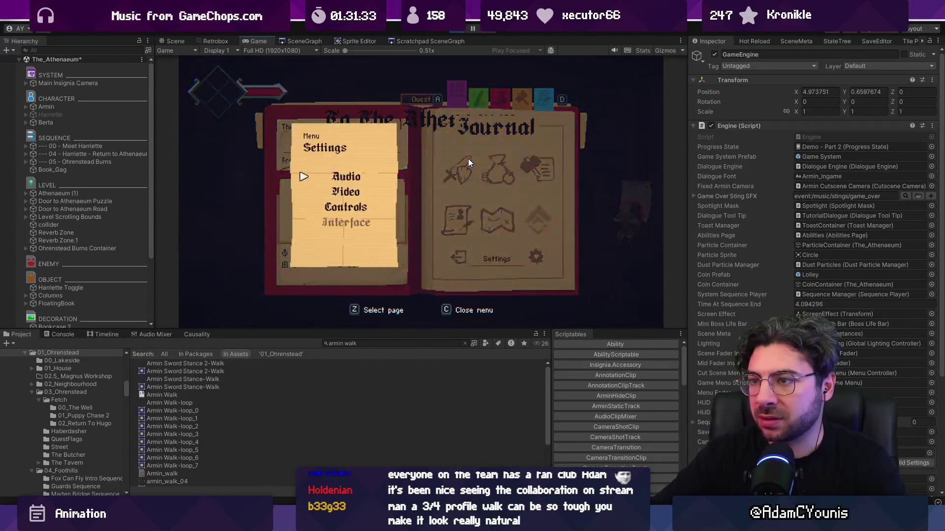
key("z")
key("Down")
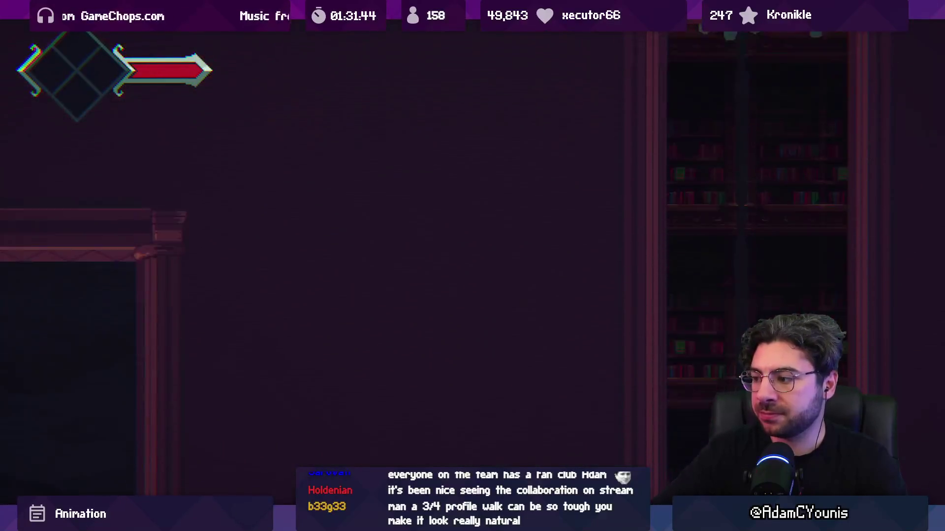
Step: Walk Armin left to Harriette and advance through her whole conversation
key("Left")
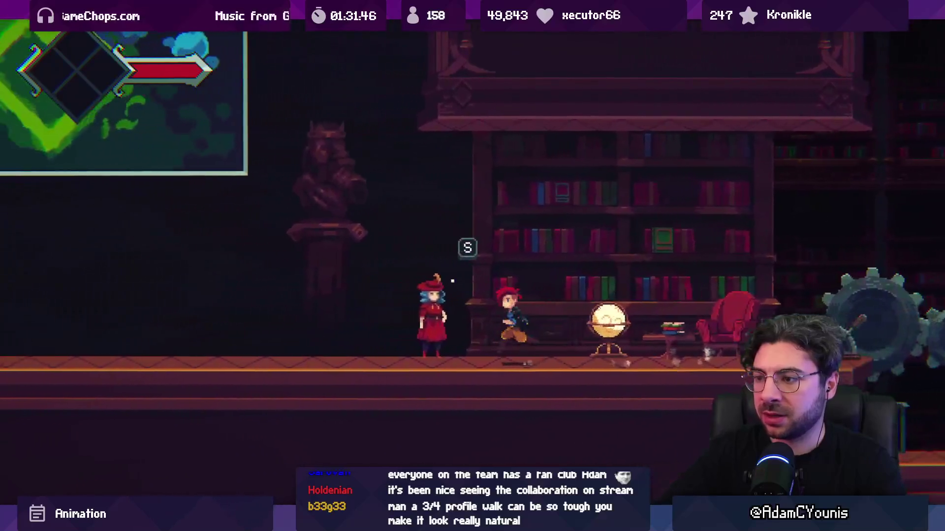
key("s")
key("s")
key("s")
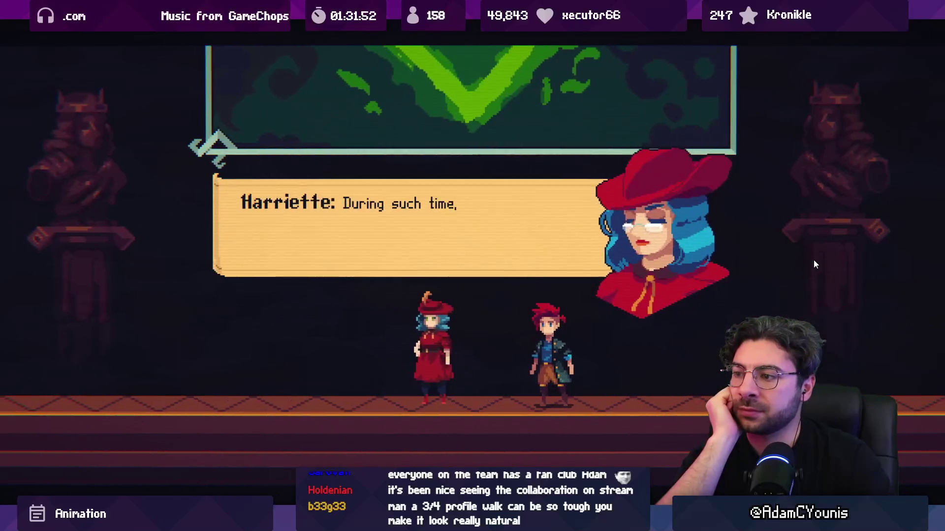
key("s")
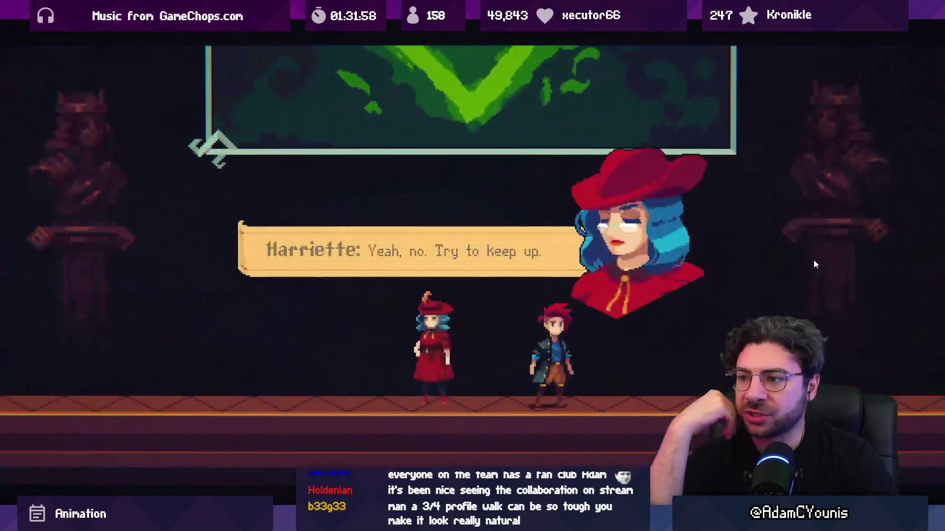
key("s")
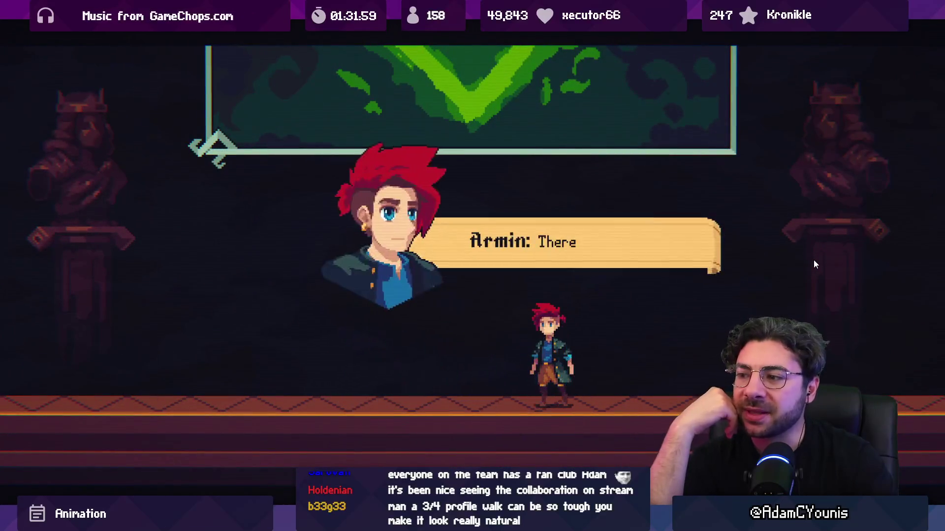
key("s")
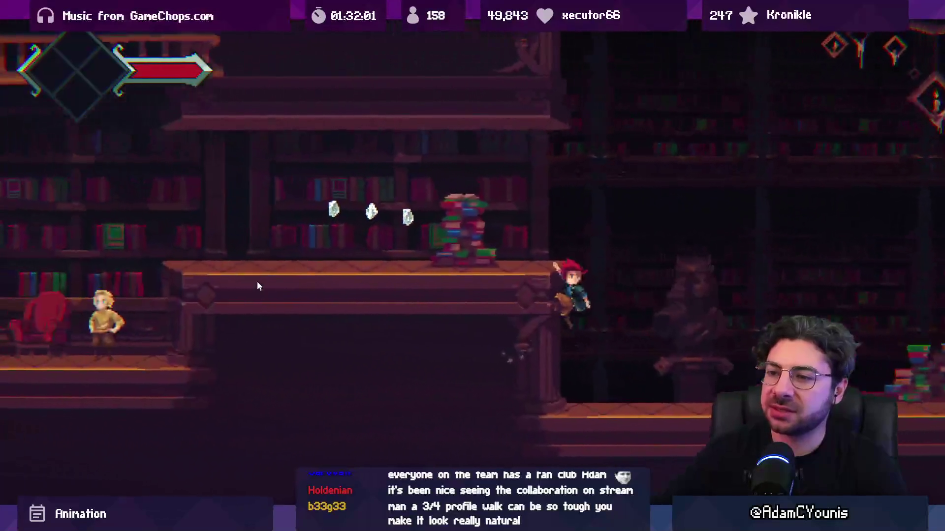
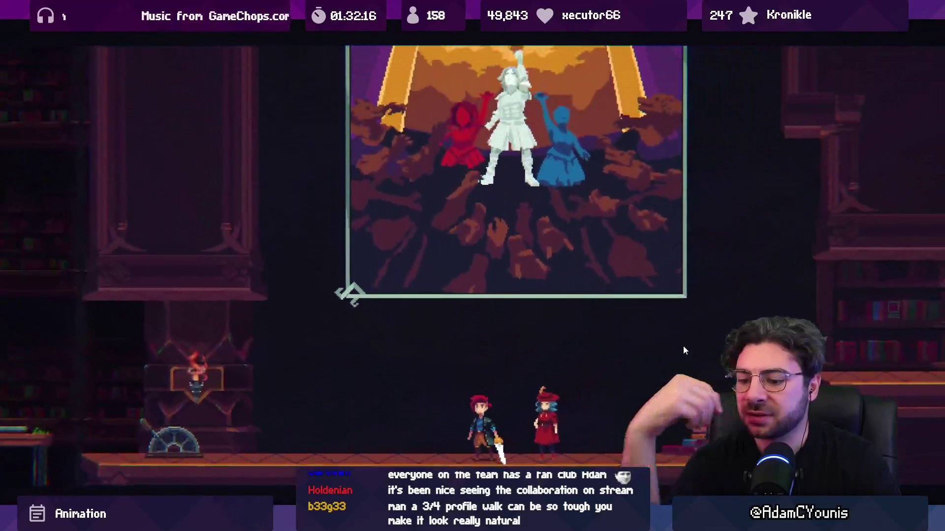
Step: Leave Unity's fullscreen game view, stop play mode, and return to the Aseprite walk sprite
key("F11")
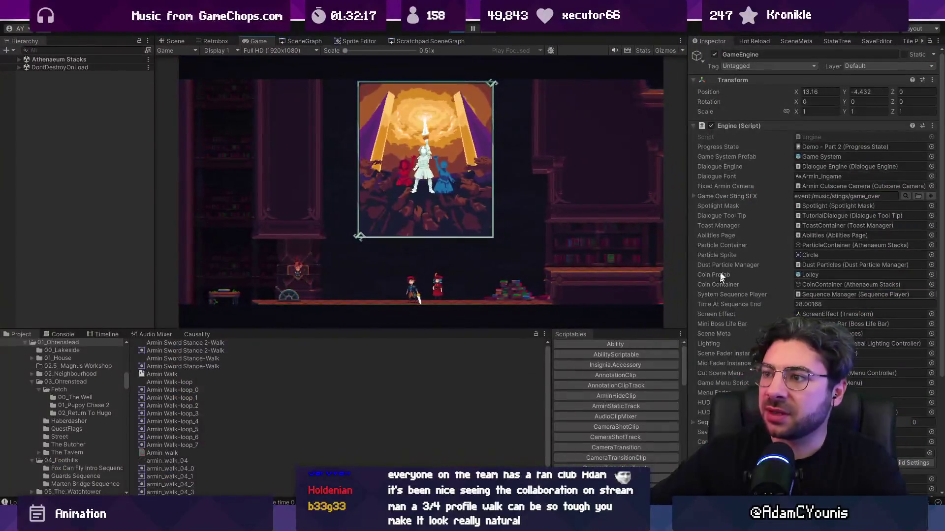
left_click(461, 31)
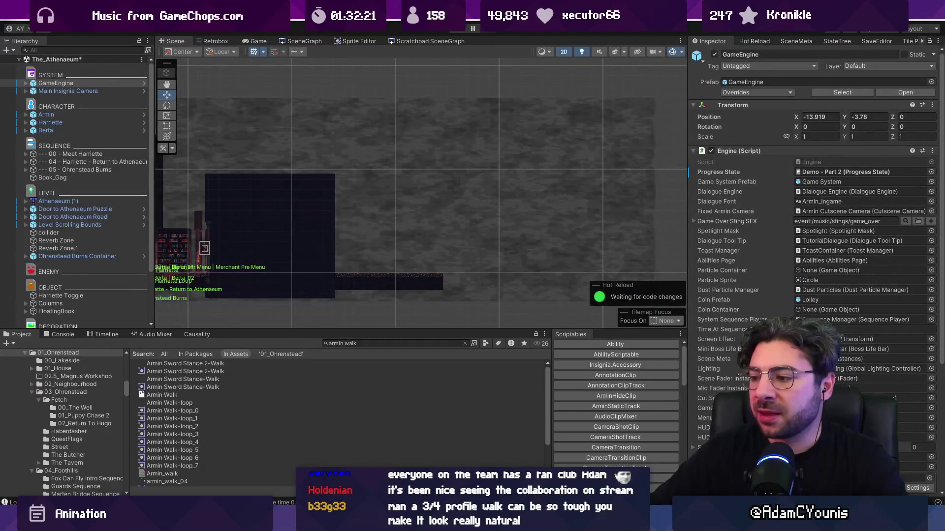
key("alt+Tab")
scroll(478, 205, "up", 3)
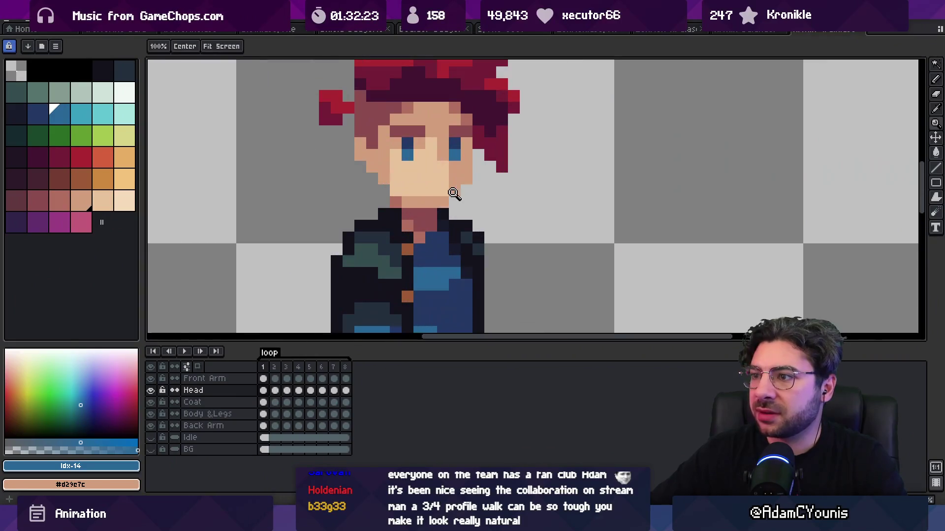
Step: Search for 'armin run 7' in the file search and open the Armin Run 7 sprite
scroll(452, 192, "down", 1)
scroll(445, 218, "down", 1)
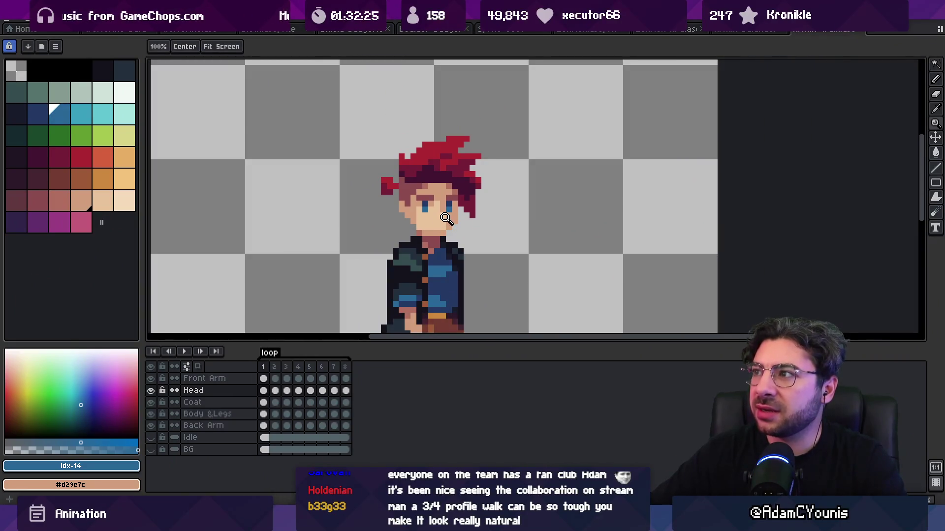
key("alt+Tab")
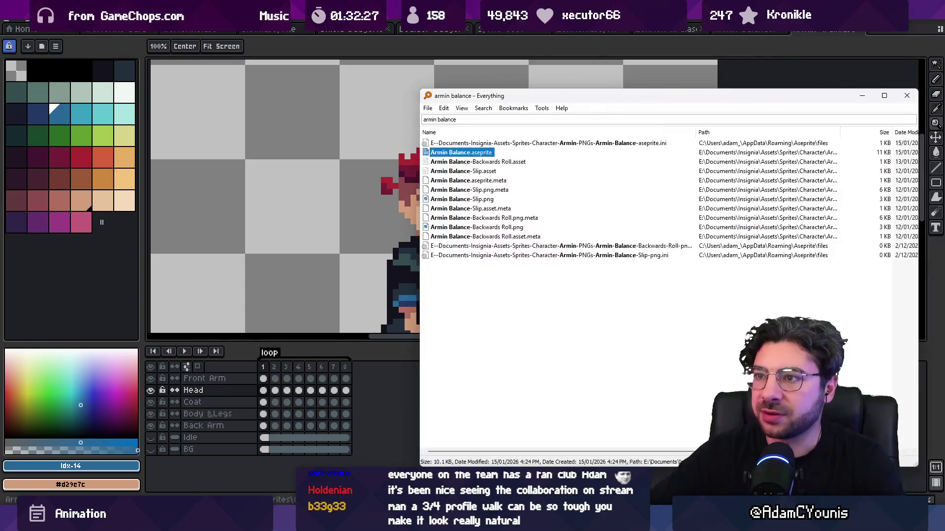
key("ctrl+a")
key("BackSpace")
type("armin run ")
type("7")
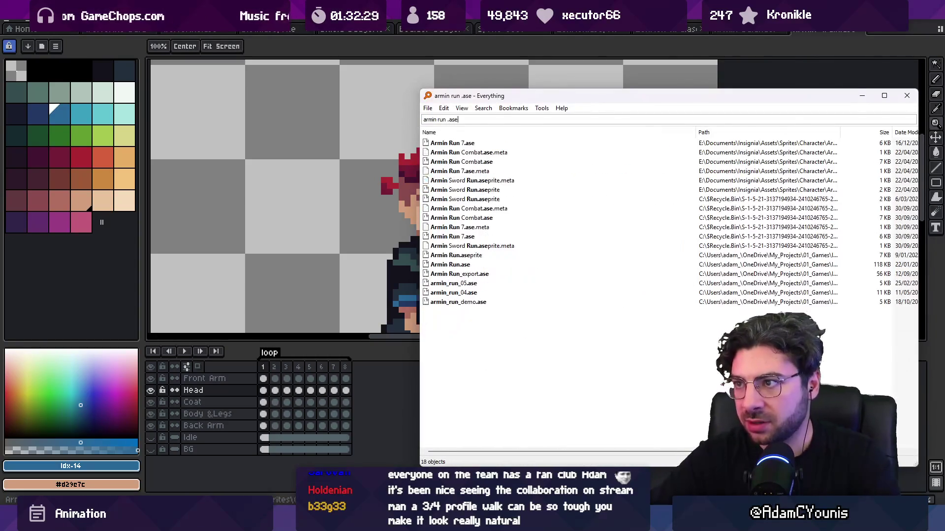
key("Down")
key("Return")
Step: Copy the face from frame 1 of Layer 1 with a marquee cut and undo
scroll(538, 143, "up", 4)
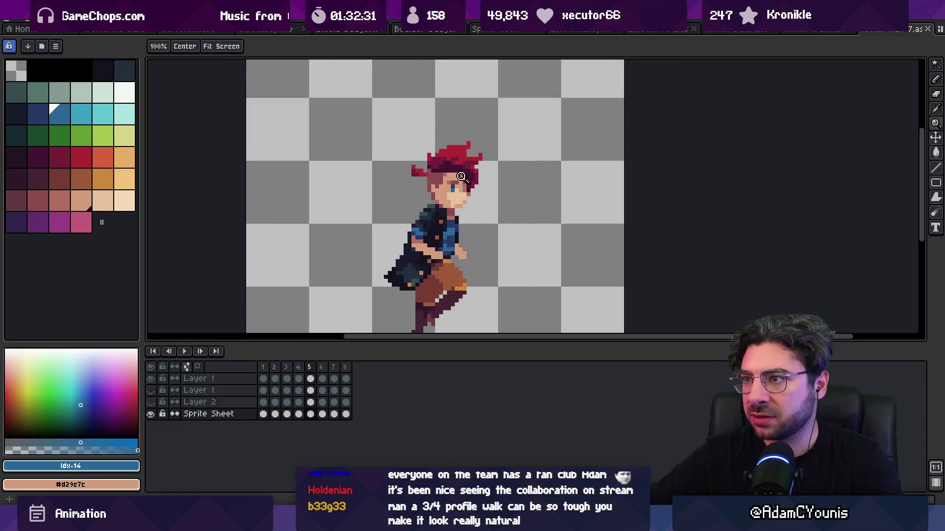
left_click(465, 188, "ctrl")
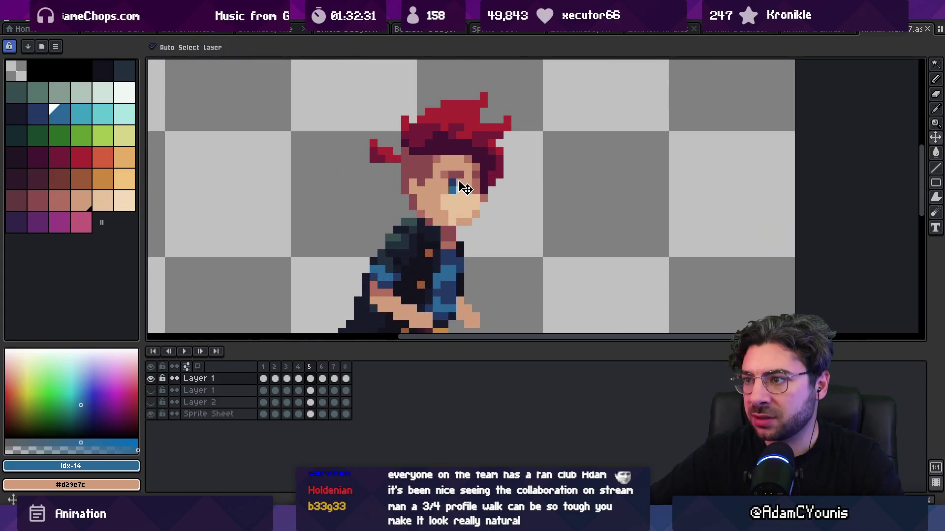
left_click(264, 378)
key("m")
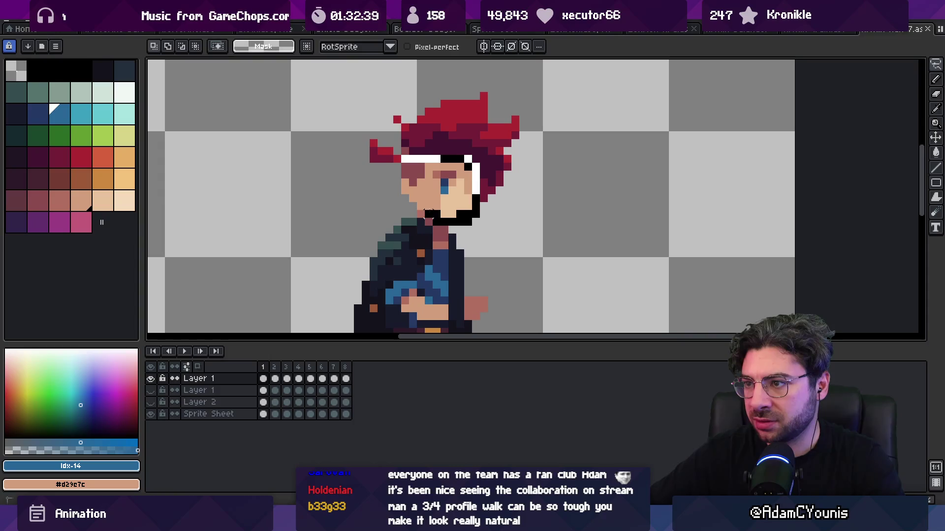
key("ctrl+z")
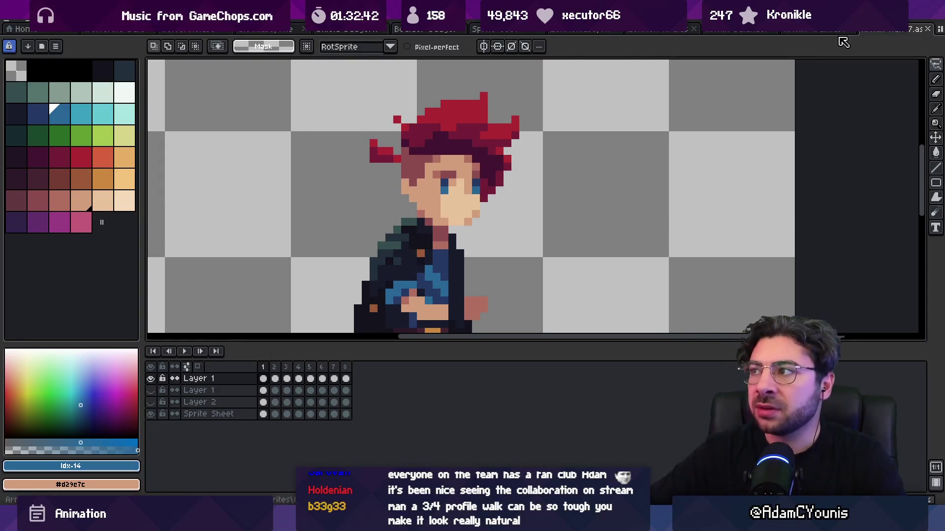
left_click(812, 31)
Step: Add a new layer above Head and paste the face, positioned over the head
scroll(466, 197, "up", 1)
key("v")
scroll(476, 220, "up", 1)
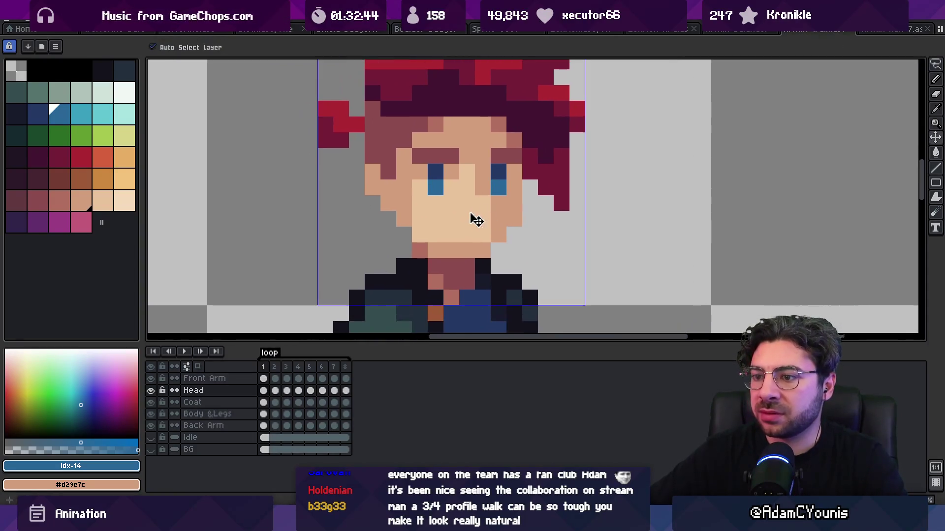
key("shift+n")
key("ctrl+v")
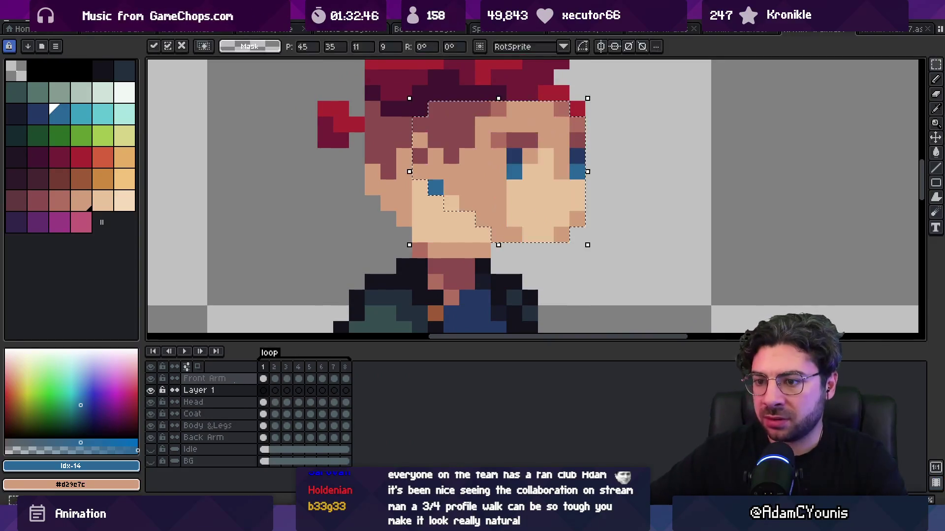
key("Return")
left_click_drag(511, 217, 455, 218)
key("Down")
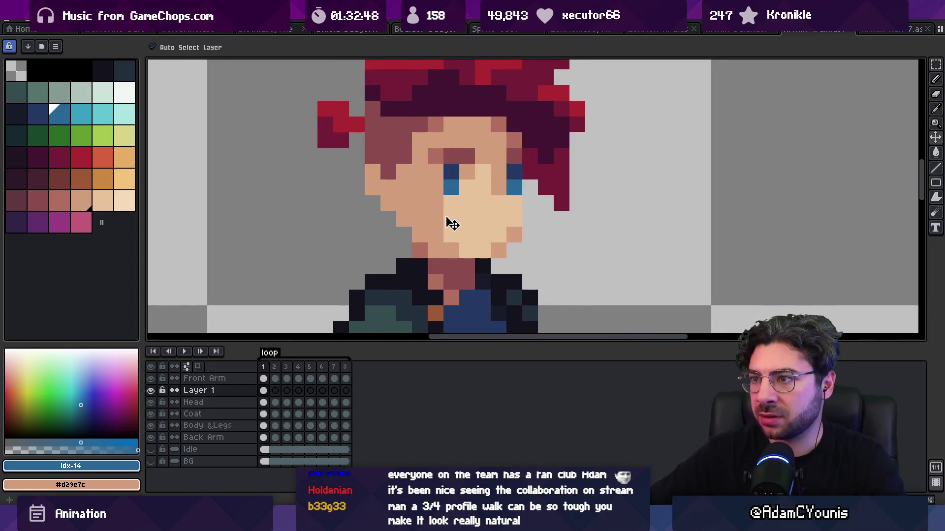
Step: Paste the face into the new layer's cels for frames 2 through 8
left_click(275, 390)
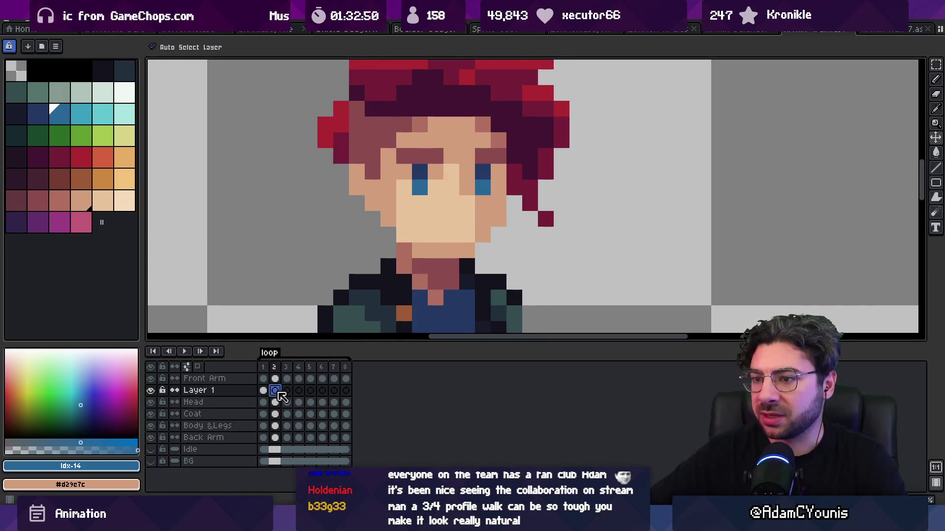
key("ctrl+v")
left_click(287, 391)
left_click(299, 391)
left_click(311, 391)
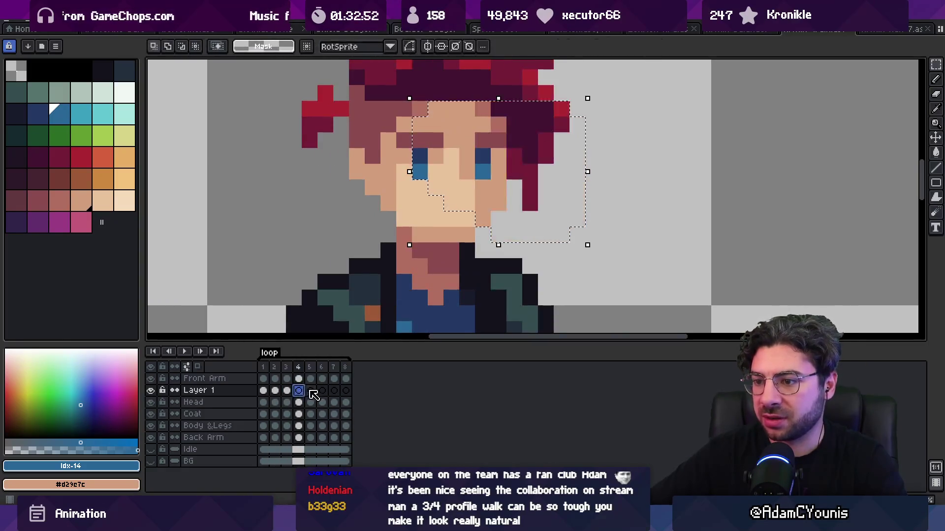
left_click(322, 391)
left_click(334, 390)
left_click(346, 390)
left_click(264, 391)
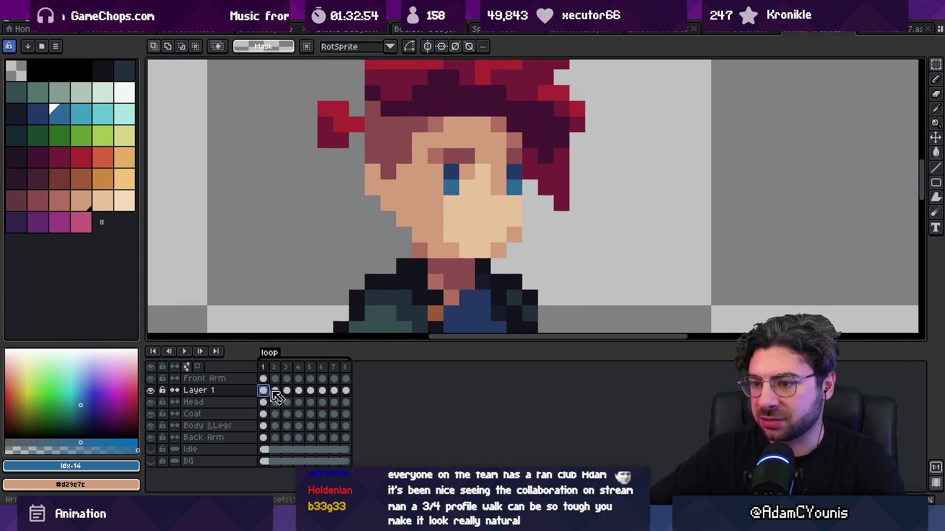
Step: Step back and forth through all eight frames to check the face placement
key("Right")
key("Left")
key("Right")
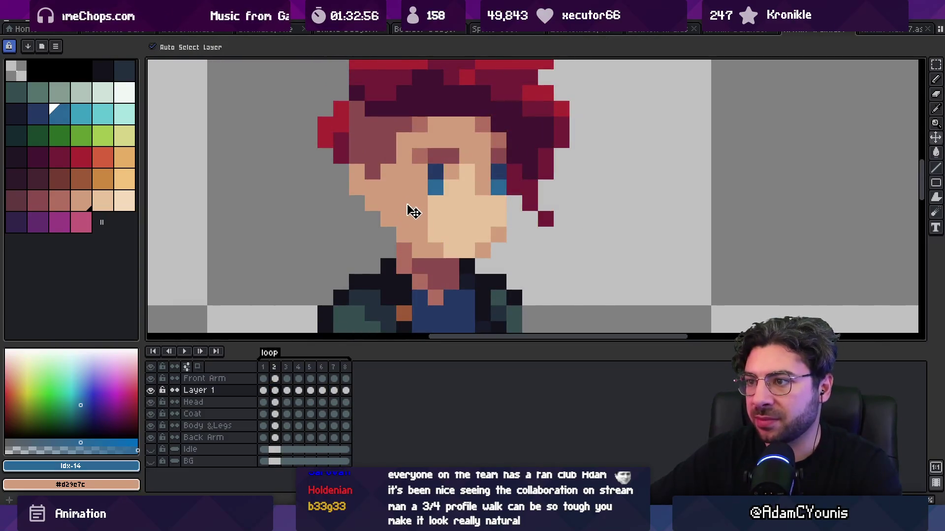
key("Right")
key("Right")
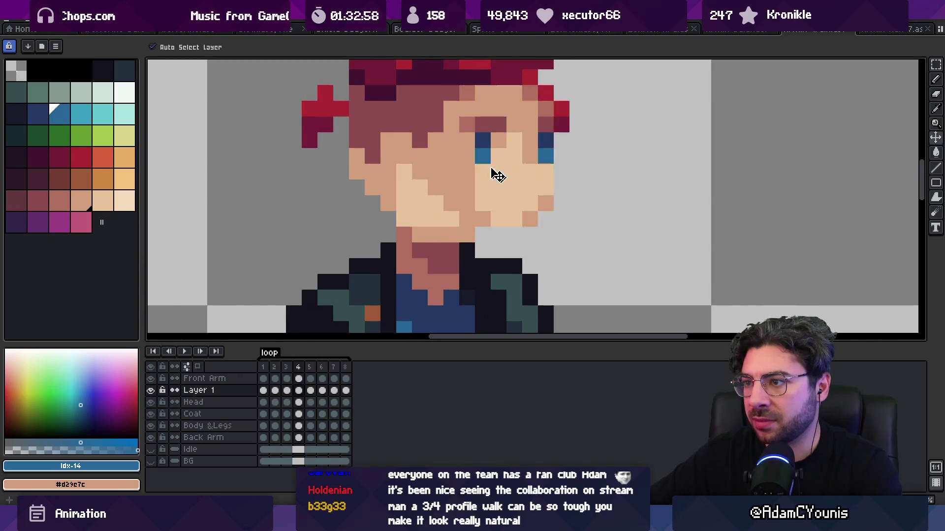
key("Left")
key("Right")
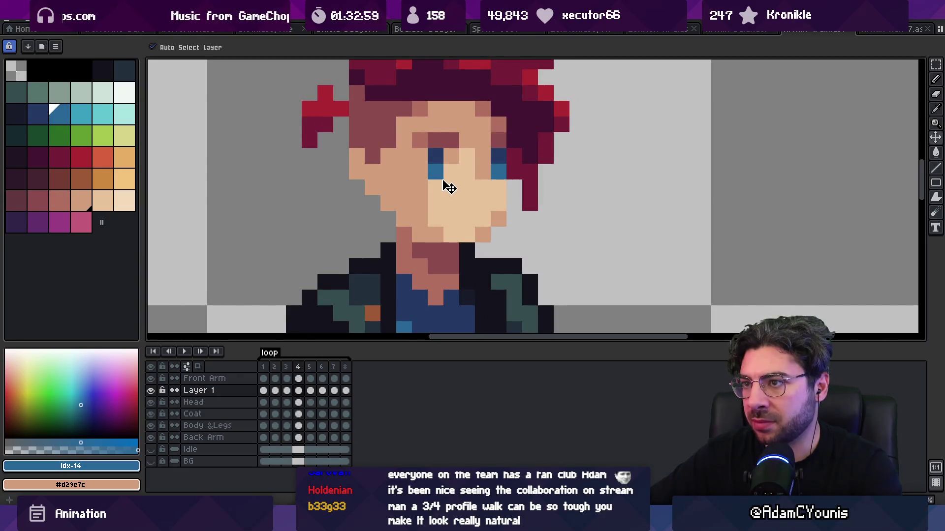
key("Right")
key("Left")
key("Right")
key("Right")
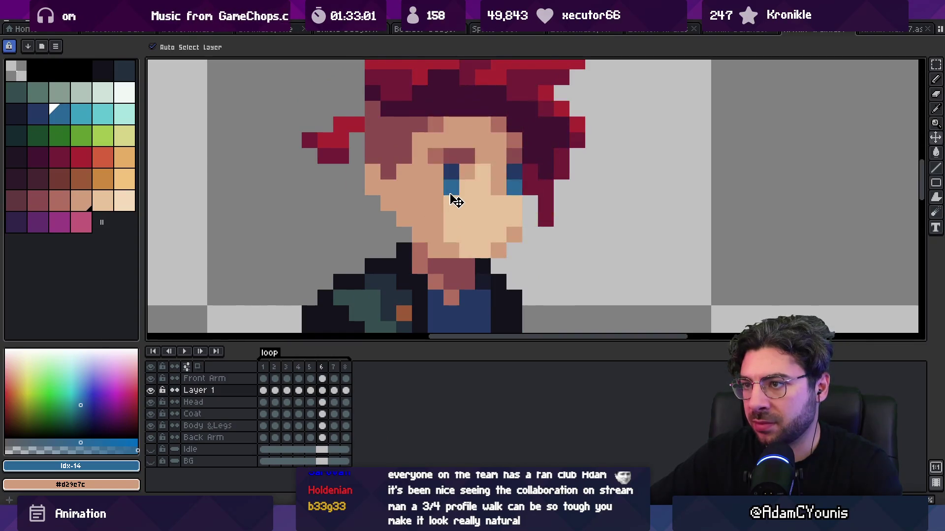
key("Right")
key("Left")
key("Right")
key("Left")
key("Right")
key("Right")
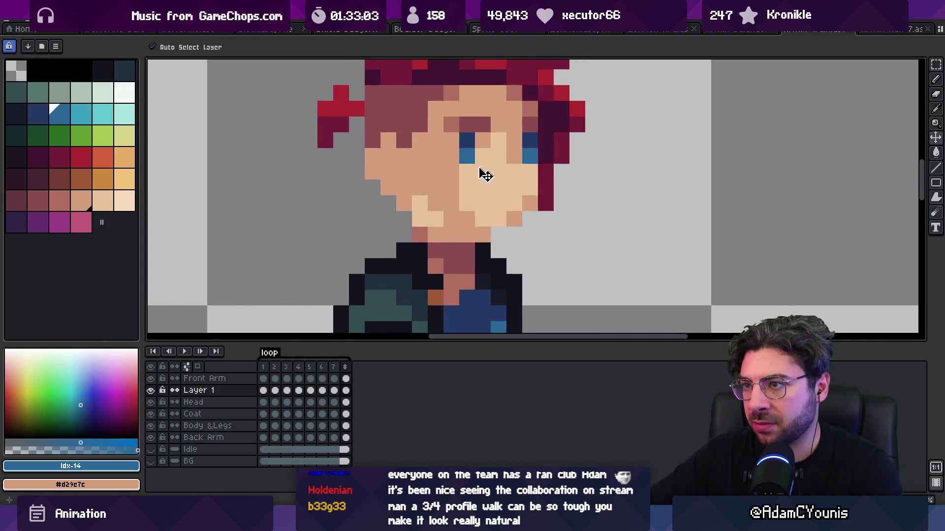
key("Left")
key("Right")
key("Right")
Step: Play the walk animation to review the face in motion
scroll(464, 210, "down", 8)
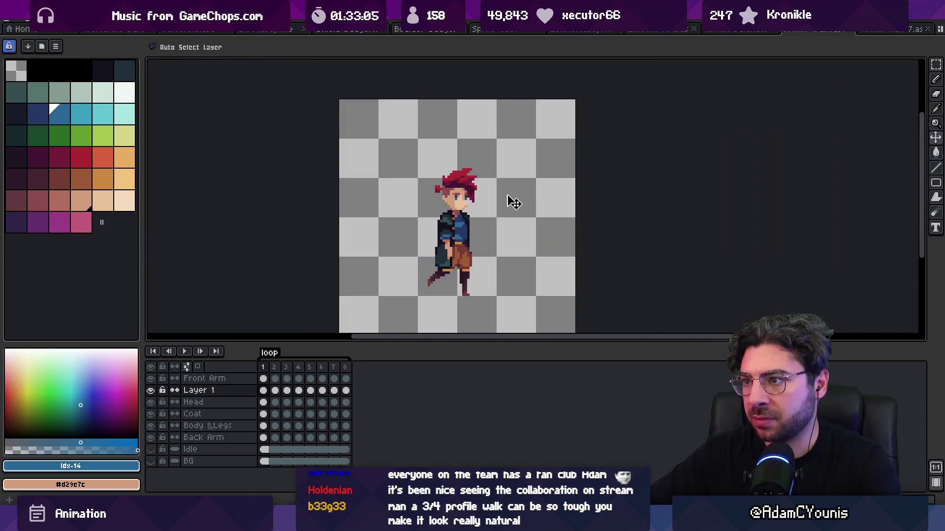
key("Return")
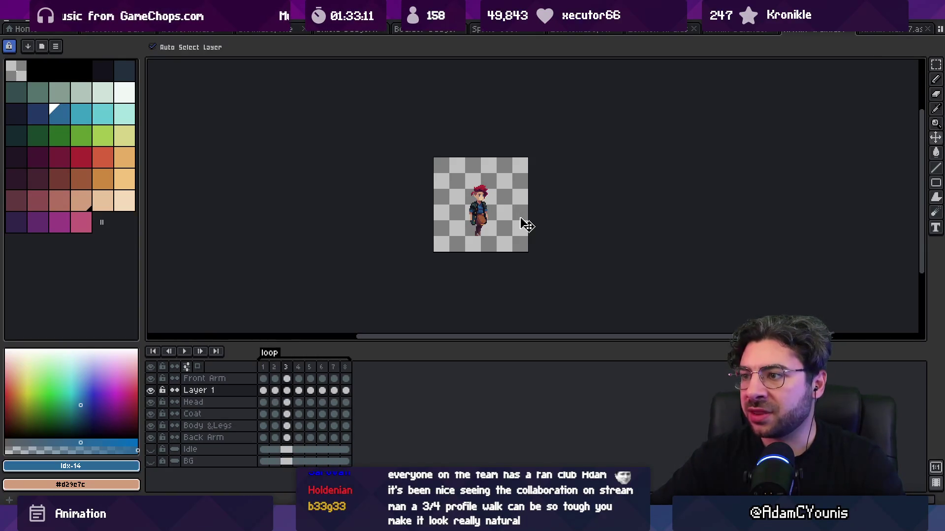
scroll(470, 206, "up", 8)
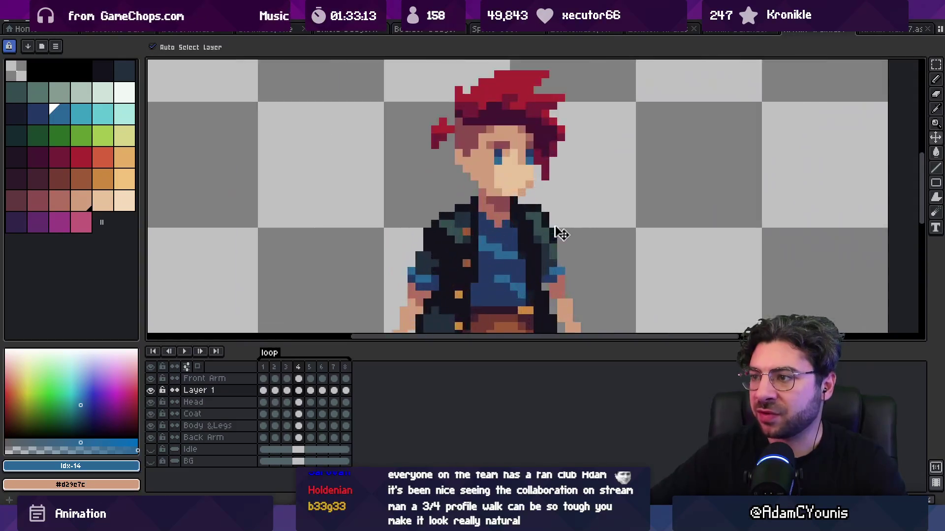
Step: Select pixels at the shoulder edge and paint a black pixel on the jacket's shoulder
left_click_drag(481, 123, 533, 174)
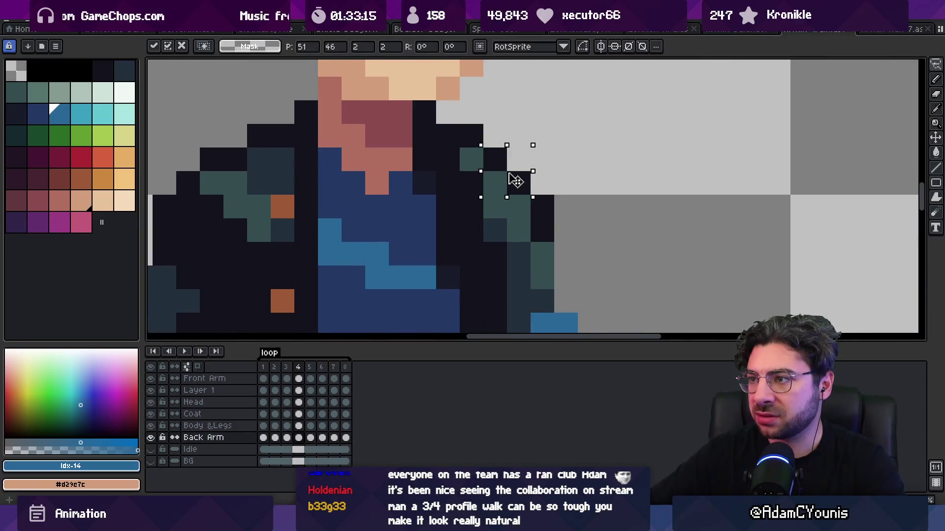
key("Return")
scroll(517, 163, "down", 8)
scroll(521, 131, "up", 6)
key("b")
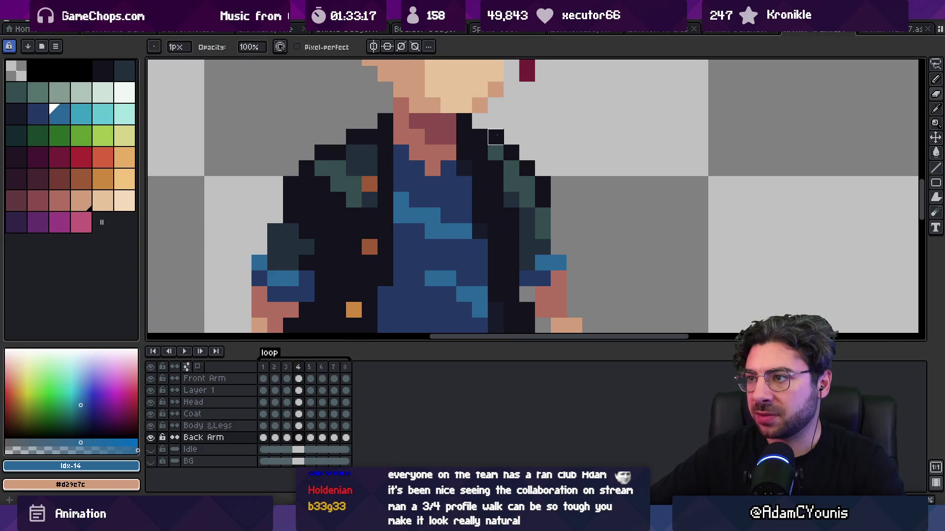
key("m")
key("b")
left_click(511, 152, "alt")
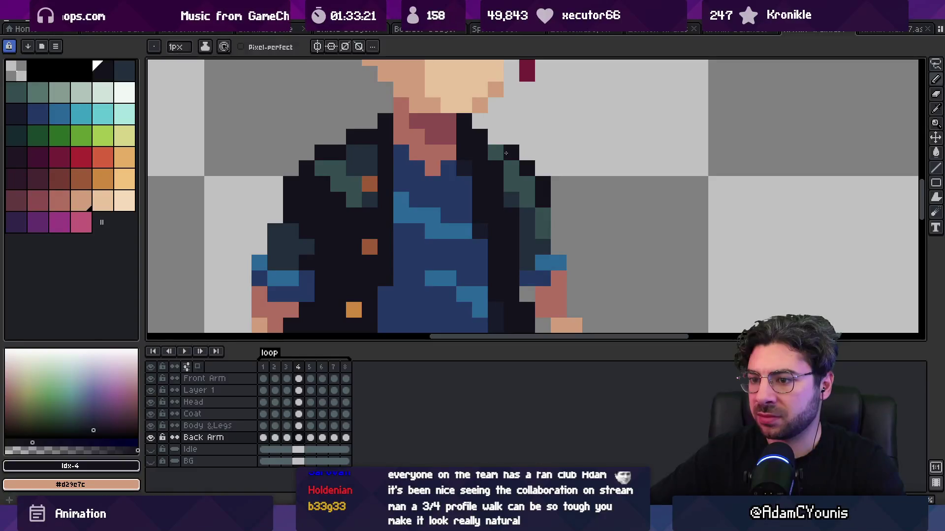
left_click(526, 168)
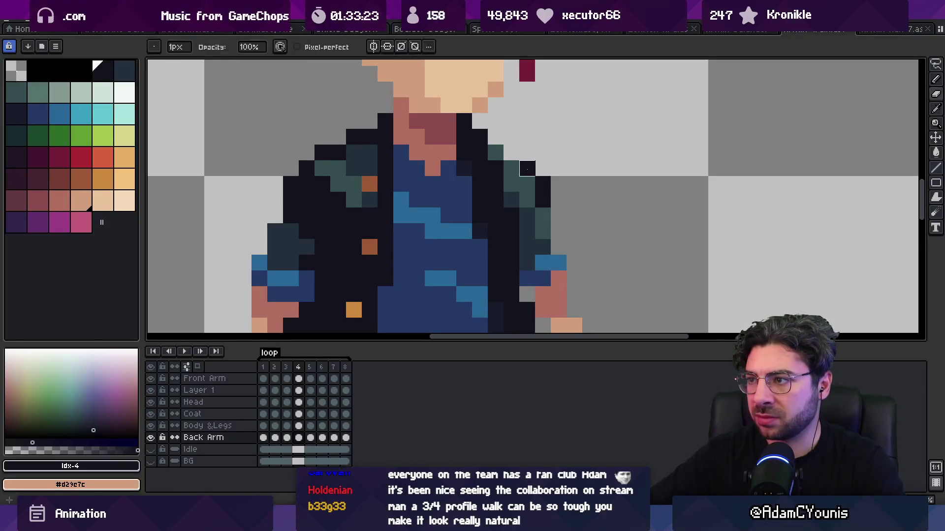
Step: Switch to the Coat and Body &Legs layers and erase the stray dark shoulder pixels
left_click(499, 154, "ctrl")
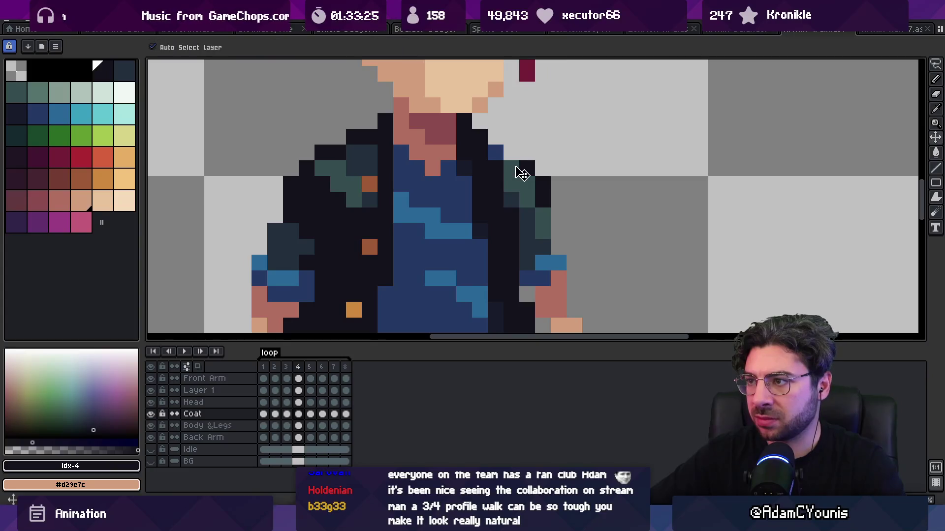
key("alt")
left_click(493, 153, "ctrl")
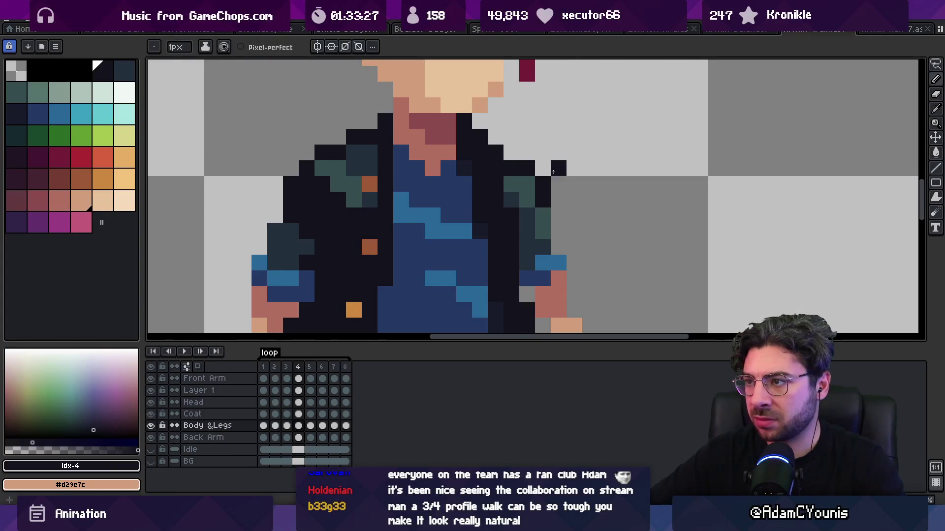
scroll(553, 172, "down", 3)
scroll(521, 171, "up", 3)
key("e")
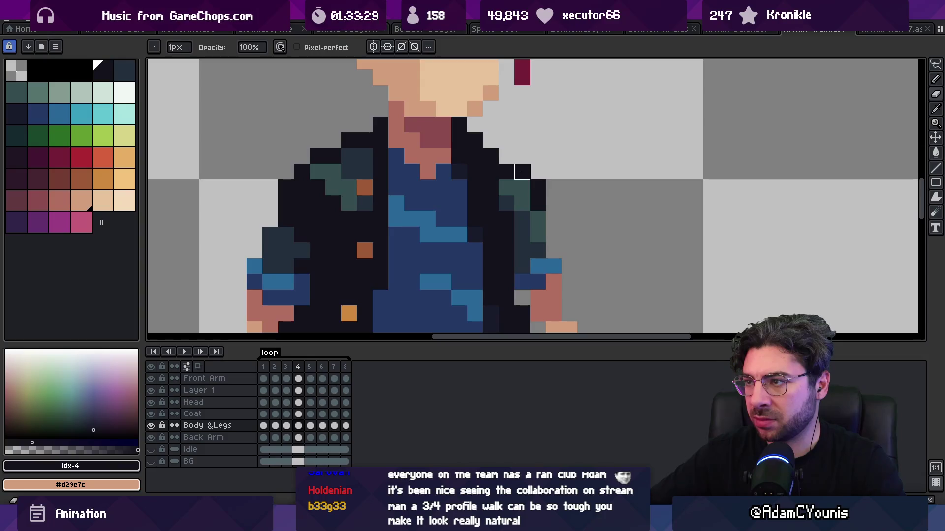
left_click_drag(530, 183, 521, 172)
key("b")
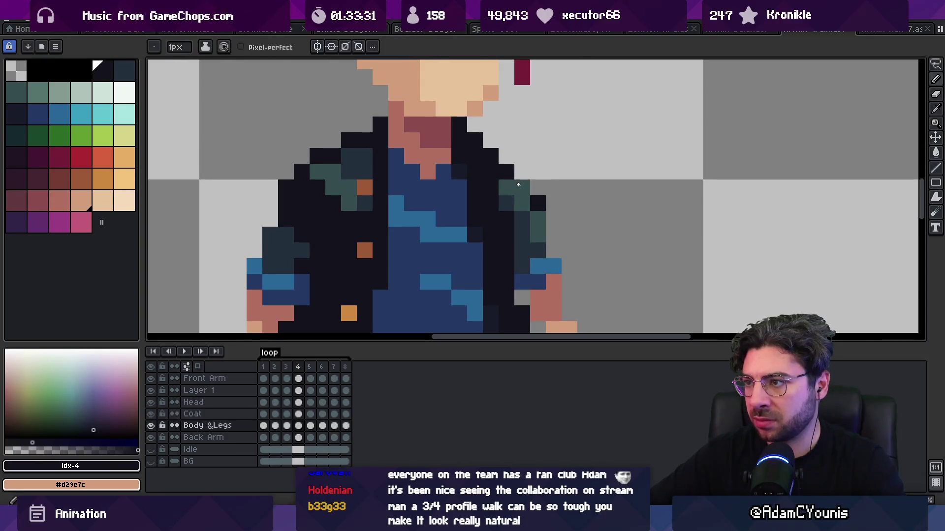
Step: Sample the coat's shoulder colour and move between the Coat and Back Arm layers
left_click(522, 185, "ctrl")
scroll(531, 184, "down", 4)
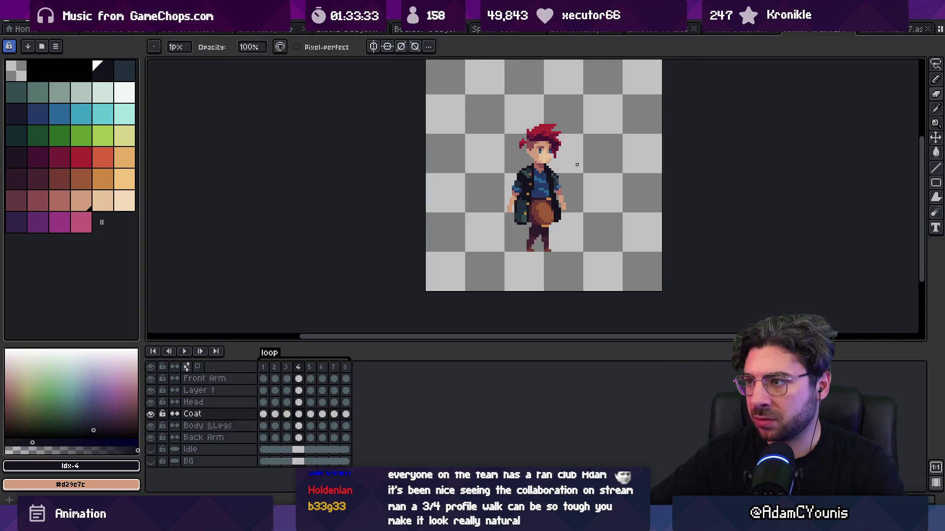
scroll(541, 184, "up", 4)
left_click(504, 199, "ctrl")
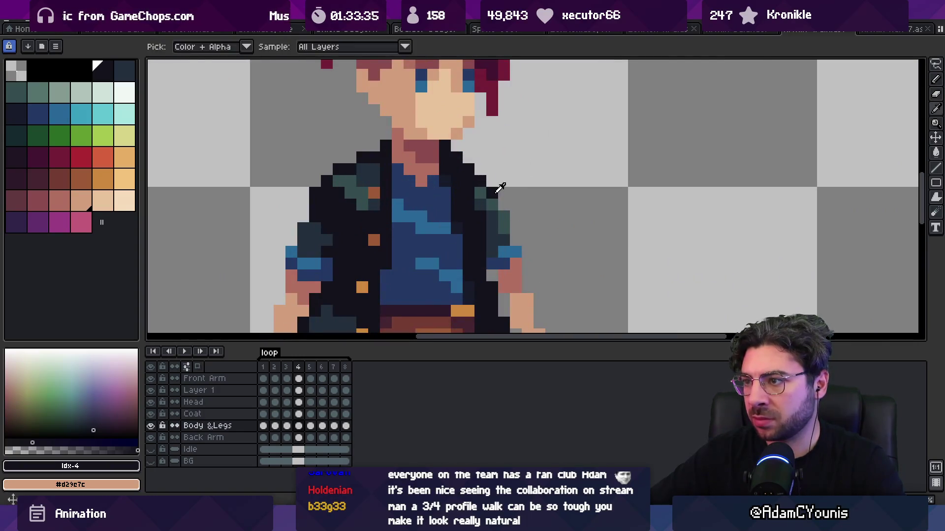
left_click(490, 203, "ctrl")
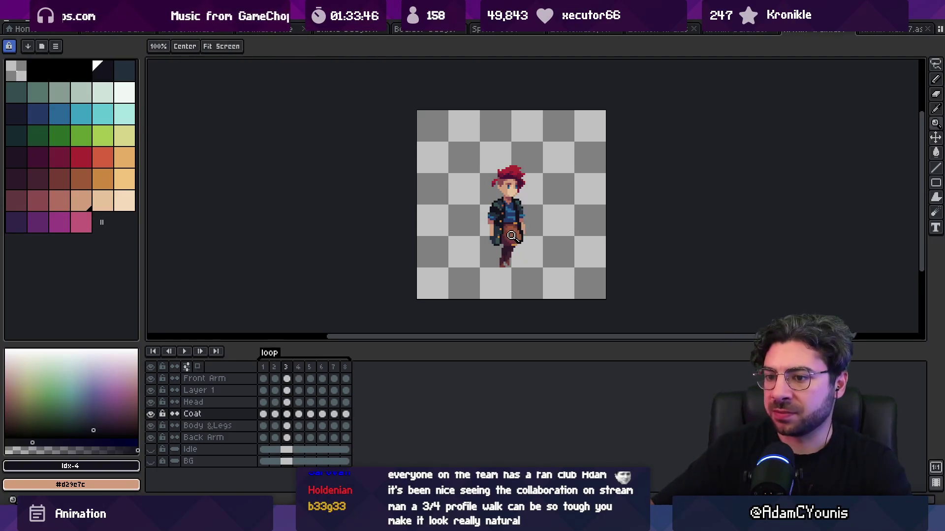
scroll(482, 168, "up", 4)
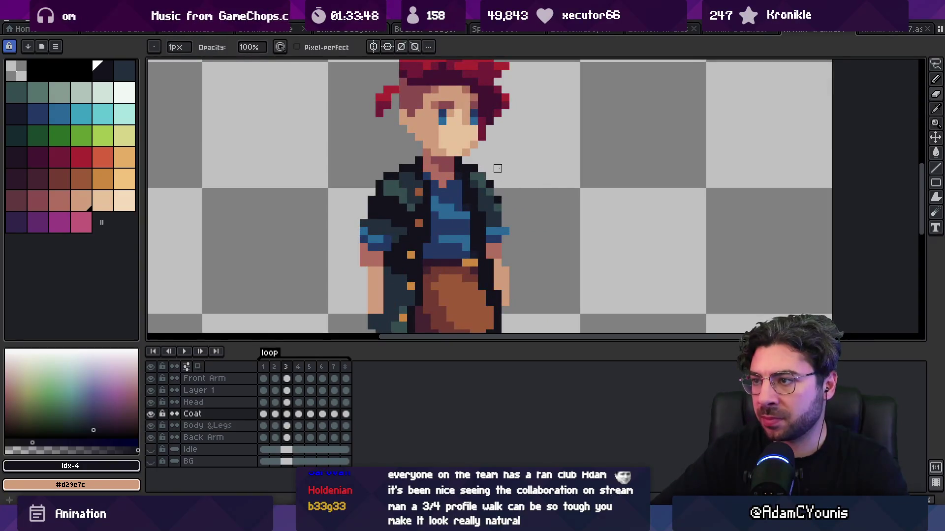
left_click(482, 176, "ctrl")
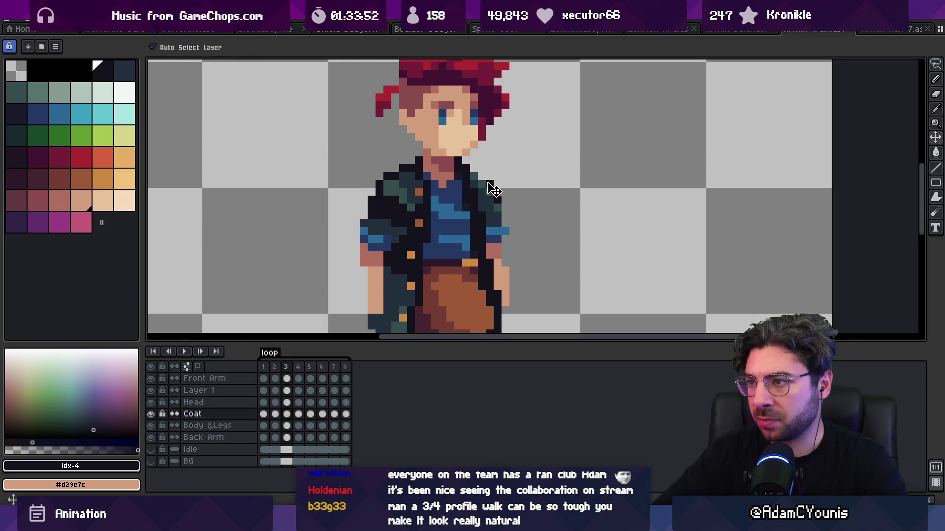
scroll(529, 174, "down", 5)
Step: On frames 2–4, recolour the coat's shoulder outline pixels on the Coat layer
left_click_drag(274, 368, 314, 369)
scroll(570, 152, "up", 5)
key("b")
left_click(531, 151, "ctrl")
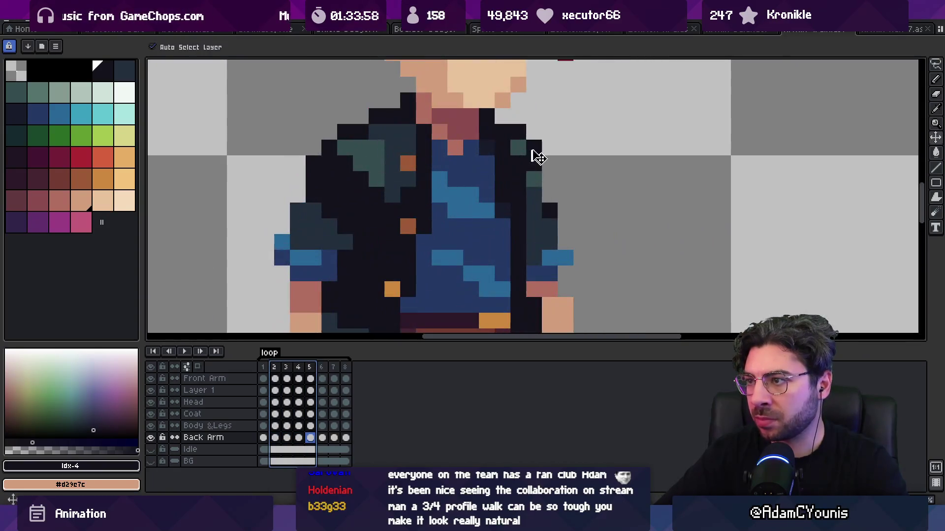
left_click(520, 141, "ctrl")
left_click(533, 143, "ctrl")
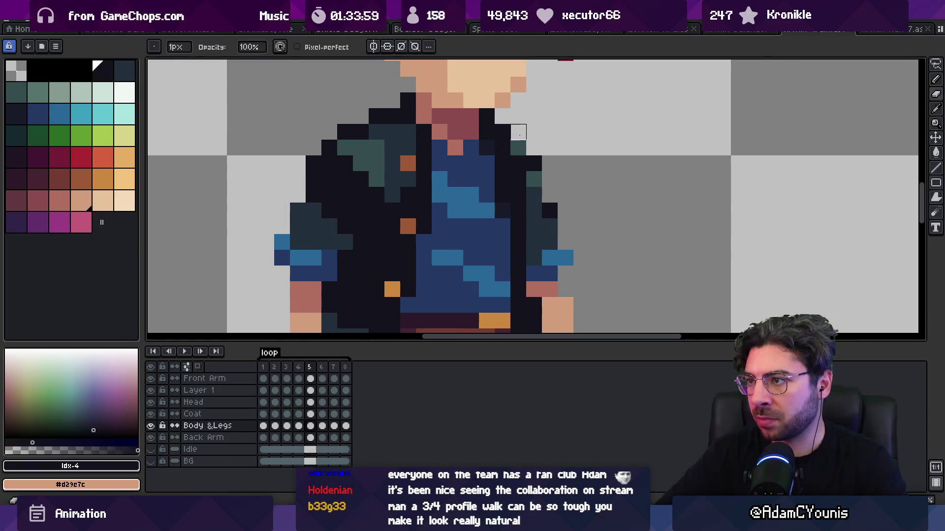
left_click(535, 165, "ctrl")
left_click(535, 174, "ctrl")
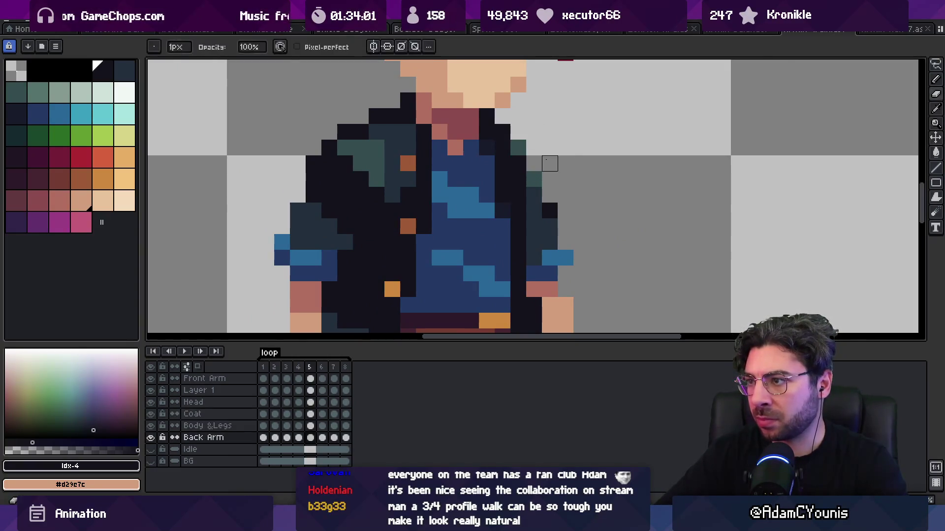
scroll(541, 148, "down", 4)
Step: Go back to frames 1 and 2 and check the Coat and Back Arm layers
key("m")
key("Left")
key("Left")
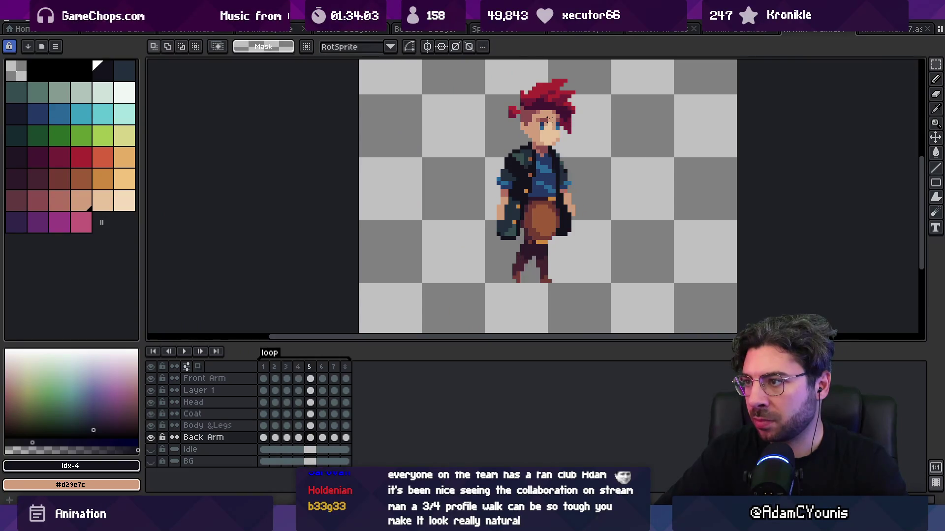
key("Left")
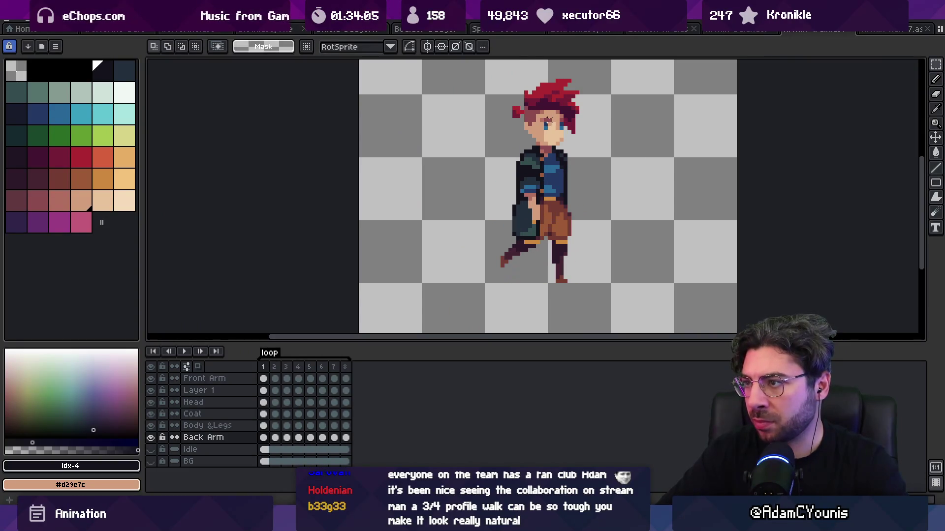
key("b")
scroll(605, 144, "up", 4)
left_click(595, 157, "ctrl")
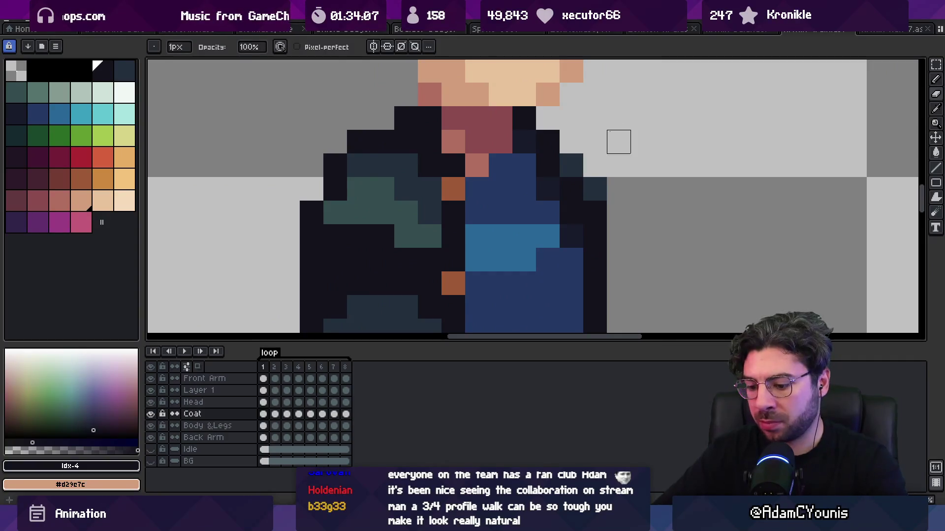
key("Right")
left_click(547, 165, "ctrl")
Step: Play and stop the walk cycle, then select all eight frames
key("z")
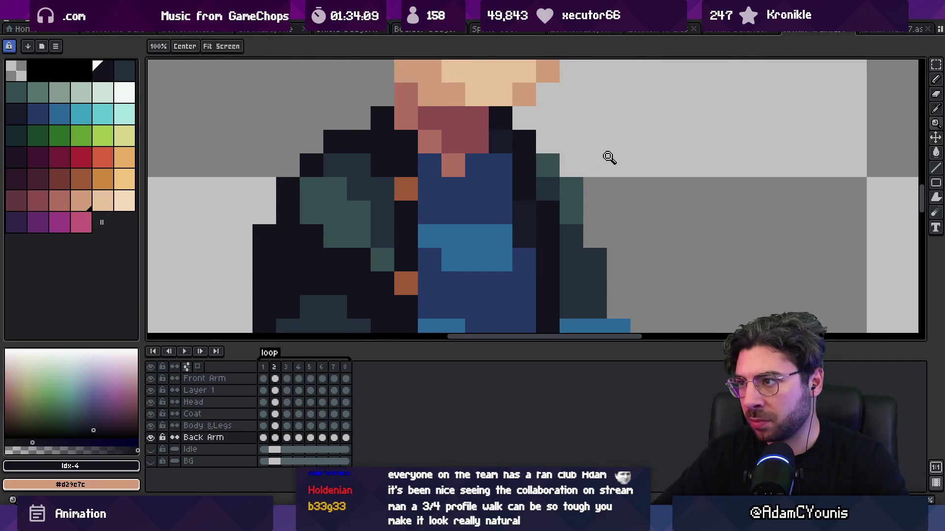
scroll(555, 98, "down", 4)
key("Return")
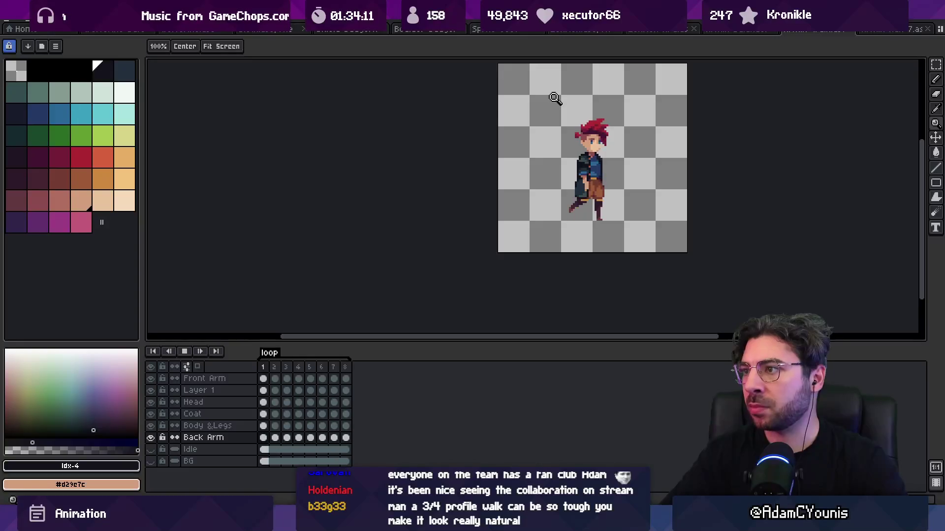
key("Return")
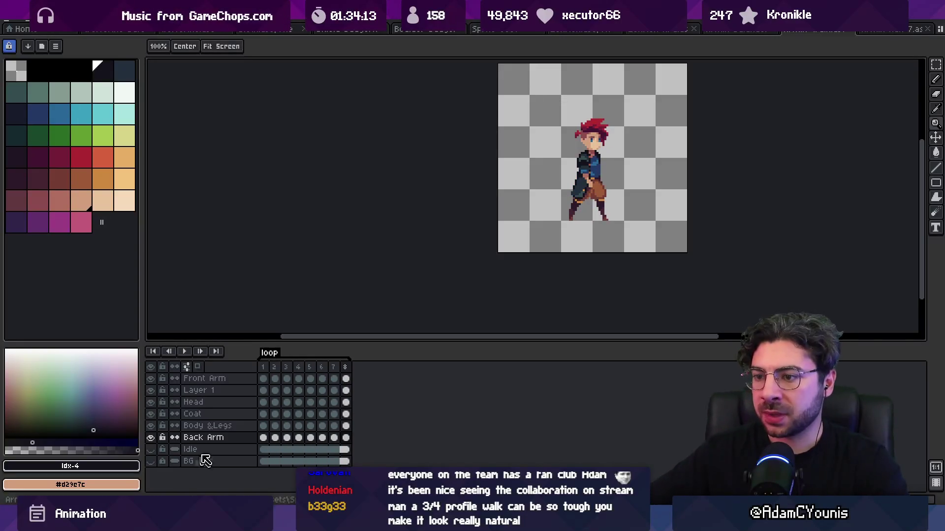
left_click_drag(264, 372, 344, 367)
Step: Set all eight frames to a 130 ms duration and replay the loop at the new speed
right_click(321, 367)
left_click(354, 372)
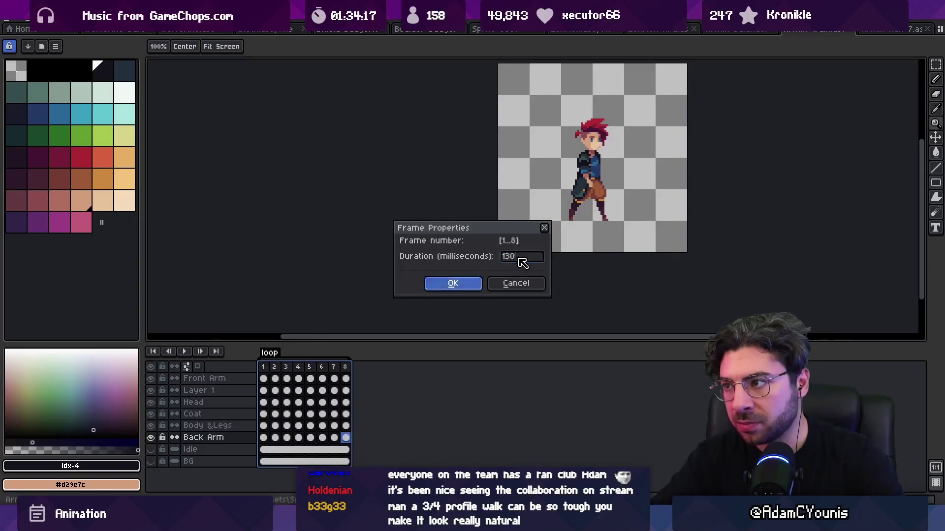
key("Return")
key("Return")
scroll(496, 234, "down", 3)
scroll(512, 245, "up", 2)
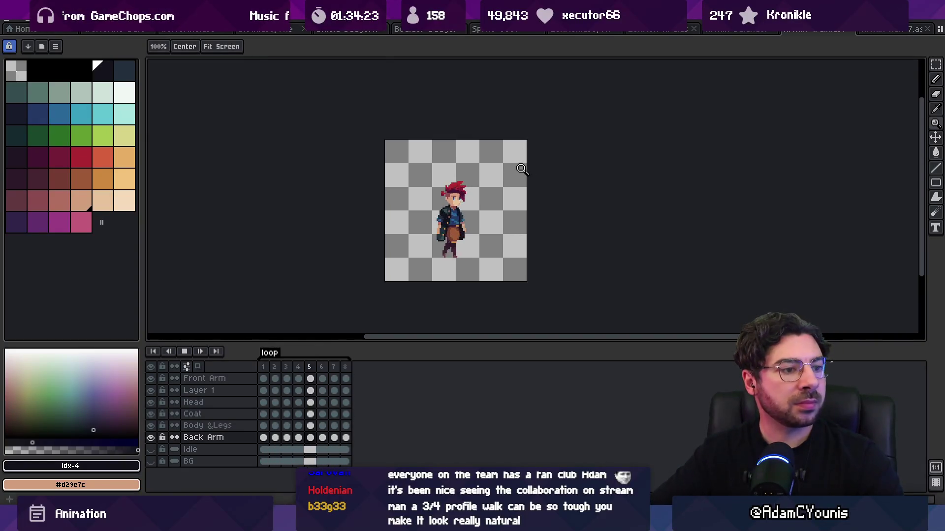
key("Return")
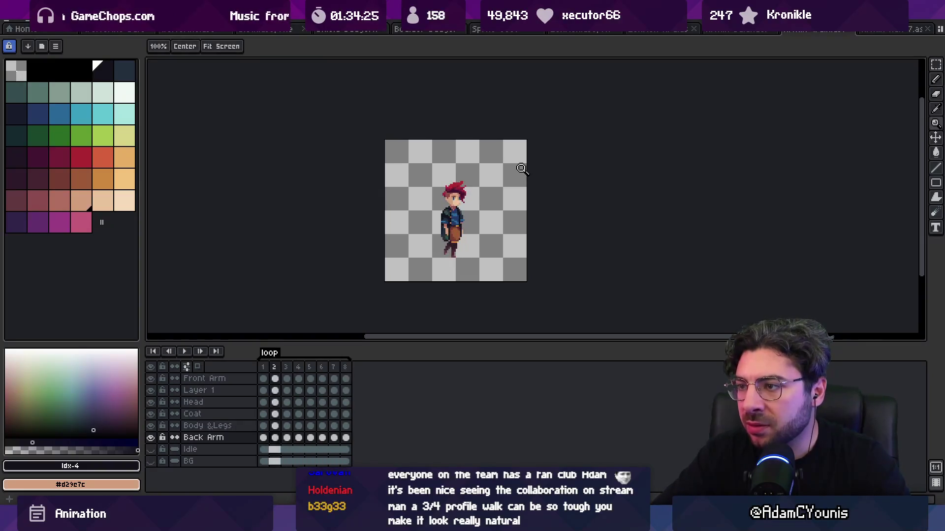
key("Right")
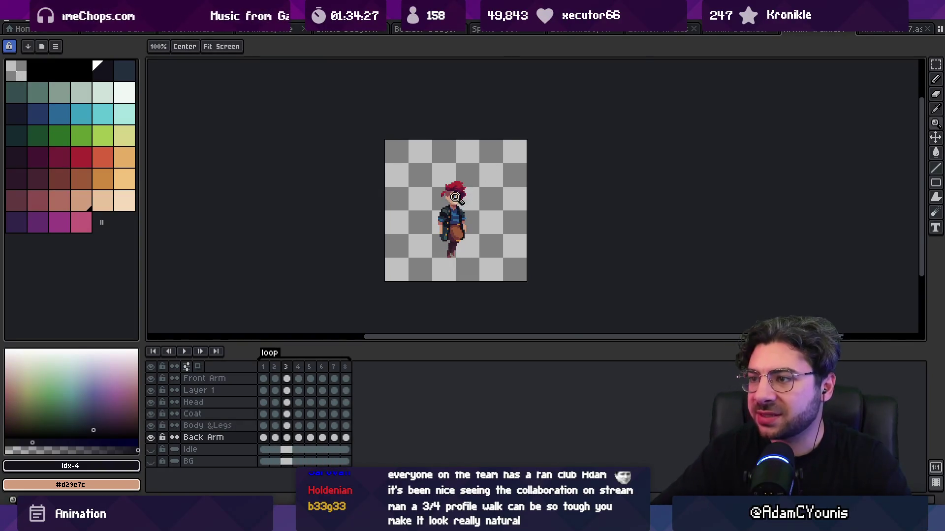
scroll(456, 197, "up", 3)
key("Return")
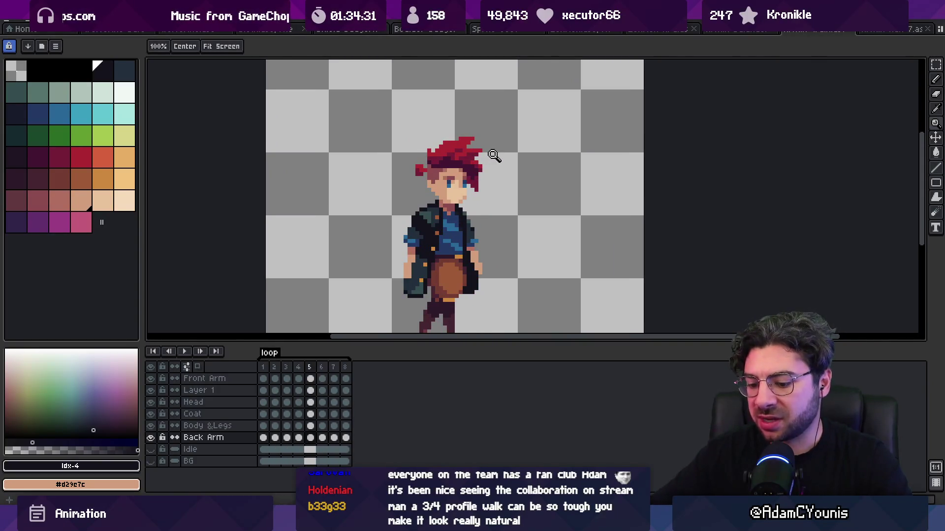
key("m")
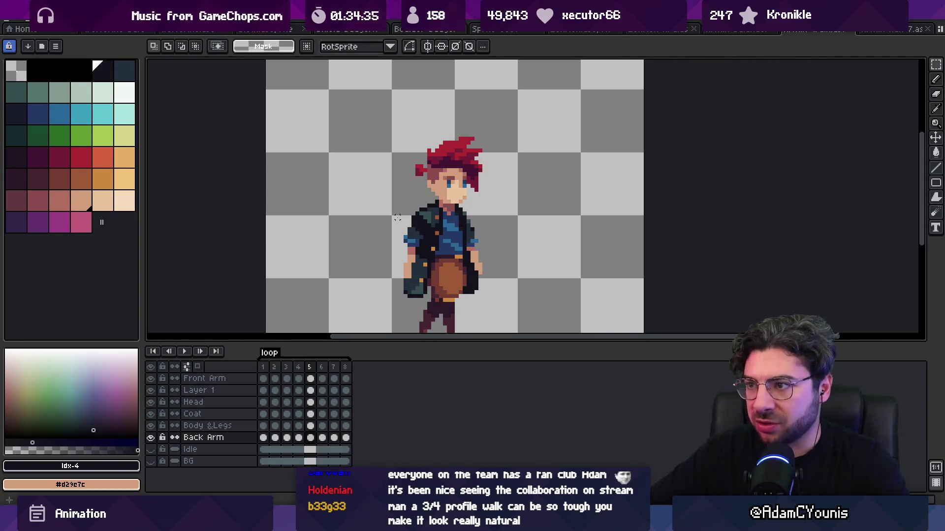
Step: Select the head area across every layer and all eight frames and shift it slightly right
left_click_drag(507, 127, 511, 124)
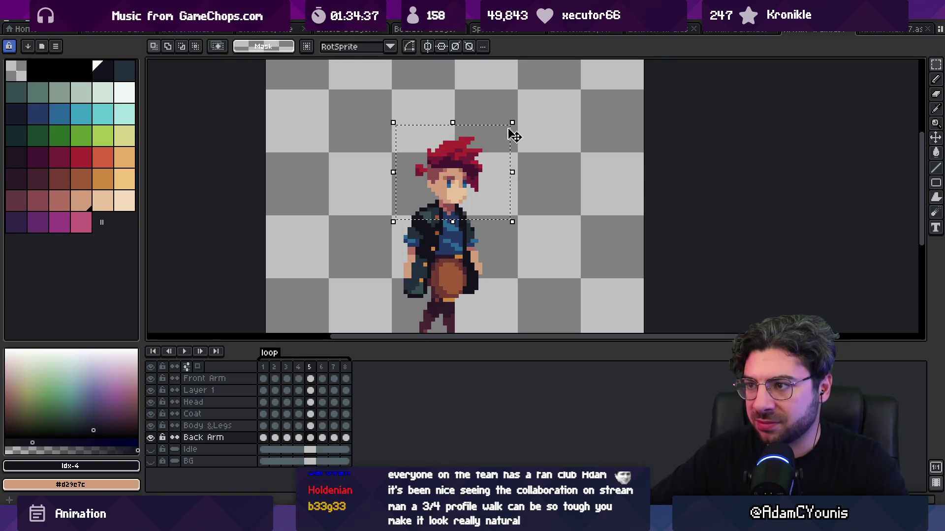
left_click_drag(347, 438, 270, 380)
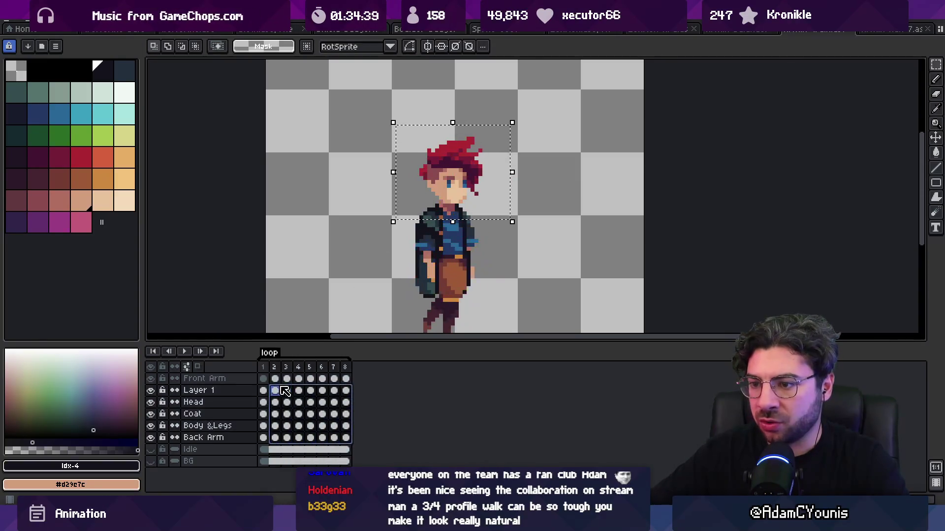
left_click_drag(447, 194, 450, 192)
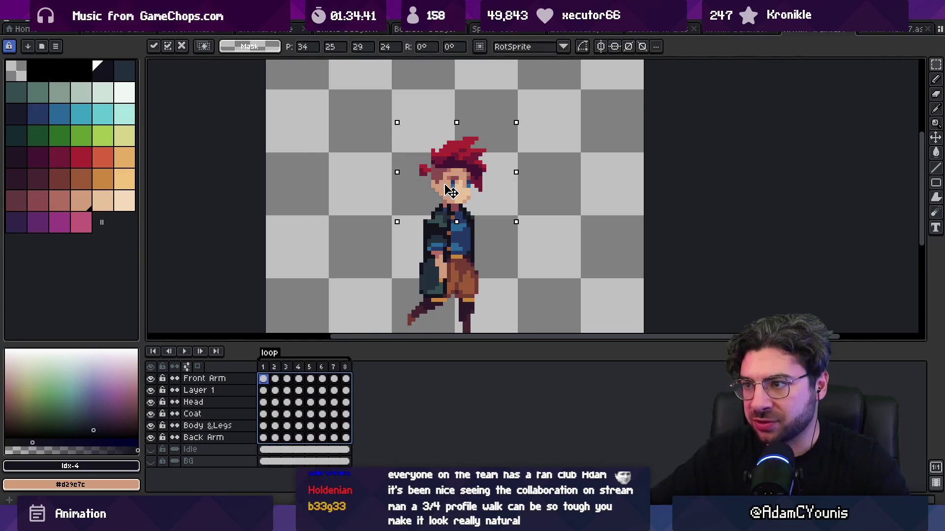
key("Return")
key("Return")
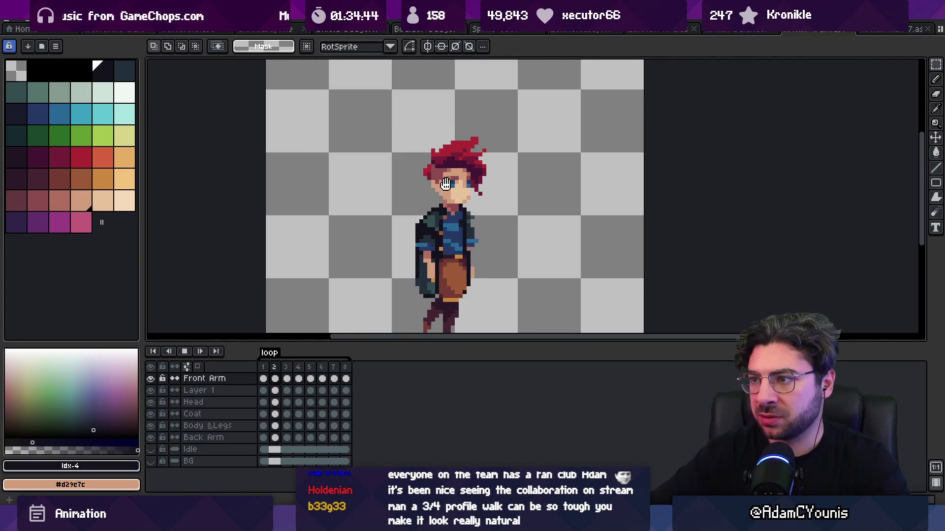
scroll(477, 170, "down", 3)
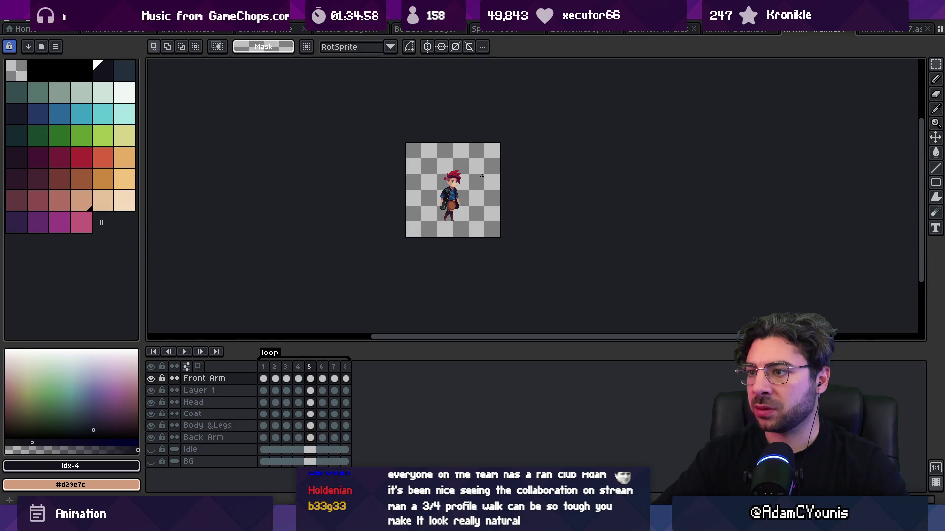
Step: Move between the Back Arm and Front Arm layers and zoom into the torso
key("alt+Down")
key("alt+Down")
key("alt+Down")
key("alt+Up")
key("alt+Up")
key("alt+Up")
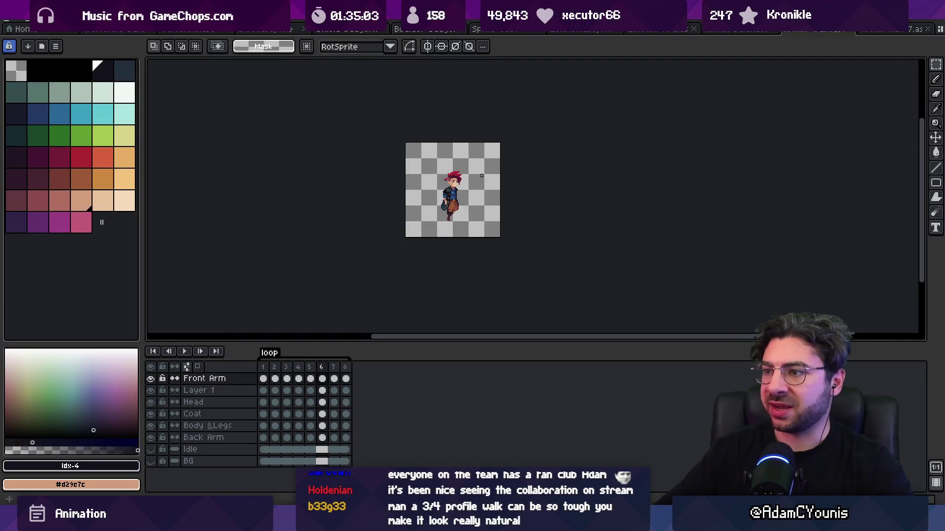
key("z")
scroll(494, 185, "up", 5)
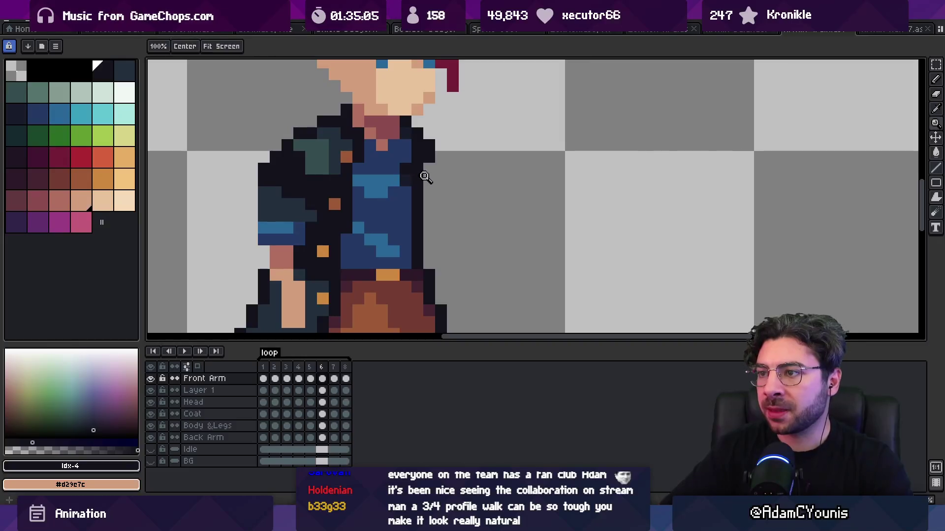
scroll(426, 178, "down", 4)
scroll(482, 206, "up", 2)
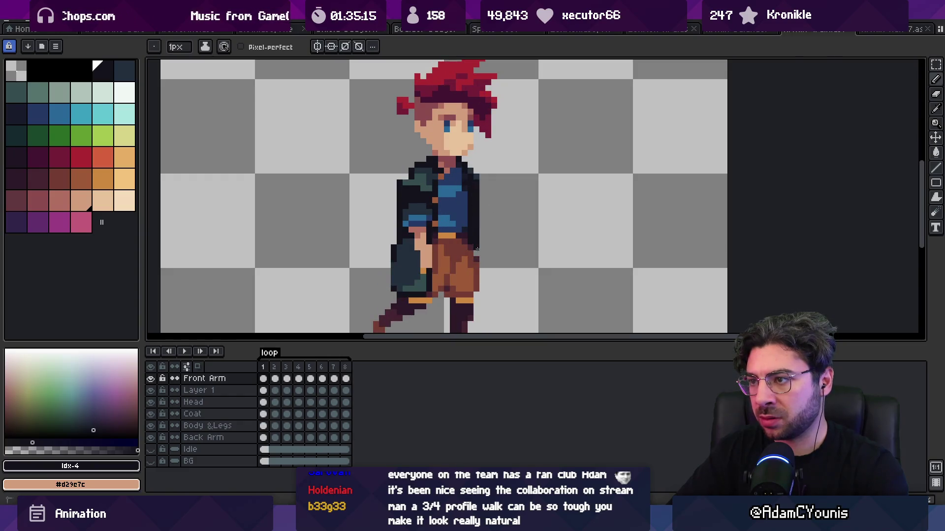
Step: Inspect frame 2 on the Coat and Back Arm layers, zoom out, and play the cycle
key("e")
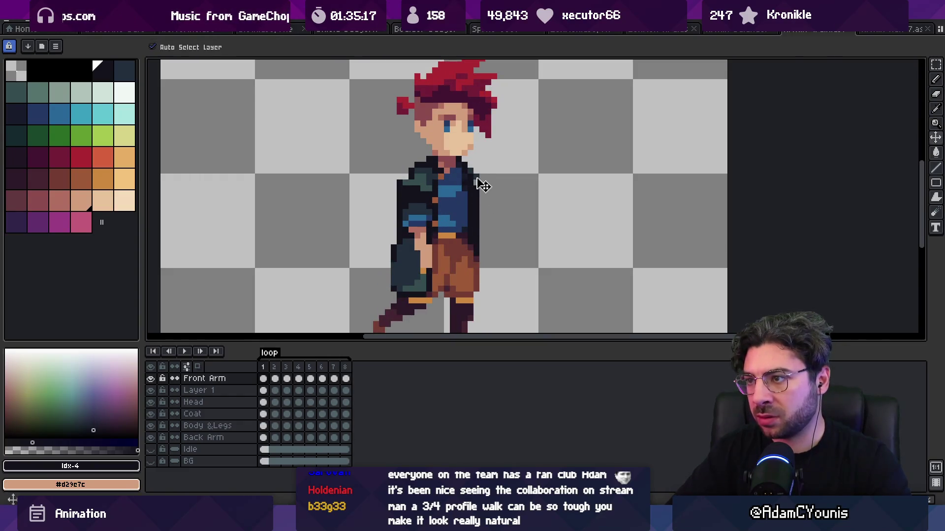
left_click(476, 186, "ctrl")
key("Right")
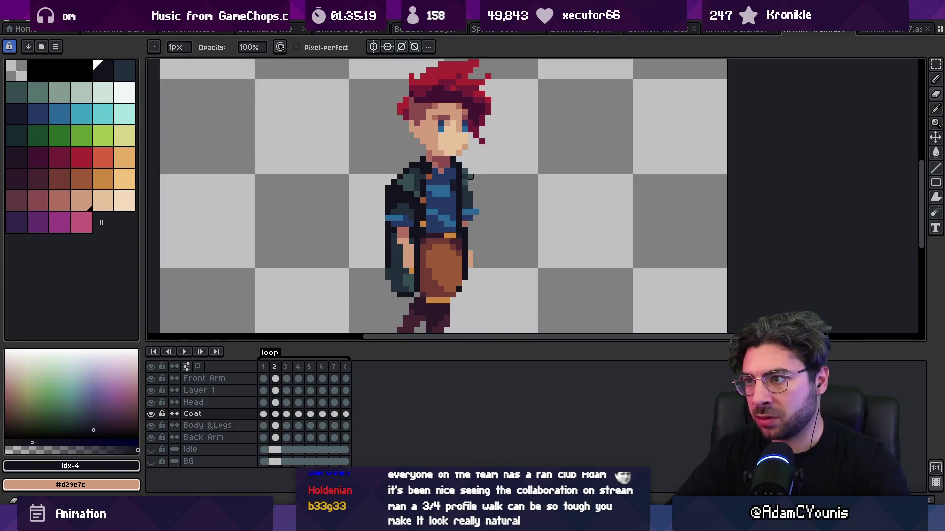
left_click(476, 171, "ctrl")
key("x")
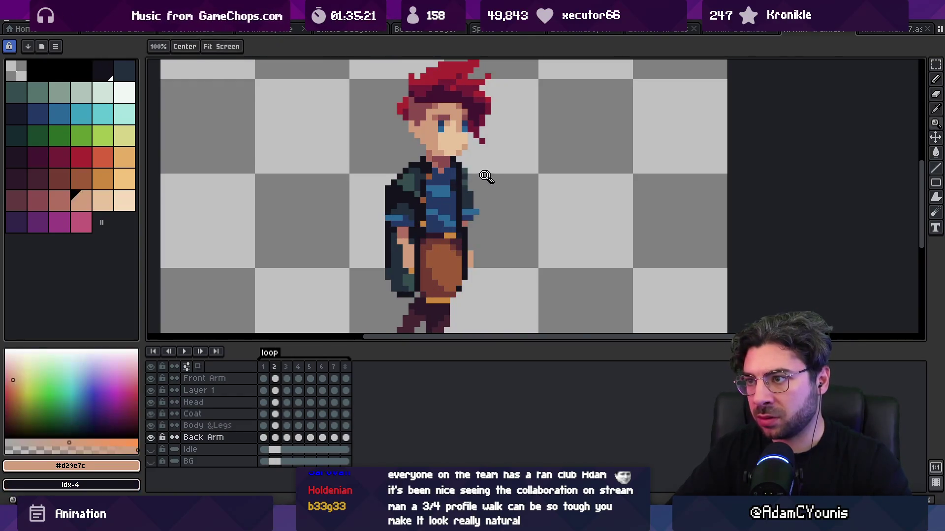
key("z")
scroll(488, 174, "down", 5)
scroll(498, 178, "up", 6)
scroll(498, 177, "down", 3)
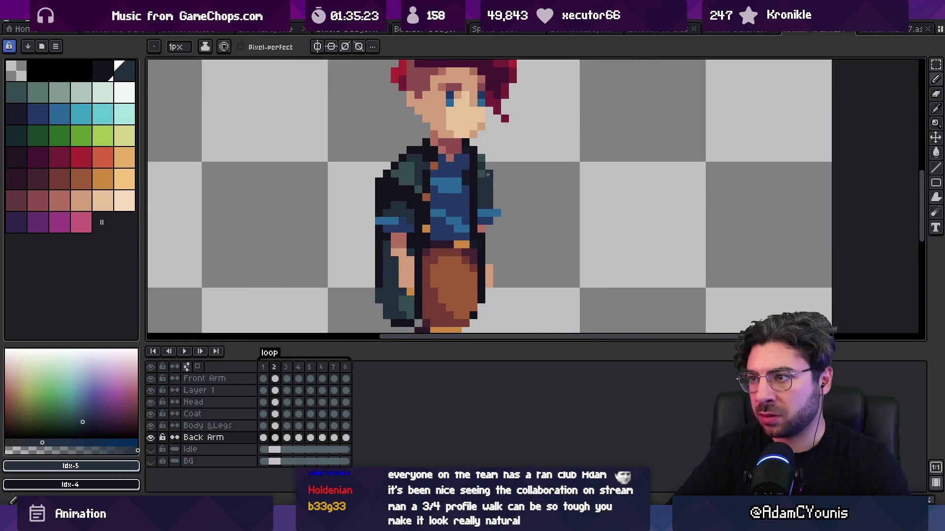
scroll(450, 192, "down", 2)
key("Return")
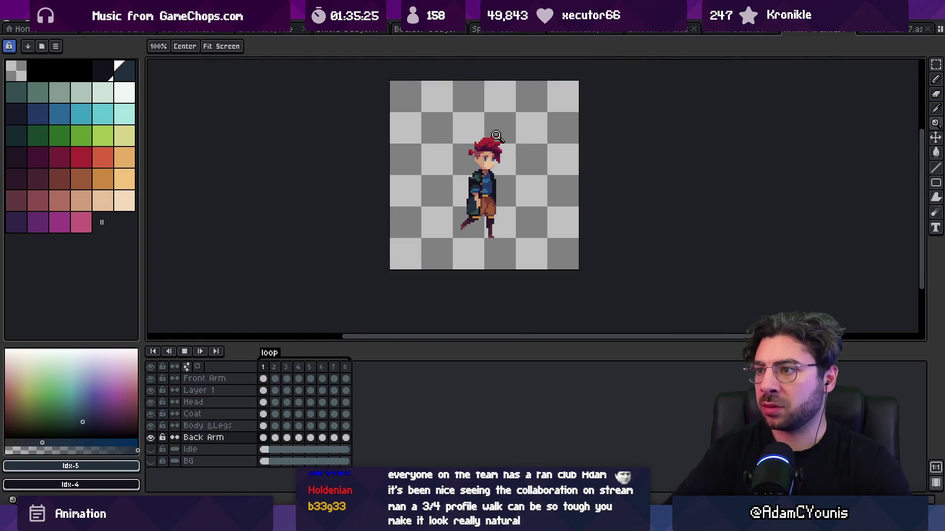
Step: Stop the walk on frame 4 and zoom in close on the chest pixels with Pencil ready
scroll(475, 147, "down", 1)
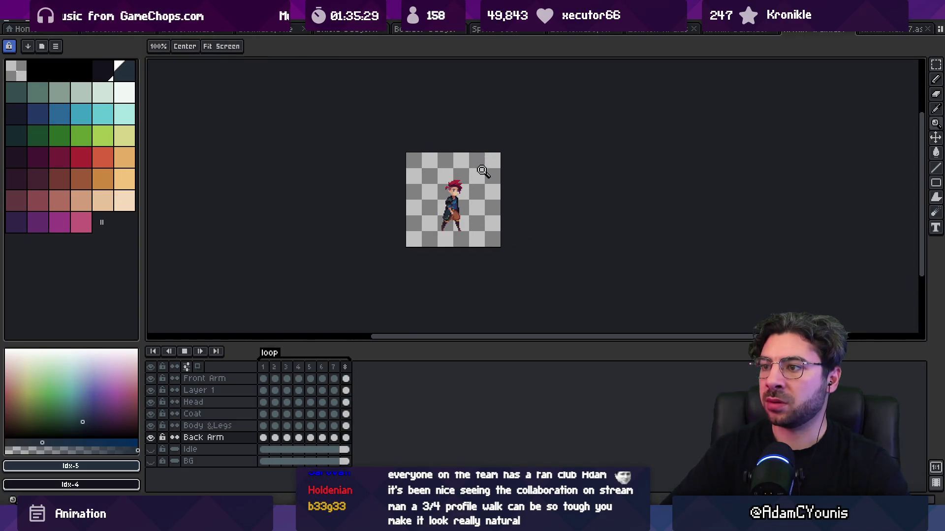
scroll(458, 204, "up", 2)
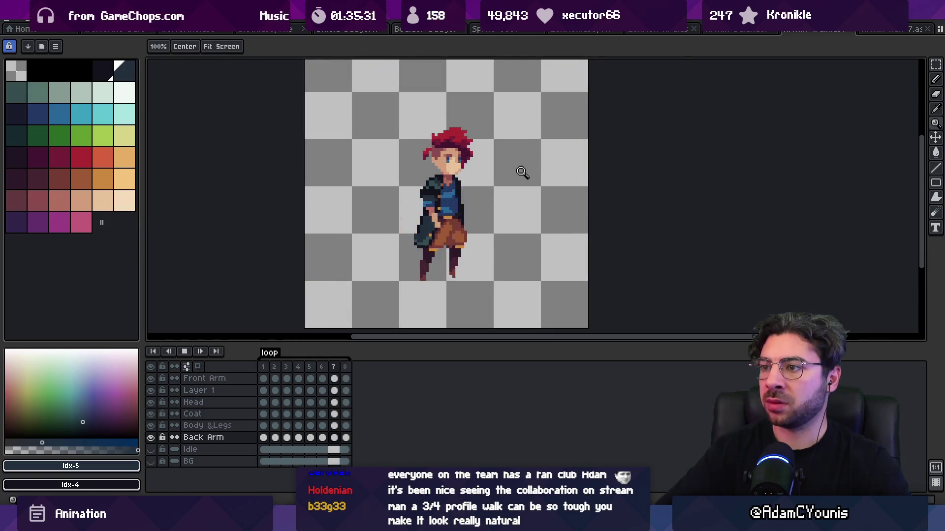
key("Return")
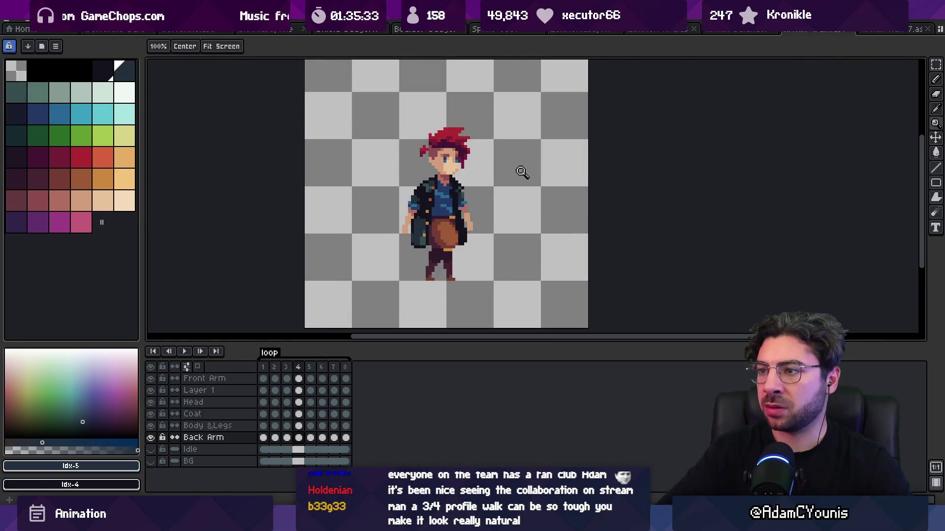
left_click(476, 177)
left_click(477, 205)
key("b")
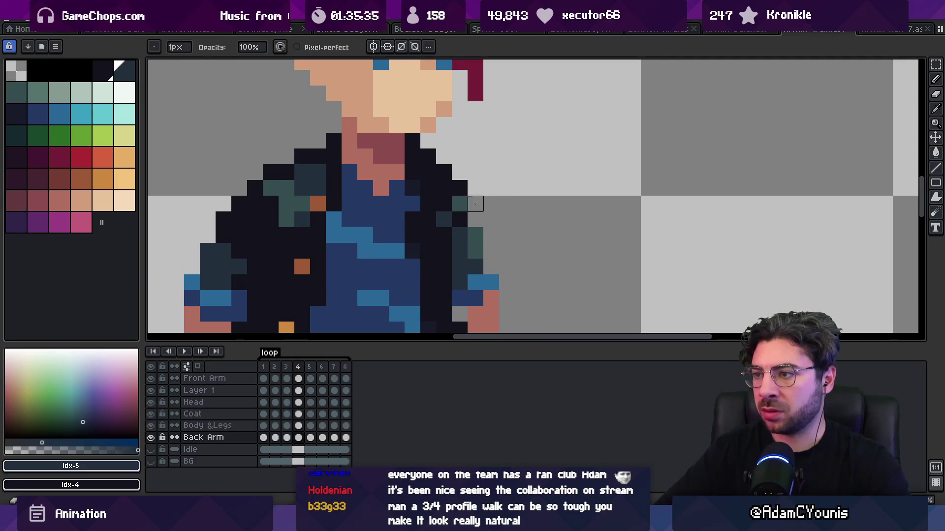
Step: Zoom back out, replay the walk cycle, stop it on frame 8 and zoom toward the sprite
scroll(506, 188, "down", 2)
key("z")
scroll(465, 120, "down", 3)
key("Return")
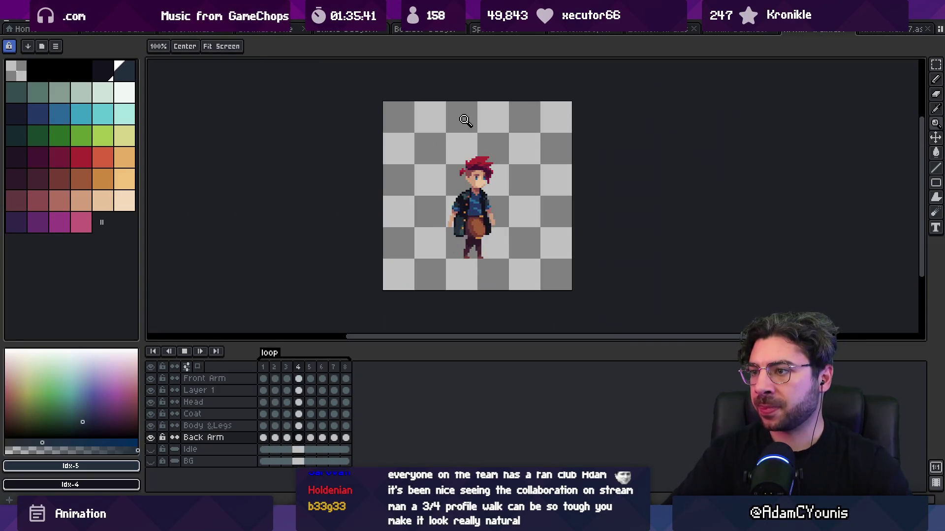
key("Return")
left_click(510, 175)
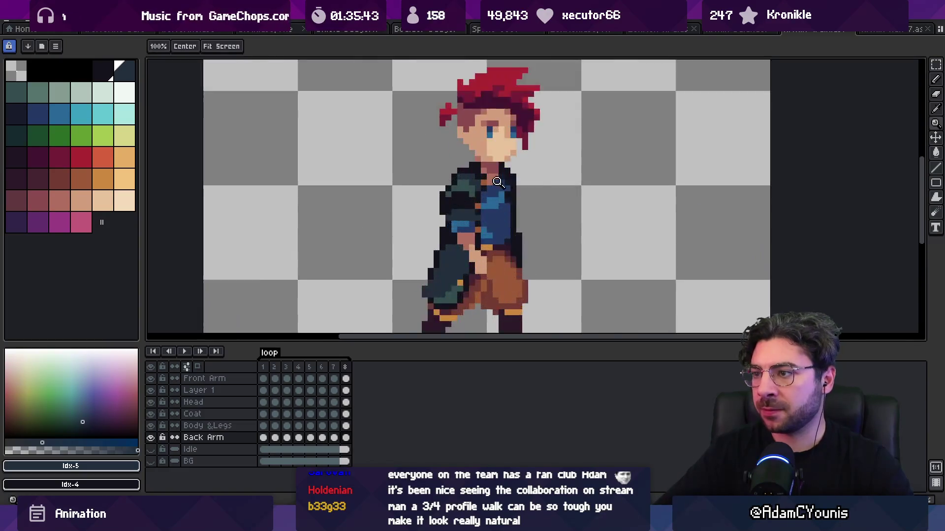
Step: Zoom into the torso, make Front Arm active and sample orange-brown idx-33 and dark idx-4
left_click(502, 172)
left_click(483, 167, "alt")
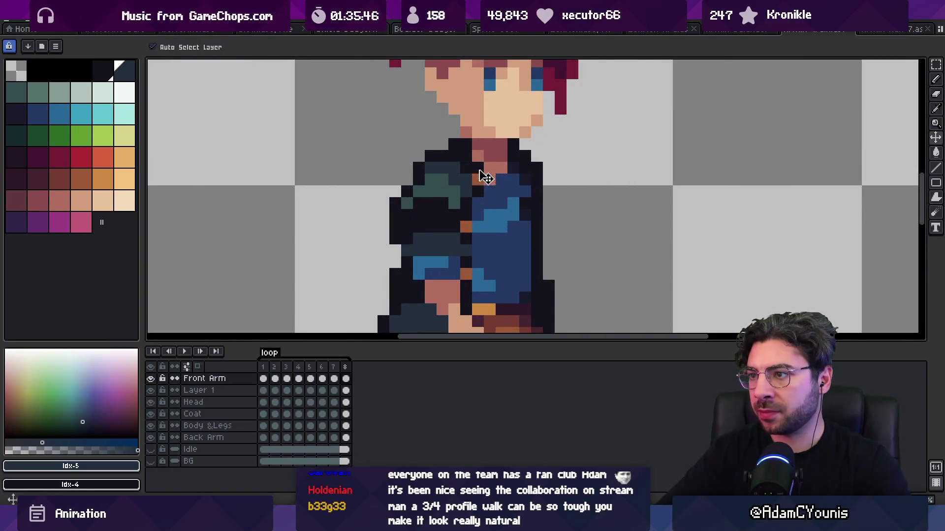
left_click(473, 176, "alt")
left_click(477, 178, "alt")
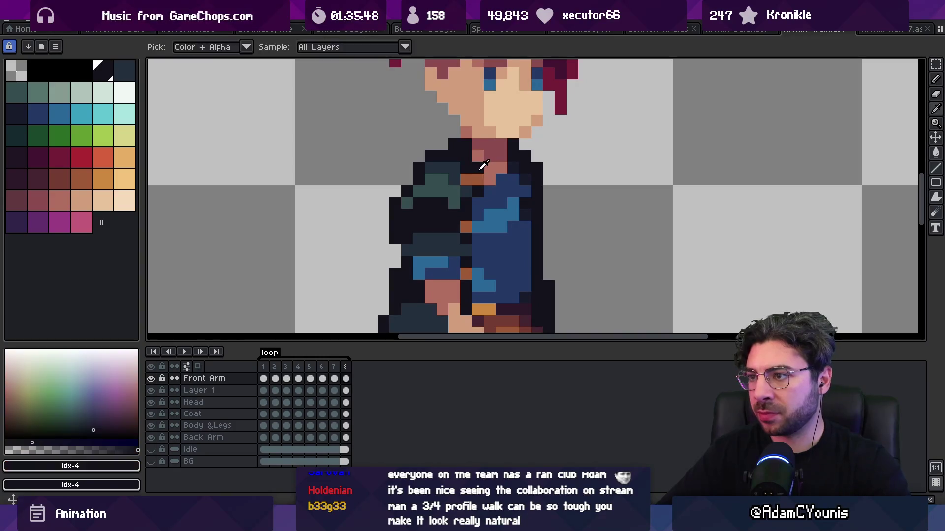
Step: On frame 1, paint the orange-brown and dark collar pixels on the Front Arm layer
key("Return")
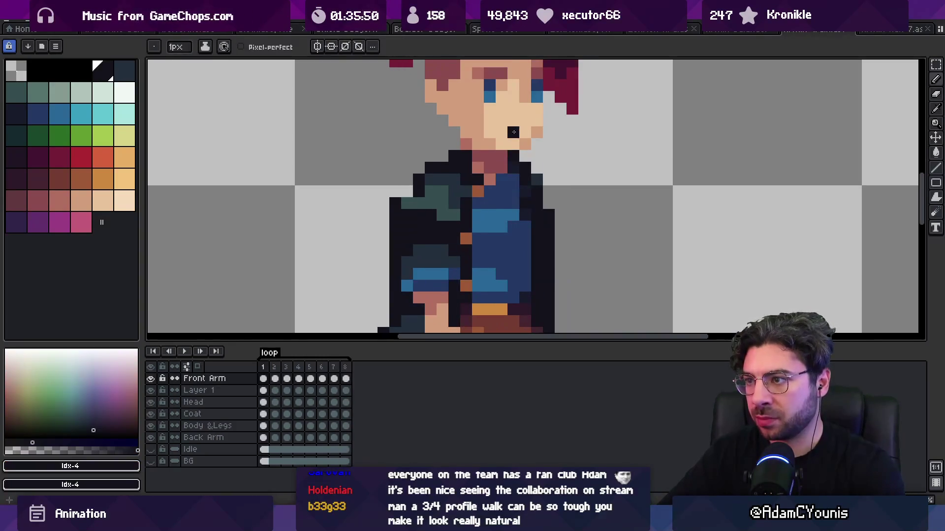
left_click(463, 226, "alt")
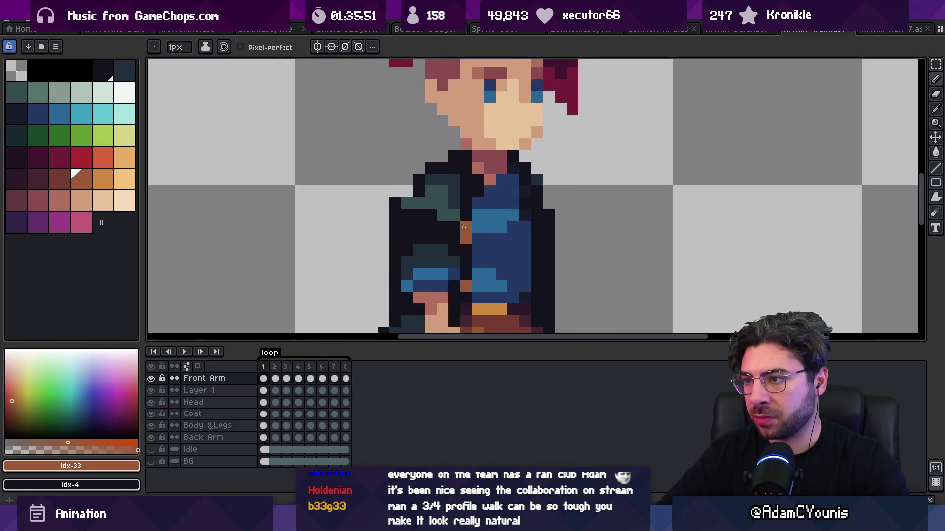
left_click(478, 202, "alt")
Step: Zoom out and drag the sprite back to the centre of the view
key("z")
scroll(491, 129, "down", 5)
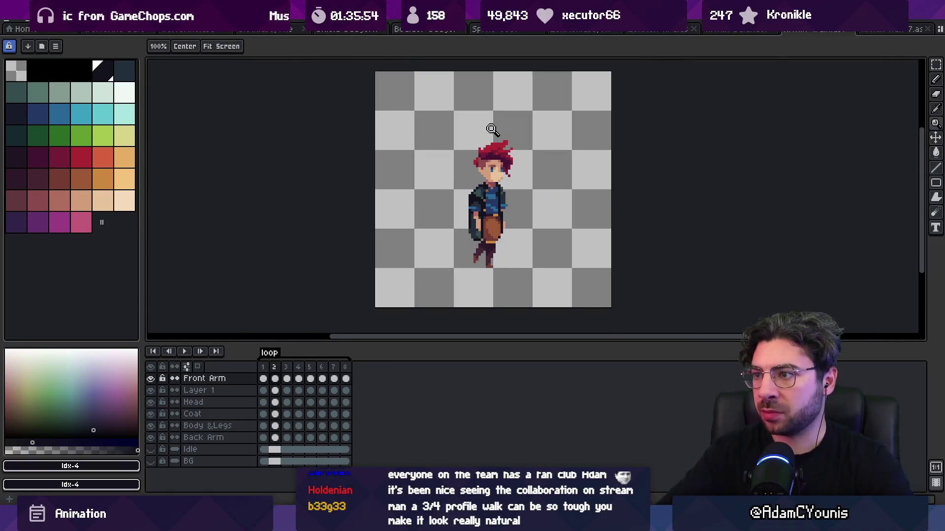
scroll(511, 185, "up", 5)
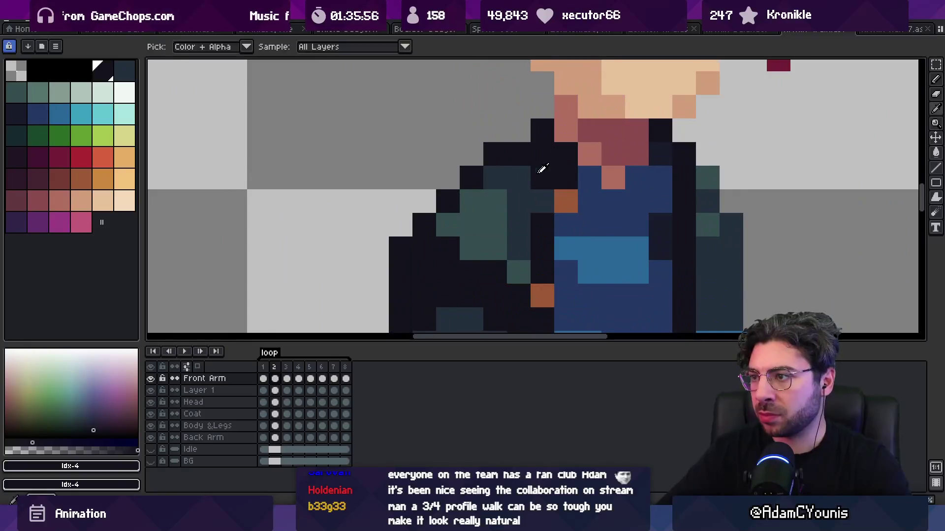
scroll(542, 167, "down", 5)
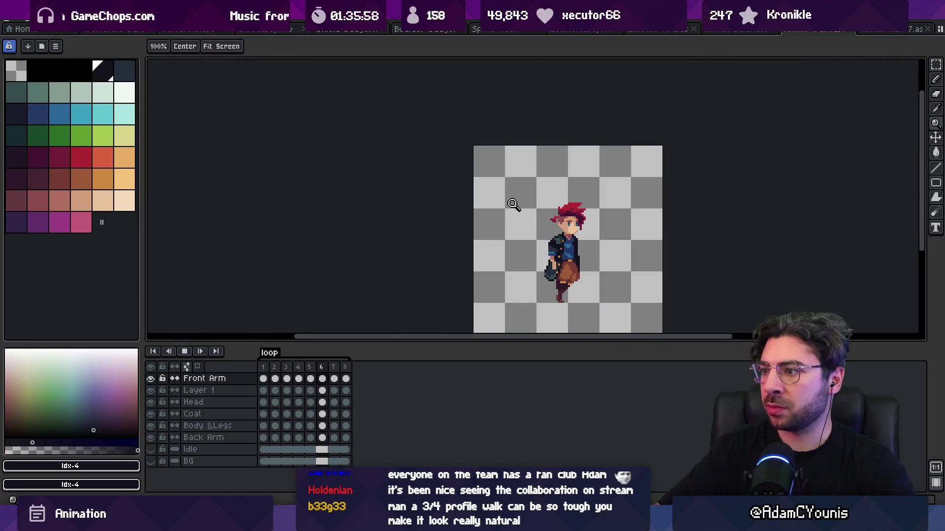
scroll(547, 223, "down", 3)
left_click_drag(547, 222, 471, 203)
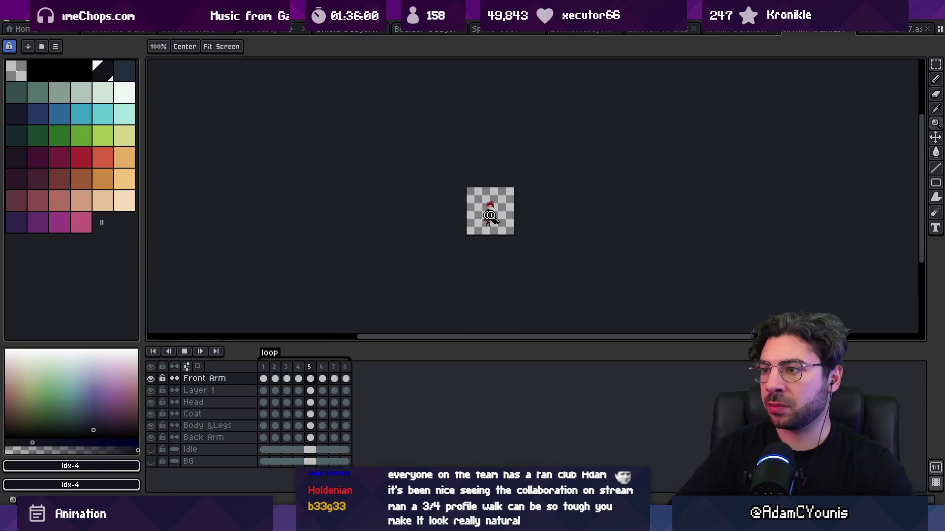
Step: Stop the replay and jump to the last walk frame, frame 8
scroll(528, 158, "up", 3)
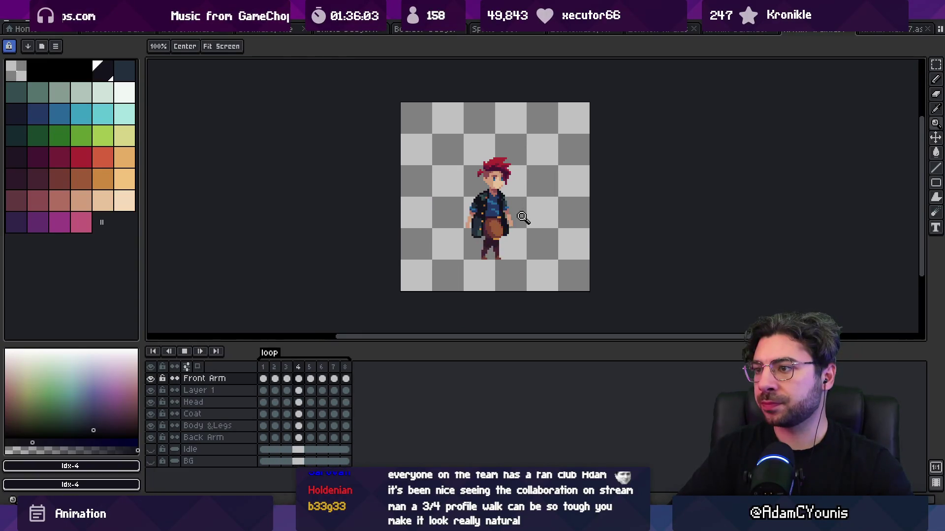
scroll(517, 190, "down", 3)
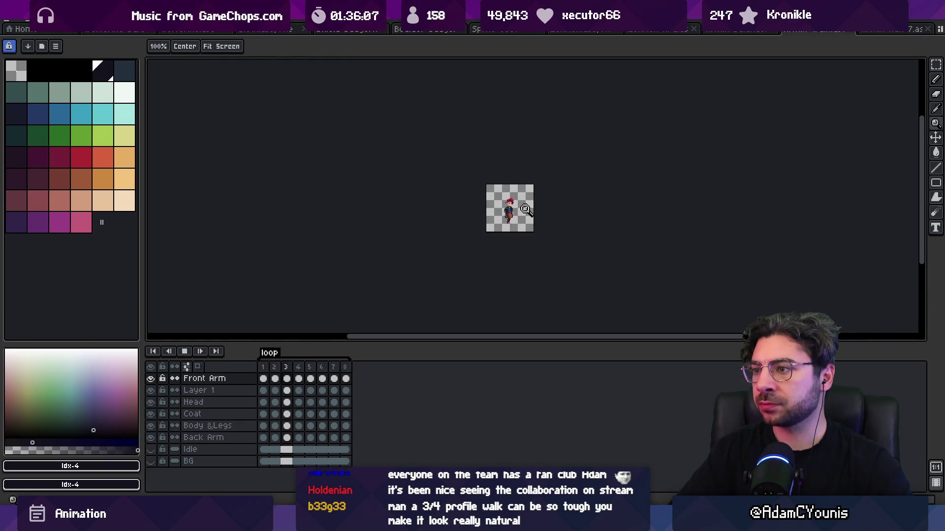
scroll(521, 214, "up", 4)
key("space")
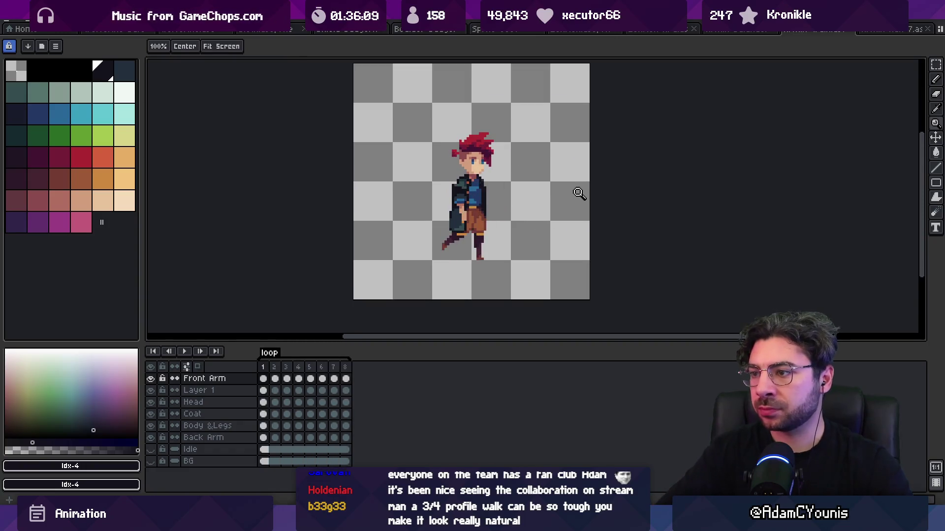
key("Left")
Step: Make the Body & Legs layer active and sample the dark foot brown Idx-31 for the Pencil
scroll(471, 241, "up", 2)
key("v")
left_click(492, 256)
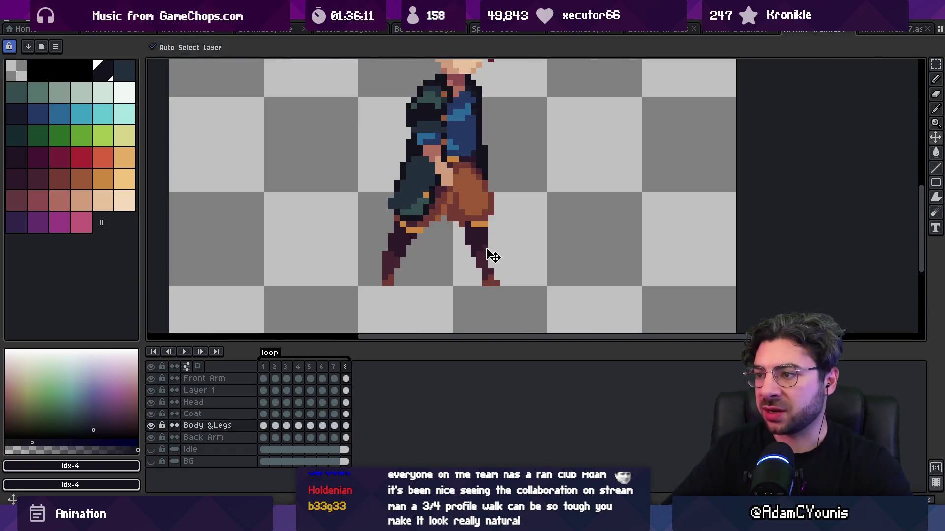
key("b")
left_click(491, 272, "alt")
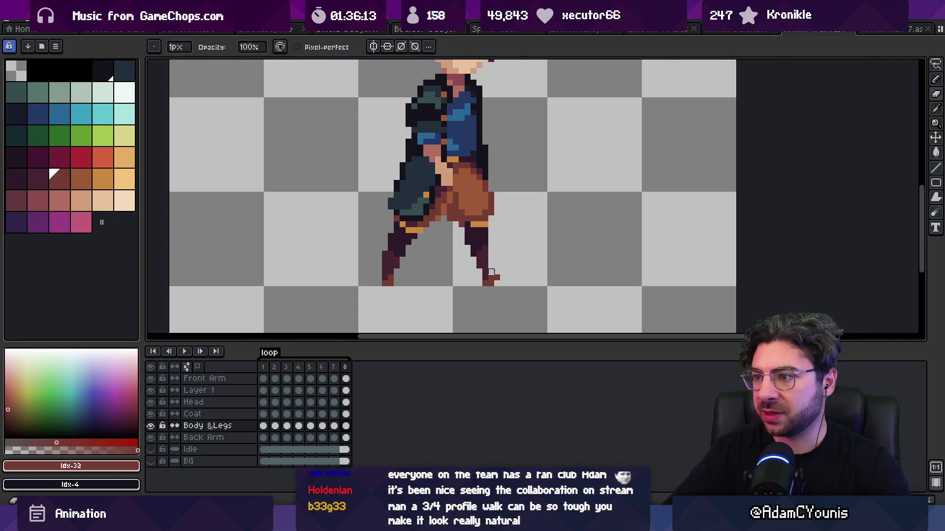
left_click(484, 273, "alt")
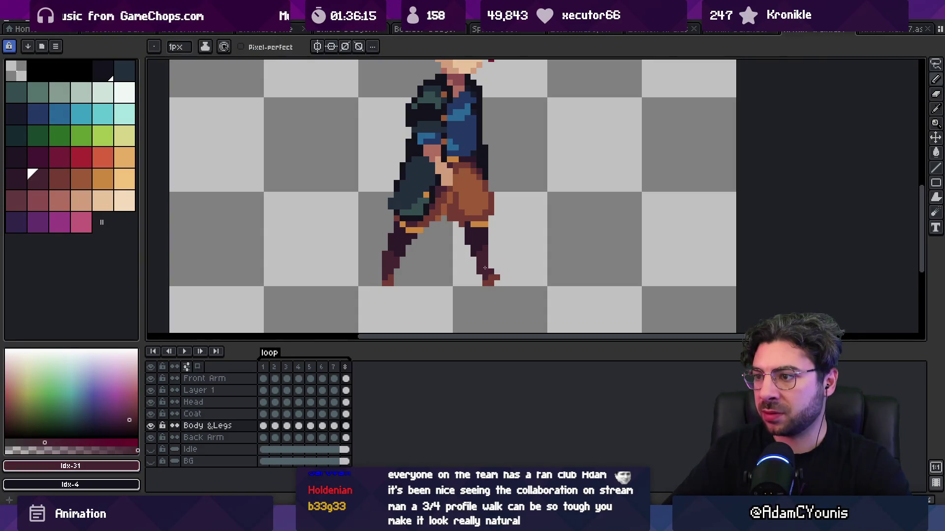
Step: Replay the walk cycle, swapping the foreground and background colours along the way
key("z")
scroll(477, 197, "down", 2)
key("Return")
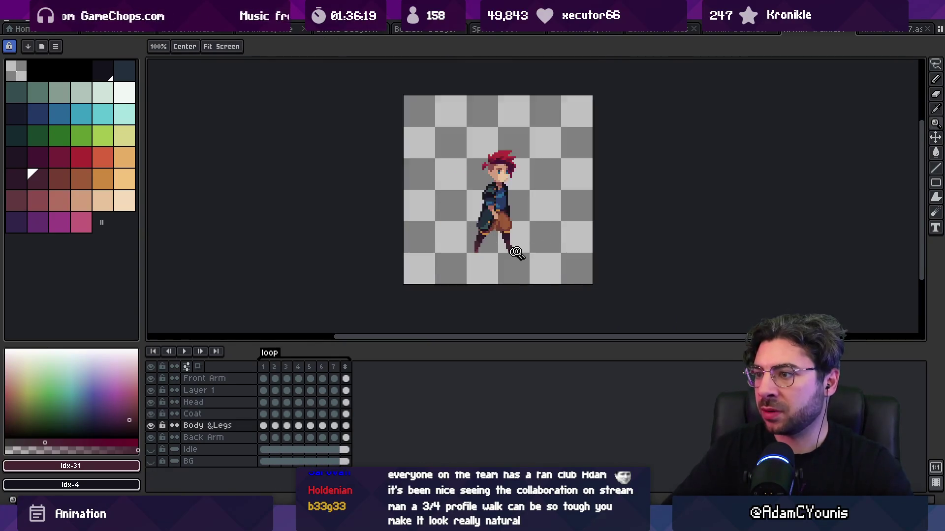
scroll(477, 197, "up", 2)
key("m")
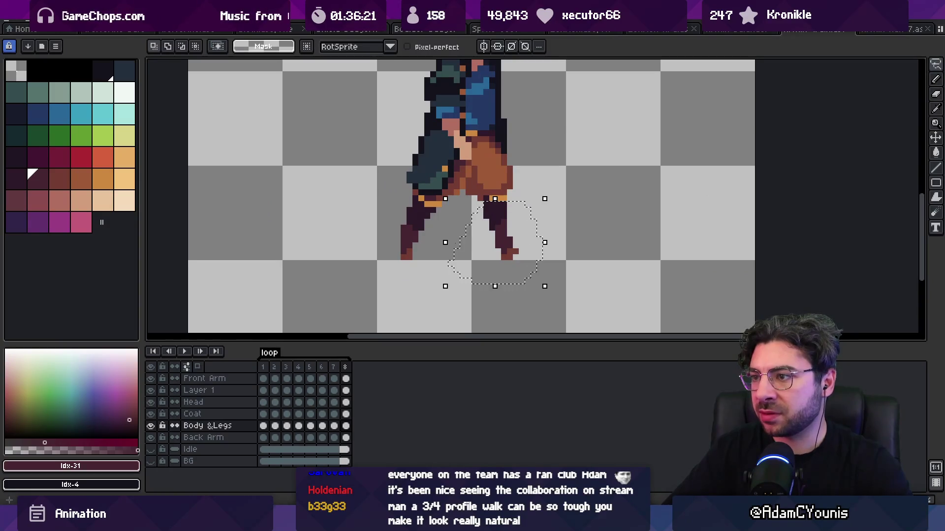
key("x")
key("z")
scroll(431, 240, "down", 2)
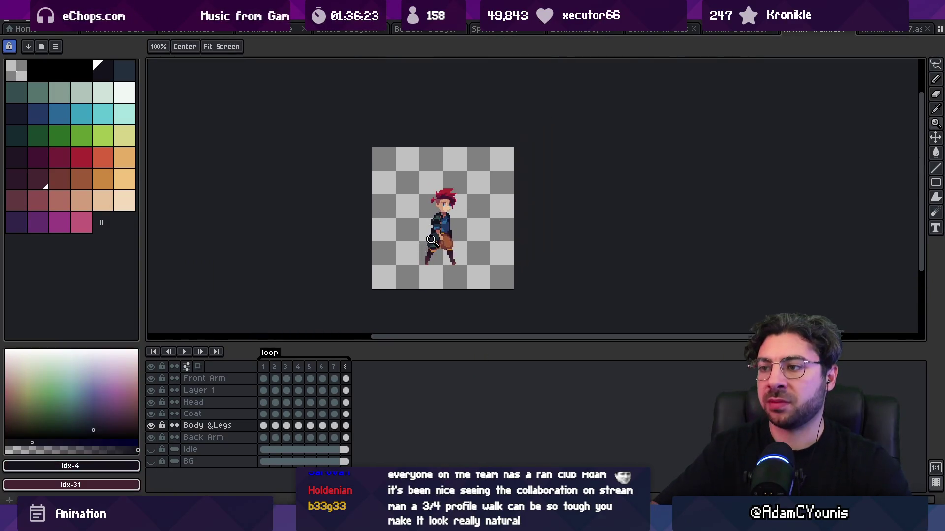
key("Return")
scroll(483, 186, "down", 2)
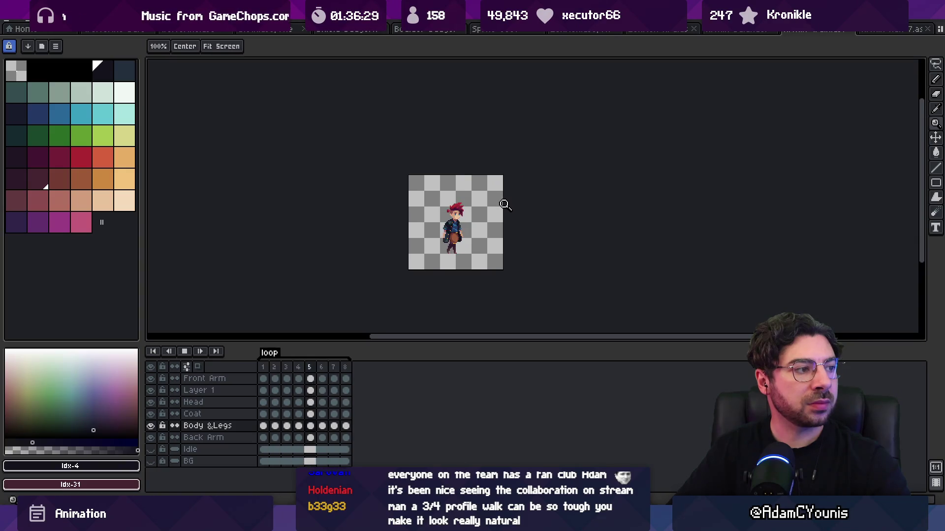
scroll(502, 214, "up", 4)
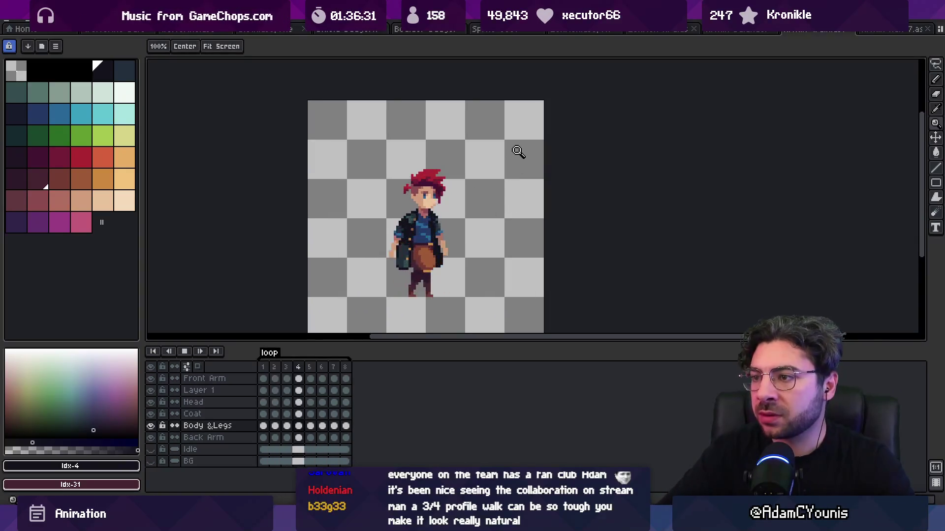
Step: Stop on frame 5, step back to frame 3 and sample the dark purple belt colour
key("Return")
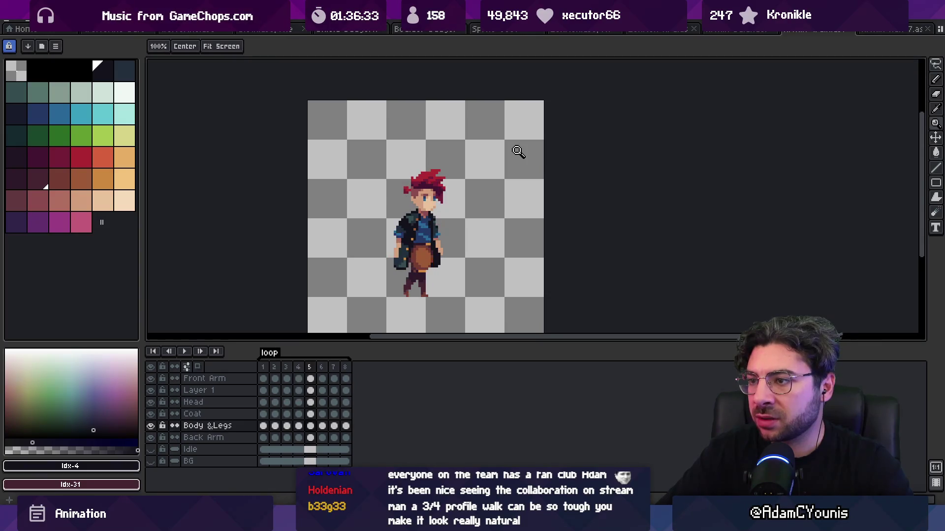
key("Left")
key("Left")
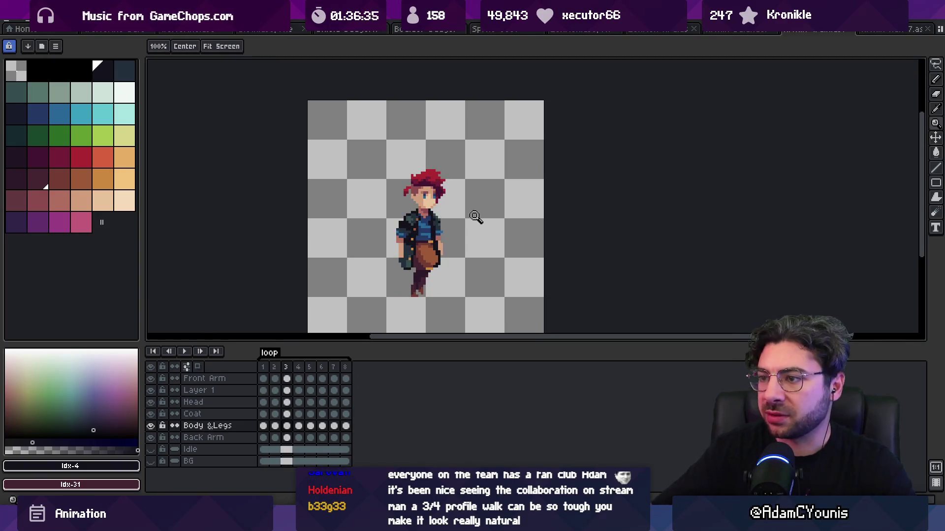
scroll(476, 216, "up", 4)
left_click(389, 250, "alt")
key("b")
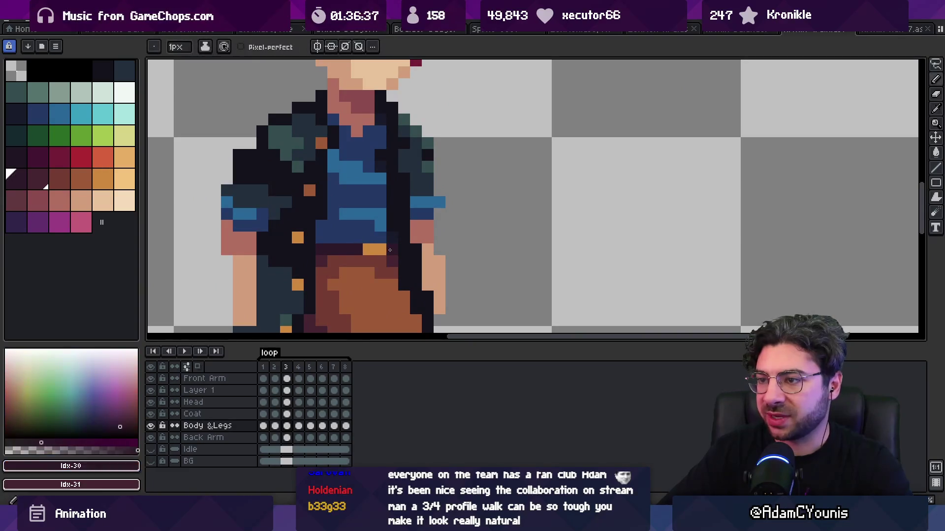
Step: Paint the belt pixels beside the buckle orange on frame 4 and darken one on frame 7
key("Right")
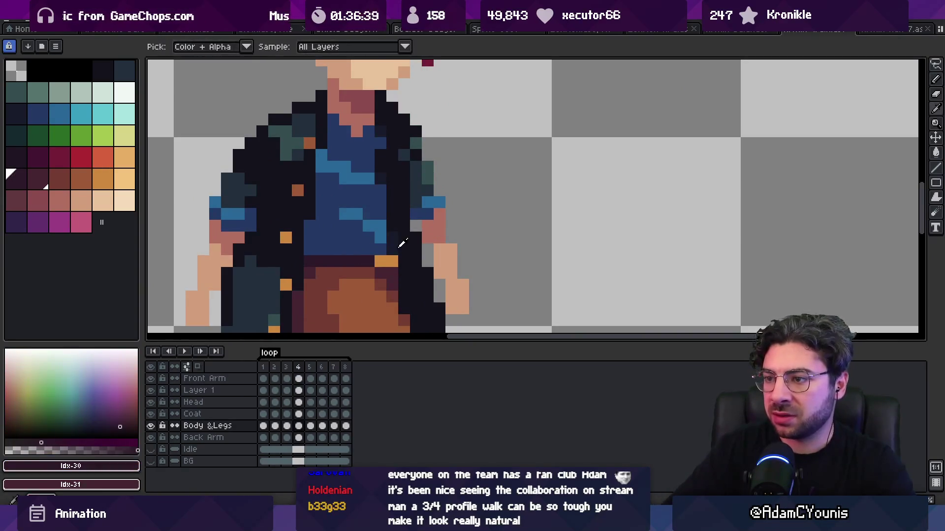
left_click(386, 261, "alt")
left_click(368, 261)
left_click(361, 261, "alt")
key("Right")
key("Right")
key("Right")
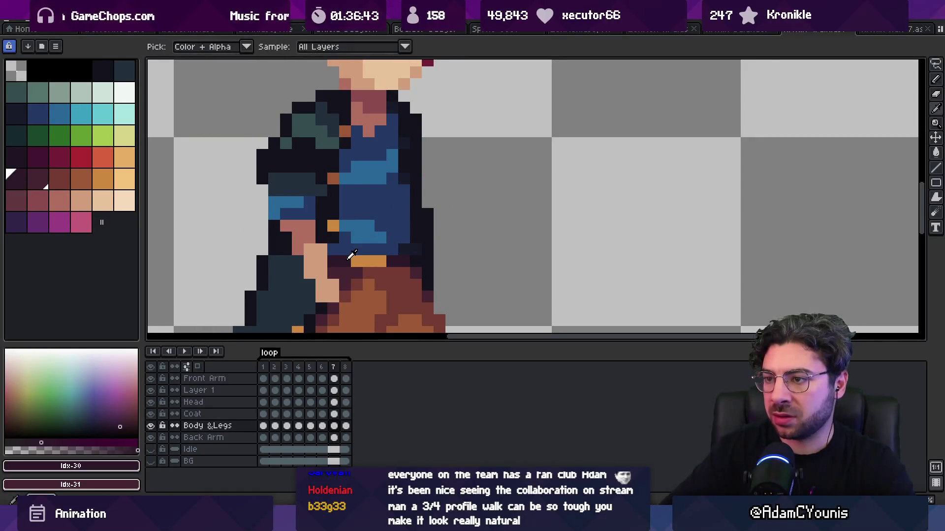
left_click(357, 261, "ctrl")
left_click(356, 261)
key("Right")
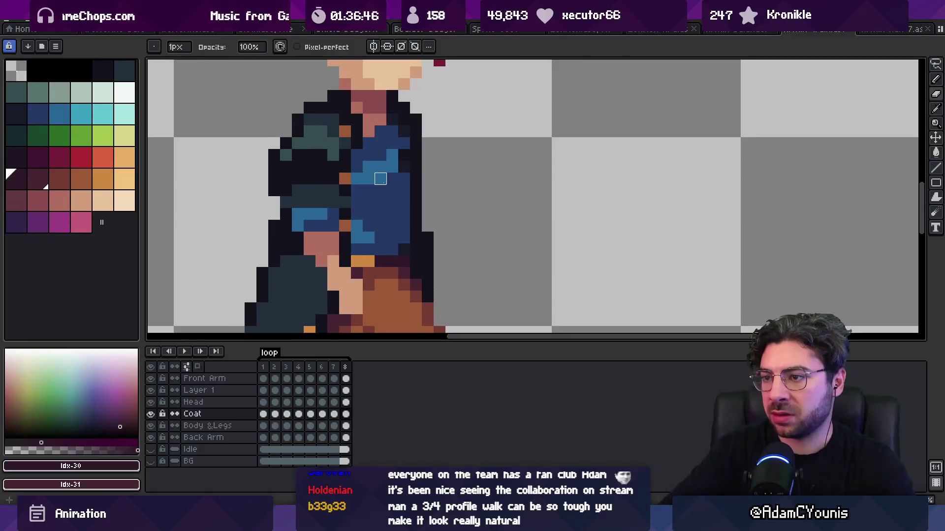
Step: Darken one belt pixel and orange its neighbour on frame 8; add a dark pixel above the belt on frame 2
left_click(381, 261)
left_click(368, 261)
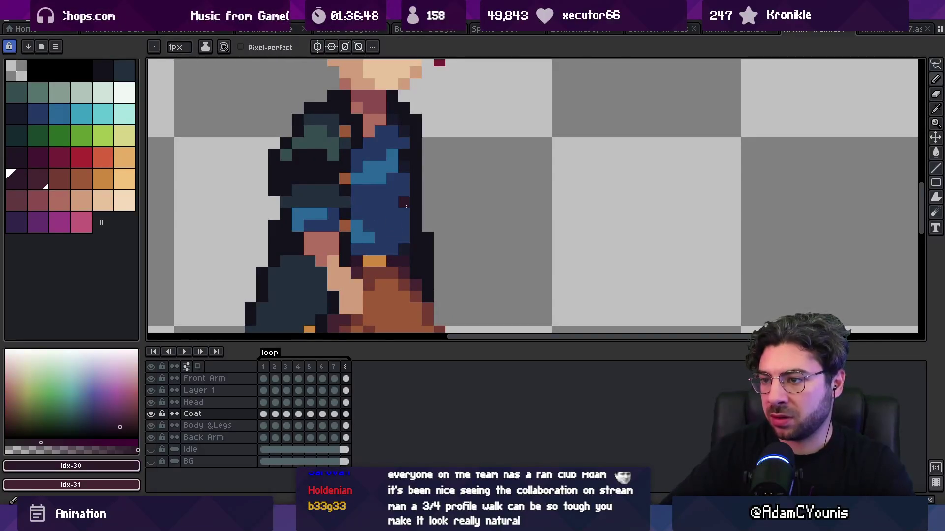
key("Right")
left_click(377, 247)
key("Right")
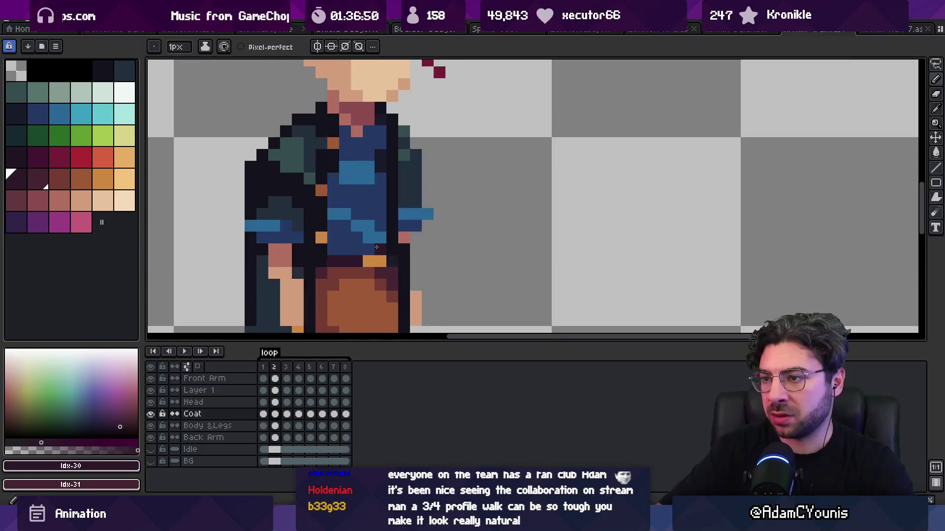
key("Right")
Step: Replay the walk animation to check the belt edits
key("z")
scroll(442, 213, "down", 5)
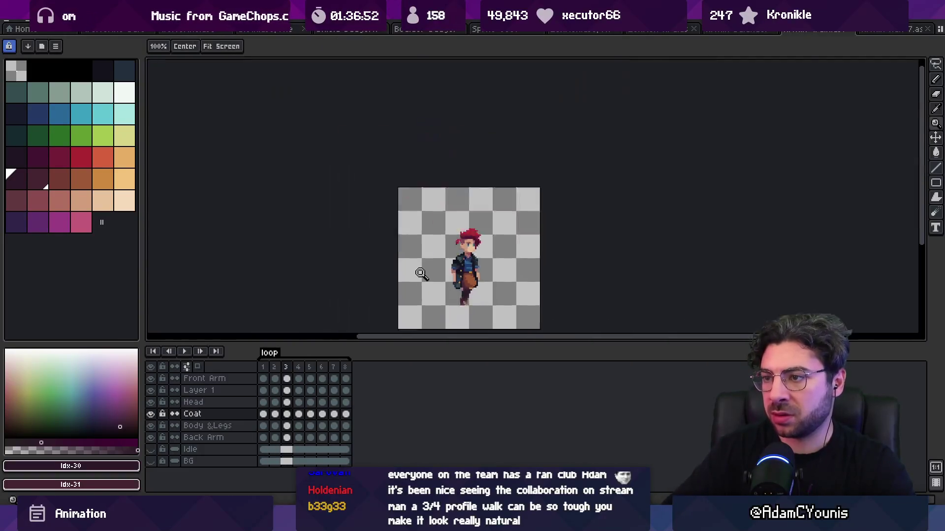
key("Return")
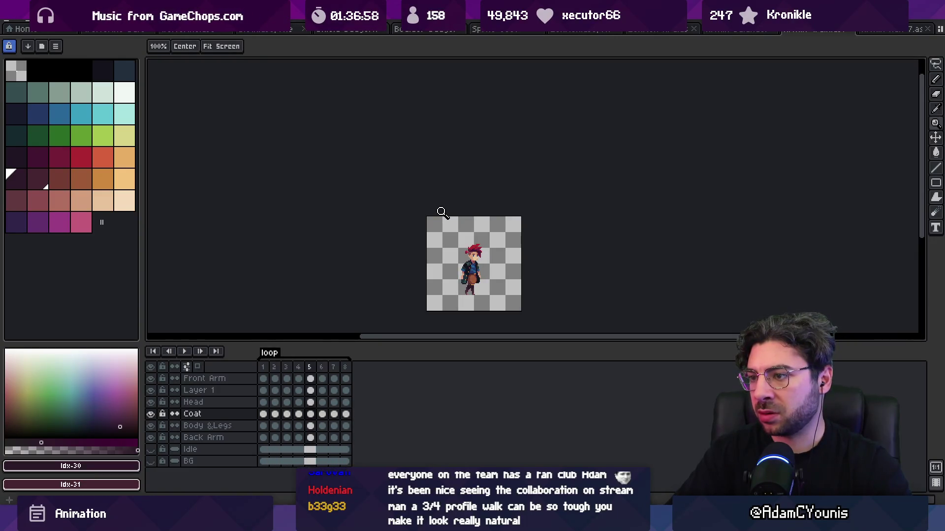
key("Return")
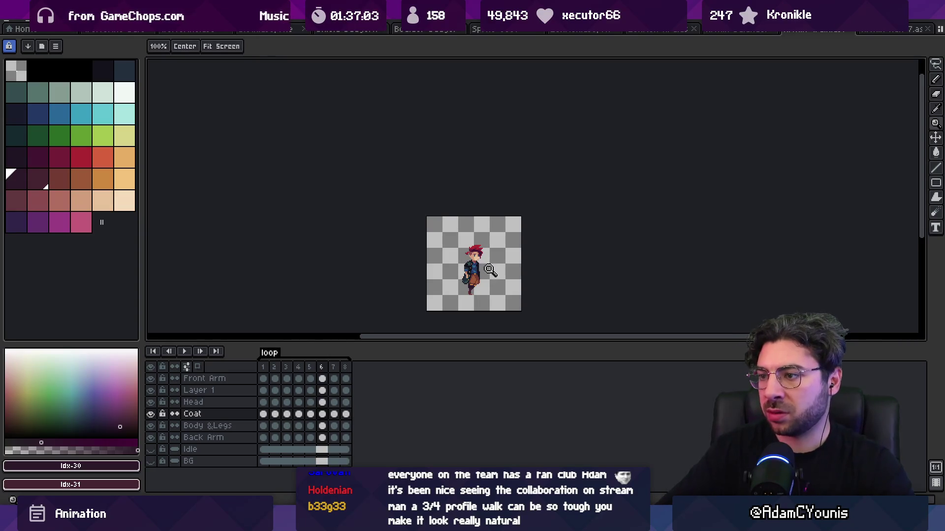
Step: Sample the orange, dark purple and reddish-brown belt colours, moving on to frame 7
left_click(490, 270)
left_click(511, 222, "alt")
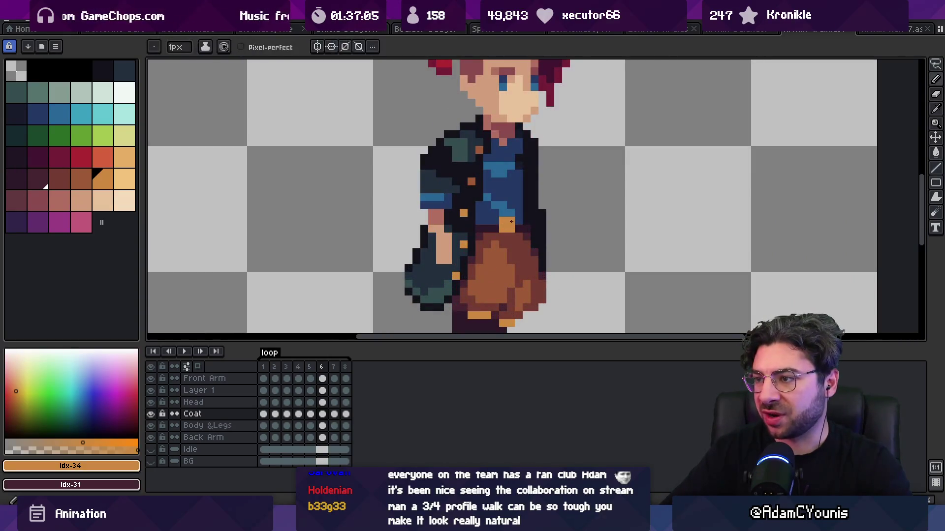
left_click(515, 232, "alt")
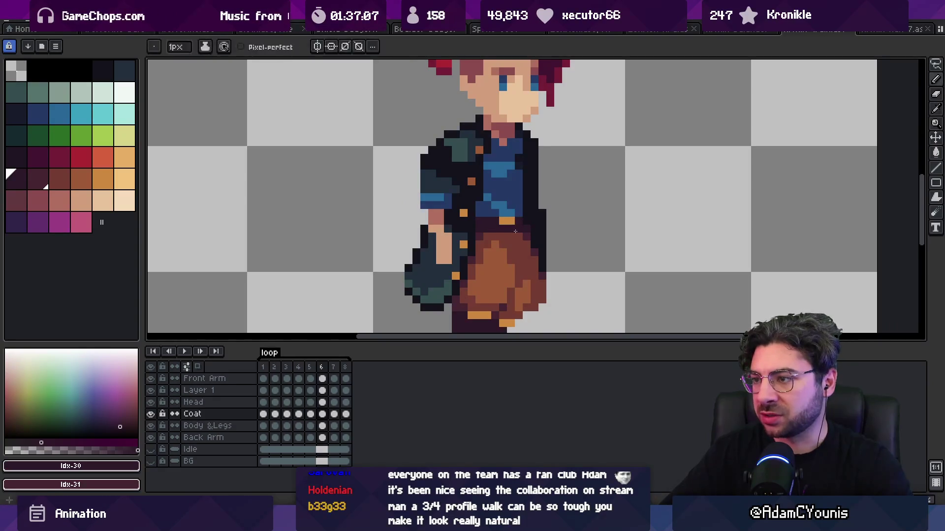
left_click(492, 232, "alt")
key("period")
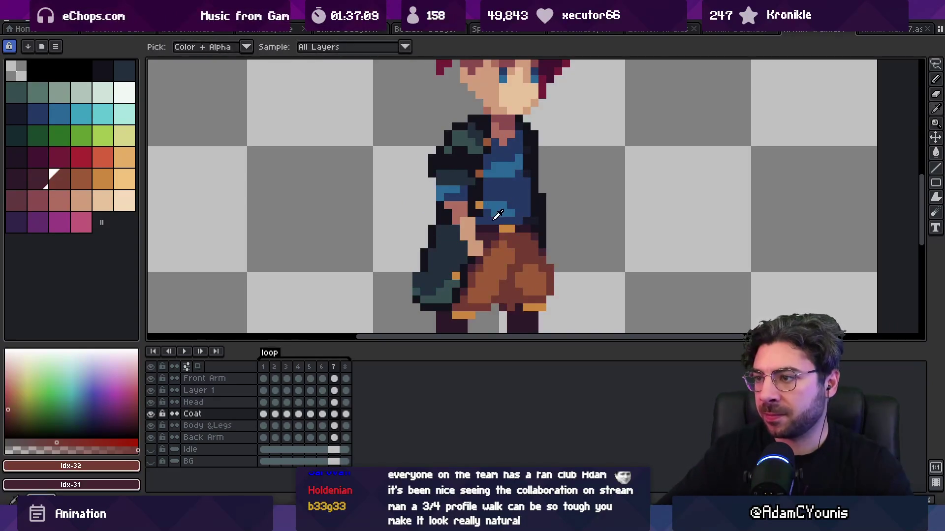
left_click(510, 226, "alt")
left_click(495, 231, "alt")
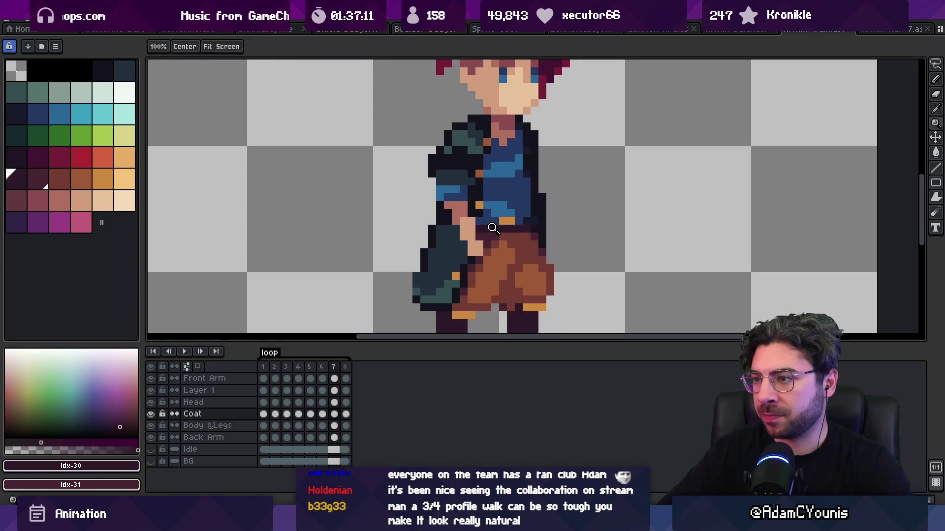
left_click(493, 229, "alt")
Step: Replay the walk again, then sample the brown belt colour Idx-30 on frame 7
scroll(493, 229, "down", 4)
key("Return")
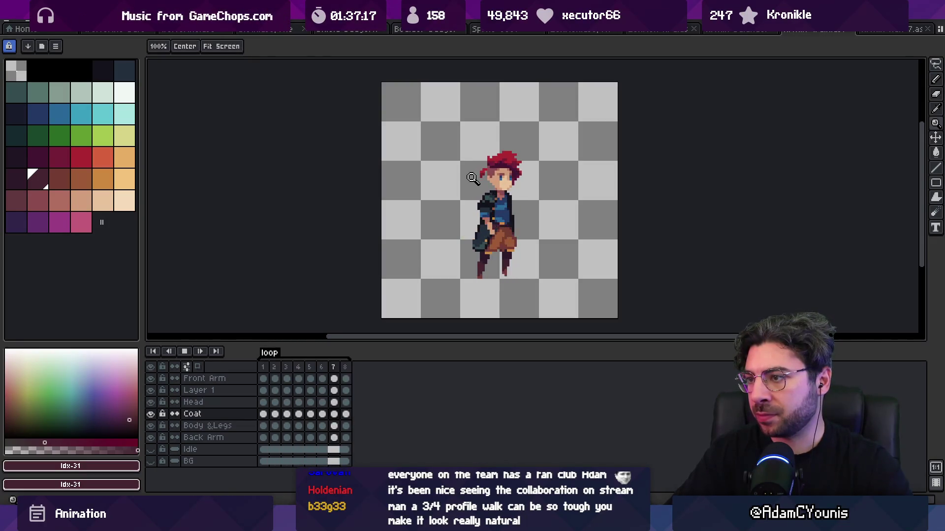
key("Return")
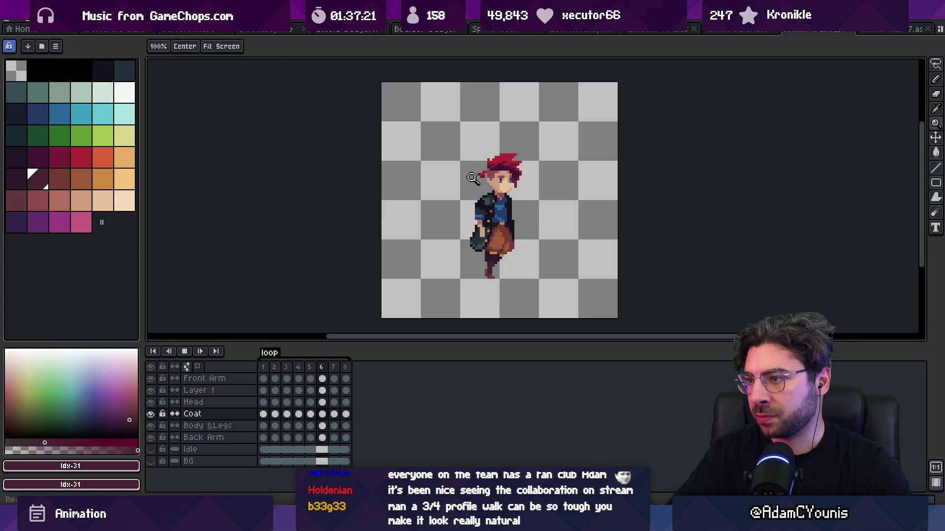
key("v")
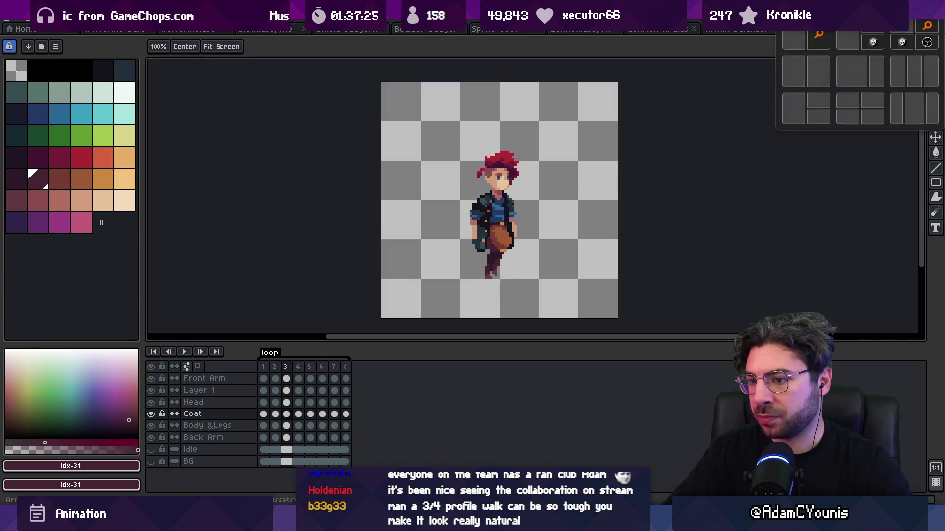
mouse_move(916, 7)
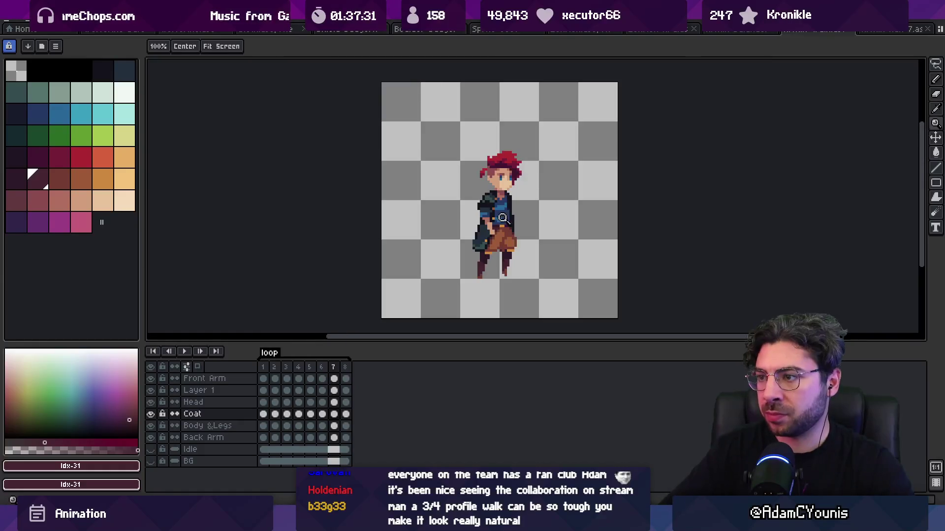
scroll(533, 235, "up", 5)
left_click(534, 235, "alt")
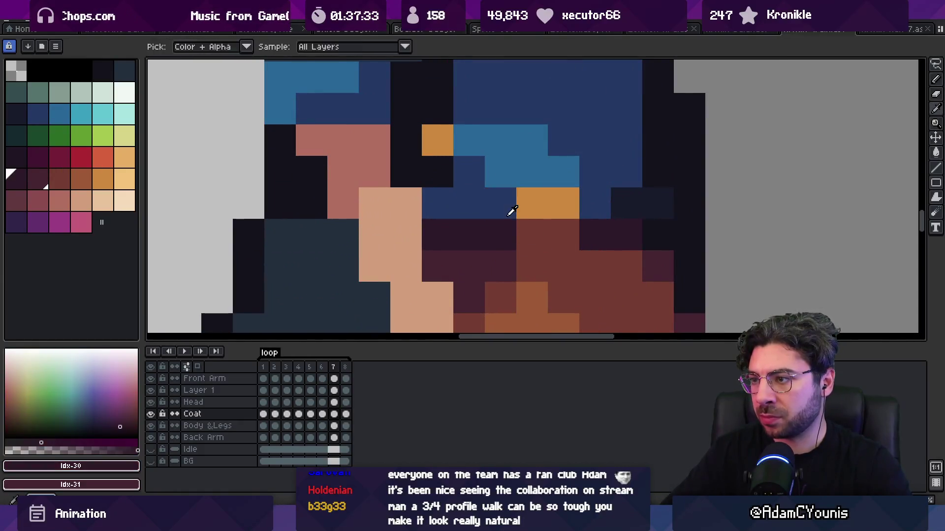
Step: Replay the walk loop twice, stopping on frame 7
key("z")
scroll(426, 187, "down", 5)
key("Return")
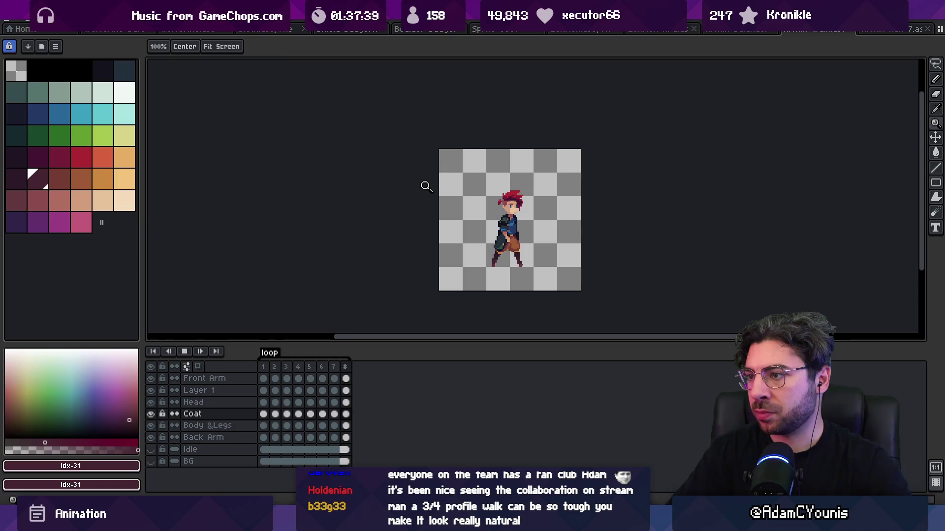
key("Return")
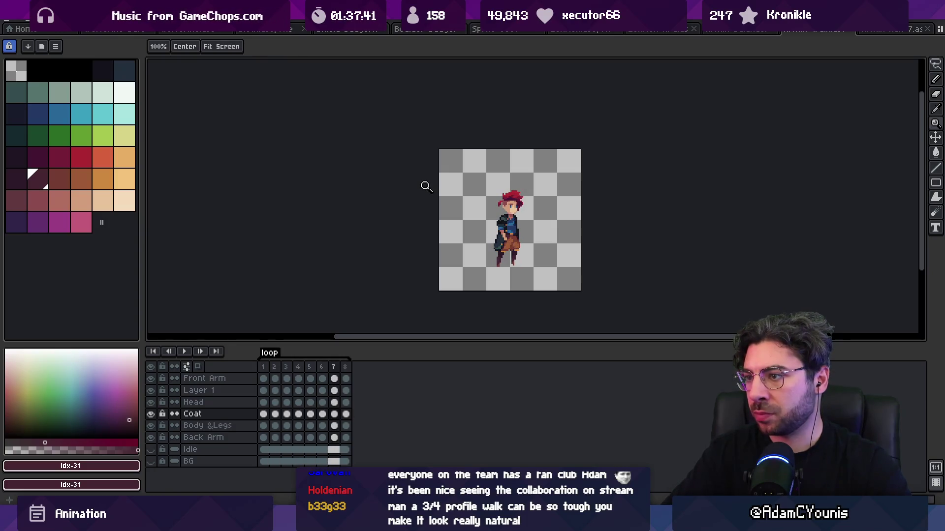
scroll(525, 228, "up", 5)
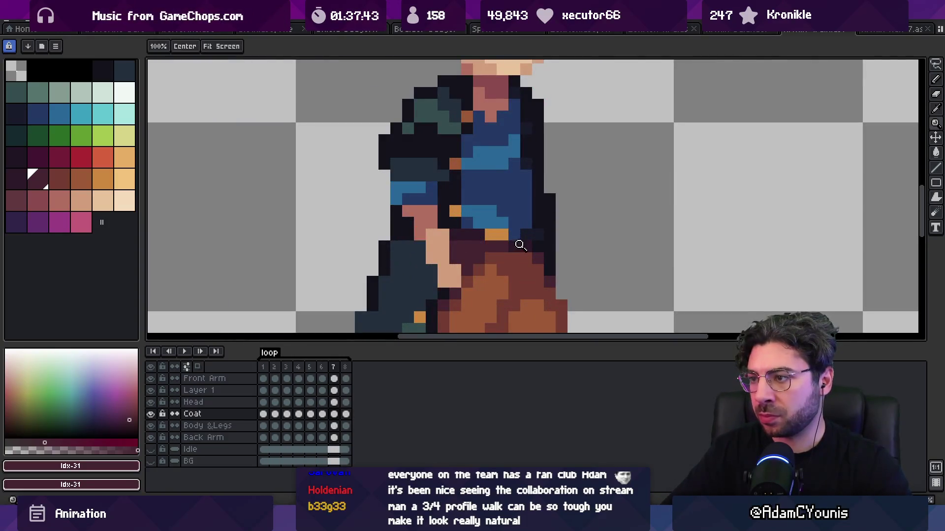
scroll(520, 245, "down", 5)
key("Return")
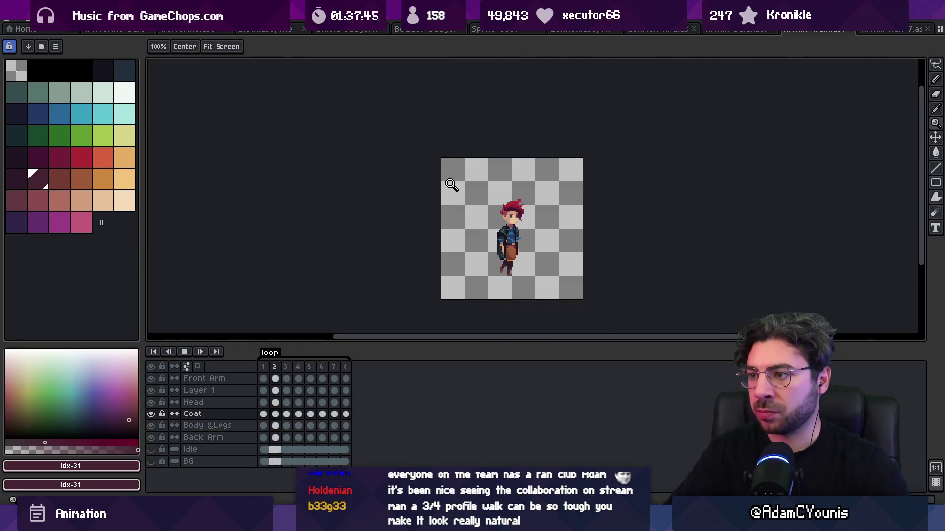
key("Return")
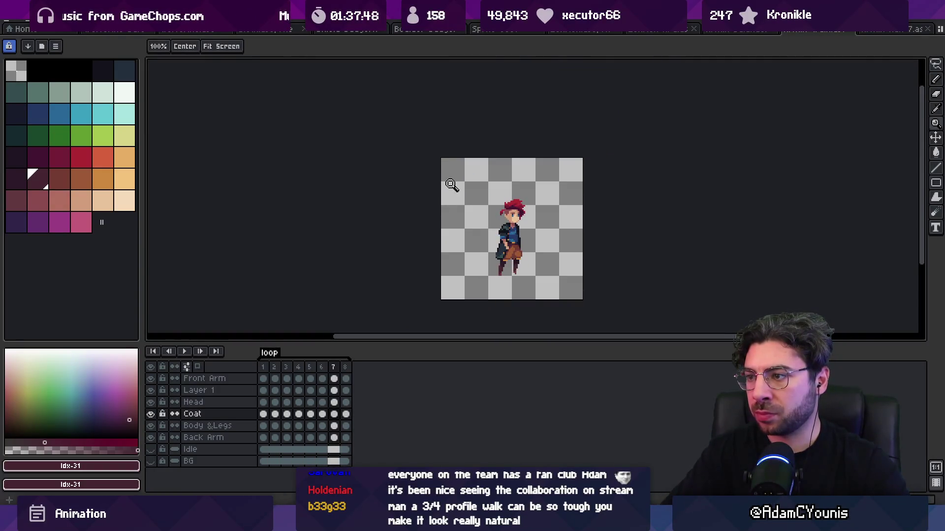
Step: Pick a dark shade on frame 8 and touch up the orange belt pixels on frame 1
key("Right")
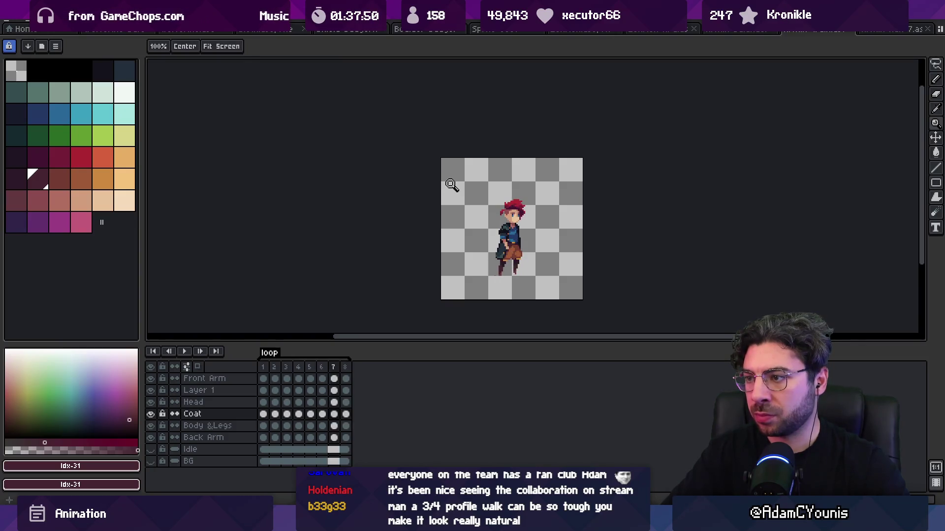
scroll(516, 244, "up", 3)
scroll(530, 231, "up", 2)
key("b")
left_click(519, 245, "alt")
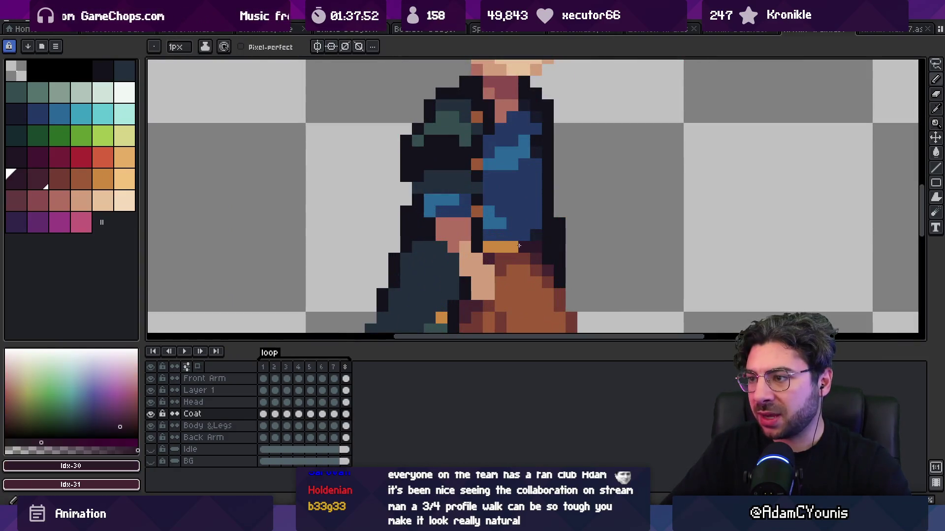
key("Right")
left_click(528, 247, "alt")
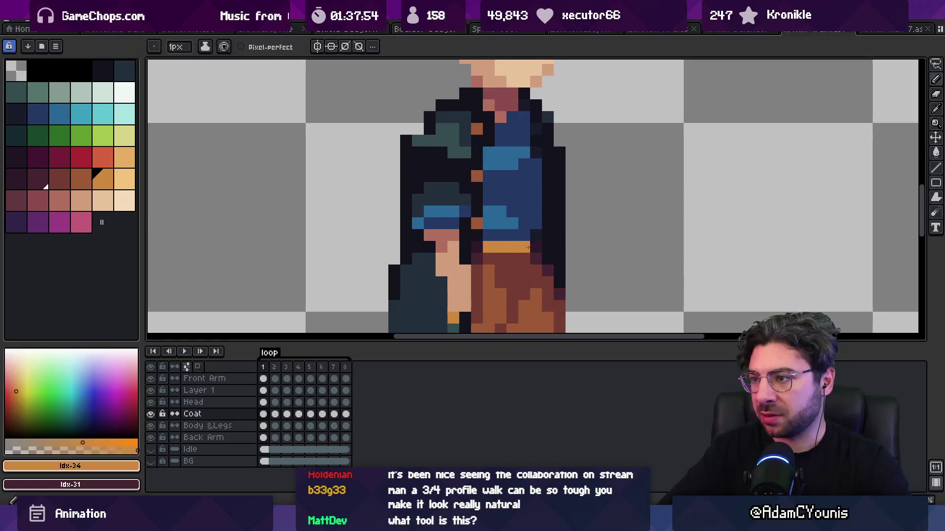
left_click(528, 247, "alt")
key("Right")
Step: Recolour a pixel near the belt on the next frame, then replay the walk
key("z")
scroll(494, 191, "down", 5)
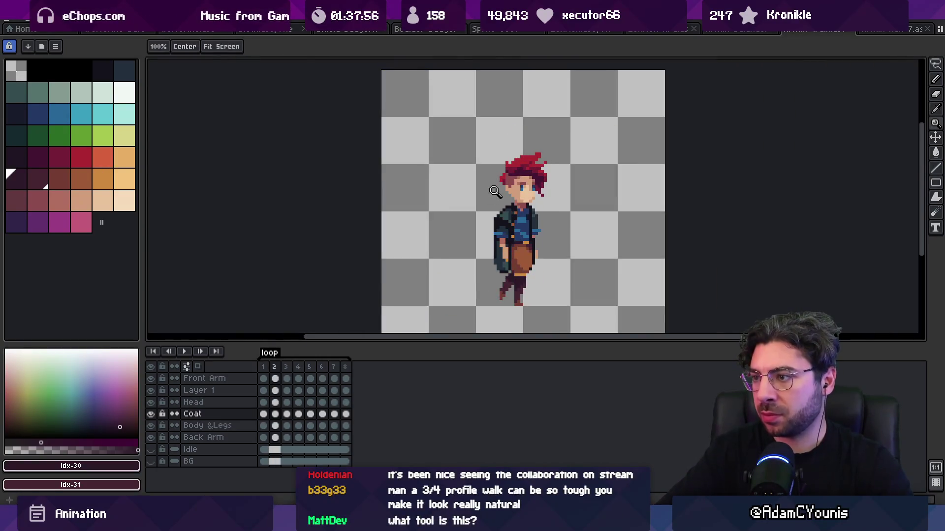
scroll(529, 234, "up", 5)
left_click(546, 231, "alt")
left_click(547, 223, "alt")
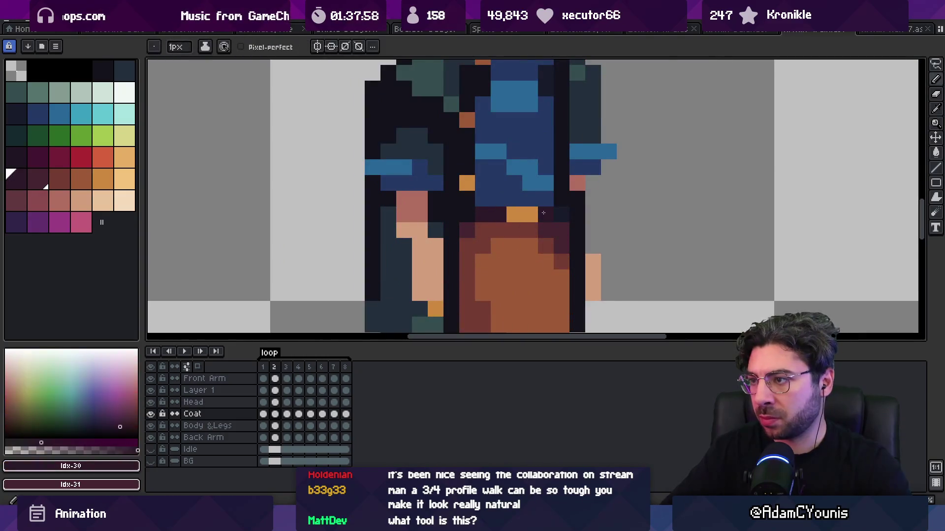
scroll(487, 186, "down", 6)
key("Return")
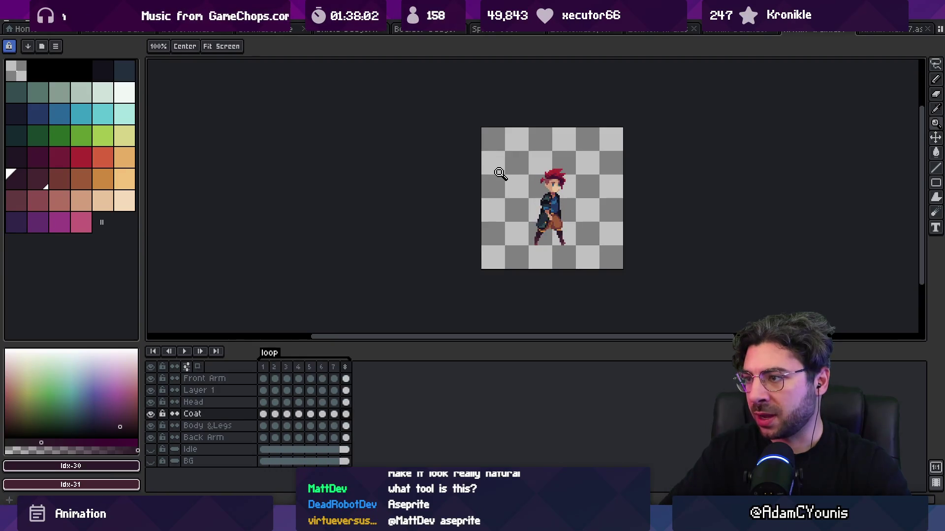
key("Return")
Step: Touch up a pants pixel with the sampled coat colour, replay the cycle and return to frame 1
scroll(567, 173, "up", 5)
left_click(597, 205, "alt")
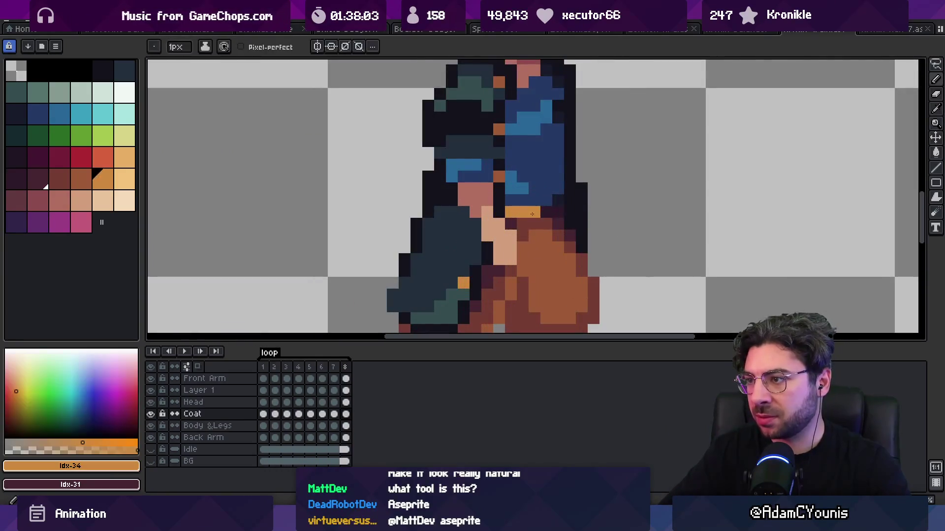
left_click(597, 205, "alt")
scroll(487, 143, "down", 5)
key("Return")
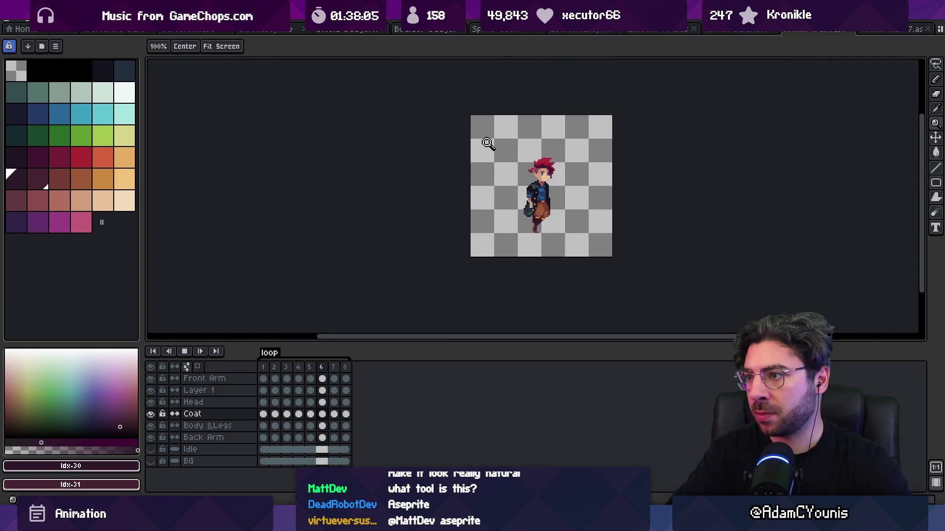
key("Return")
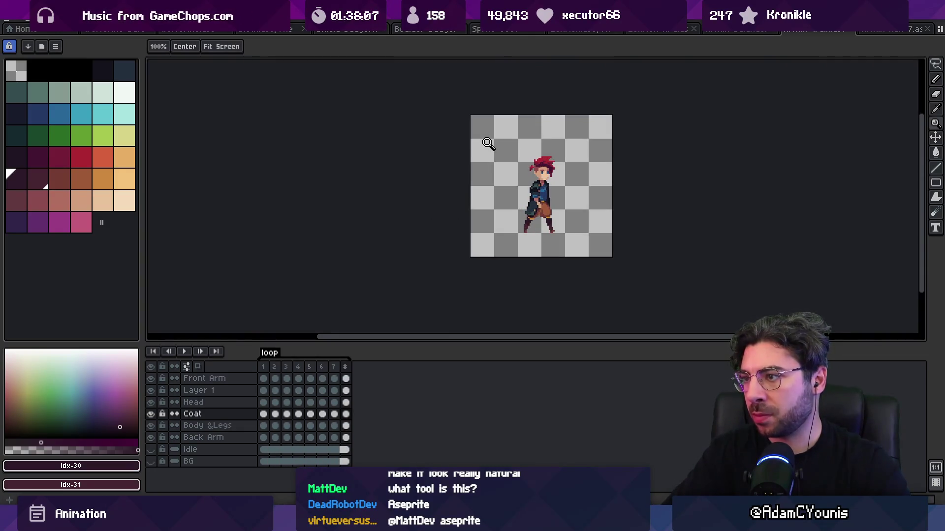
key("Home")
Step: Step to the next frame and replay the walk cycle, stopping on frame 4
scroll(554, 216, "up", 6)
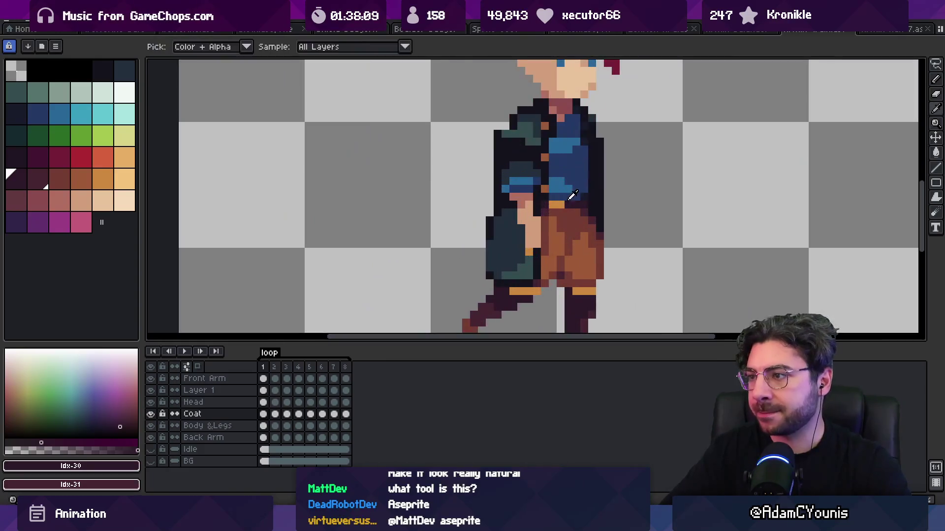
key("b")
key("Right")
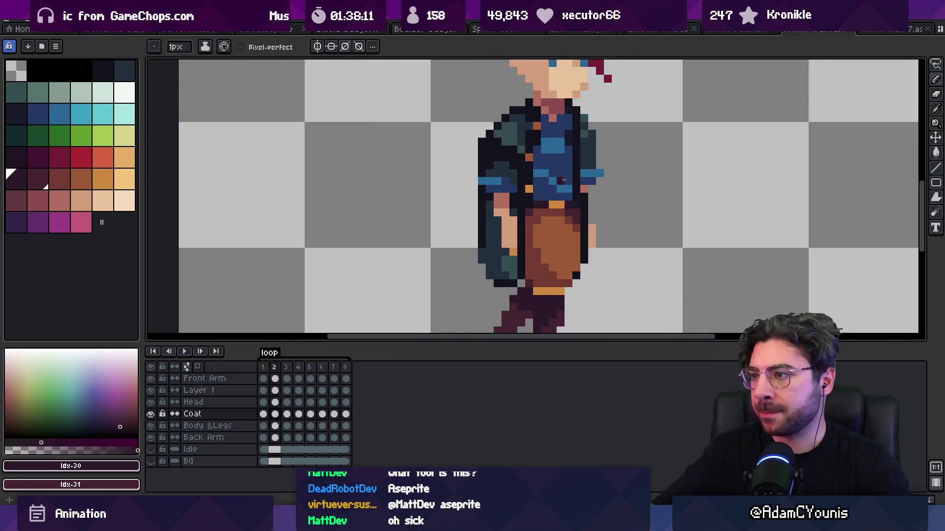
key("Return")
key("z")
scroll(542, 166, "down", 5)
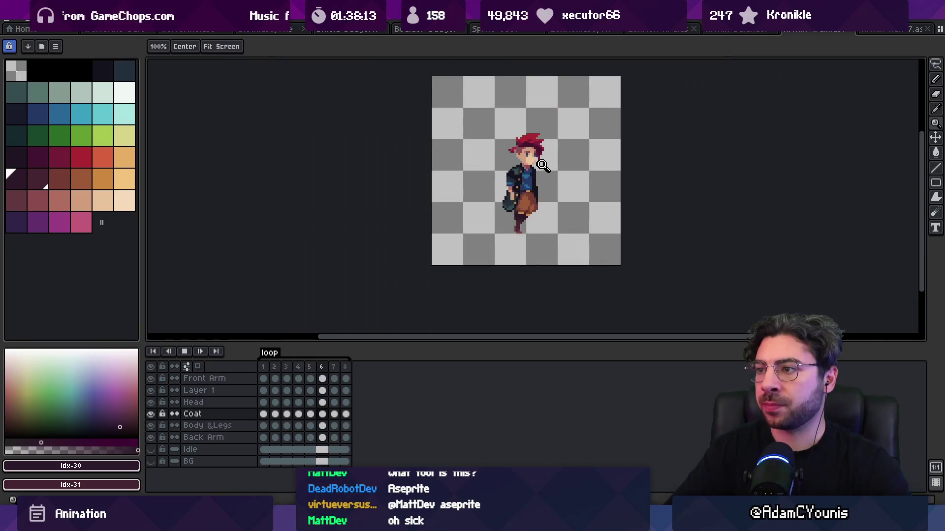
scroll(542, 166, "down", 1)
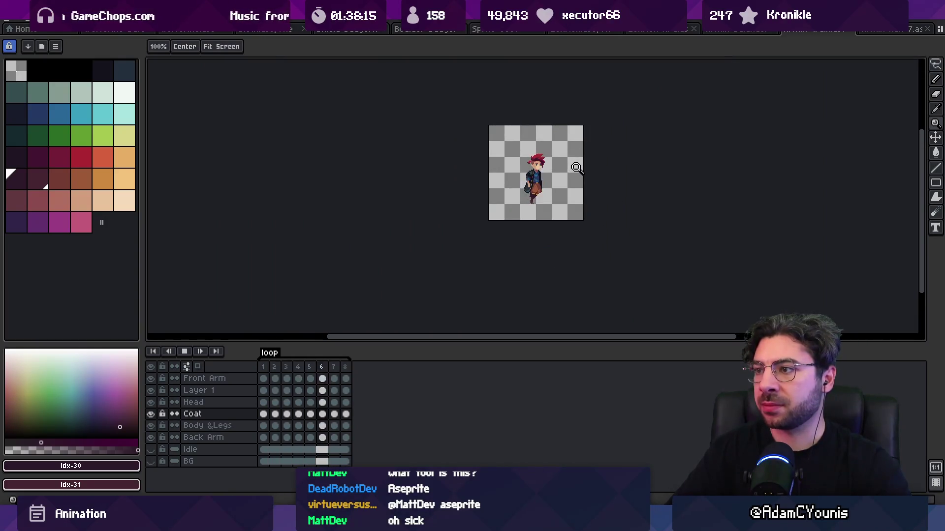
scroll(561, 180, "up", 1)
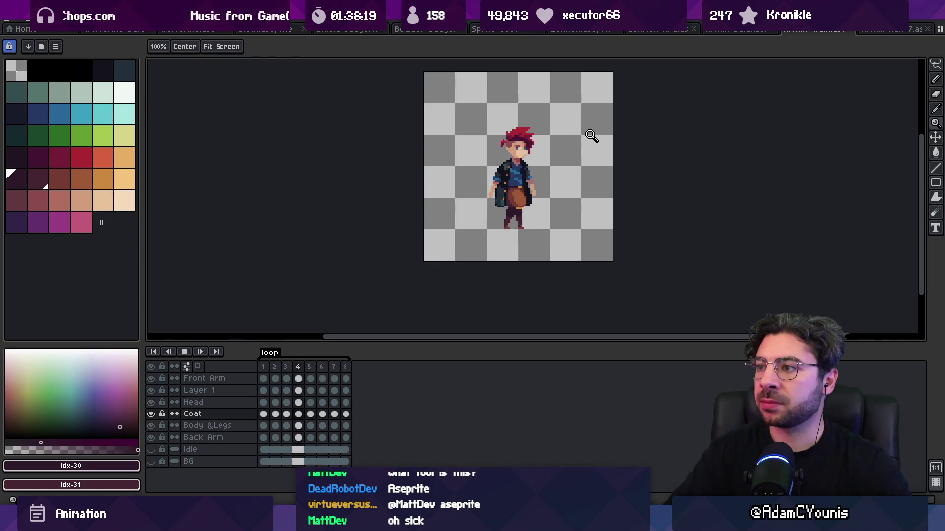
key("Return")
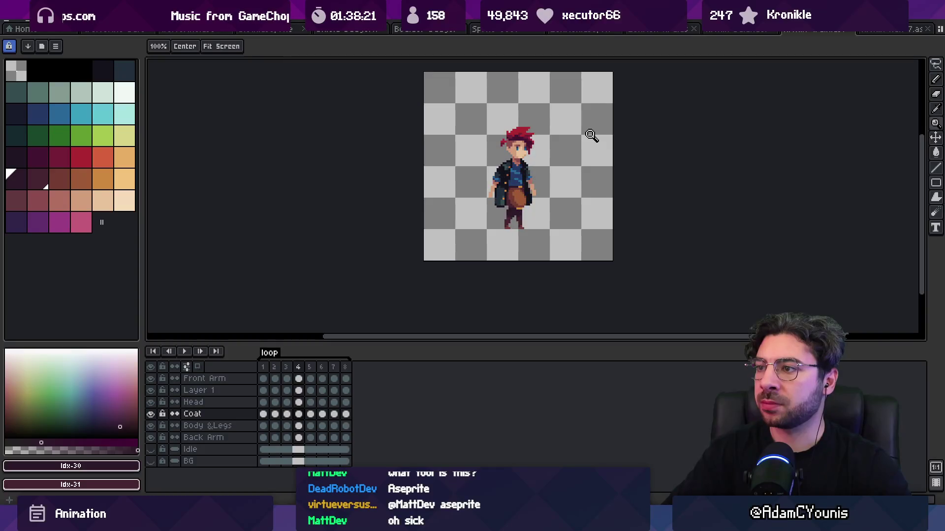
Step: Step back a frame and make the Front Arm layer active with the Pencil
key("Left")
scroll(498, 171, "up", 3)
scroll(498, 171, "down", 2)
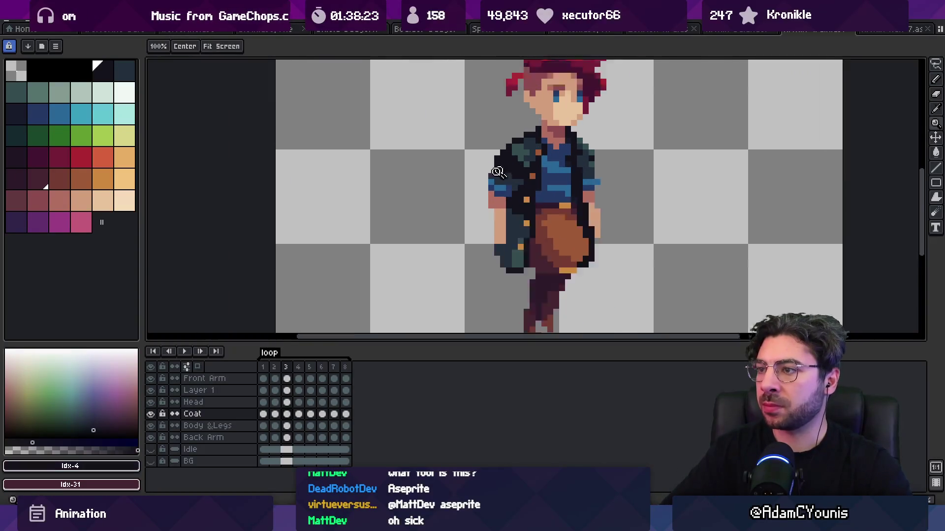
key("b")
key("Up")
key("Up")
key("Up")
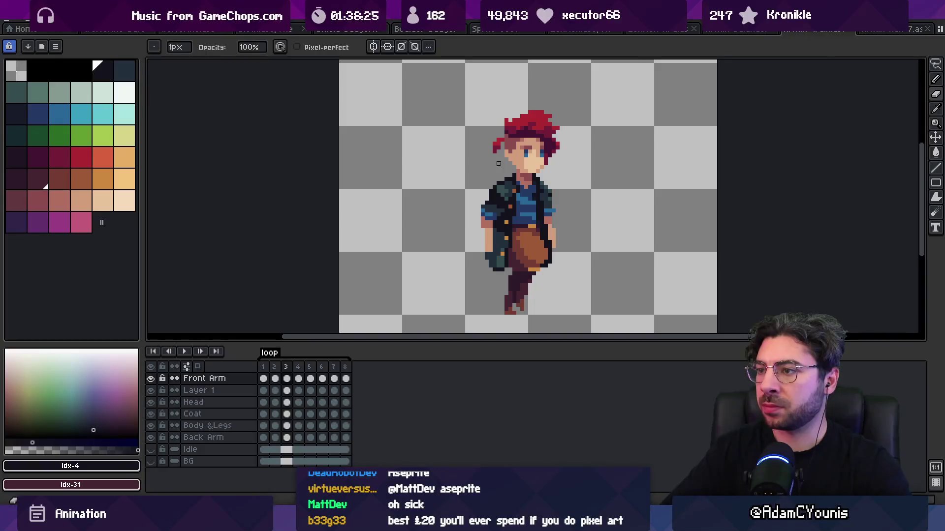
Step: Replay the loop at actual size, rewind to frame 1 and export the sprite sheet again
key("z")
scroll(492, 111, "down", 4)
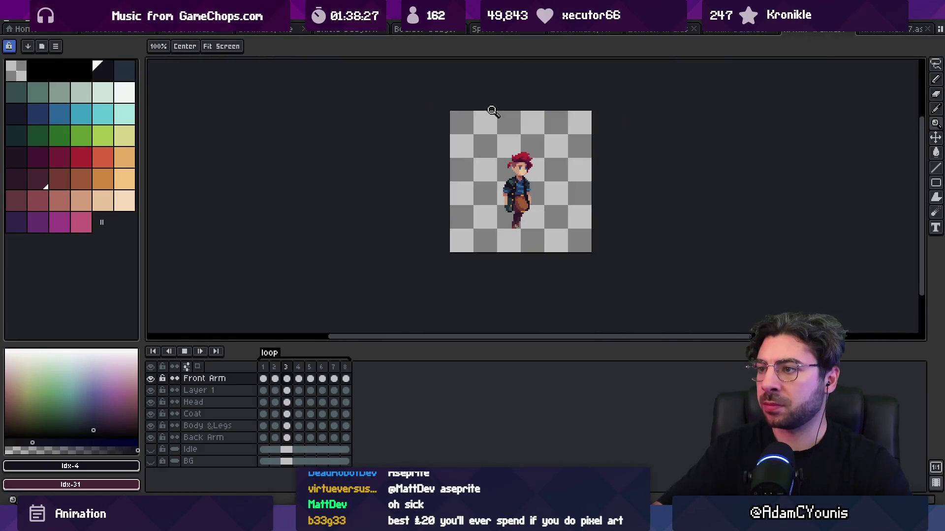
key("Return")
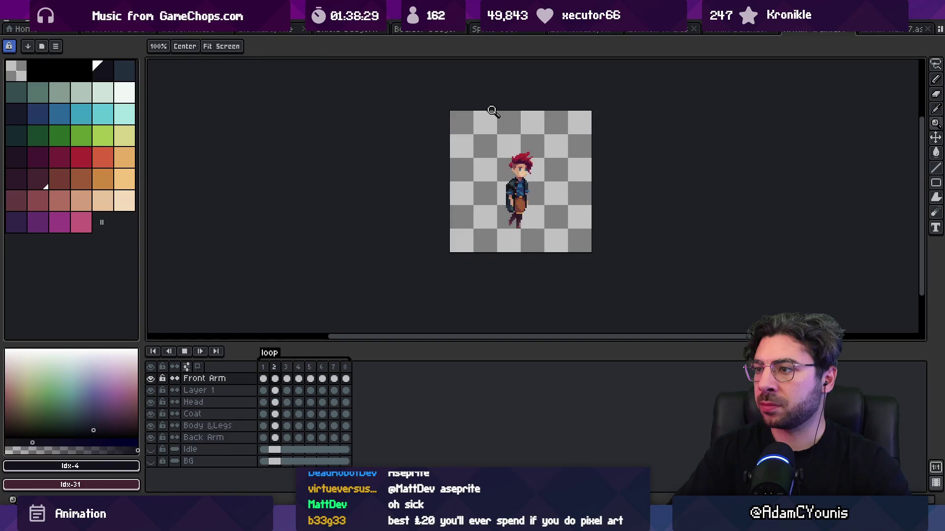
key("Return")
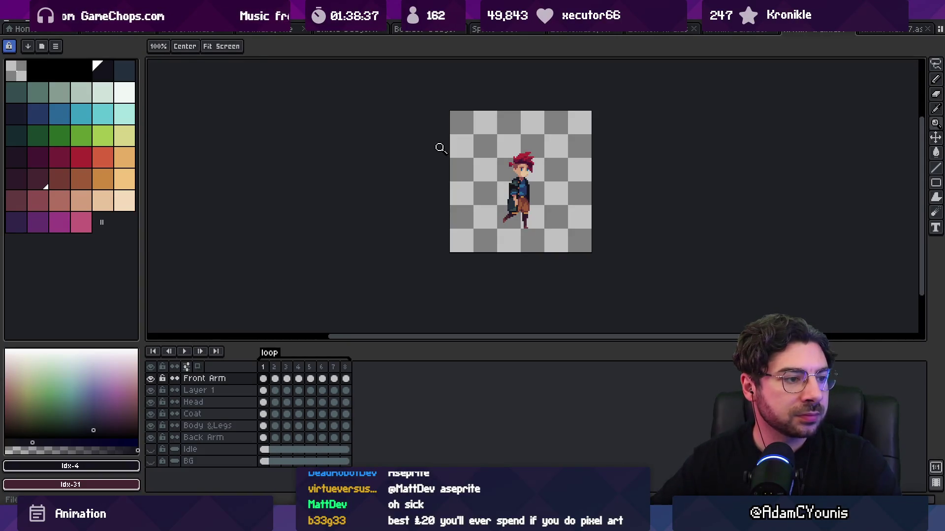
key("ctrl+shift+x")
Step: Confirm overwriting the existing sprite sheet export and zoom in on the character's torso
left_click(495, 278)
key("z")
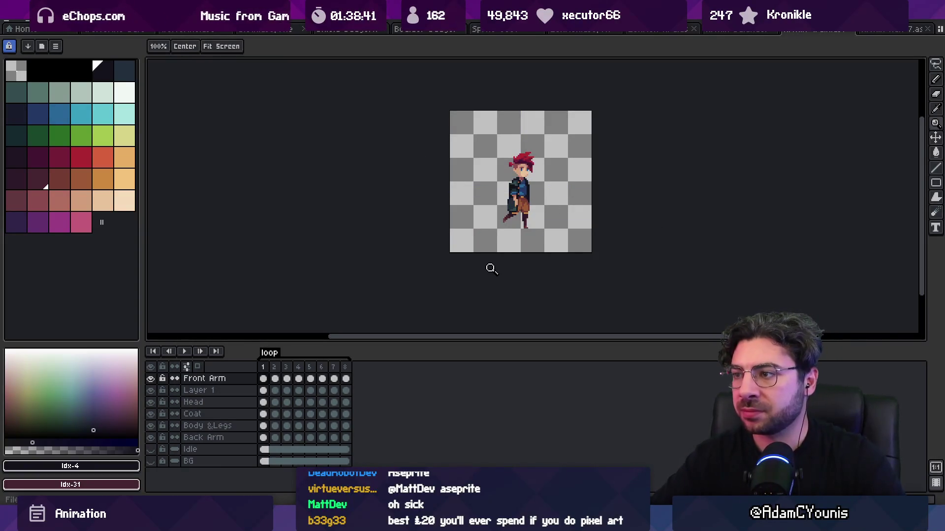
left_click_drag(571, 217, 419, 125)
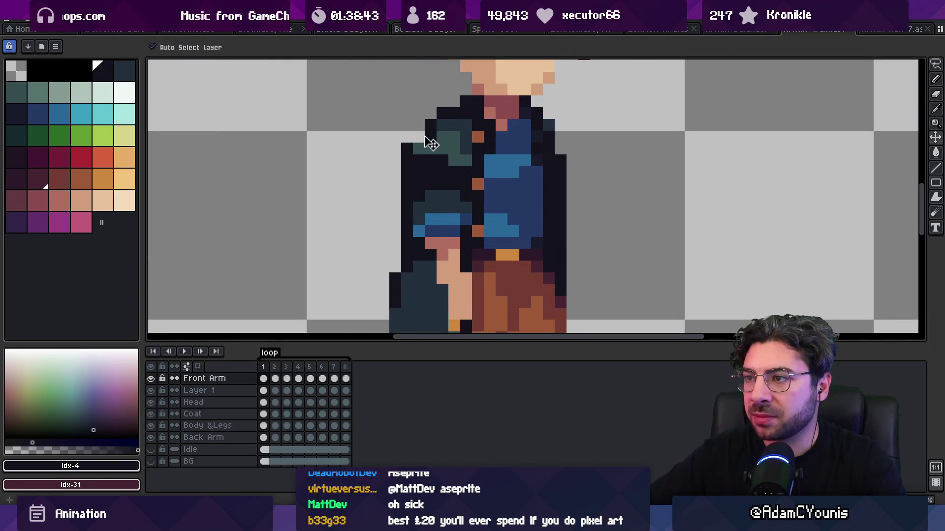
Step: Sample the dark teal coat colours and pencil the coat's shoulder pixels
key("i")
left_click(422, 148)
scroll(428, 147, "down", 3)
key("b")
scroll(434, 148, "up", 3)
key("i")
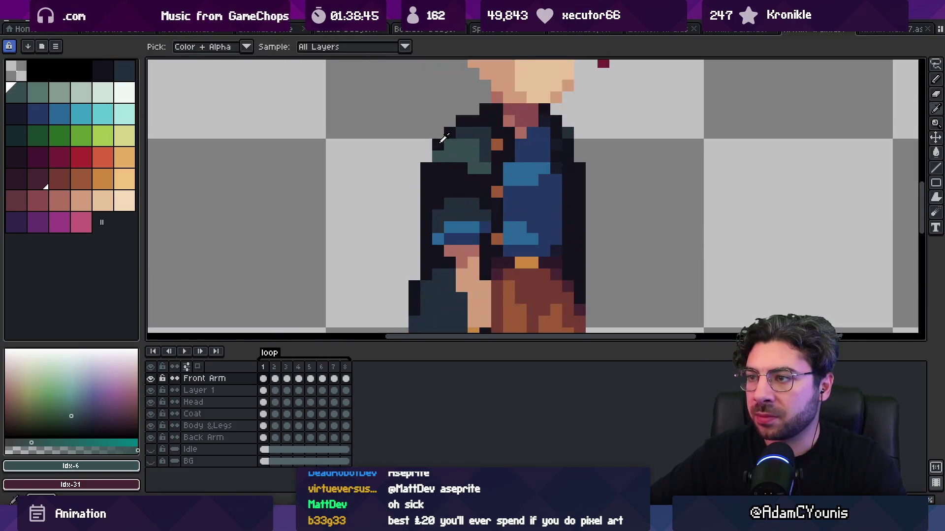
left_click(435, 150)
key("b")
scroll(444, 165, "down", 4)
scroll(444, 164, "down", 1)
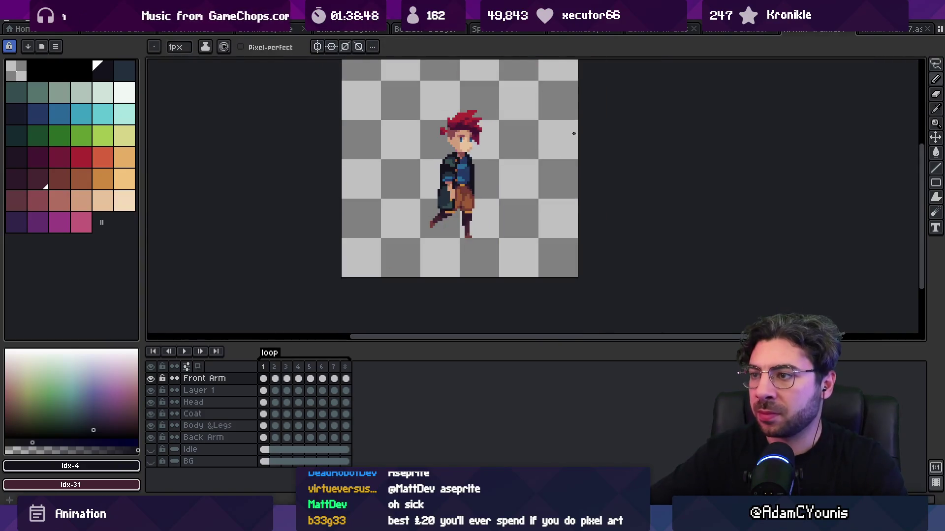
Step: Play the walk loop to review it, then switch over to Unity
key("Return")
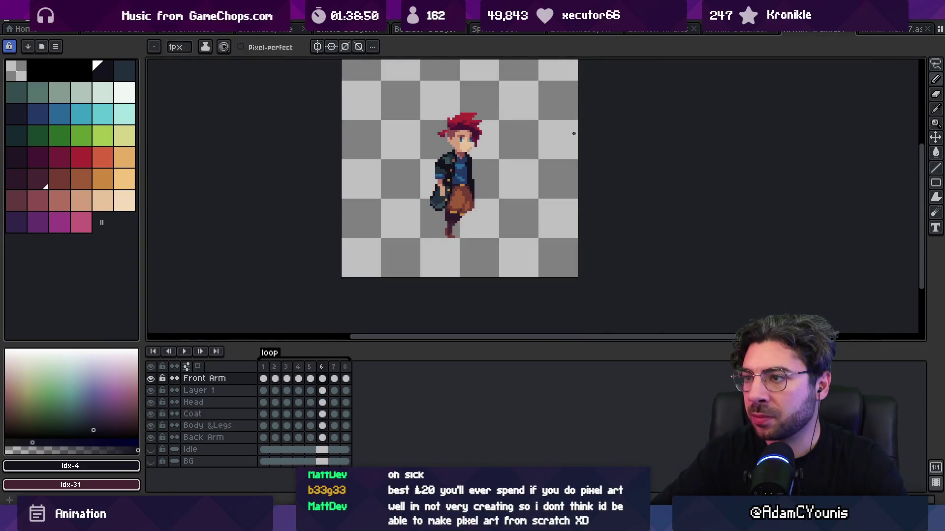
key("v")
key("b")
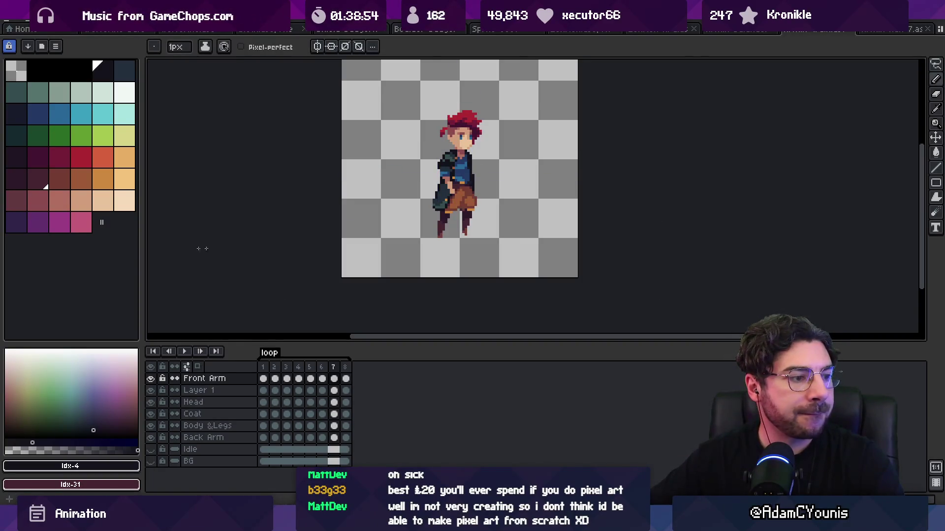
key("alt+Tab")
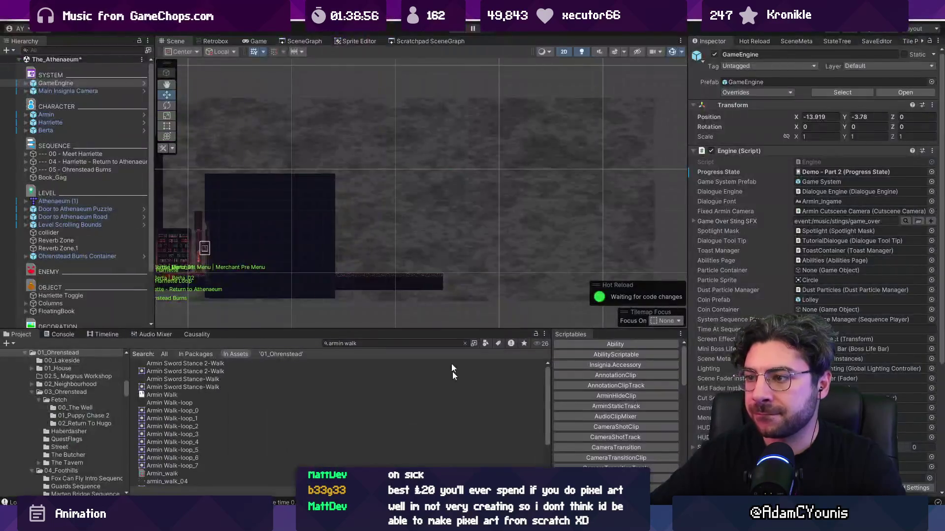
Step: Start play mode, continue past the pause menu, and watch the cutscene in the maximized Game view
left_click_drag(374, 231, 467, 183)
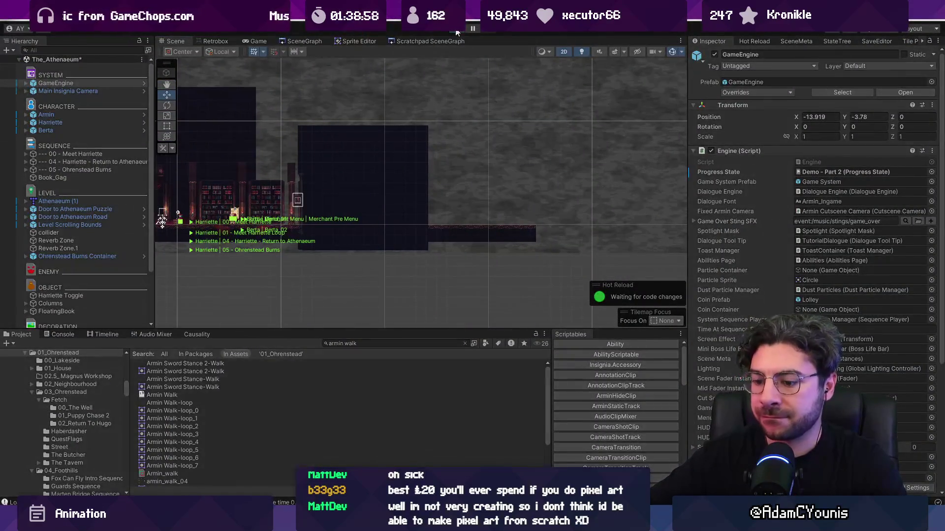
left_click(456, 32)
key("Escape")
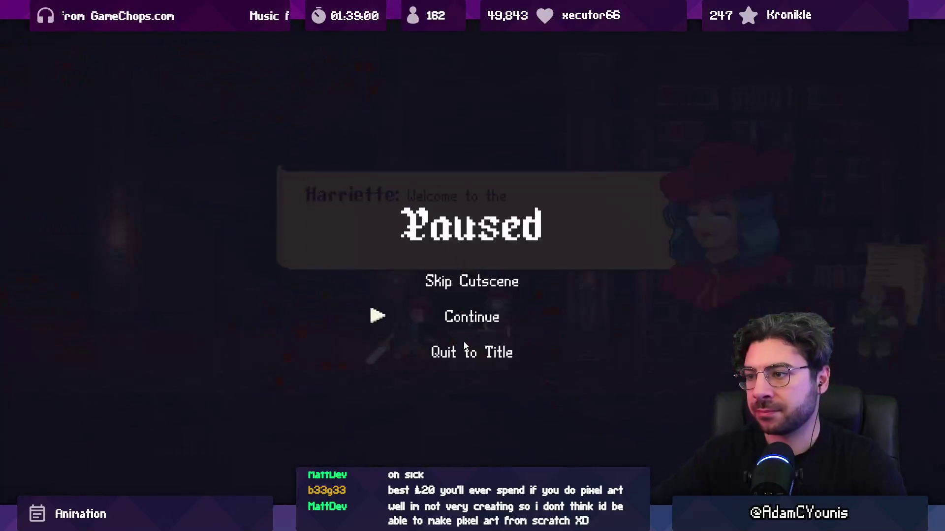
key("Up")
key("Return")
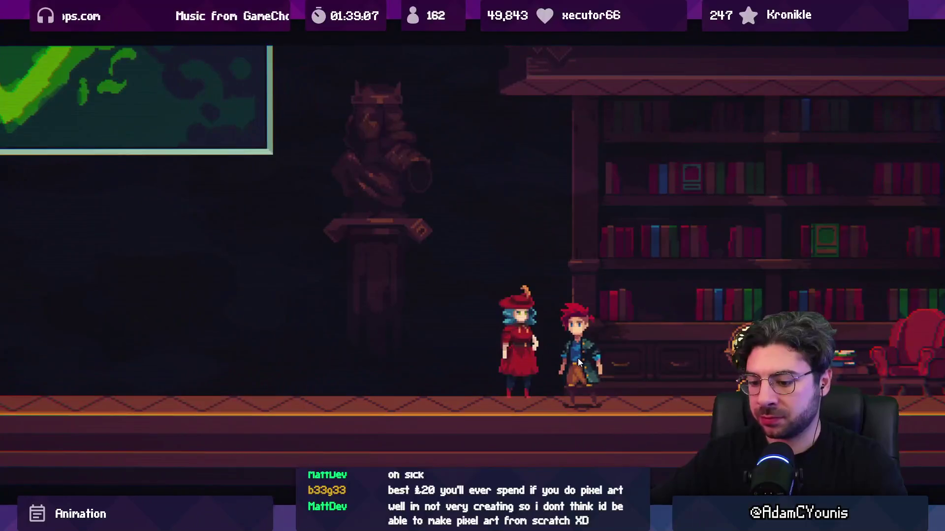
key("shift+space")
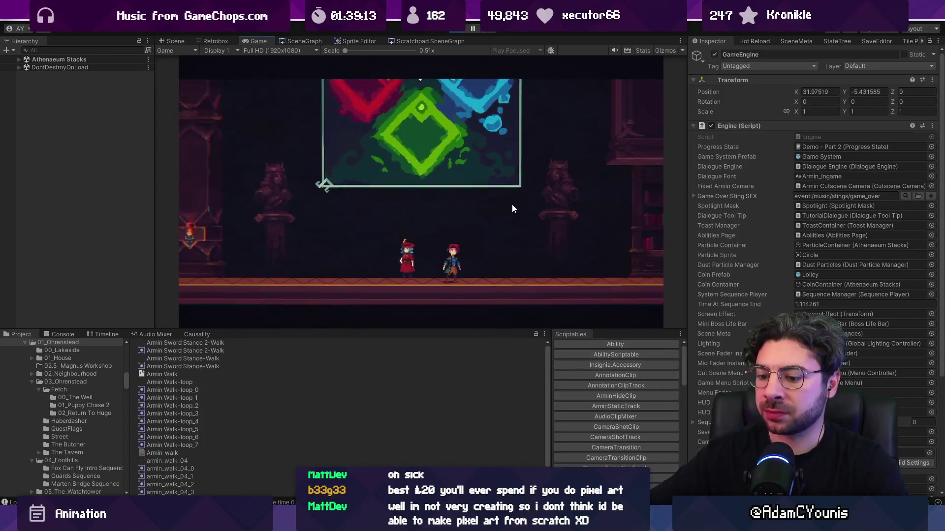
key("shift+space")
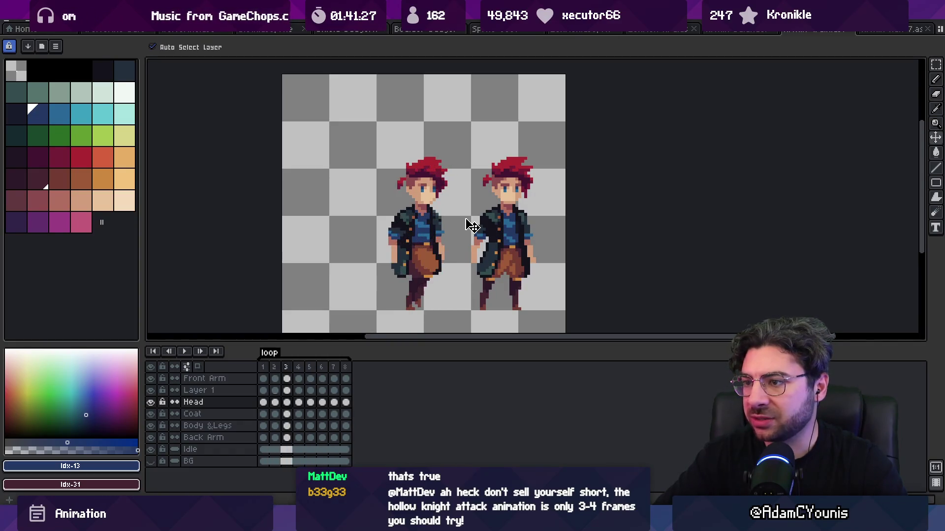
Step: Select frame 8 across all character layers and nudge the upper body up one pixel
key("m")
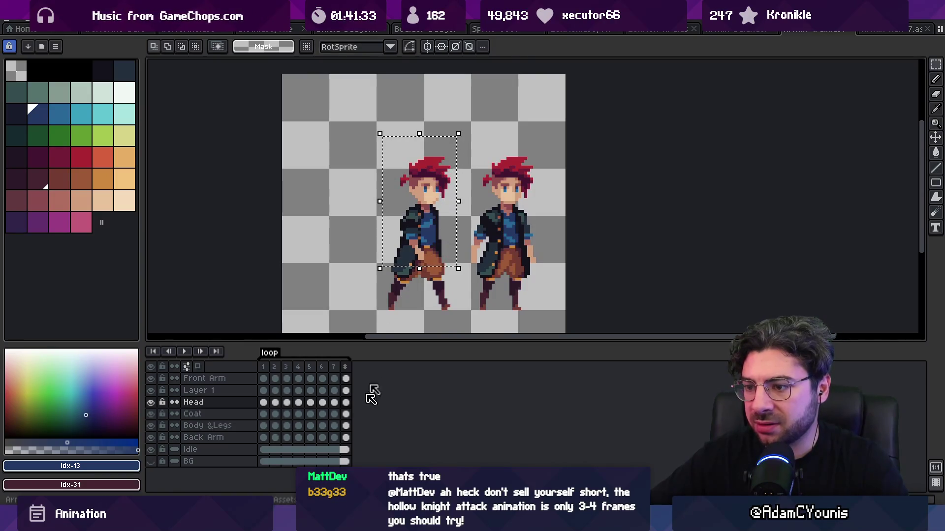
left_click_drag(348, 437, 345, 378)
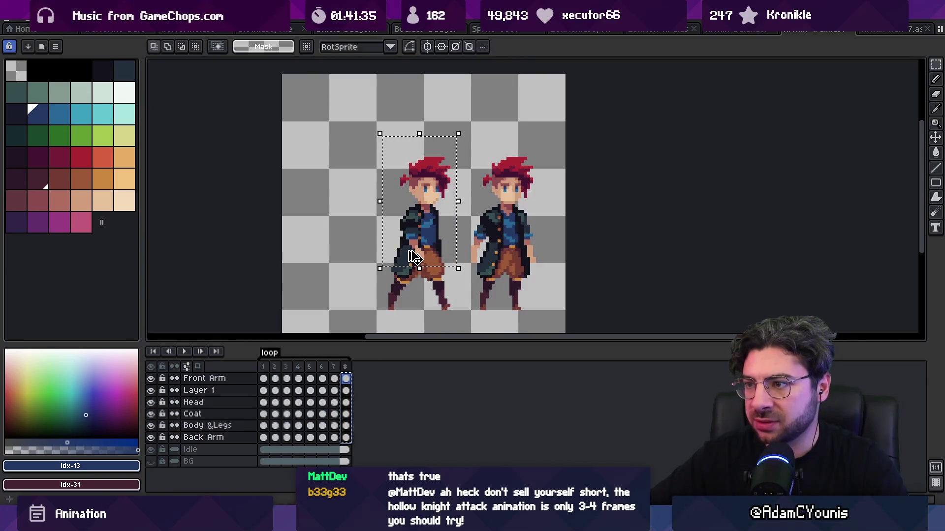
left_click(421, 257)
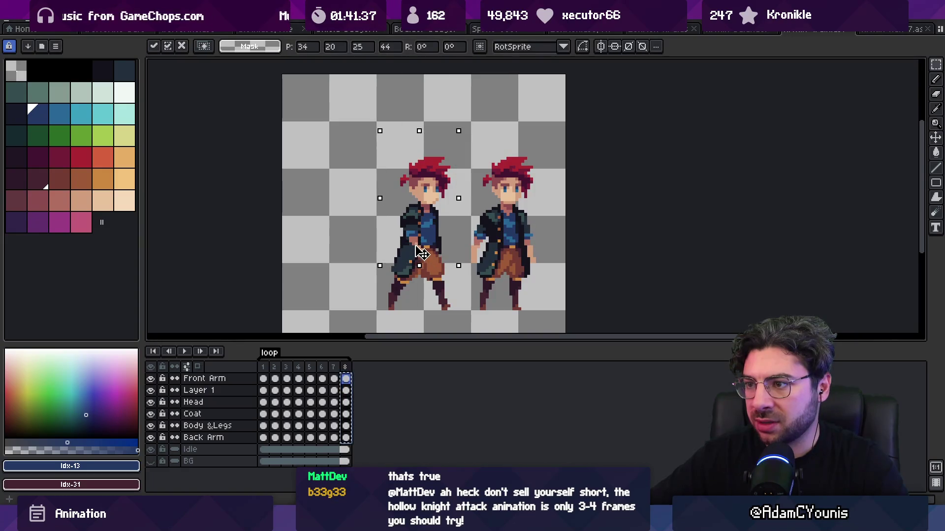
key("Up")
key("Up")
key("Return")
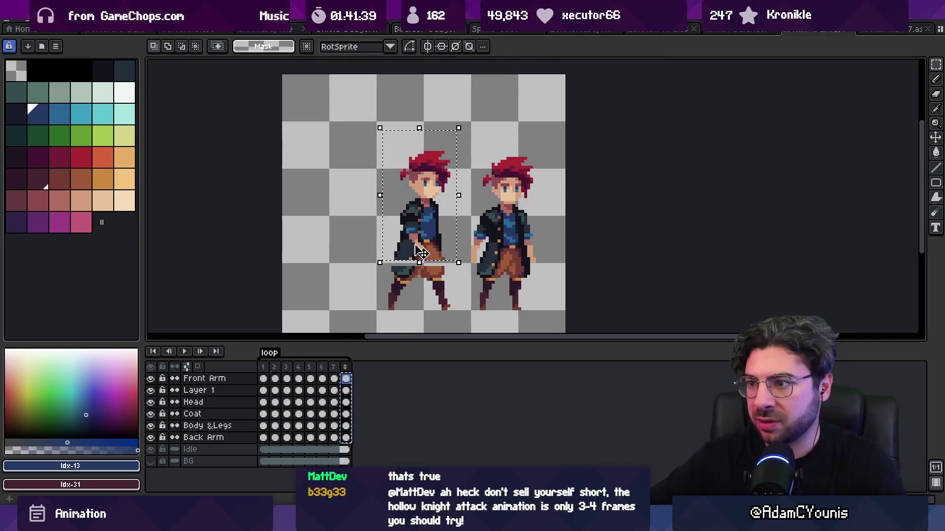
left_click(395, 258)
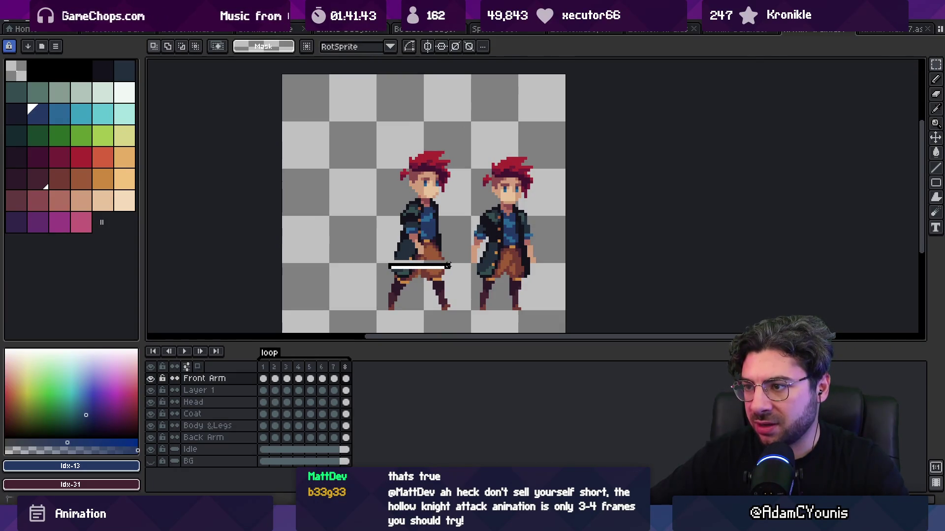
Step: Nudge the frame 8 selection up another pixel, replay the cycle, then select frames 1 to 4
left_click_drag(347, 433, 353, 378)
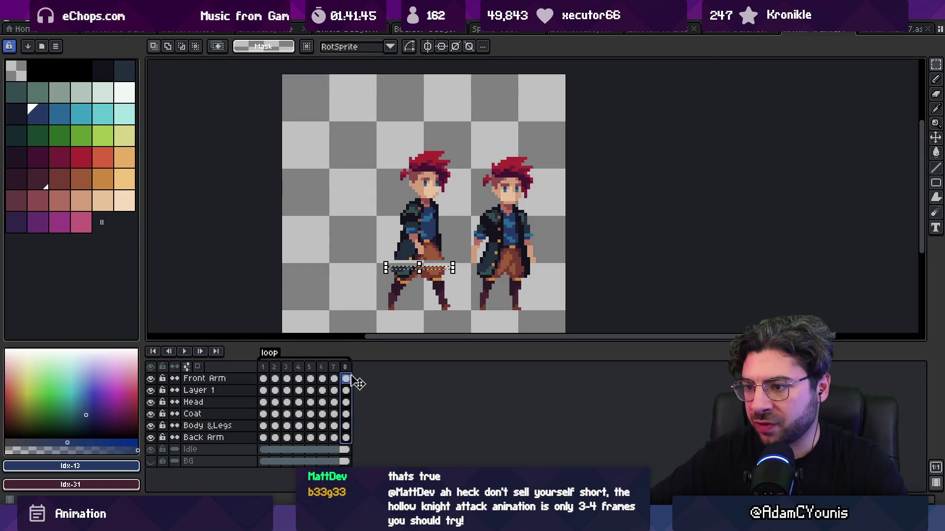
key("Up")
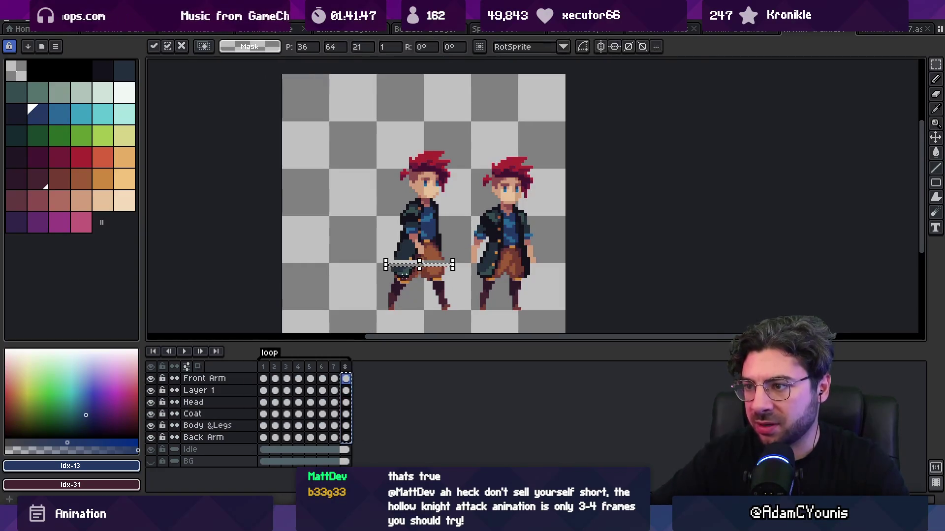
key("Return")
key("Return")
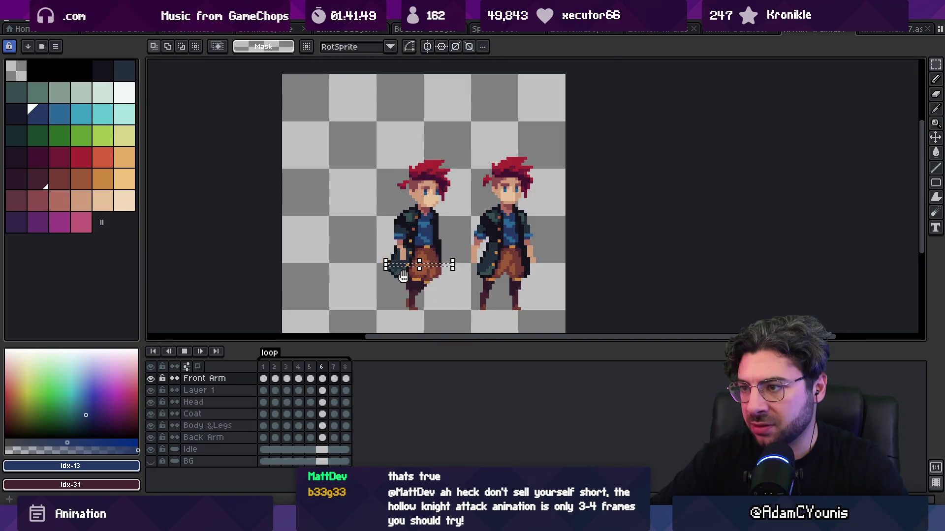
key("Return")
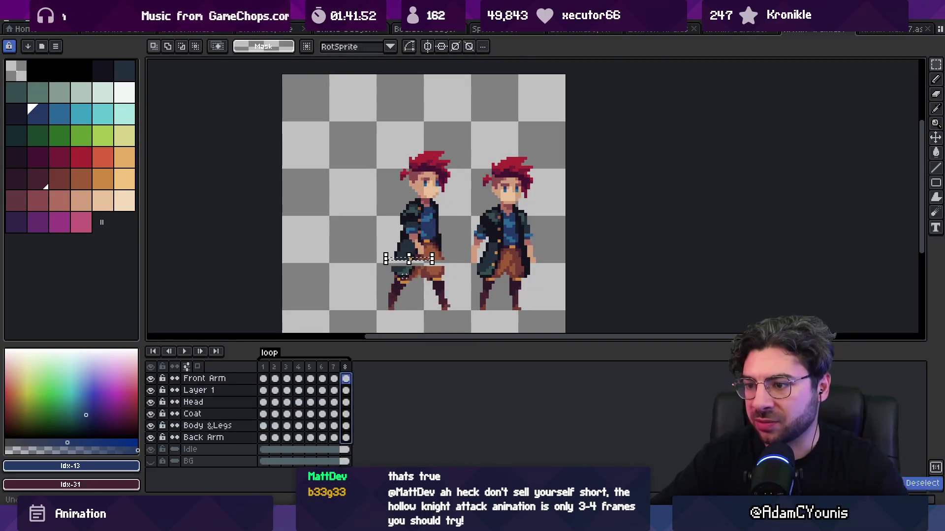
left_click(403, 277)
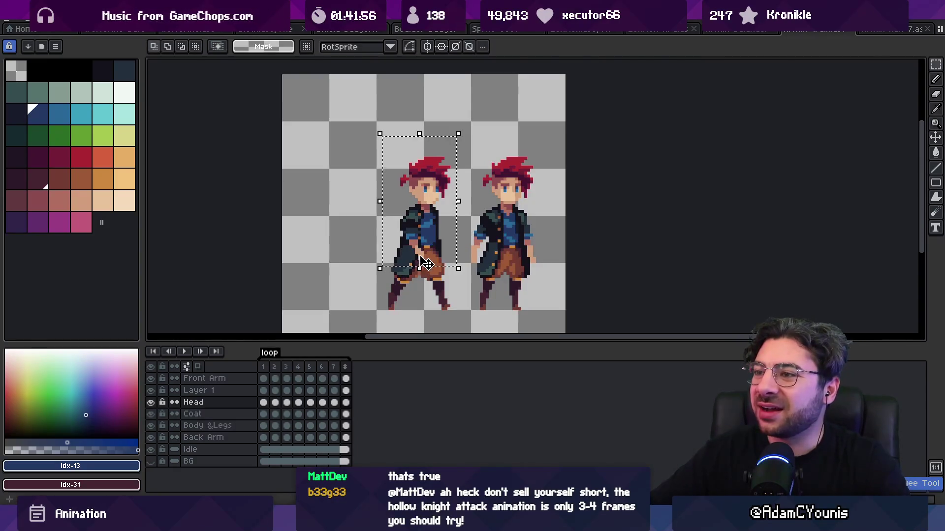
mouse_move(275, 376)
left_mouse_down()
mouse_move(365, 366)
mouse_move(288, 369)
mouse_move(309, 369)
left_mouse_up()
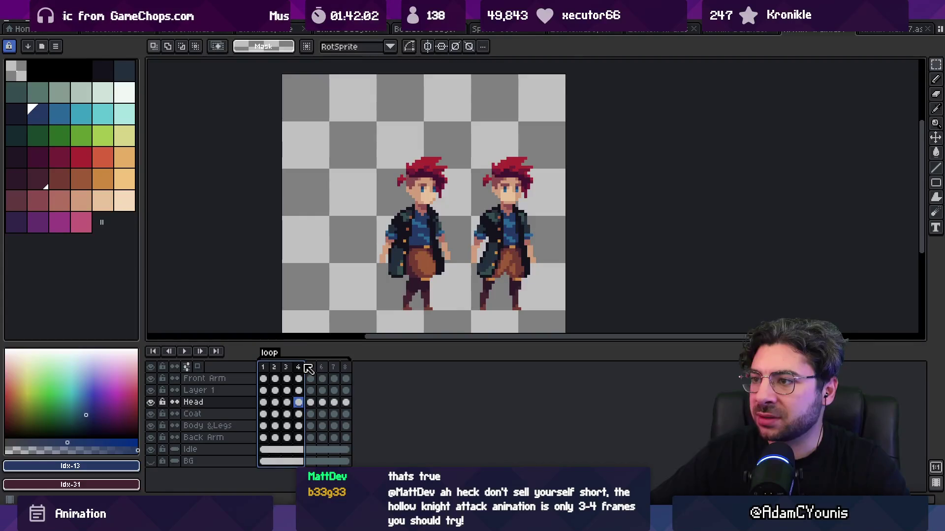
Step: Clear the frame selection and replay the walk cycle, stopping on frames 7, 5 and 8
key("Escape")
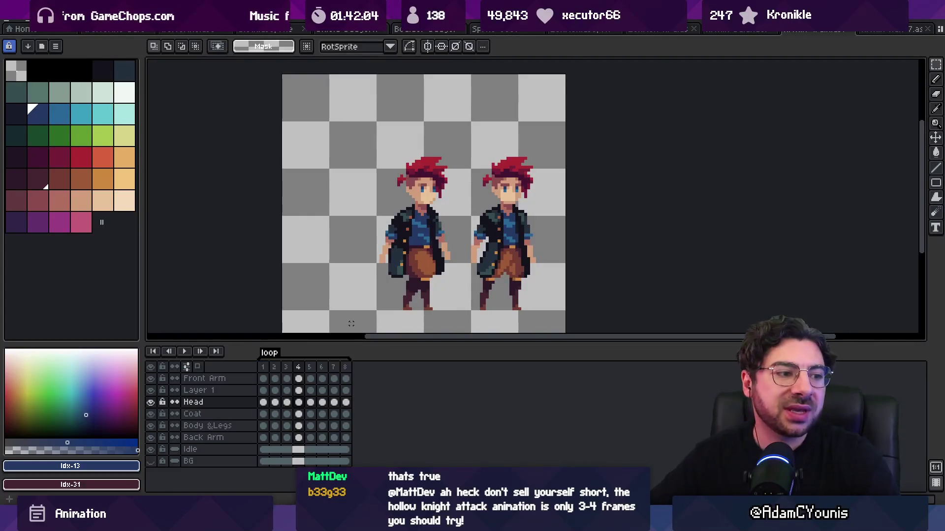
scroll(426, 203, "down", 2)
key("Return")
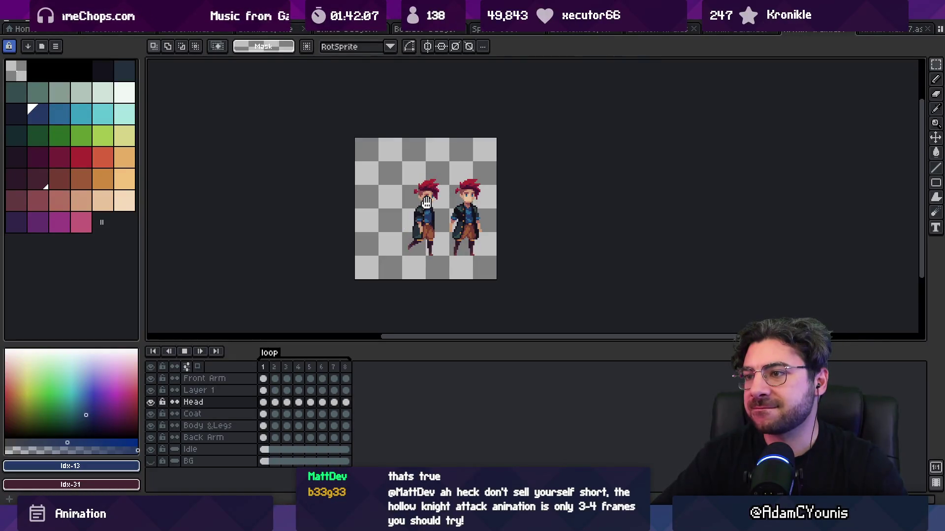
key("Return")
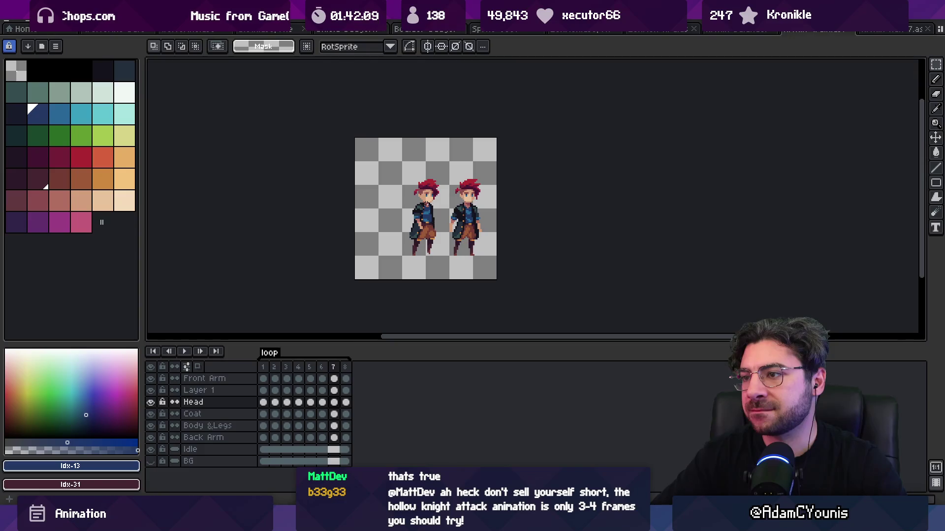
scroll(430, 190, "up", 3)
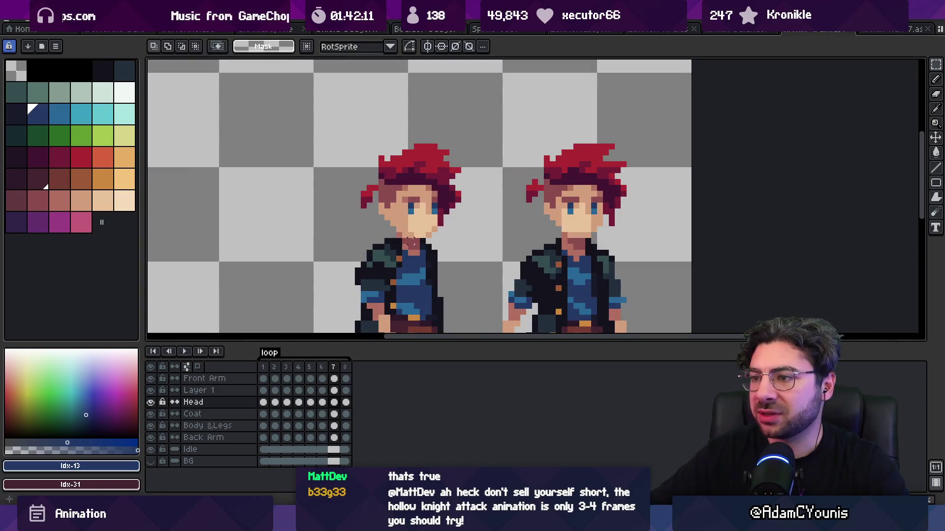
left_click_drag(487, 229, 461, 230)
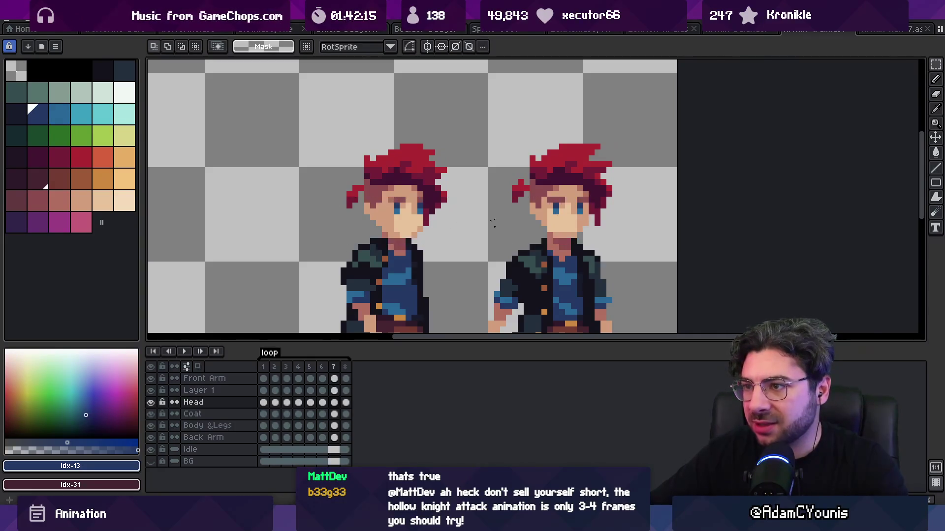
scroll(521, 189, "down", 3)
key("Return")
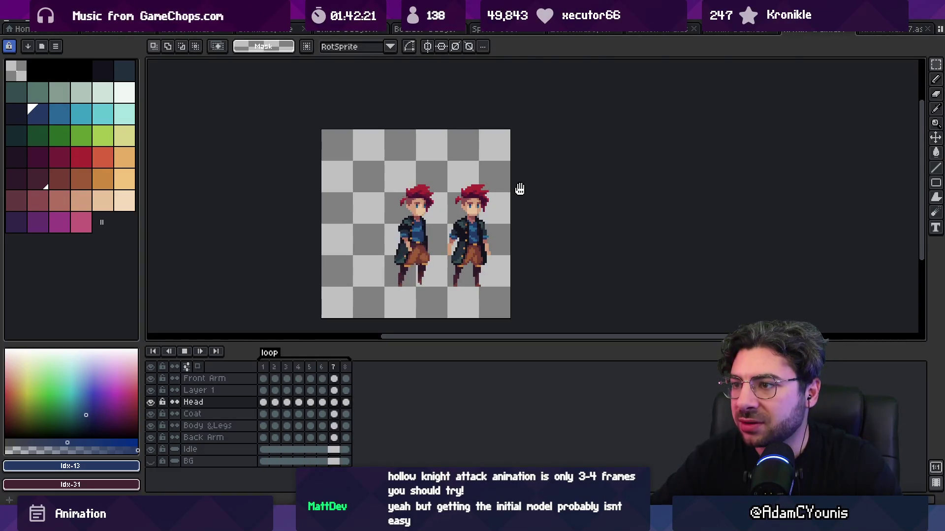
key("Return")
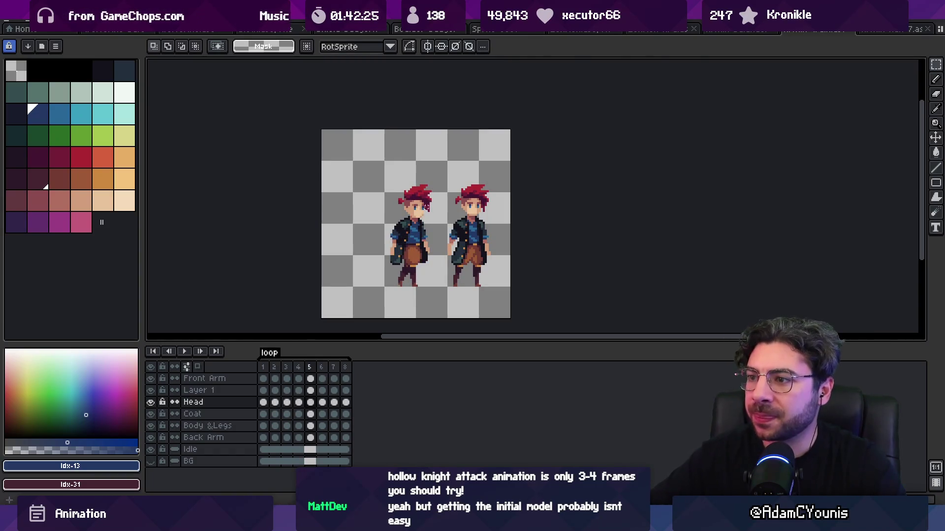
scroll(444, 203, "down", 3)
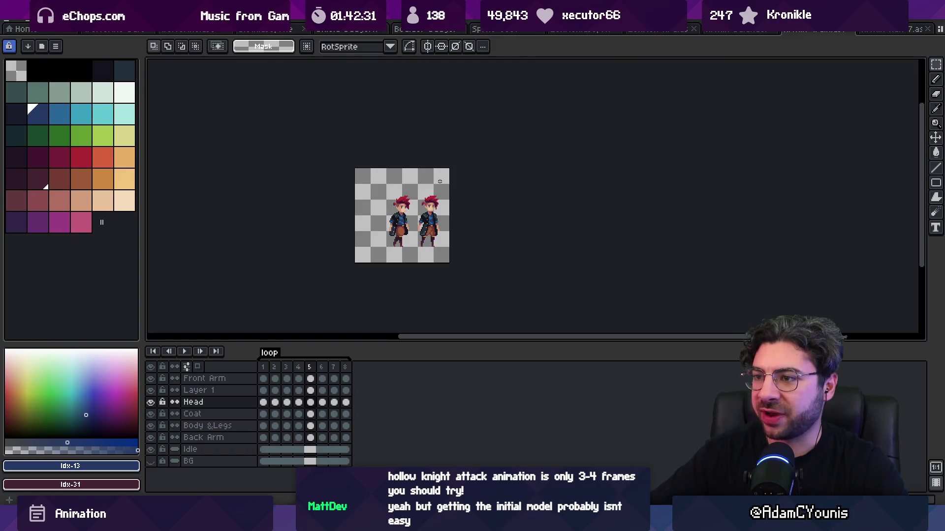
scroll(414, 191, "up", 2)
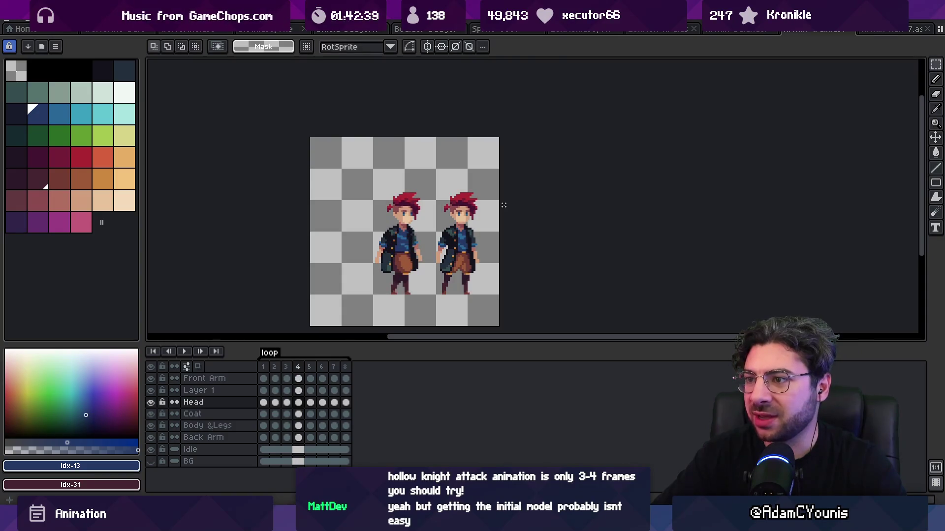
key("Return")
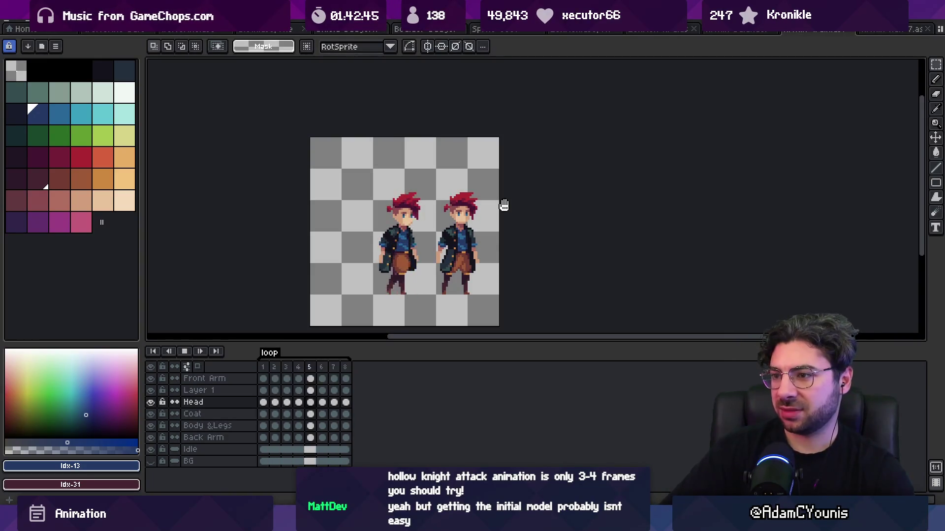
key("Return")
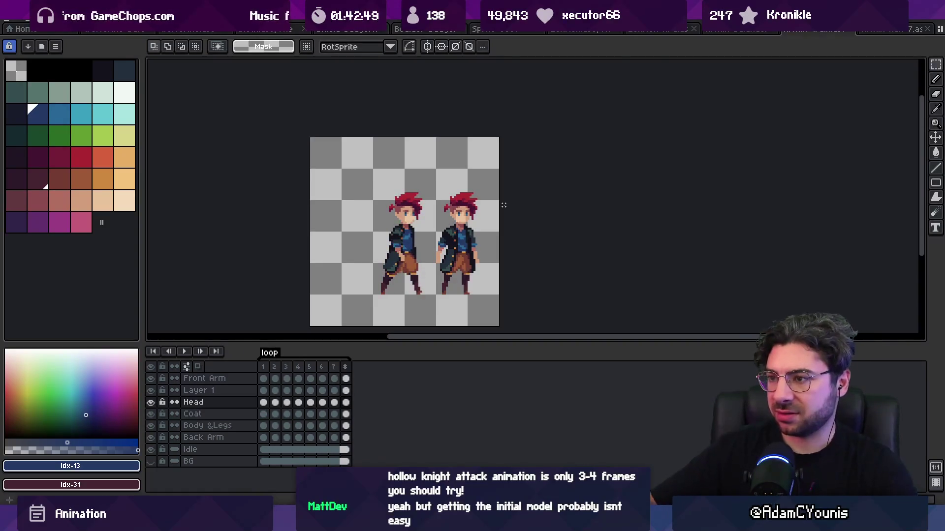
Step: Zoom on the left character's torso and pick the coat's black and dark teal colours on the Front Arm layer
key("z")
left_click(415, 249)
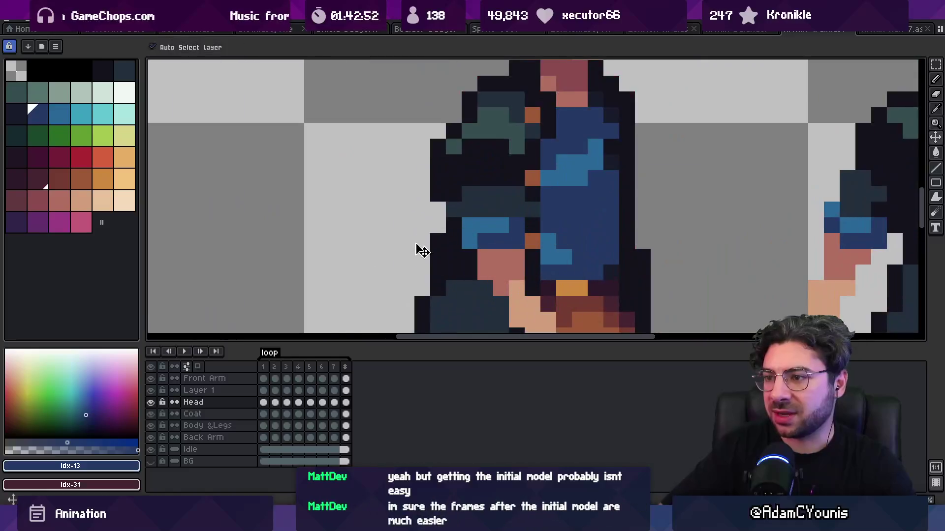
left_click(415, 249, "ctrl")
right_click(374, 246)
scroll(450, 226, "up", 4)
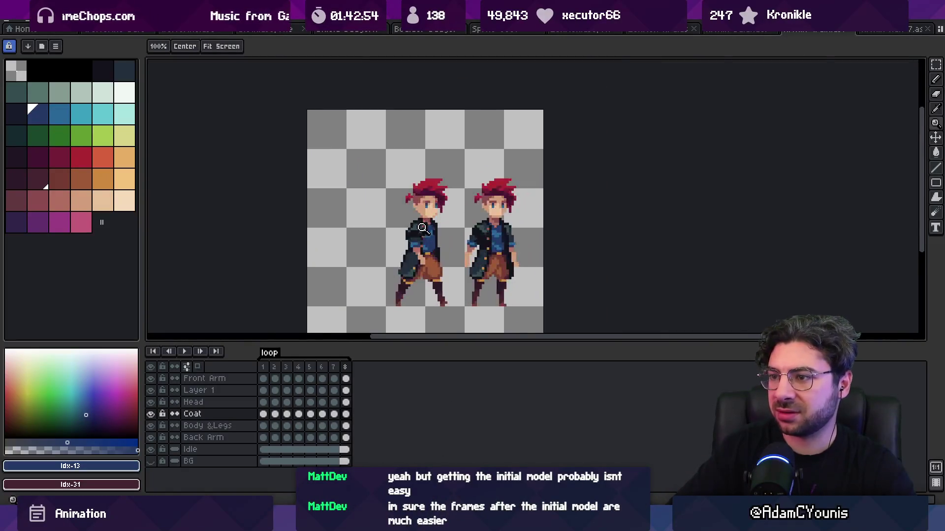
key("b")
left_click(396, 223, "alt")
left_click(409, 218, "alt")
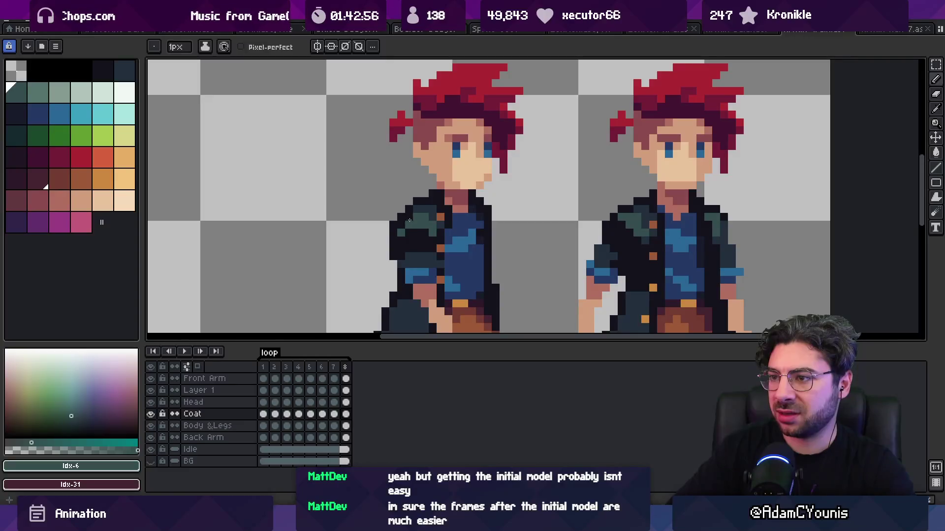
left_click(409, 219, "ctrl")
Step: Choose darker palette colour Idx-4, reset the zoom to 100%, and replay the walk cycle
key("z")
scroll(417, 161, "down", 4)
key("Return")
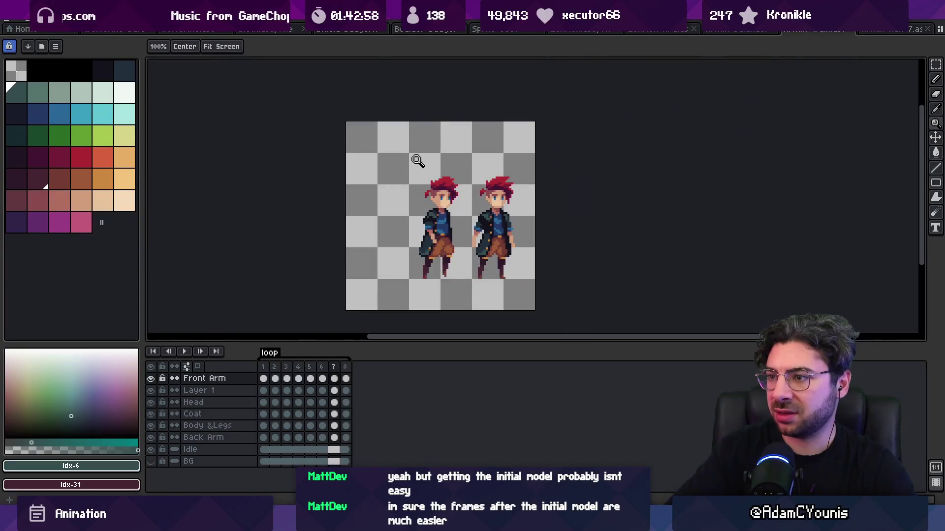
scroll(423, 212, "up", 4)
key("i")
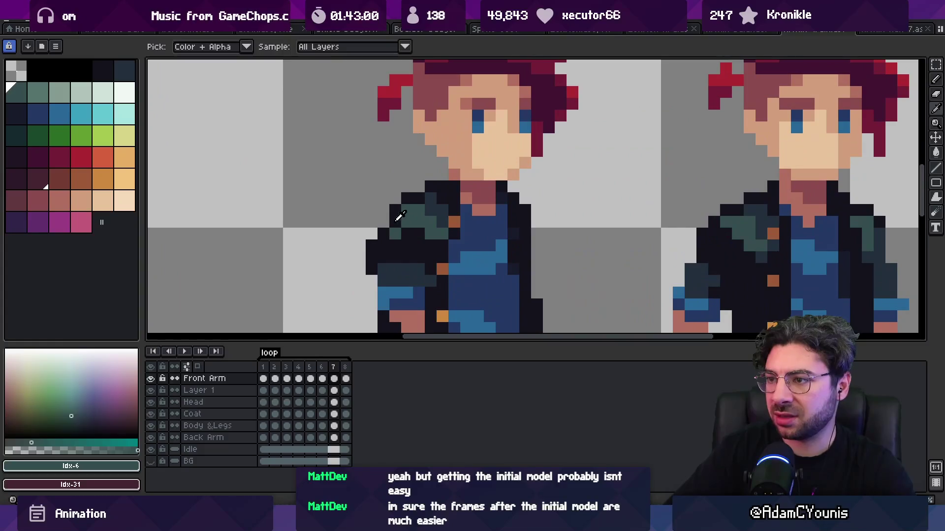
key("z")
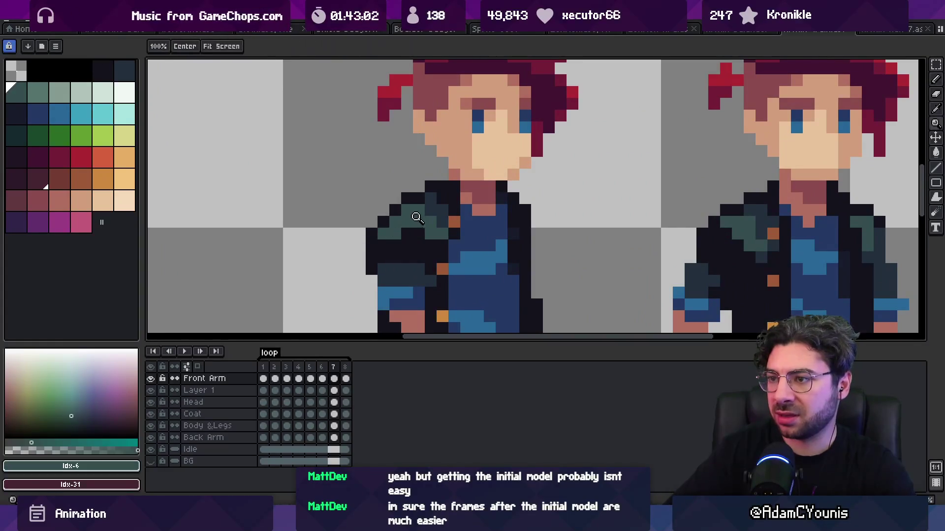
scroll(388, 192, "down", 4)
scroll(436, 199, "up", 3)
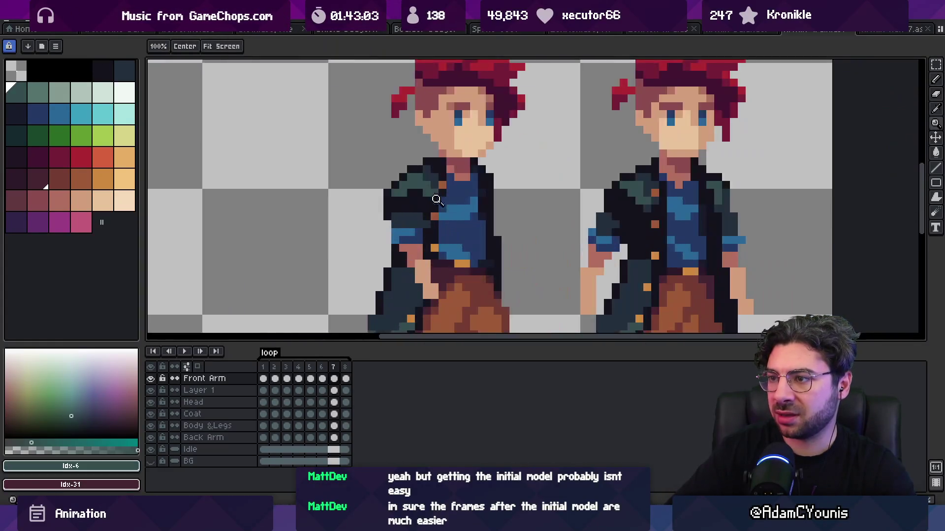
left_click(396, 182, "alt")
key("z")
scroll(426, 143, "down", 5)
key("Return")
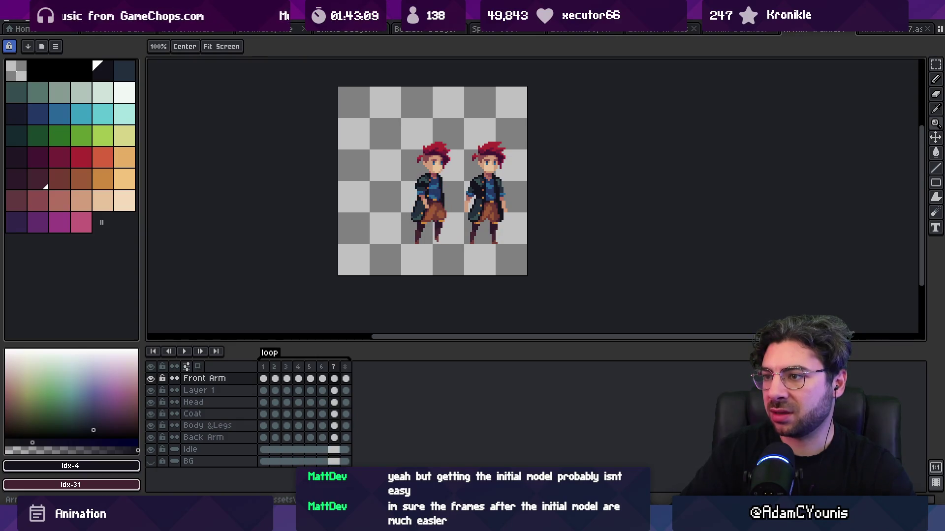
key("Return")
Step: Make the Coat layer active and play the walk loop to check its frames
scroll(452, 187, "up", 5)
key("b")
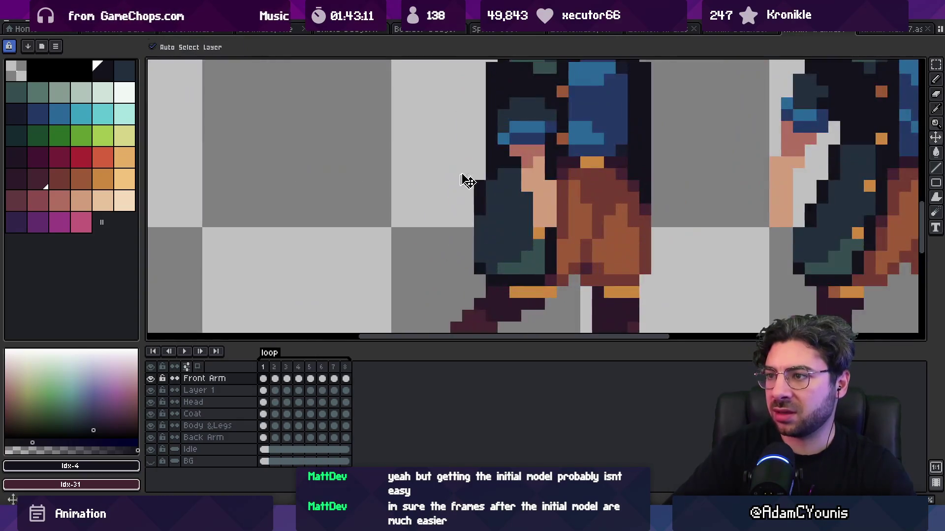
left_click(492, 151, "ctrl")
left_click_drag(491, 150, 432, 234)
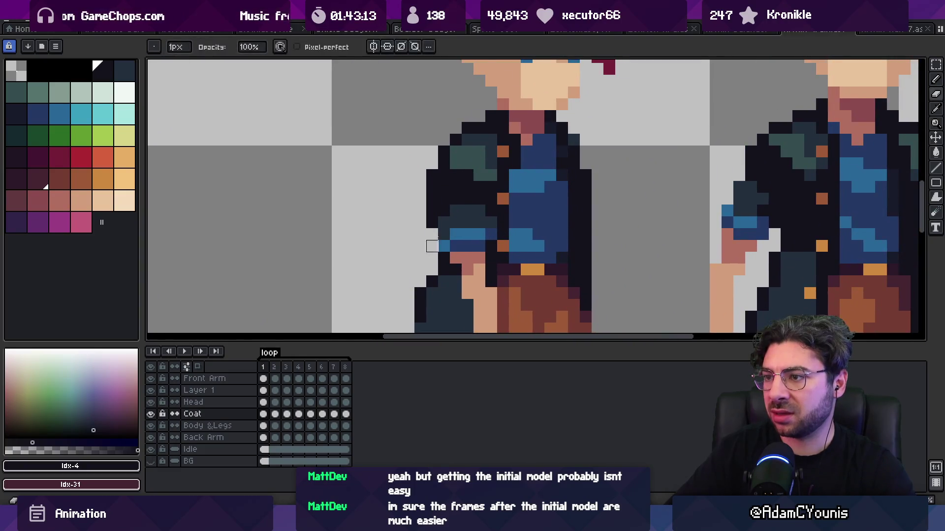
key("z")
scroll(461, 150, "down", 5)
scroll(461, 212, "up", 5)
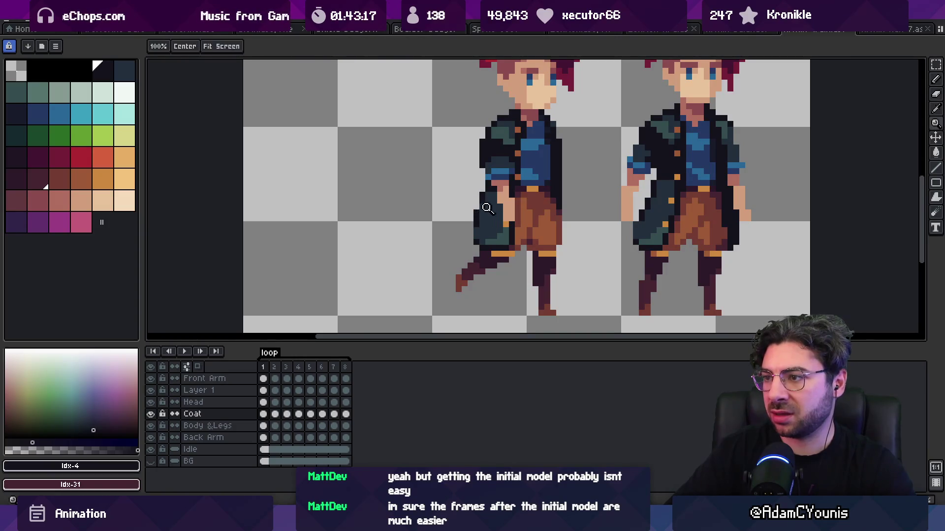
scroll(382, 148, "down", 5)
key("Return")
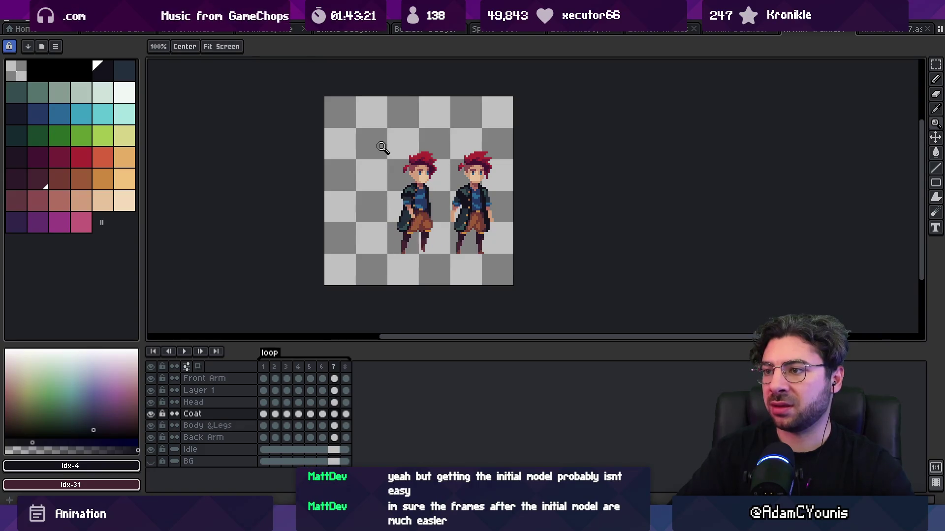
key("Return")
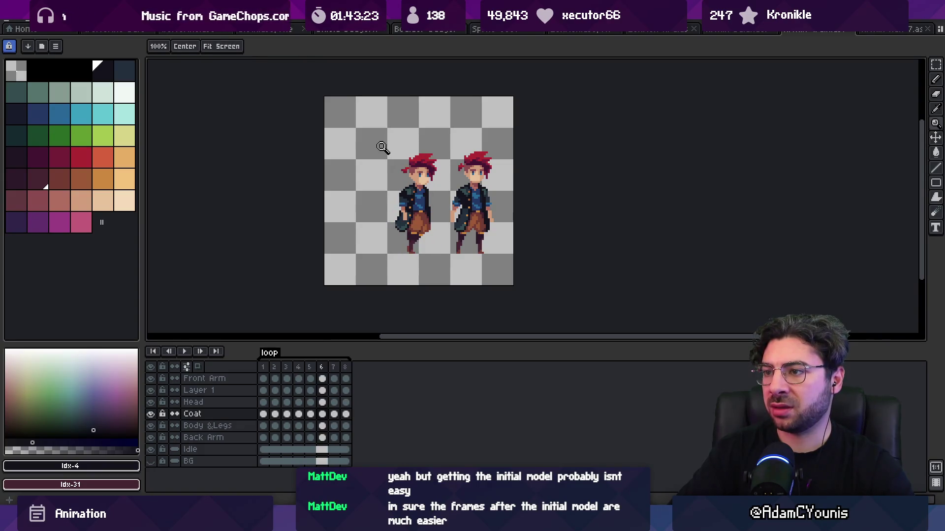
Step: Sample colours from the sprite and stop playback back on frame 1
scroll(459, 197, "up", 4)
key("i")
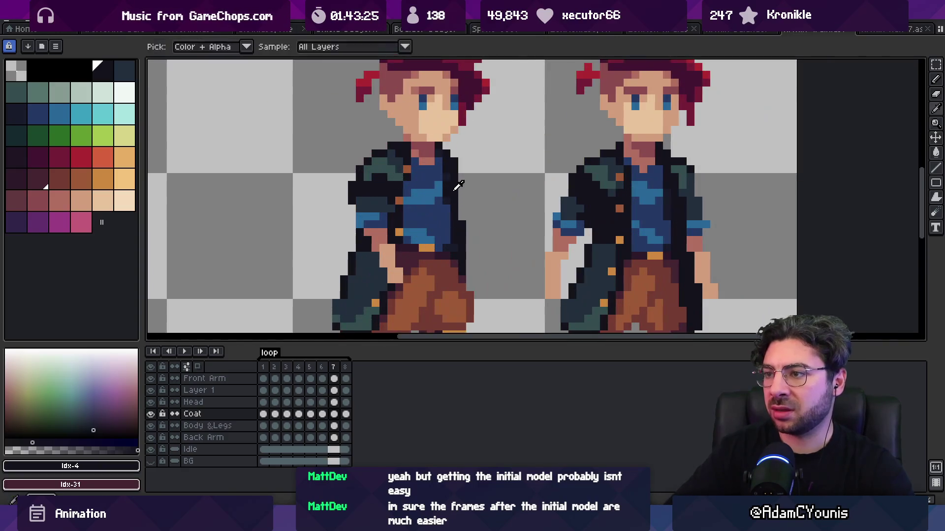
key("z")
scroll(460, 221, "down", 4)
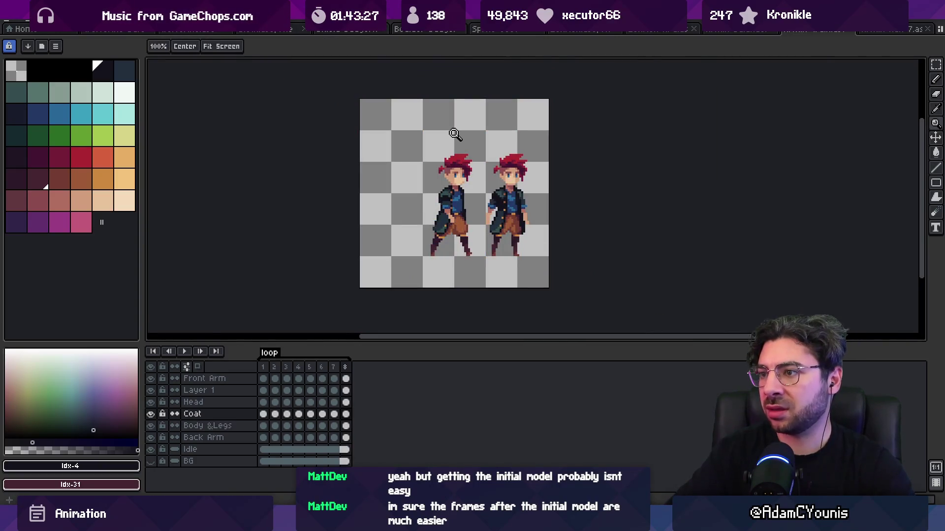
scroll(494, 215, "up", 3)
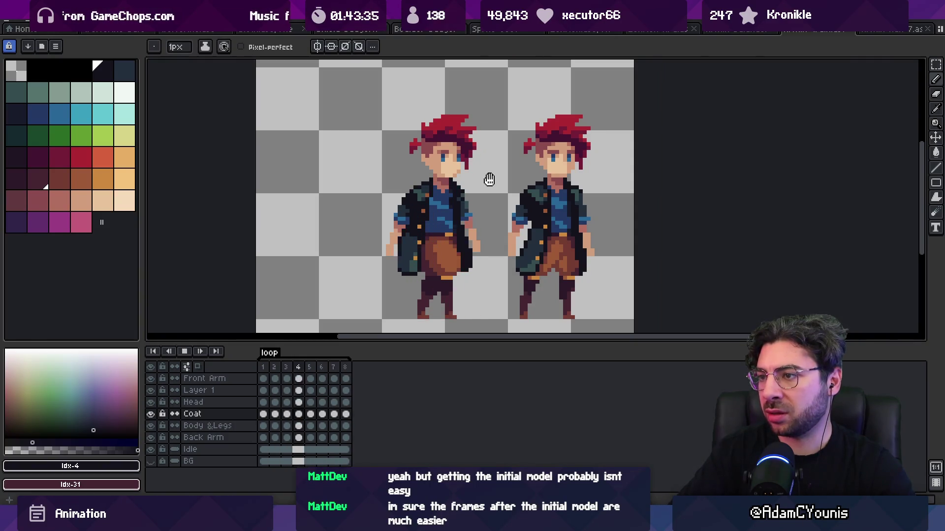
key("Return")
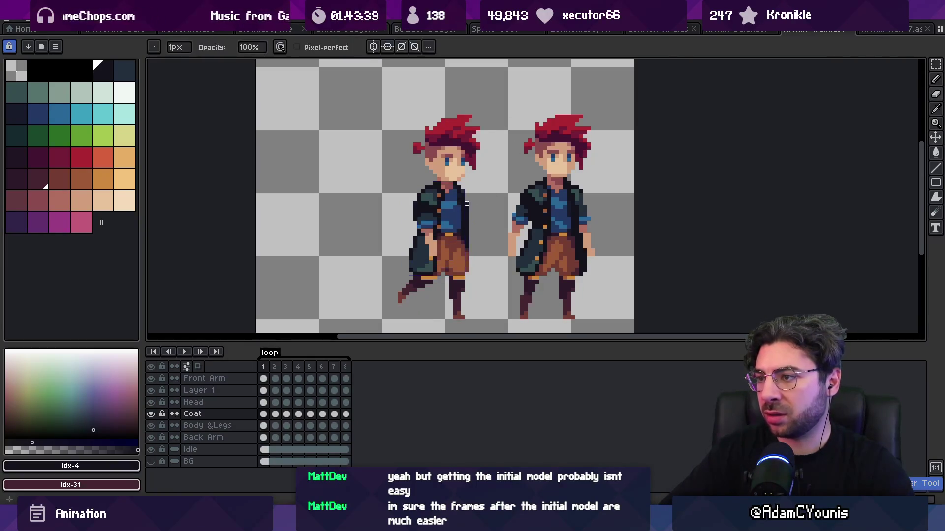
Step: Make the Front Arm layer active and review its frames with another playback
left_click(474, 214)
key("z")
scroll(465, 153, "down", 3)
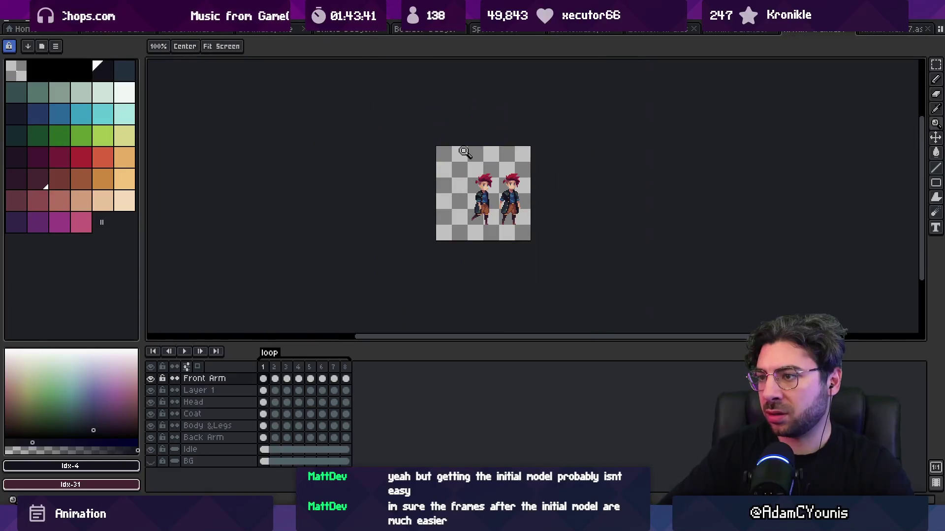
key("Return")
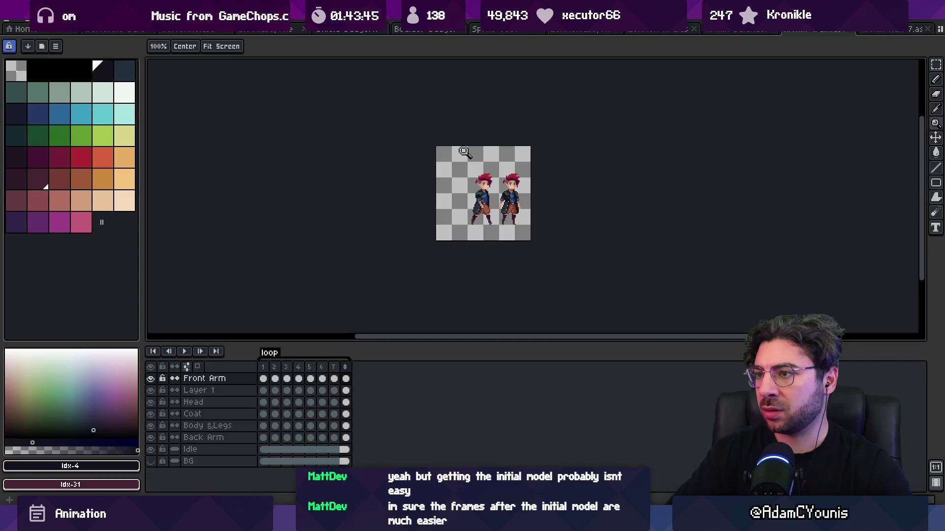
scroll(464, 152, "up", 4)
key("i")
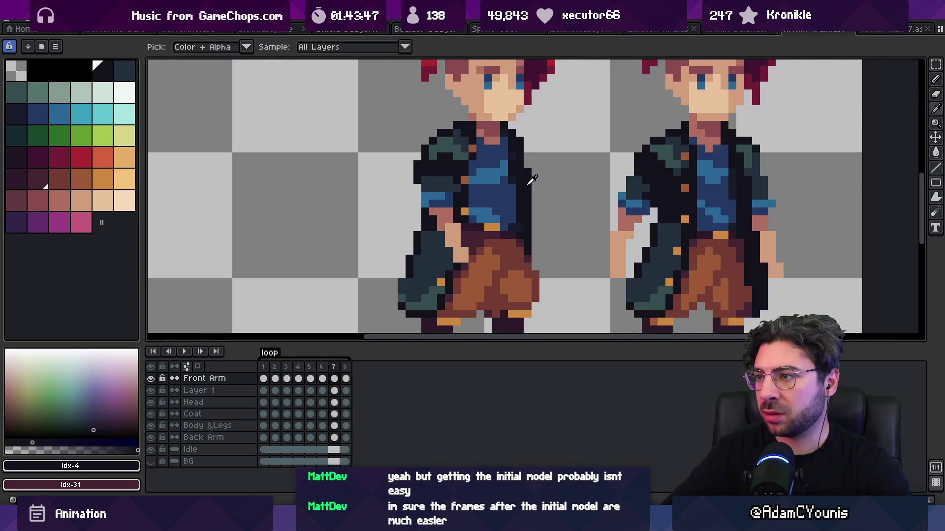
scroll(537, 191, "down", 4)
key("Return")
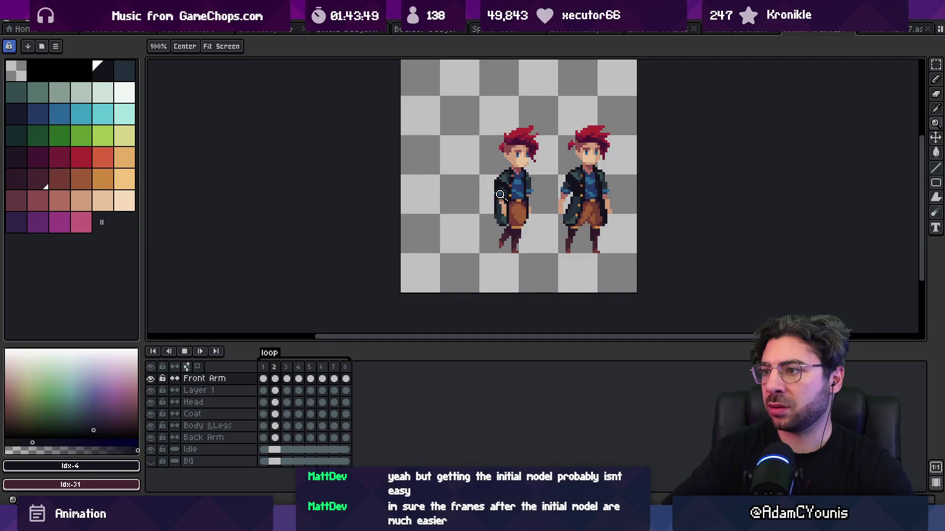
scroll(539, 156, "down", 3)
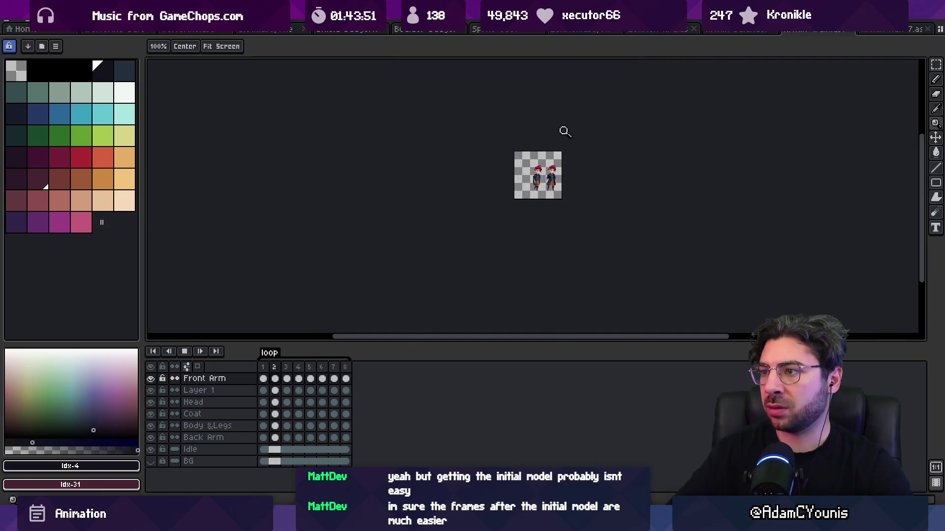
scroll(550, 175, "up", 2)
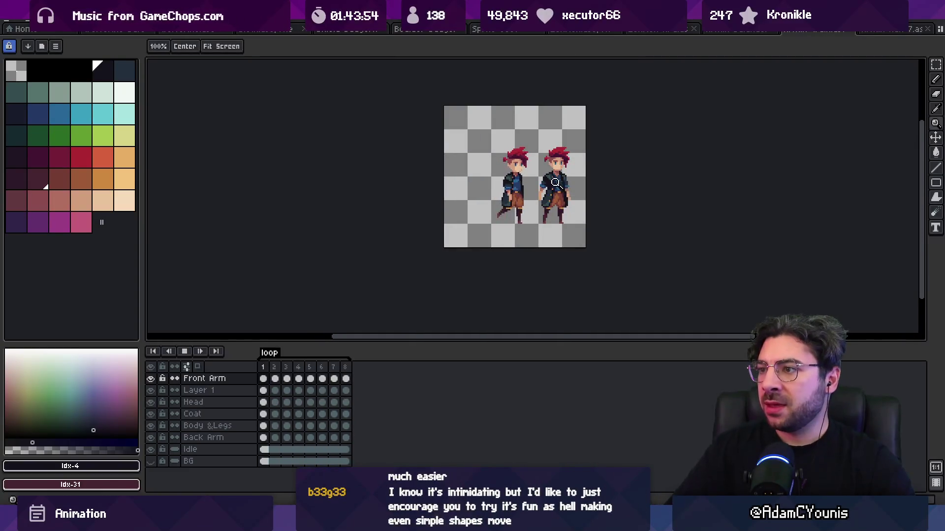
scroll(555, 183, "up", 1)
key("Return")
Step: Hide the Idle layer, save the walk-cycle file, and switch back to Unity
left_click(566, 198)
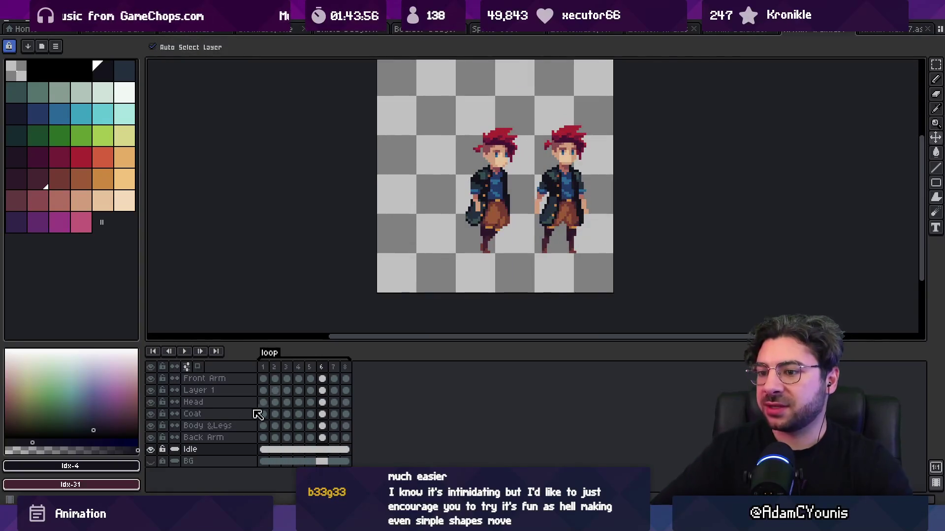
left_click(150, 449)
key("ctrl+s")
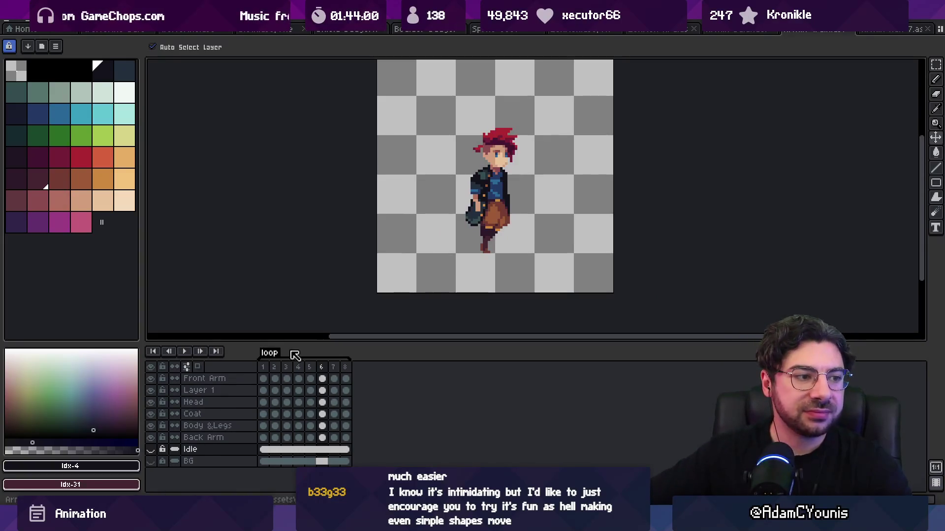
key("alt+Tab")
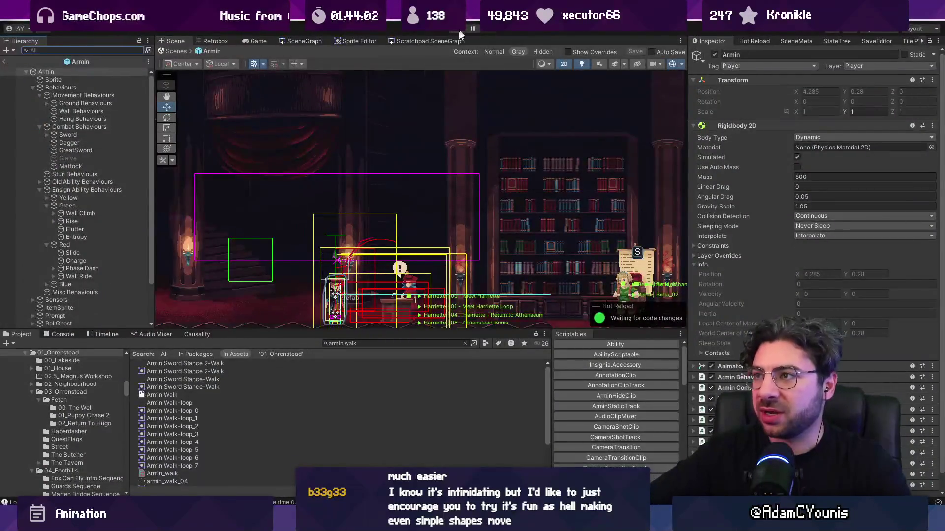
Step: Return to The_Athenaeum scene and select Armin's Ground Behaviours object in the hierarchy
left_click_drag(179, 163, 439, 159)
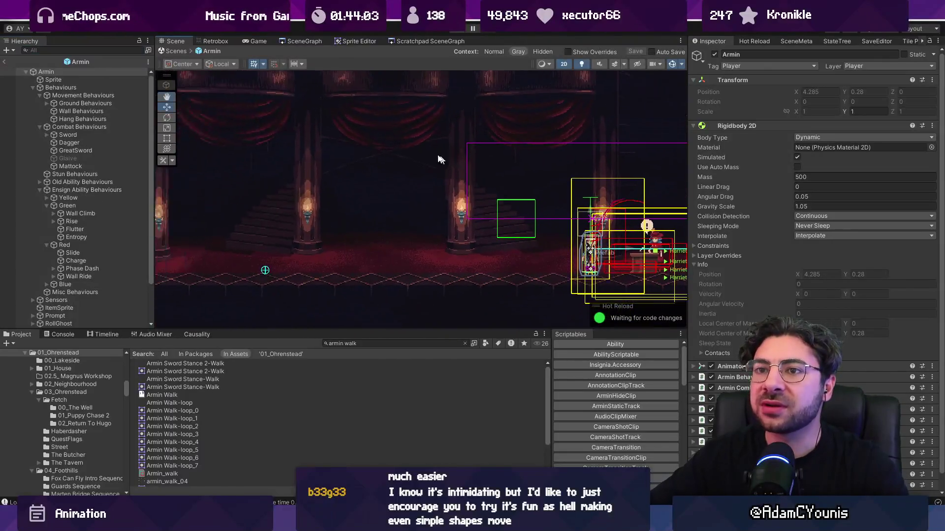
left_click(8, 61)
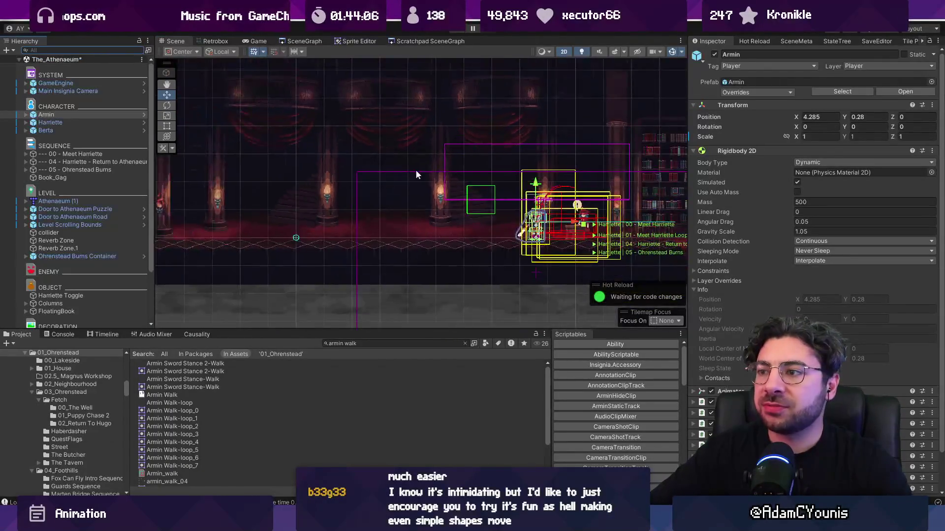
scroll(458, 174, "down", 2)
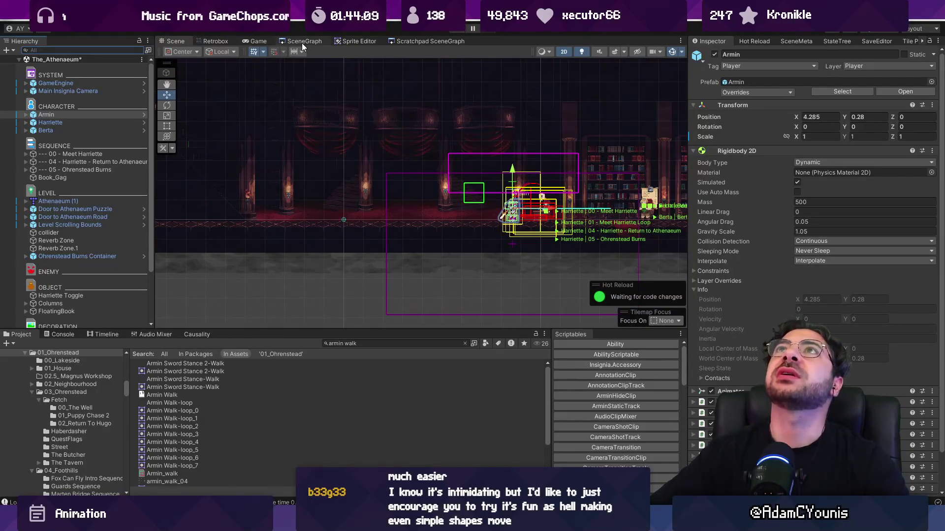
left_click(27, 115)
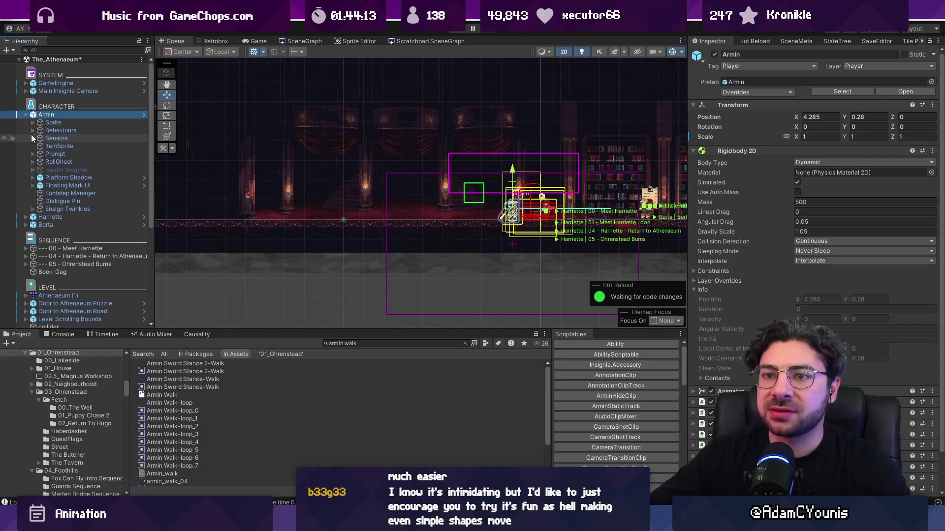
left_click(33, 131)
left_click(56, 138)
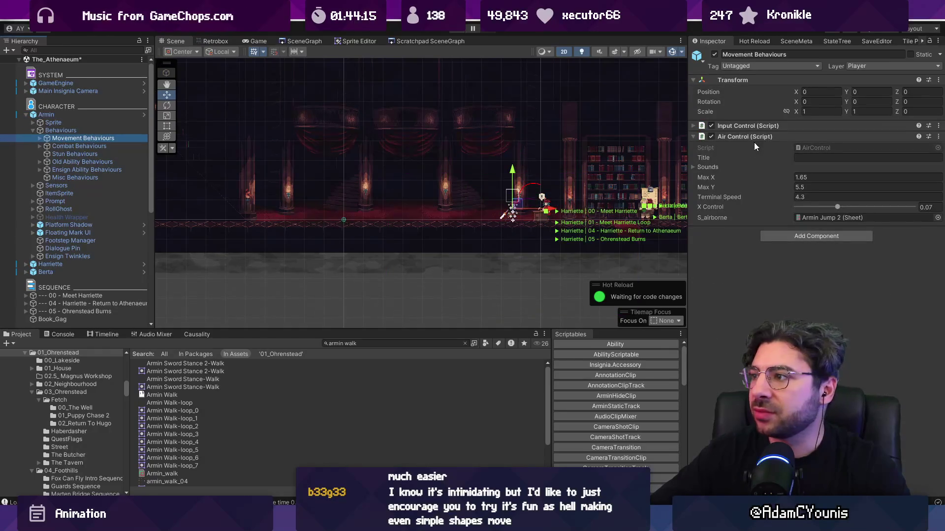
left_click(745, 126)
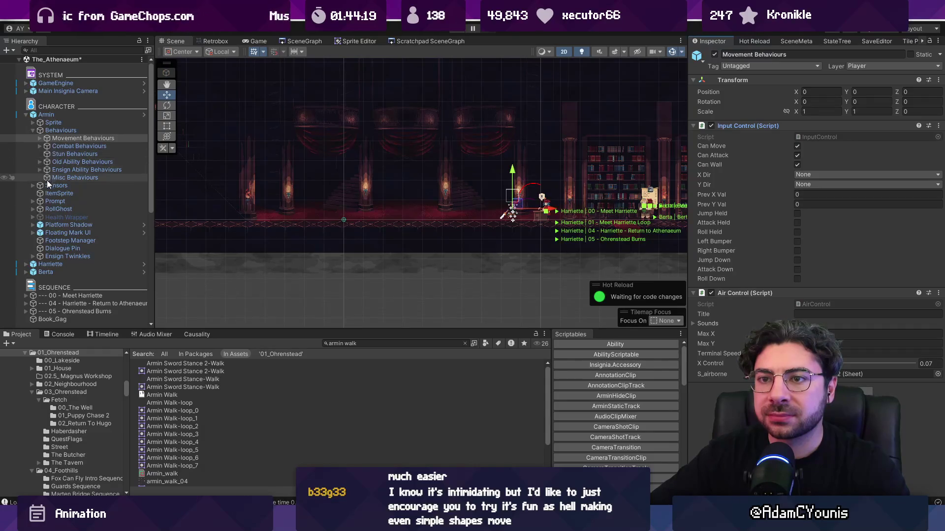
left_click(39, 139)
left_click(63, 147)
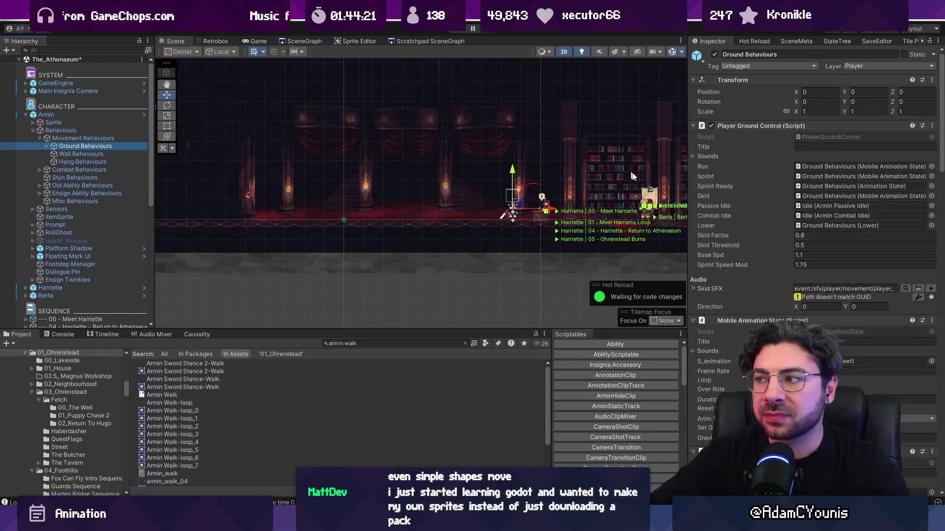
Step: Assign the Armin_walk sheet to S_animation, set Base Spd to 0.7, and start the game
left_click(931, 362)
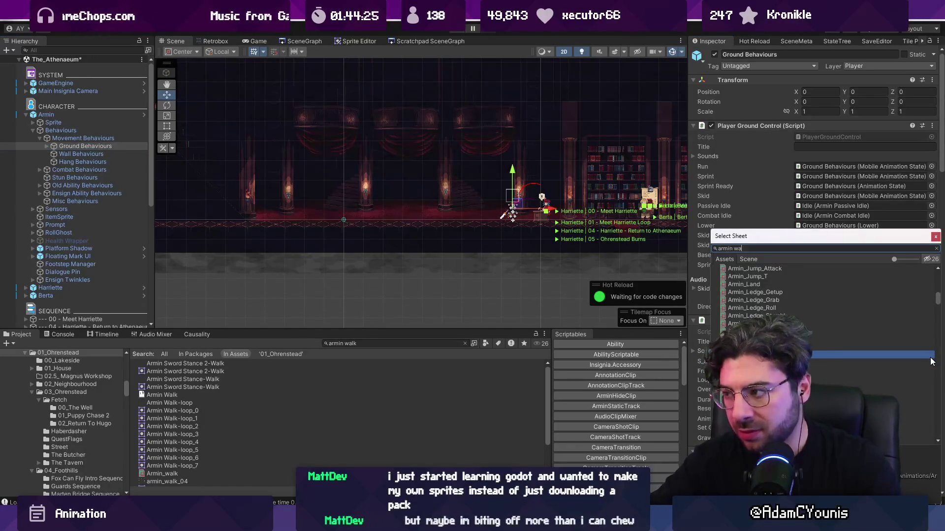
type("armin walk")
key("Return")
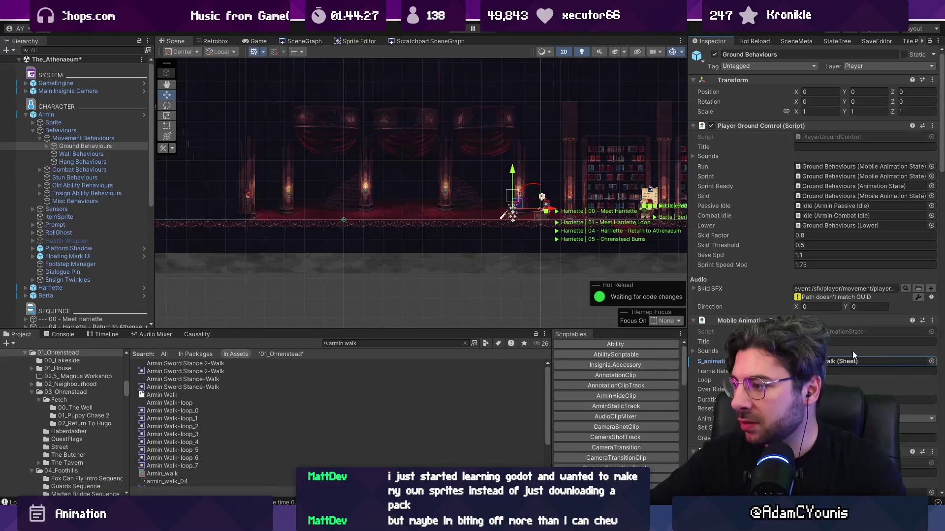
left_click(810, 254)
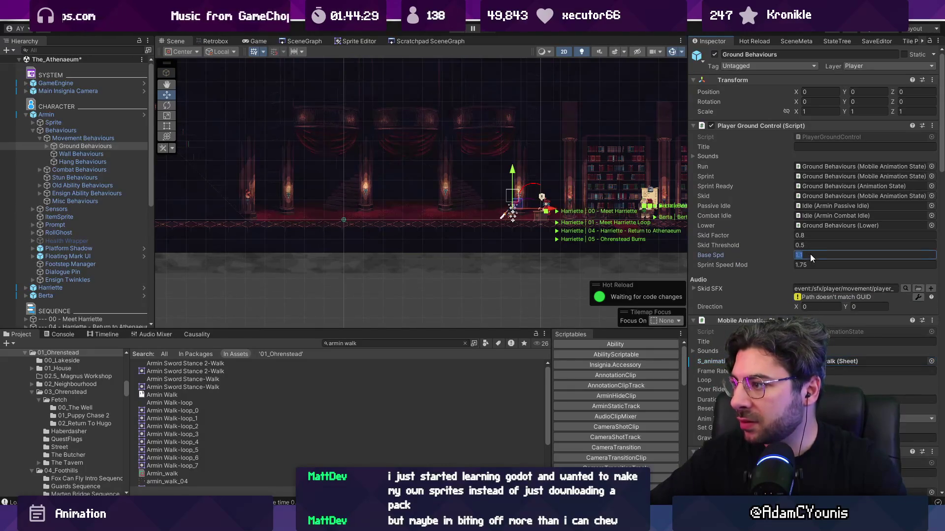
type("0.7")
key("ctrl+p")
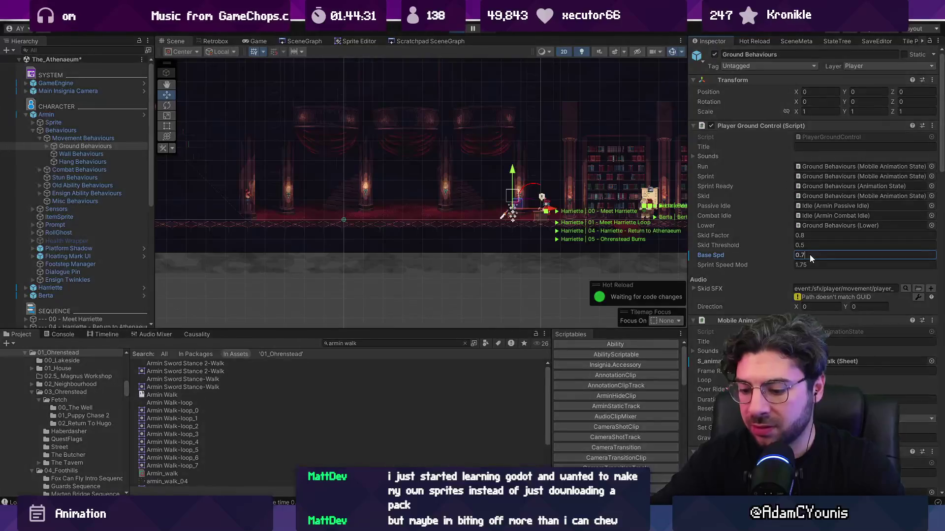
Step: Walk Armin left through the hall and back right, toggling the maximized Game view
key("Left")
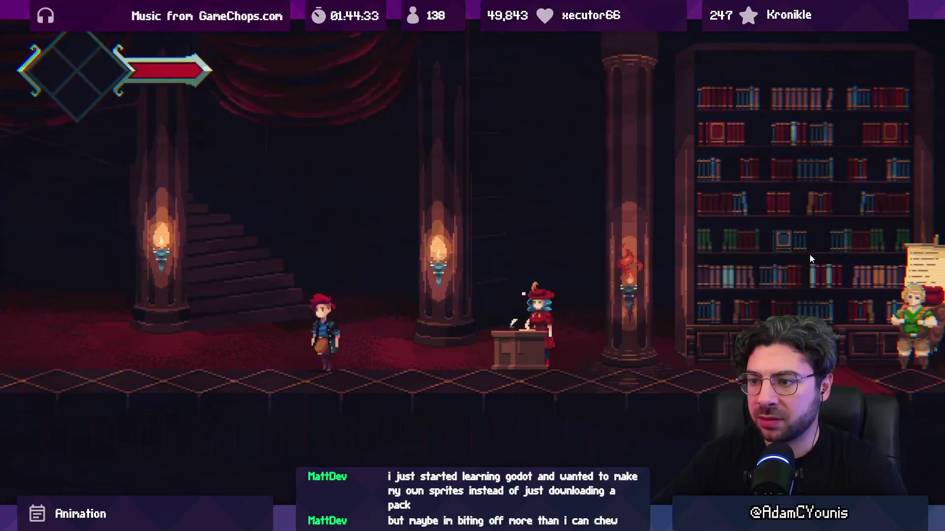
key("Left")
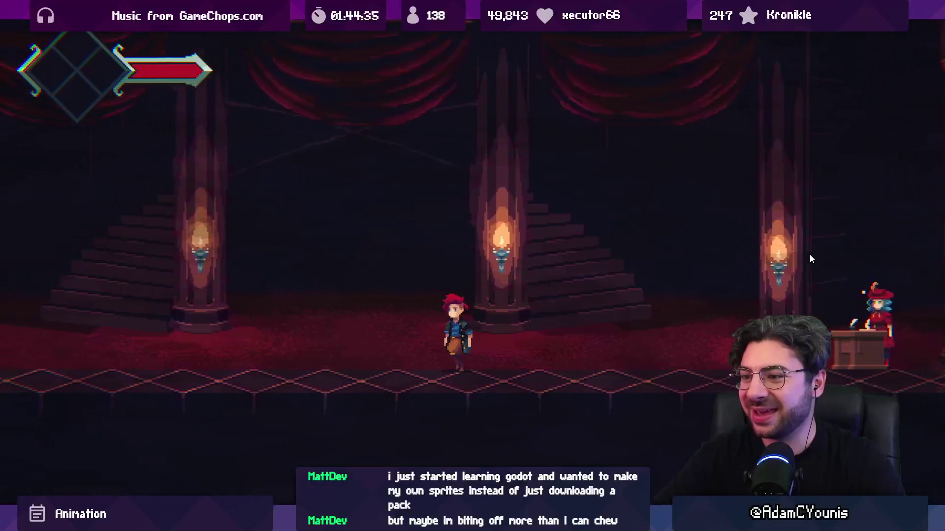
key("Left")
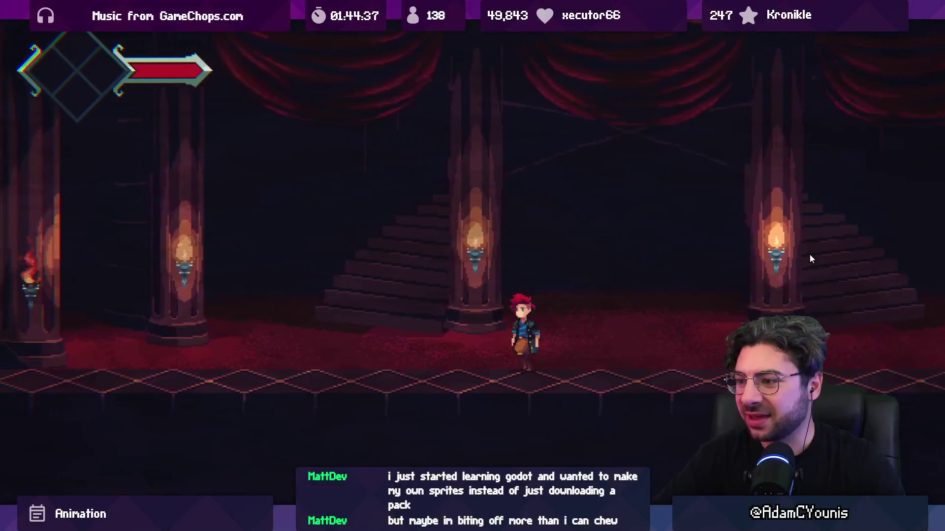
key("Left")
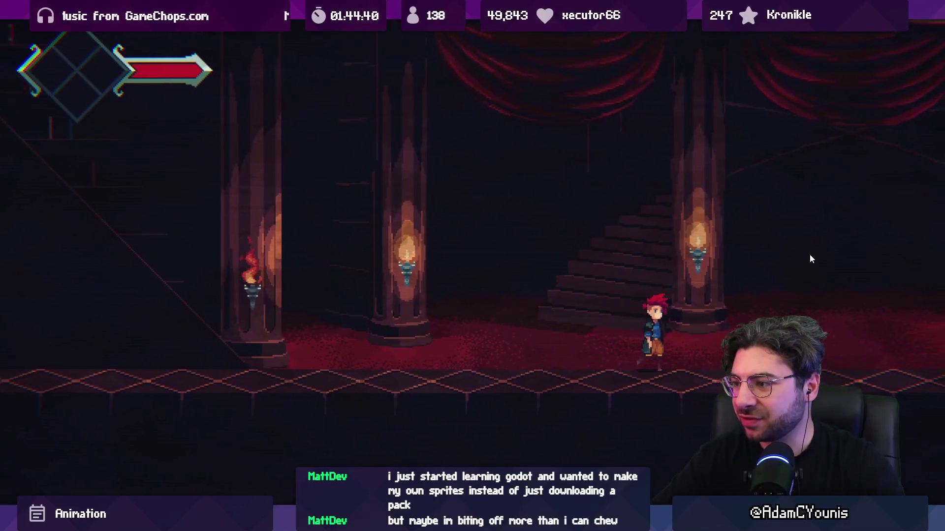
key("Left")
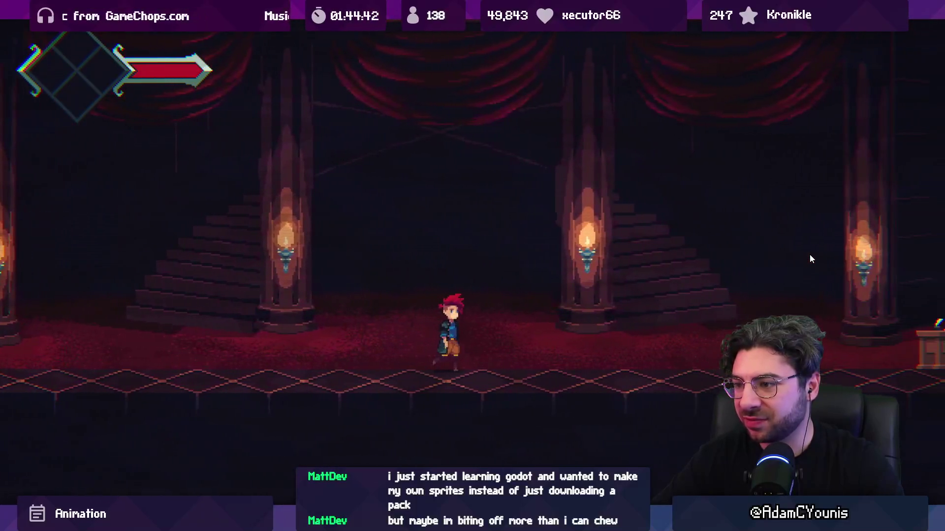
key("Right")
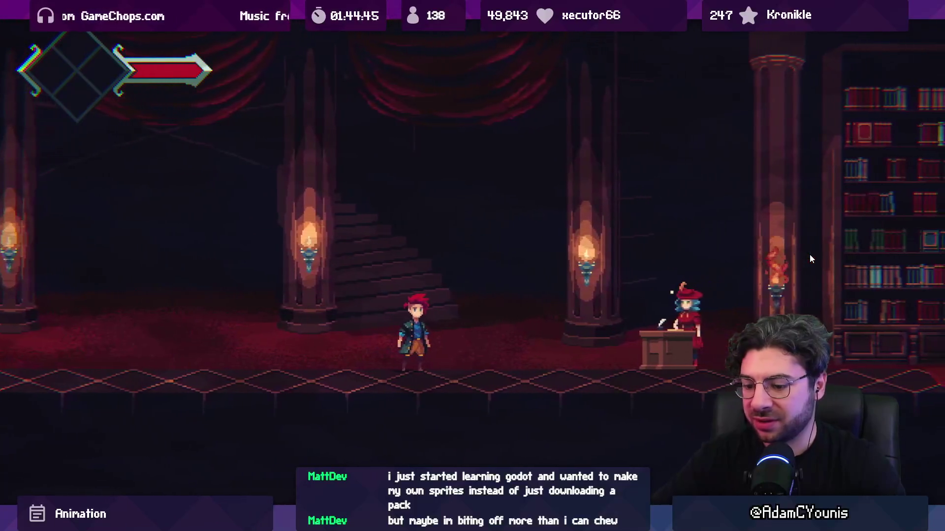
key("shift+space")
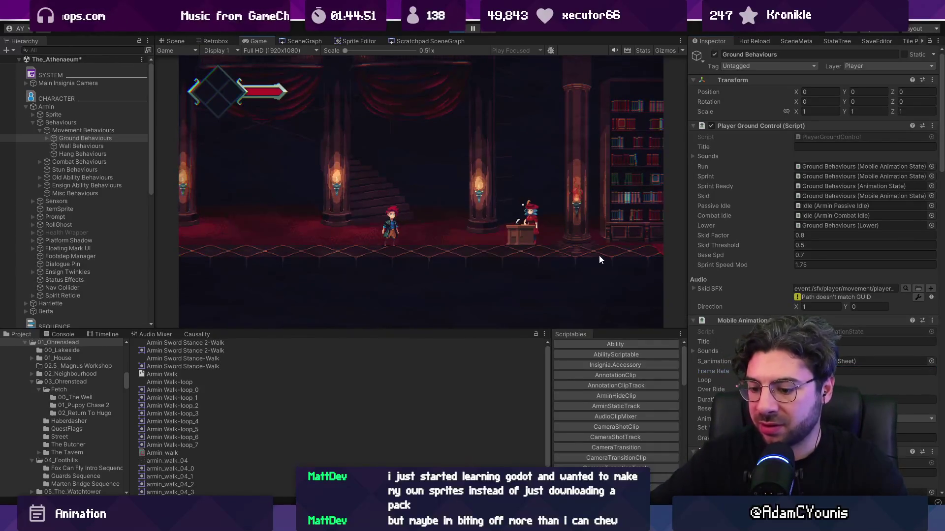
key("shift+space")
Step: Walk Armin left to the hall's end, right to the bookshelf, then left to idle
key("Left")
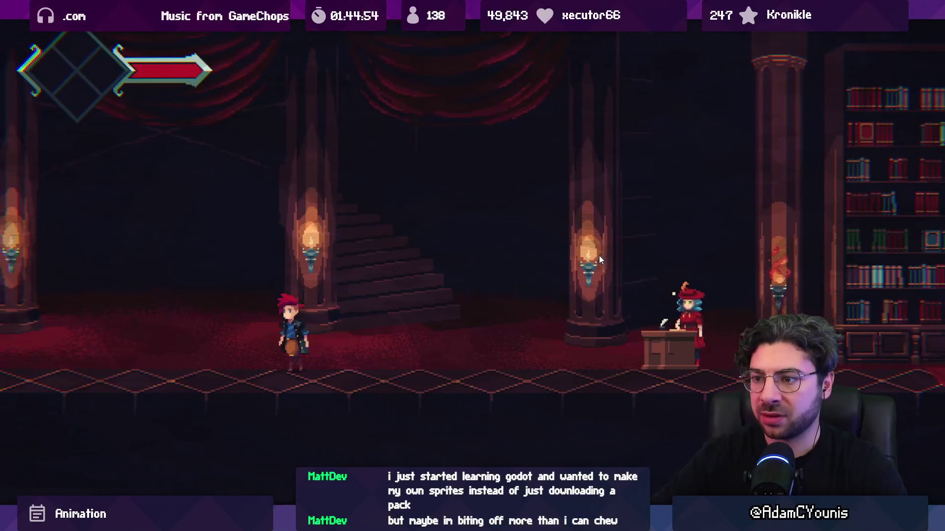
key("Left")
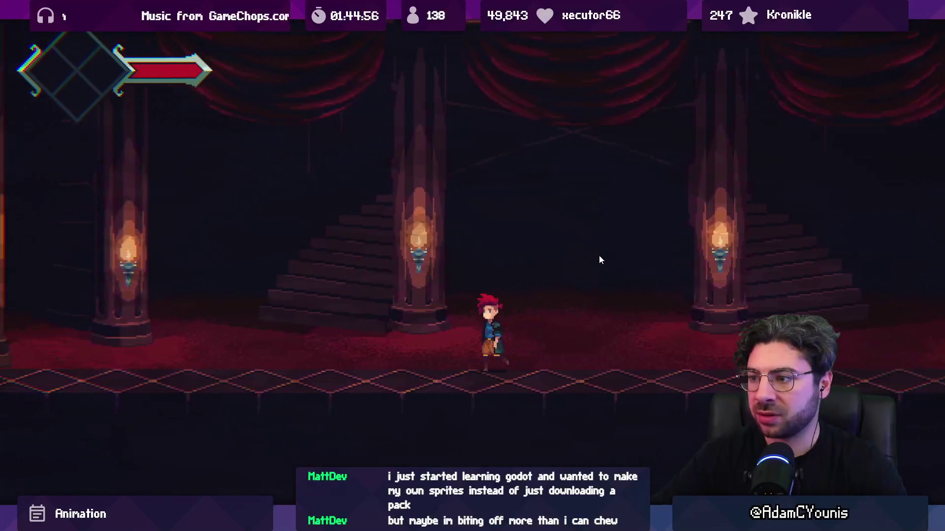
key("Left")
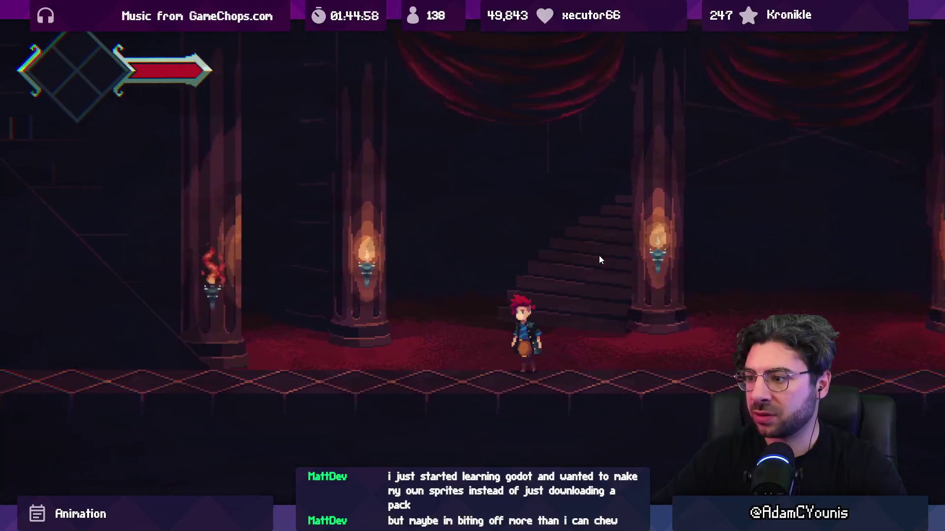
key("Right")
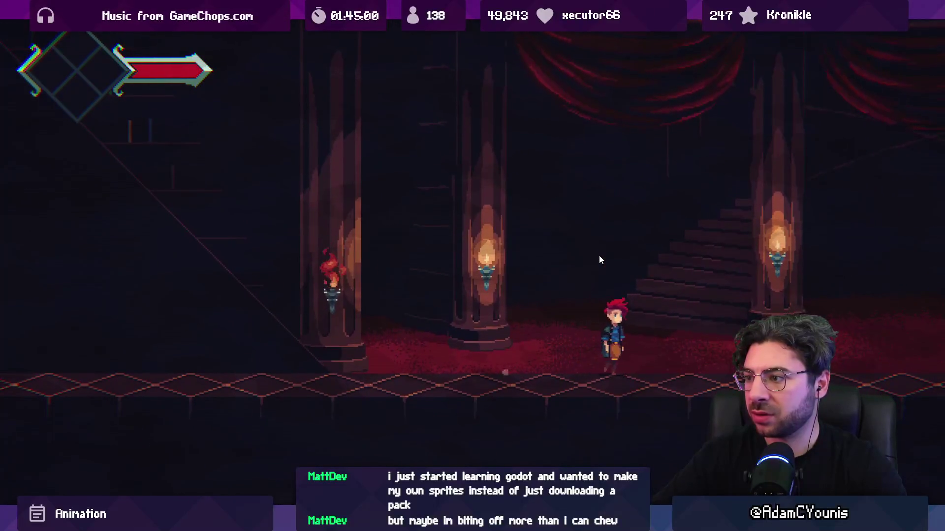
key("Right")
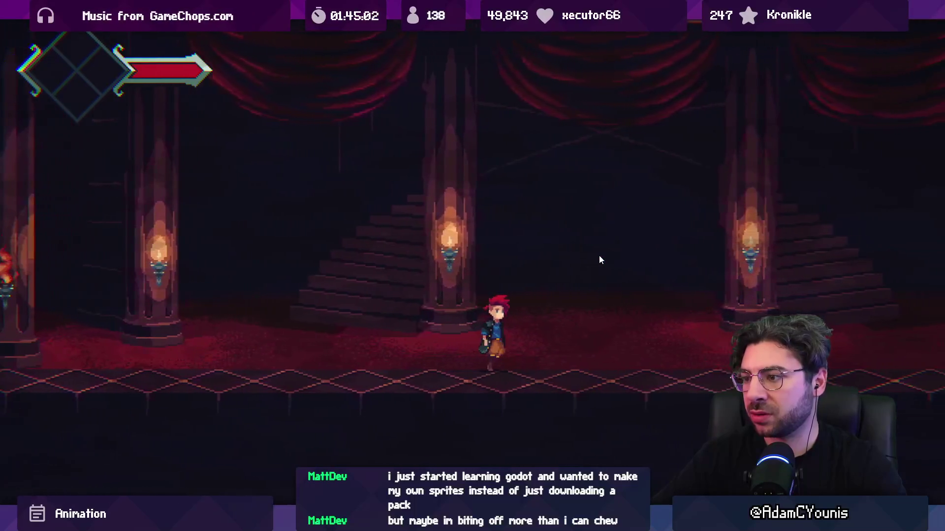
key("Right")
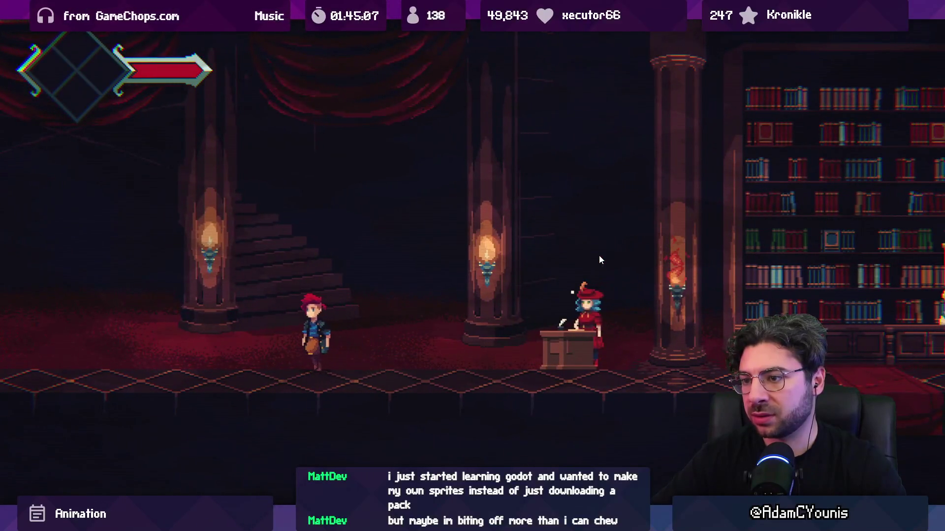
key("Left")
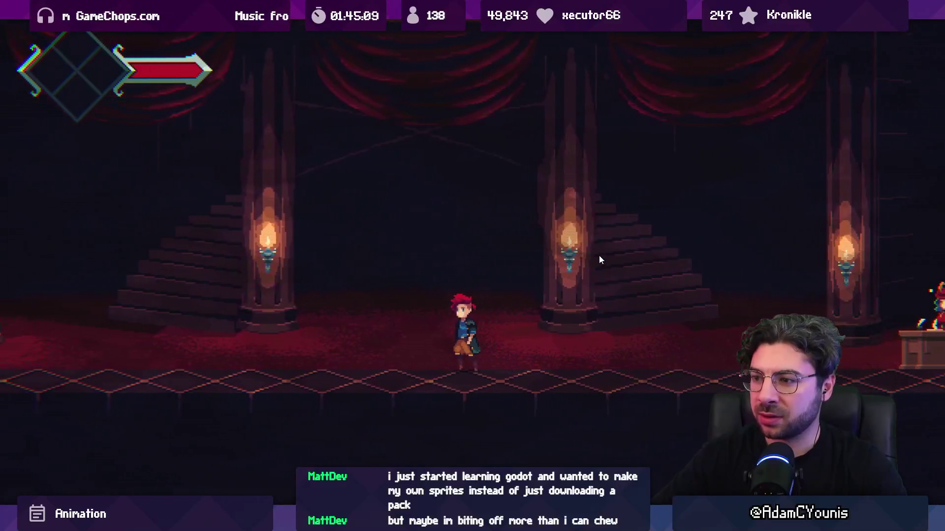
key("Left")
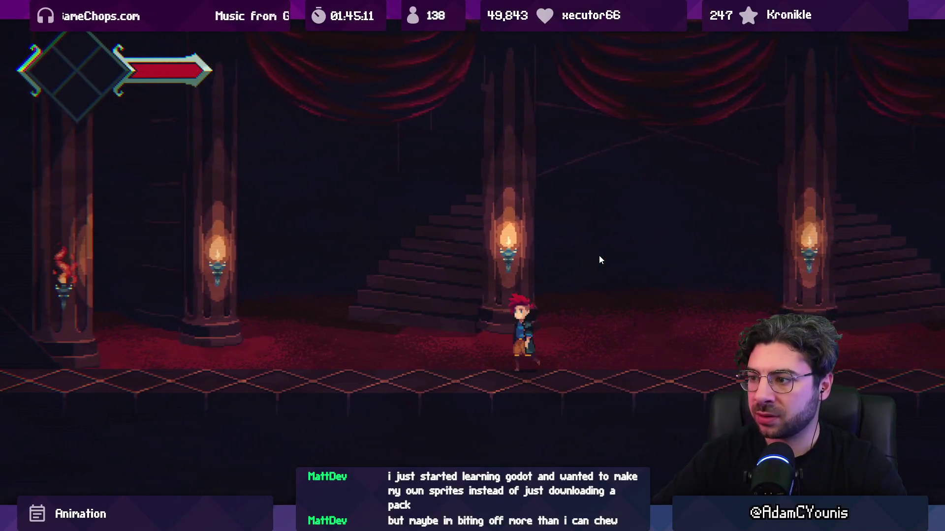
key("Left")
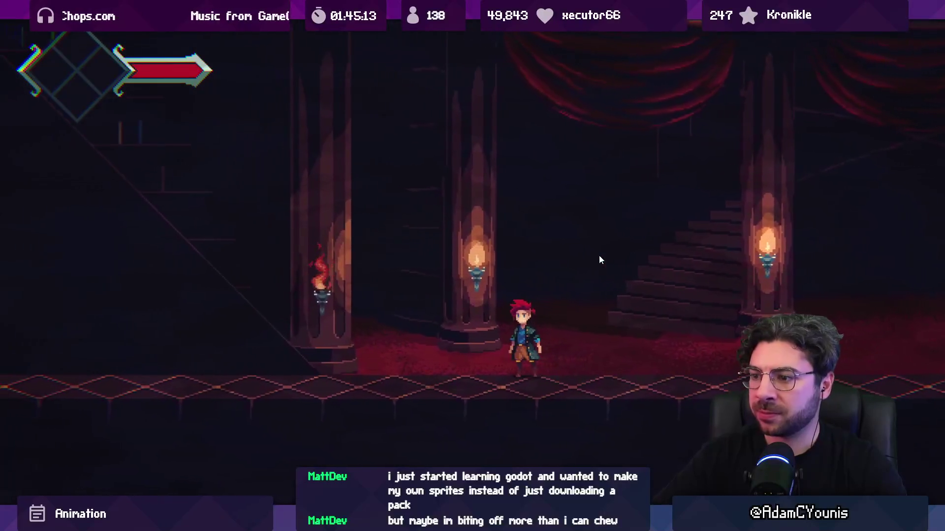
Step: Turn Armin to face right, restore the normal editor layout, and switch to Aseprite
key("shift+space")
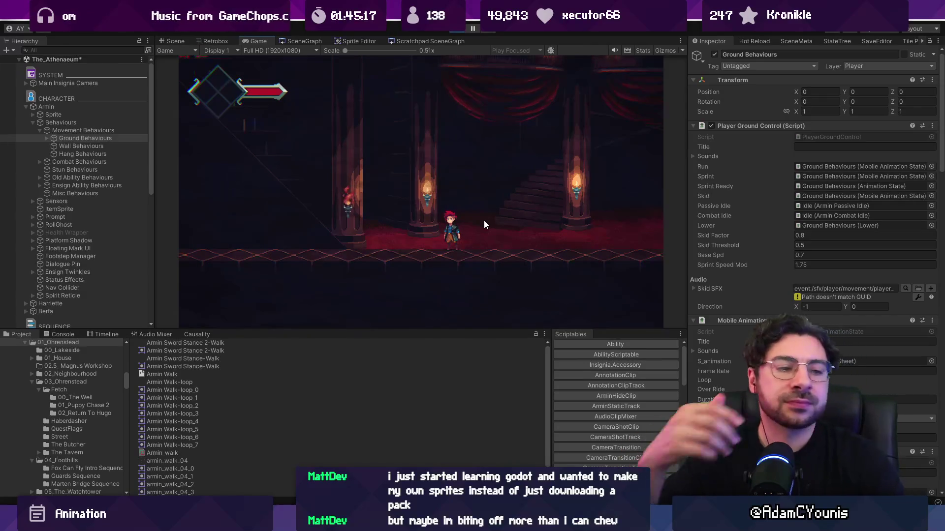
key("Right")
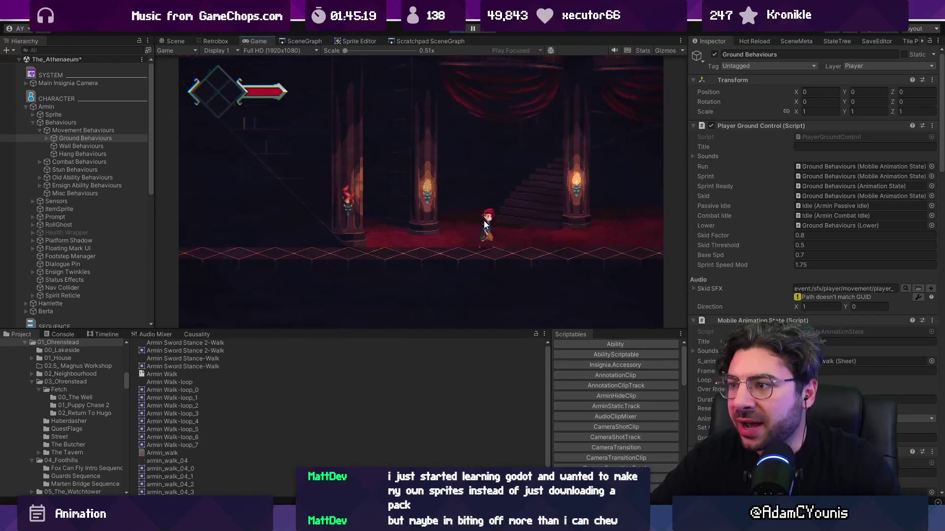
key("shift+space")
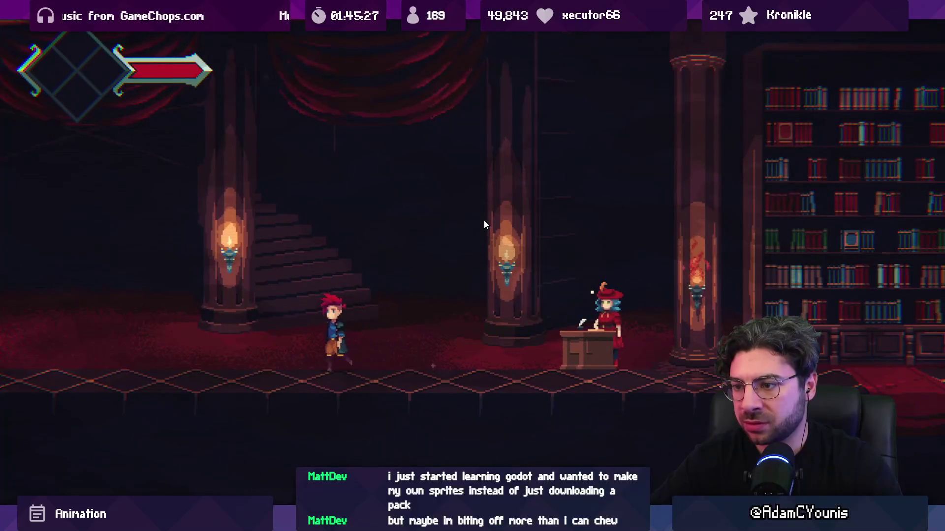
key("F11")
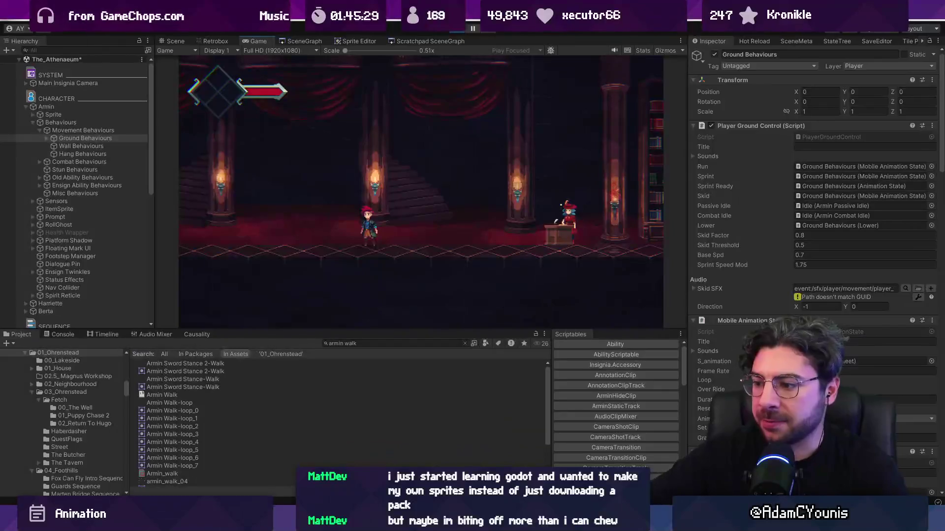
key("alt+Tab")
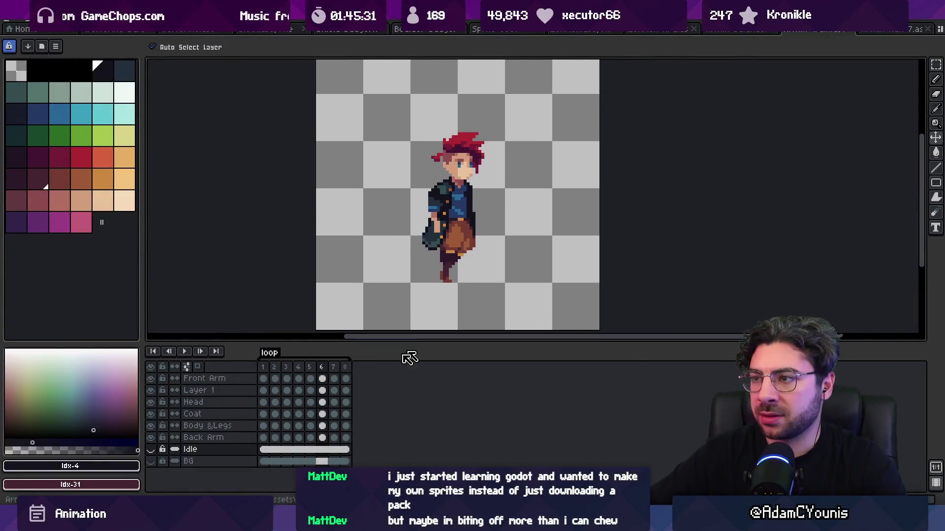
Step: Select walk frames 1–4 on the Body & Legs layer and commit the moved leg patch
mouse_move(266, 373)
left_mouse_down()
mouse_move(288, 373)
mouse_move(276, 373)
left_mouse_up()
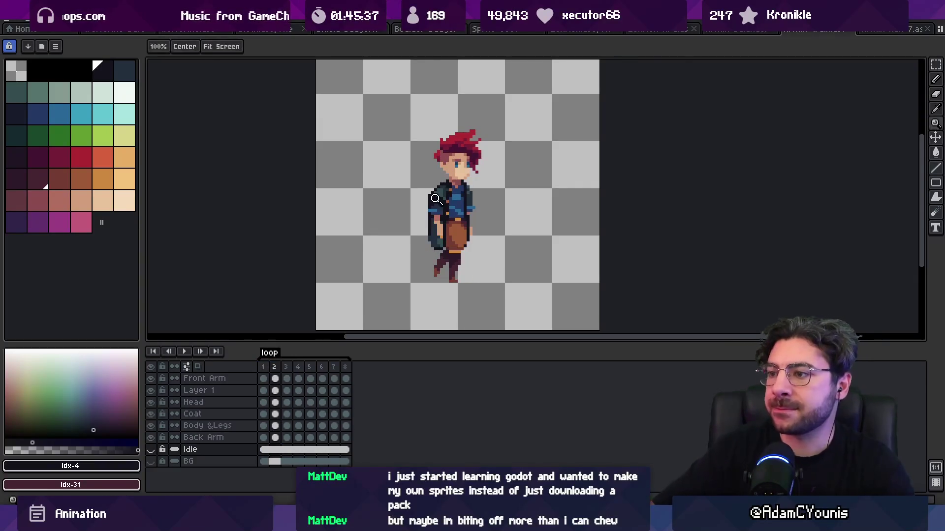
scroll(436, 199, "up", 3)
scroll(469, 271, "down", 2)
left_click(266, 368)
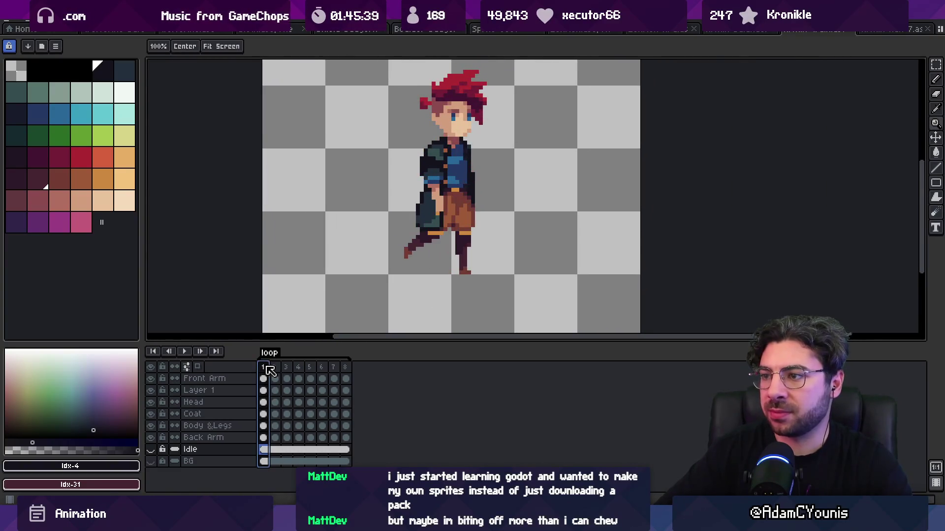
mouse_move(270, 371)
left_mouse_down()
mouse_move(308, 372)
mouse_move(301, 378)
left_mouse_up()
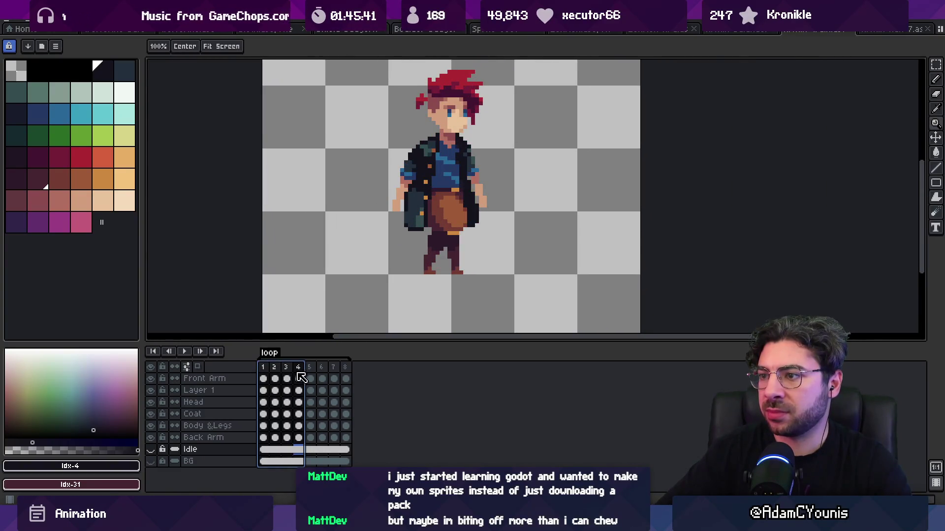
left_click(459, 265, "ctrl")
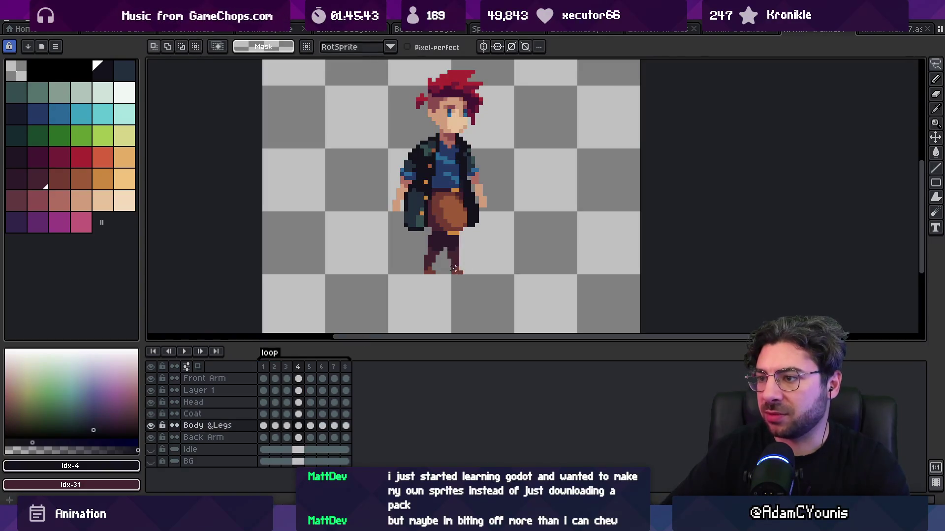
left_click_drag(449, 257, 461, 277)
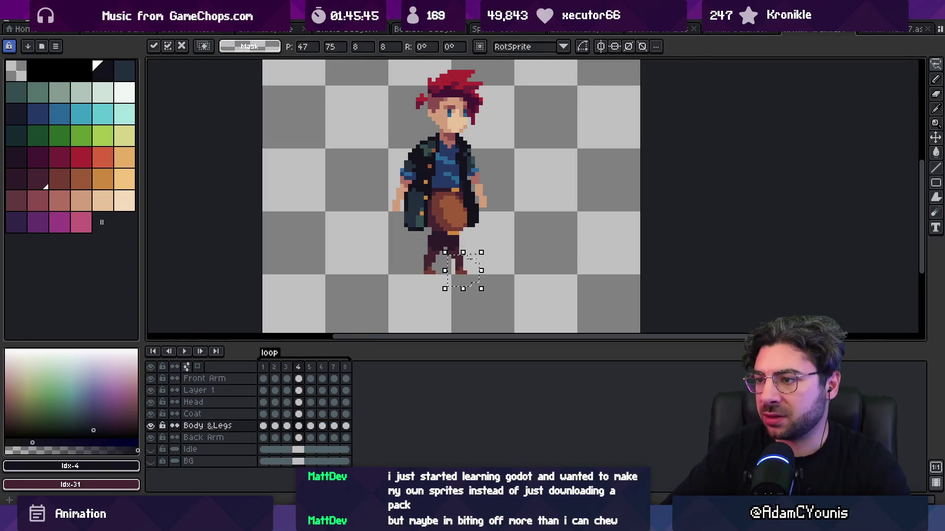
key("ctrl+d")
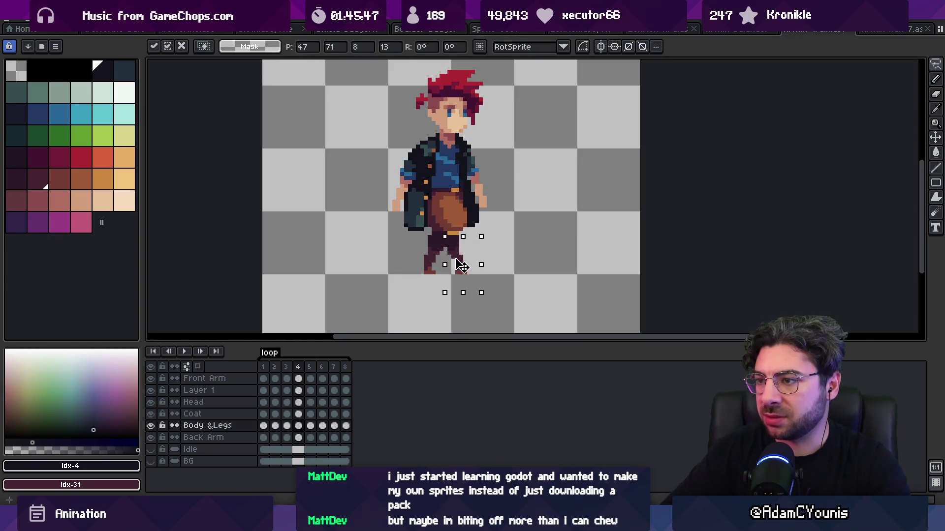
Step: Repaint frame 4's leg pixels using the dark leg and orange belt colours
key("b")
left_click(457, 265, "alt")
left_click(458, 266, "alt")
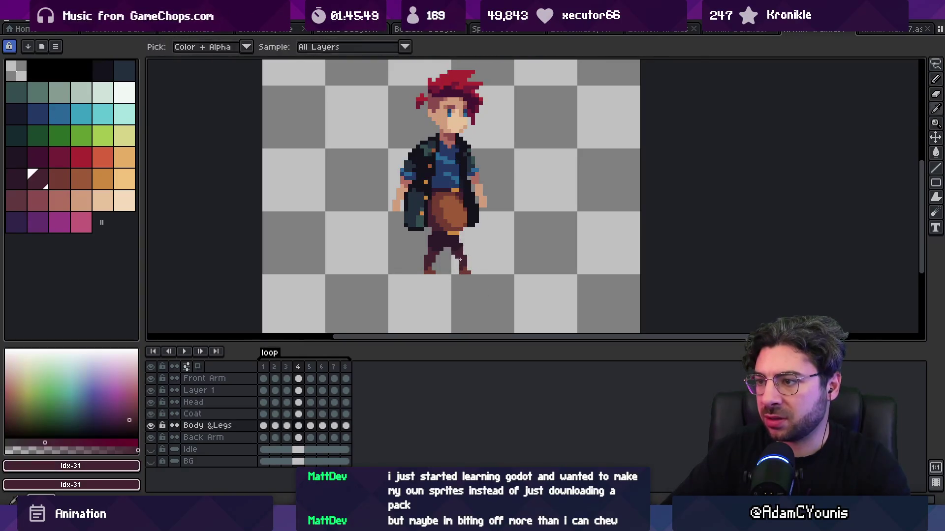
key("z")
scroll(442, 234, "down", 3)
scroll(479, 246, "up", 5)
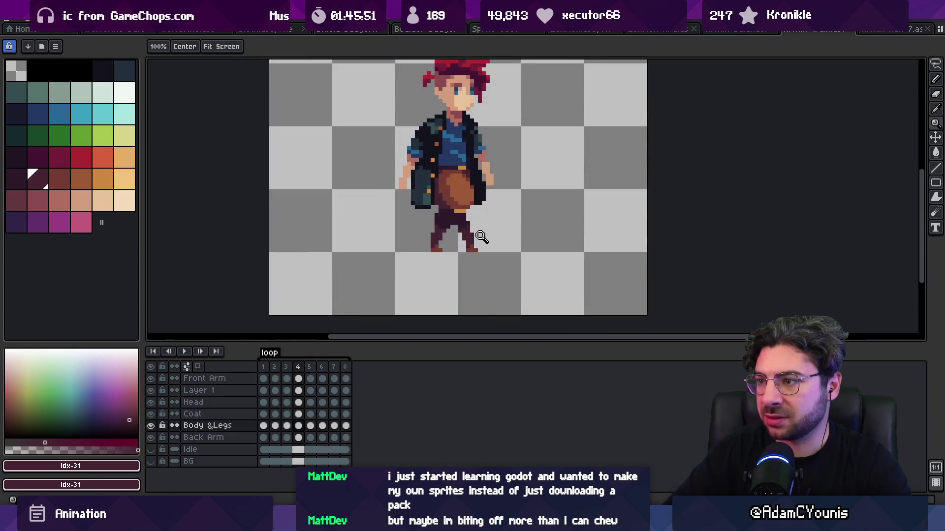
key("b")
left_click(461, 200, "alt")
left_click(458, 237, "alt")
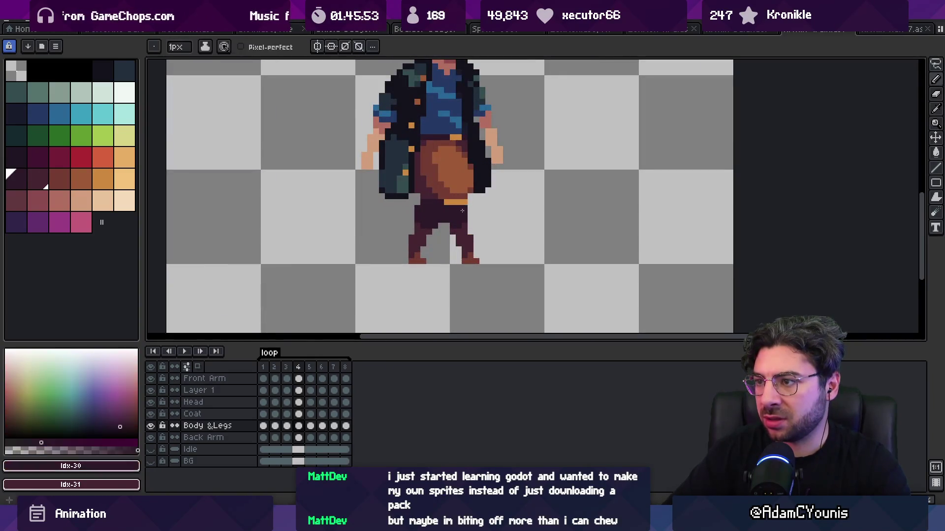
Step: Zoom out and play the walk cycle to check the leg motion
scroll(458, 237, "down", 4)
scroll(458, 280, "up", 5)
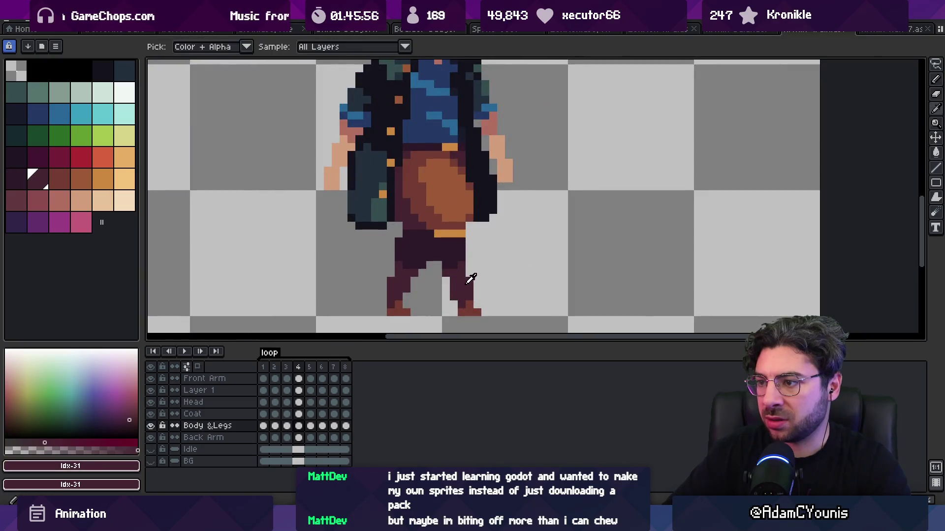
scroll(466, 306, "down", 5)
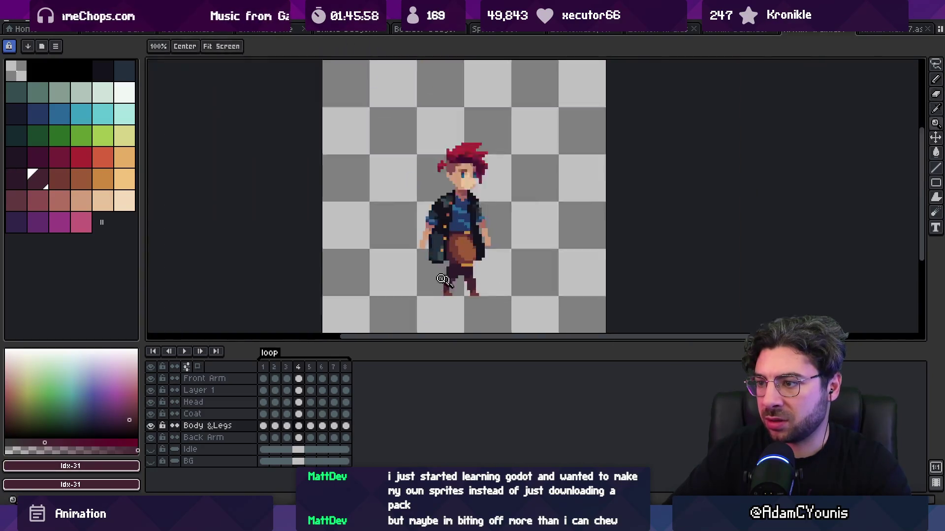
scroll(485, 276, "up", 4)
scroll(448, 258, "down", 4)
scroll(448, 258, "down", 1)
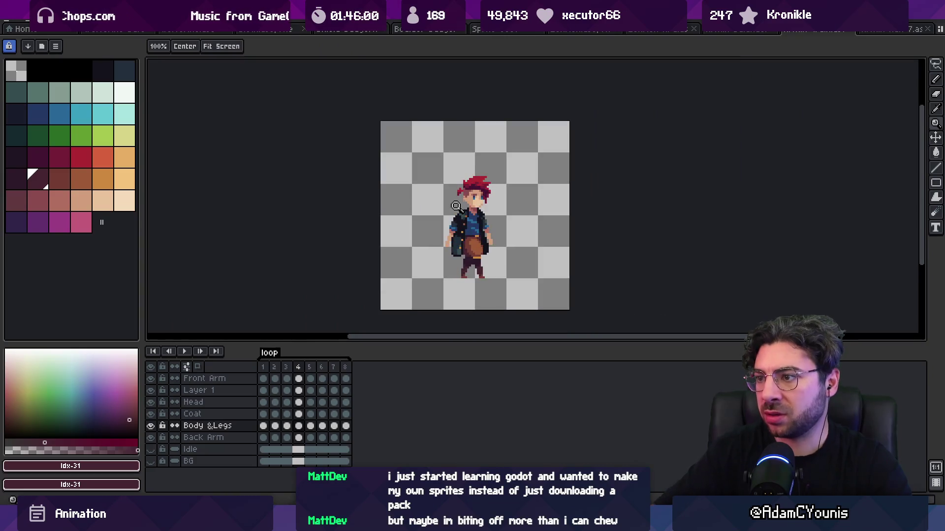
key("space")
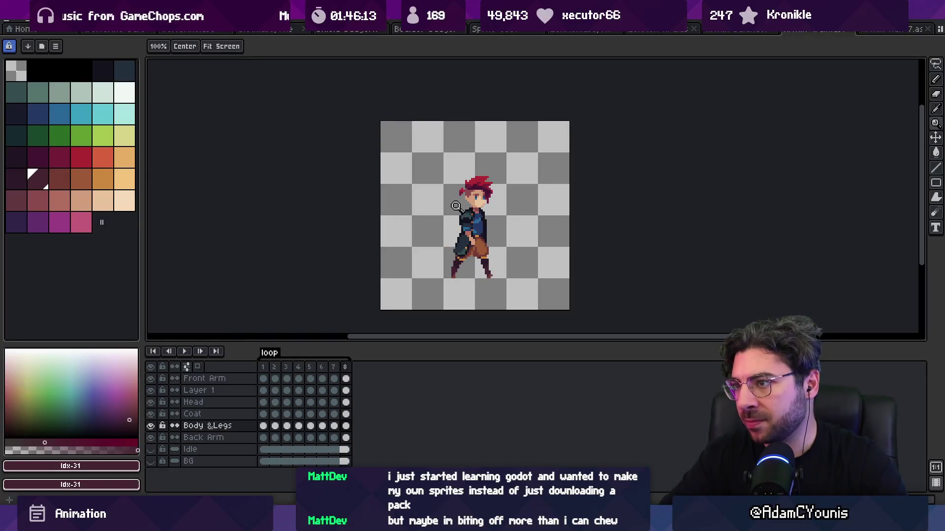
Step: Deselect and repaint frame 8's pants pixels in brown (idx 33) and red-brown (idx 32)
left_click(475, 226)
left_click(476, 225)
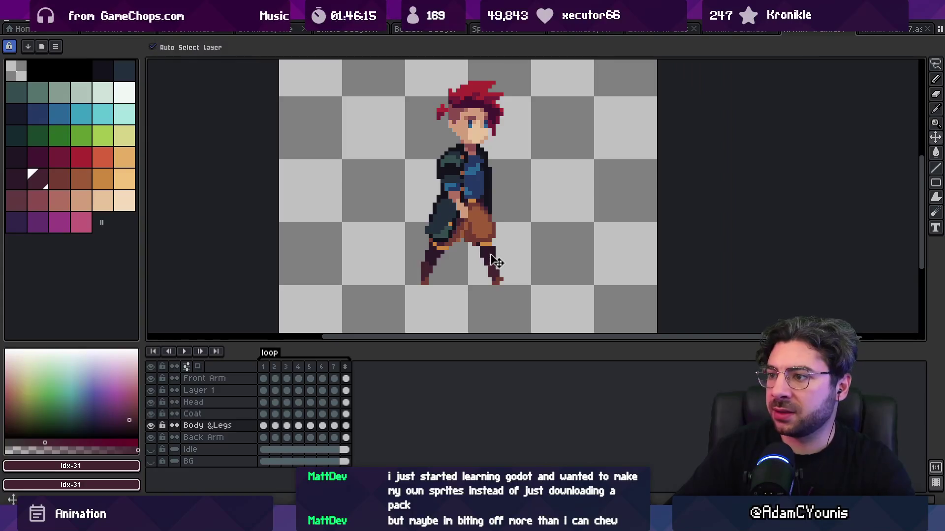
key("m")
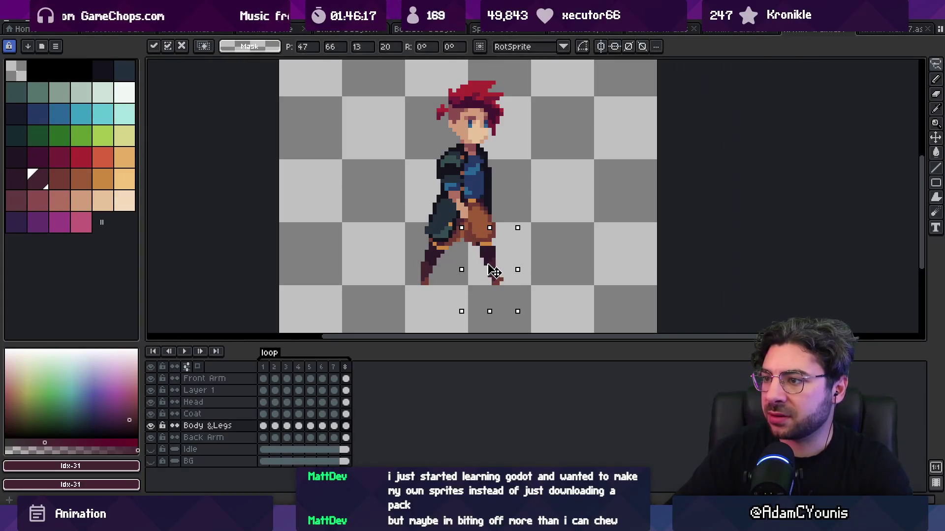
key("ctrl+d")
left_click(475, 227, "alt")
left_click(471, 234, "alt")
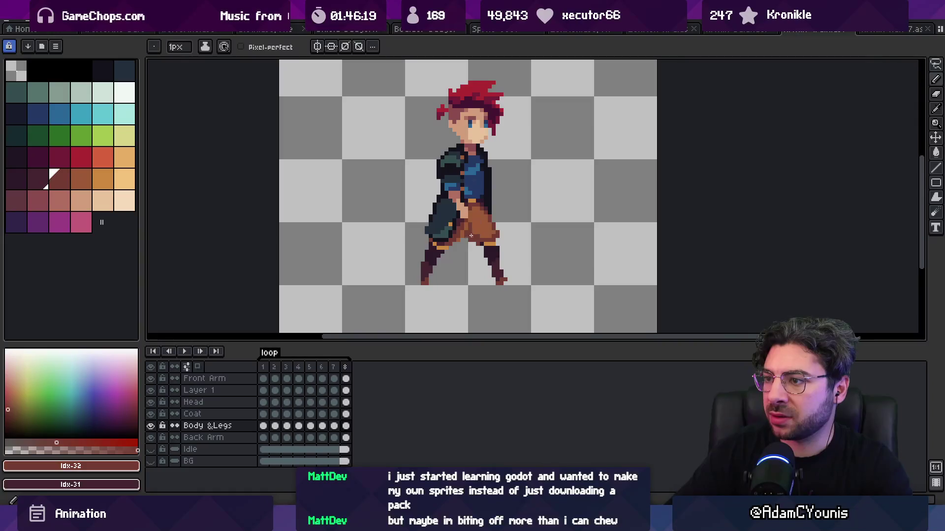
left_click(494, 222, "alt")
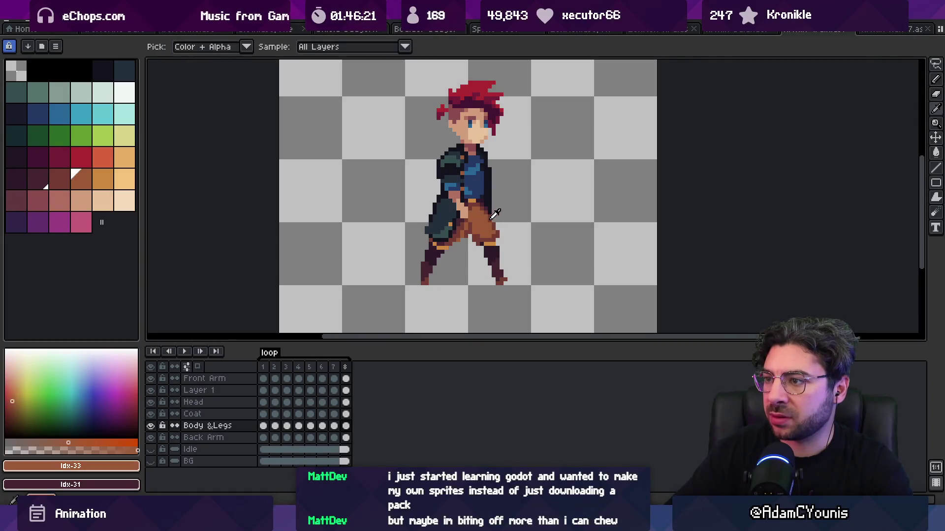
left_click(474, 234, "alt")
left_click(477, 235, "alt")
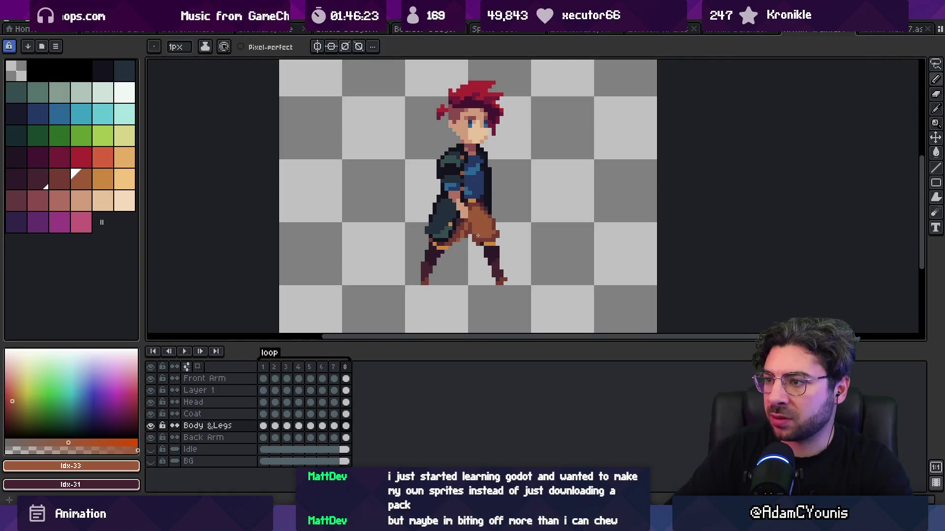
left_click(471, 237, "alt")
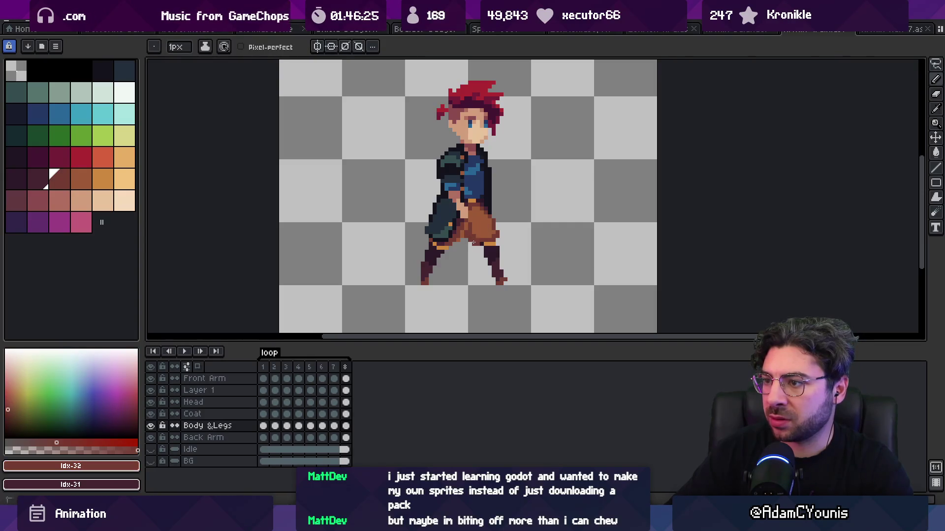
Step: Retouch frame 8's leg pixels with the dark leg colour and red-brown shade
key("z")
scroll(480, 226, "down", 1)
scroll(500, 251, "up", 4)
left_click(505, 268, "alt")
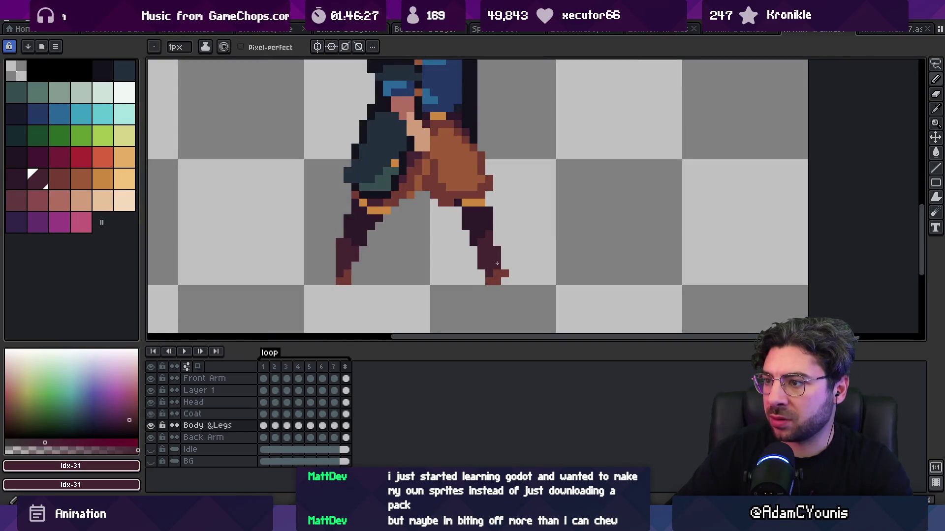
left_click(493, 279, "alt")
scroll(498, 223, "down", 3)
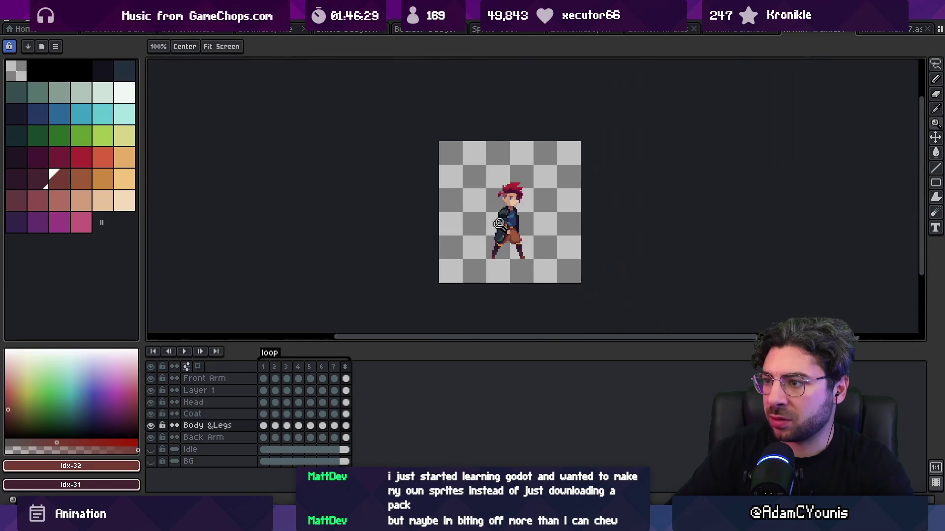
scroll(526, 251, "up", 4)
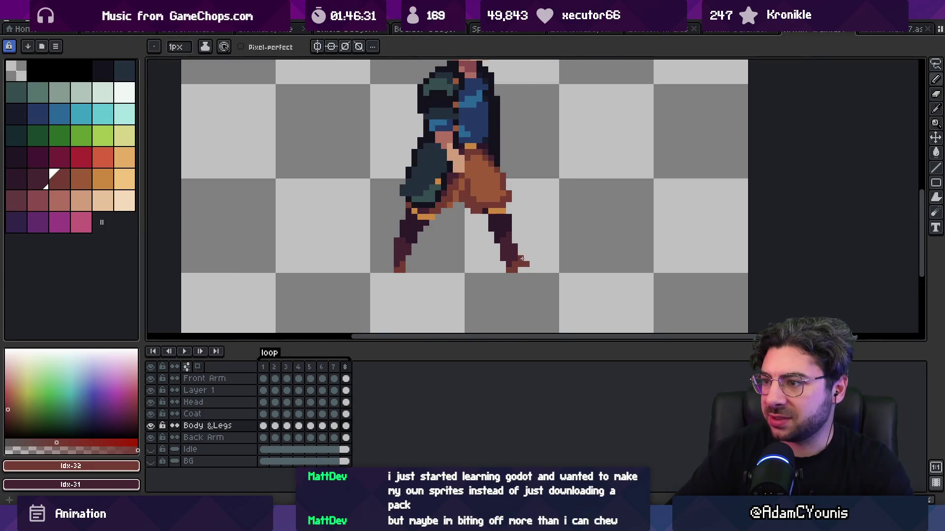
scroll(536, 253, "down", 3)
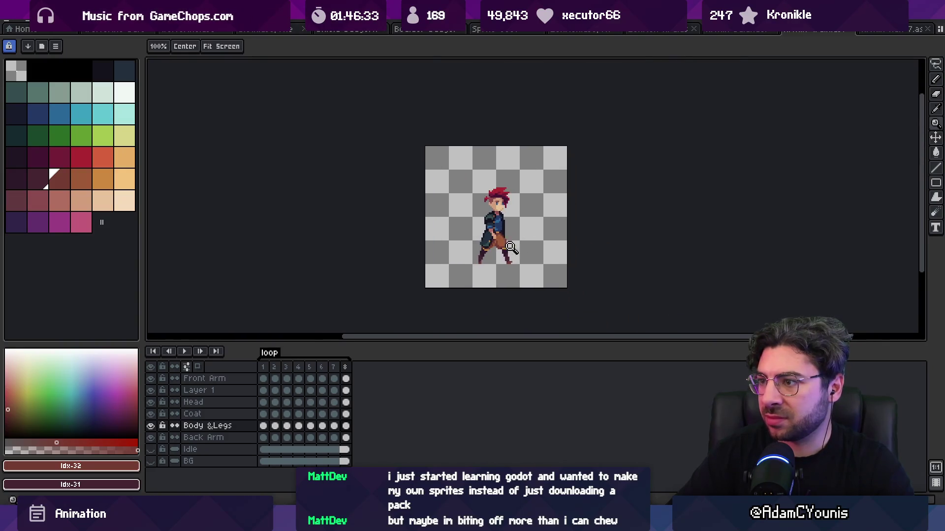
scroll(554, 236, "up", 2)
scroll(475, 219, "up", 2)
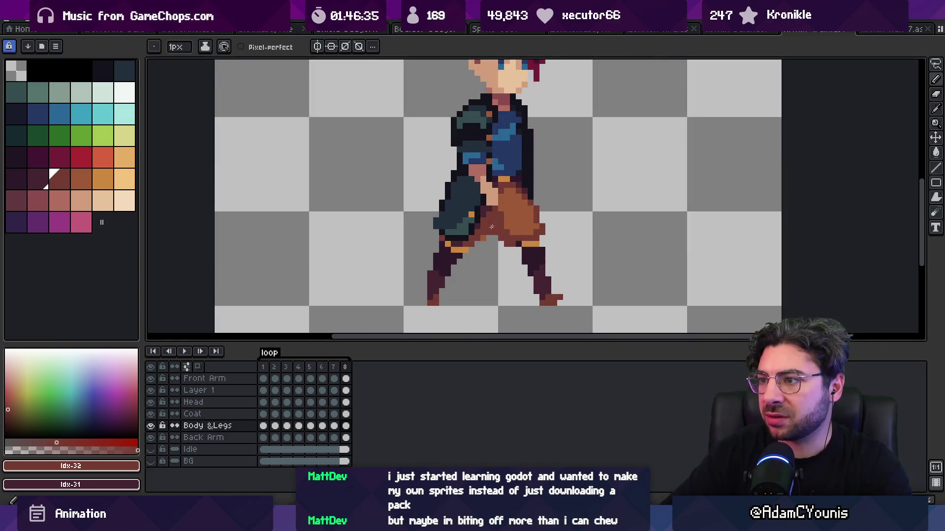
scroll(485, 168, "down", 3)
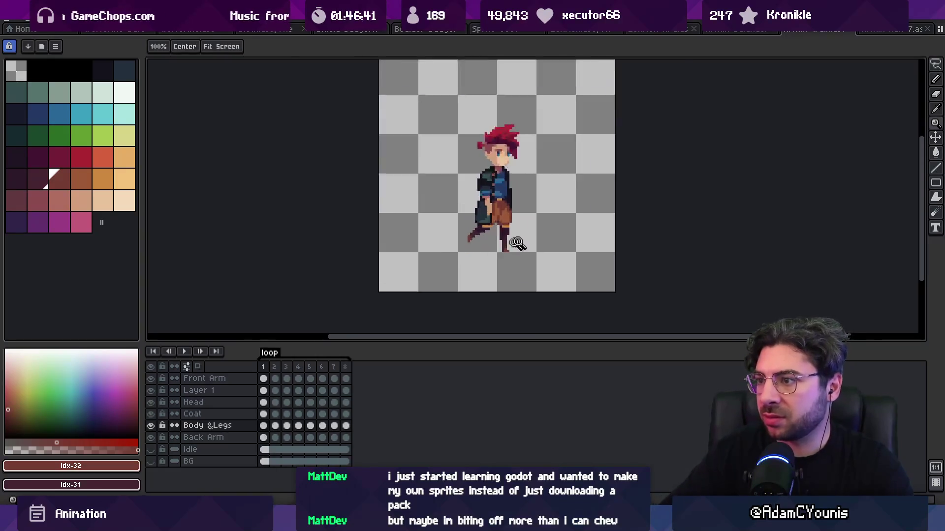
Step: Nudge the foot on frame 1 one pixel up and right, then replay the cycle
scroll(507, 246, "up", 4)
mouse_move(511, 231)
left_mouse_down()
mouse_move(541, 255)
mouse_move(514, 253)
mouse_move(501, 221)
mouse_move(516, 236)
left_mouse_up()
key("ctrl+d")
key("z")
scroll(502, 213, "down", 5)
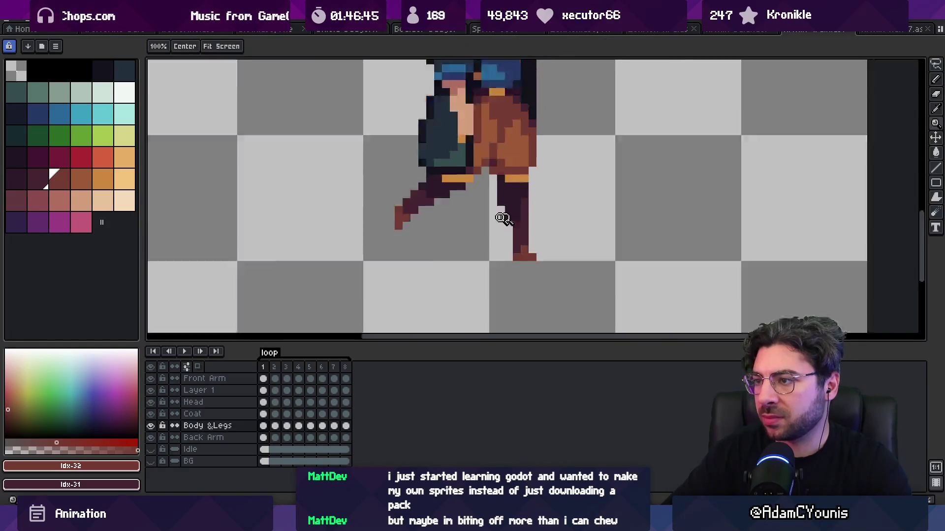
key("Return")
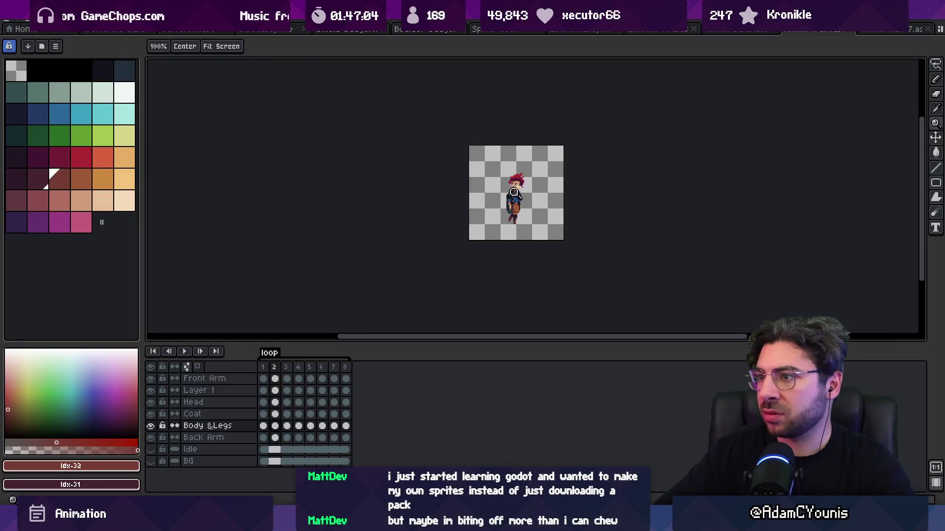
Step: On frame 2, retouch pants shading and add an orange pixel at the hem
scroll(514, 192, "up", 3)
key("b")
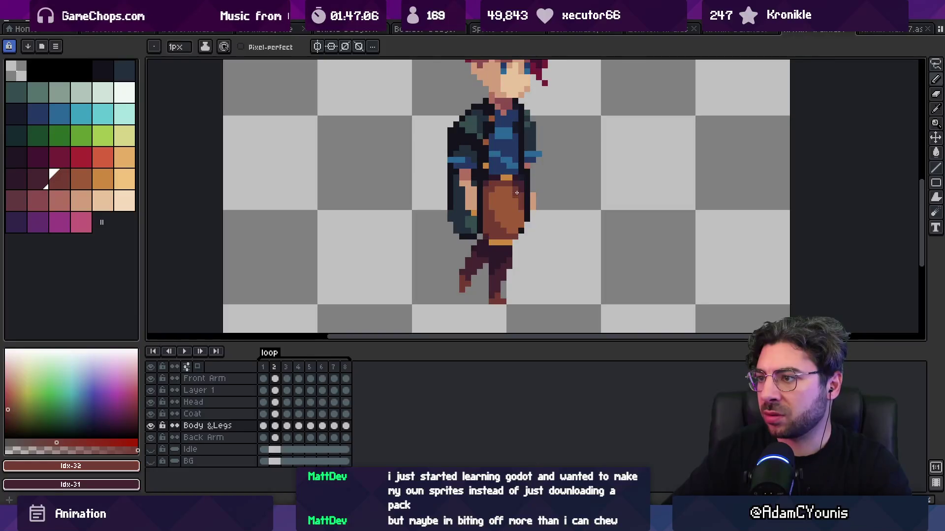
key("alt")
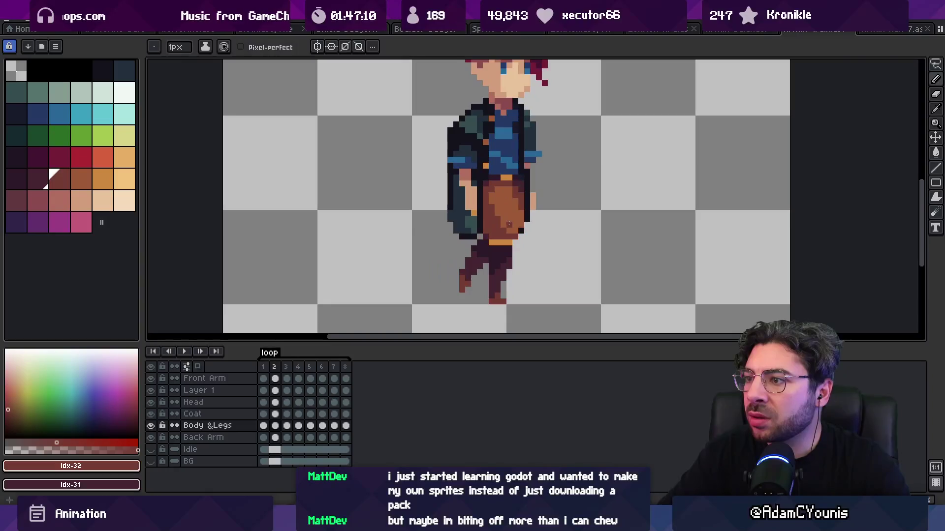
left_click(507, 254, "alt")
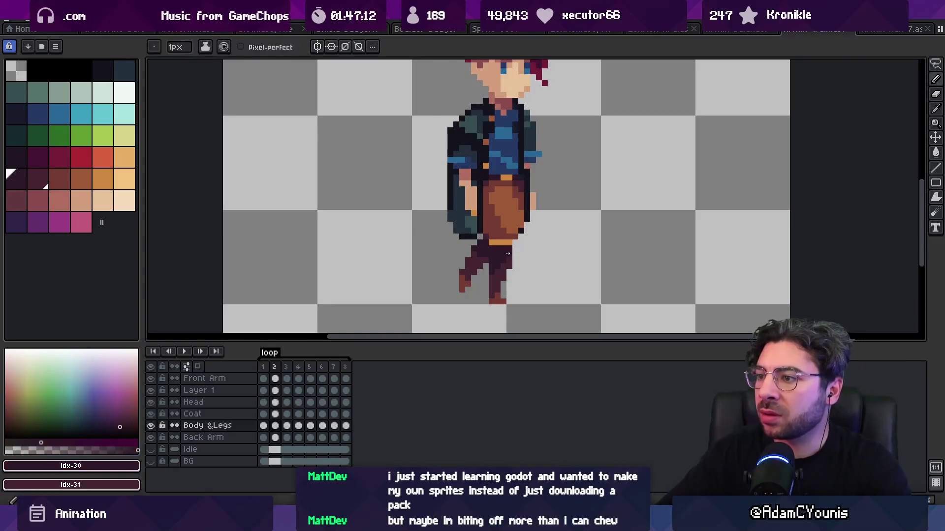
left_click(500, 242, "alt")
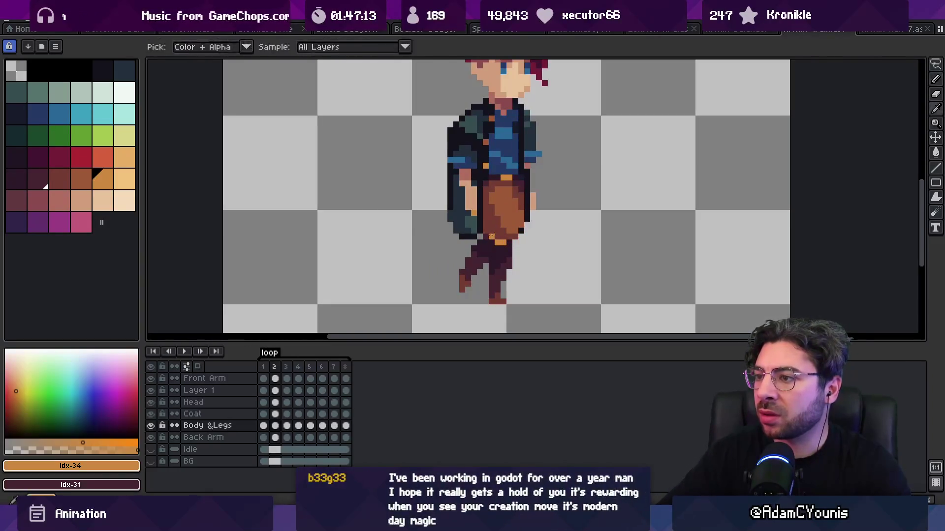
key("z")
scroll(513, 230, "down", 4)
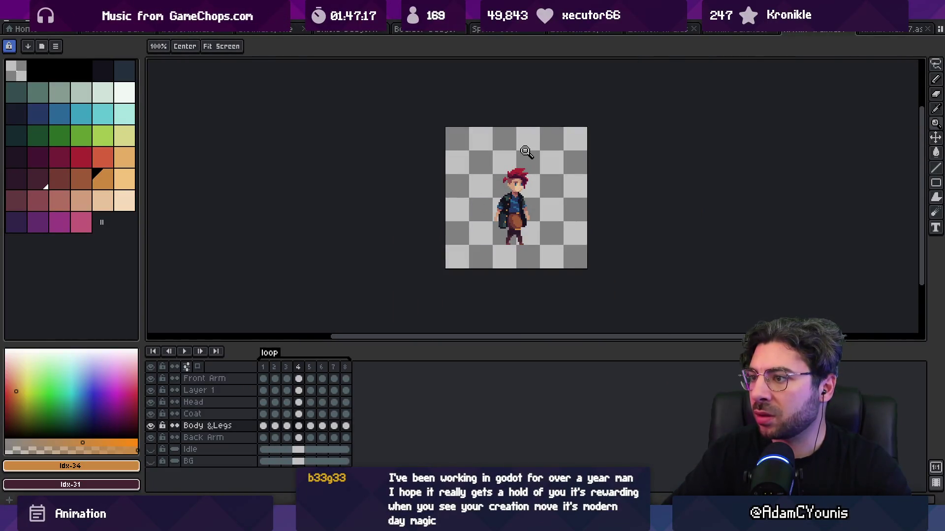
Step: Pick the dark leg colour and erase stray leg pixels on frame 4
scroll(504, 246, "up", 3)
key("m")
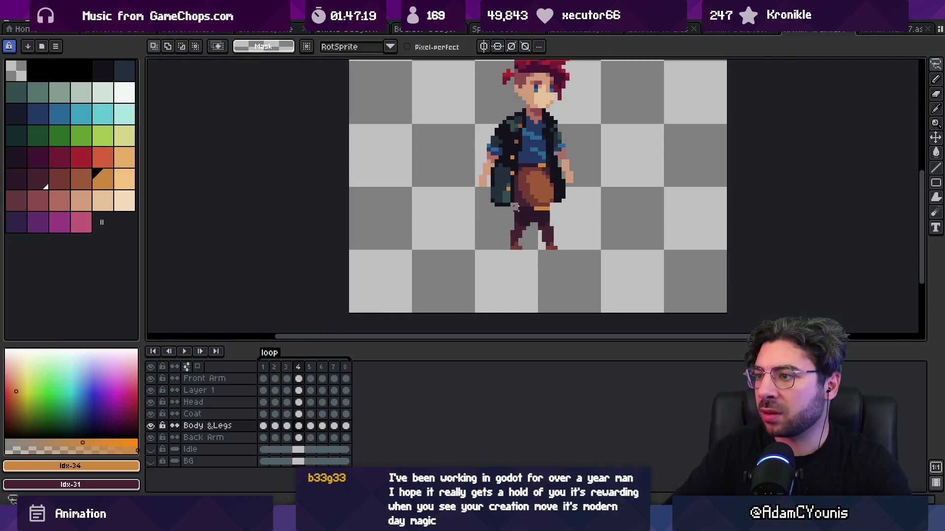
key("b")
left_click(524, 218, "alt")
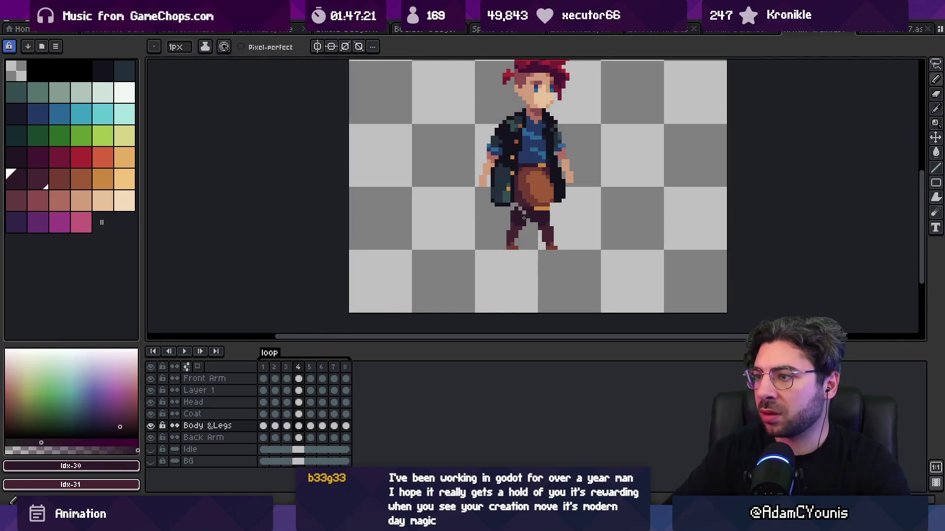
key("e")
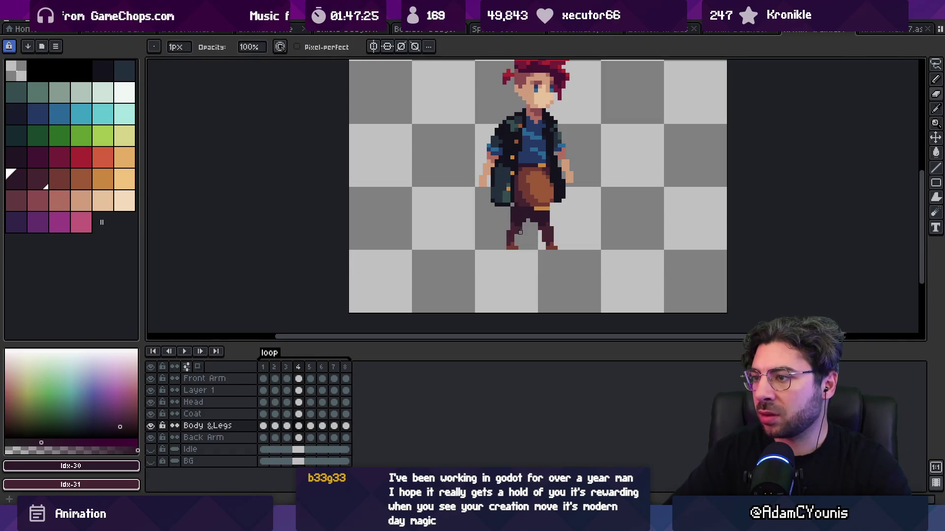
key("z")
scroll(518, 199, "down", 4)
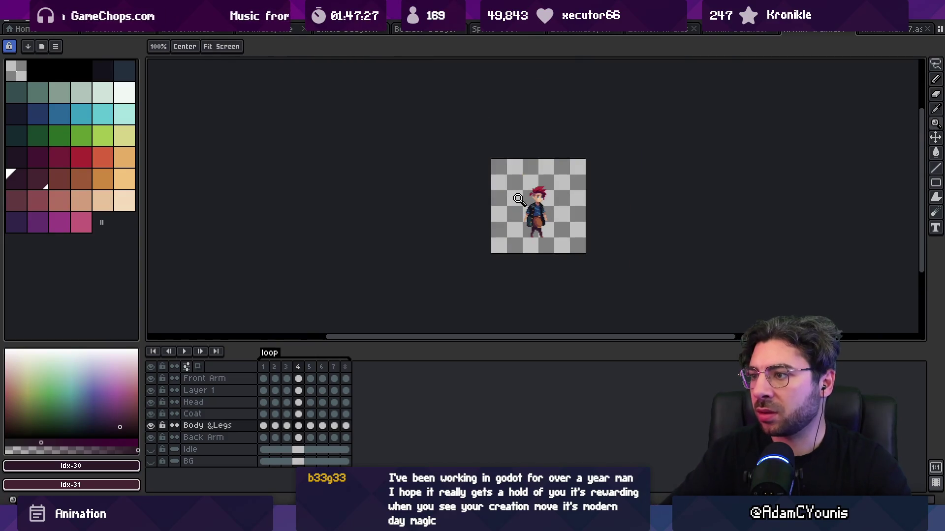
scroll(519, 198, "up", 4)
scroll(517, 238, "down", 3)
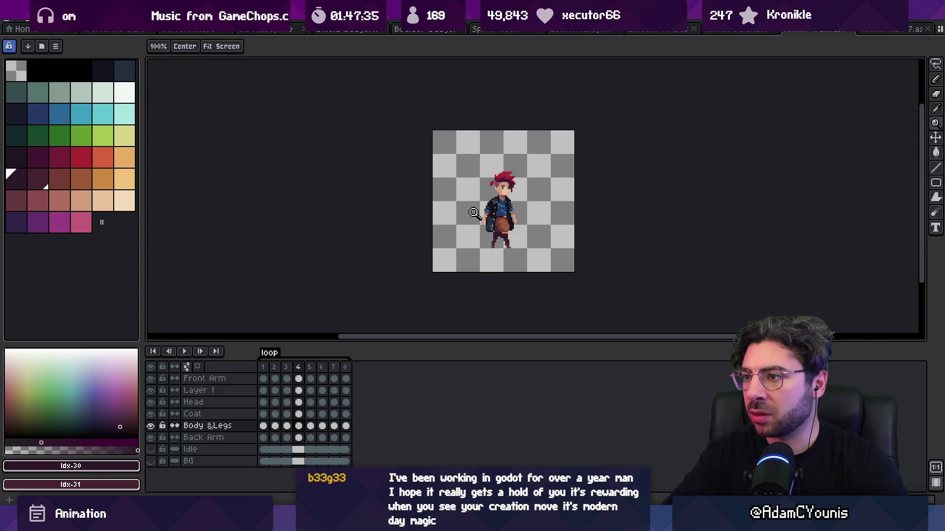
scroll(505, 231, "up", 4)
Step: Repaint frame 4's leg pixels in reddish, maroon and brown pants colours
key("b")
left_click(499, 222, "alt")
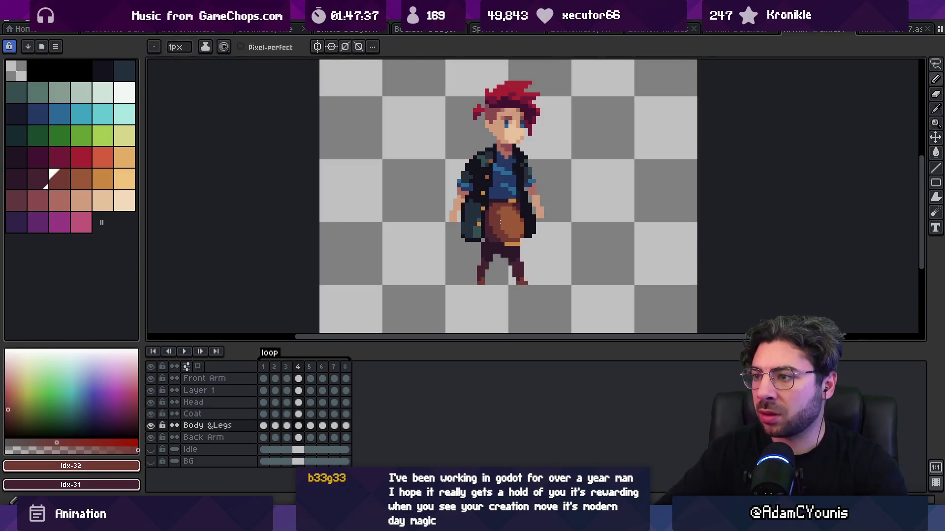
left_click(496, 238, "alt")
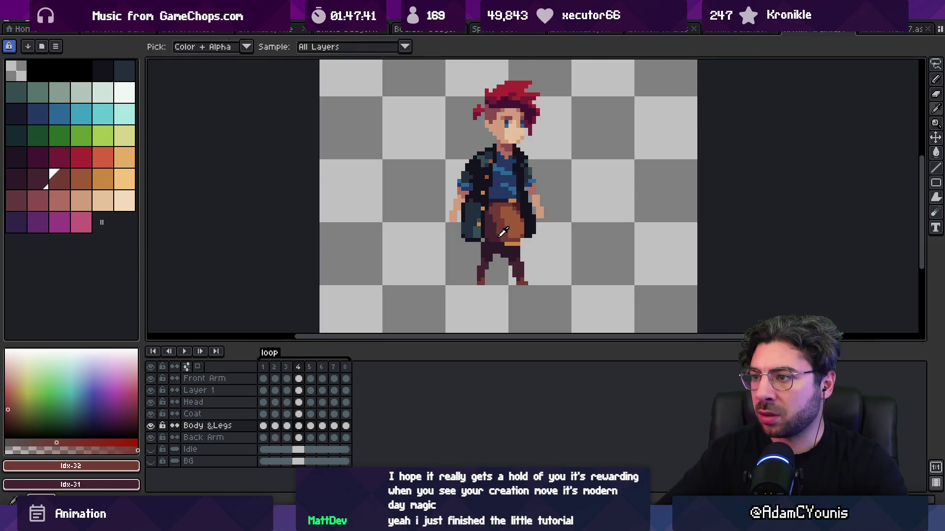
left_click(508, 229, "alt")
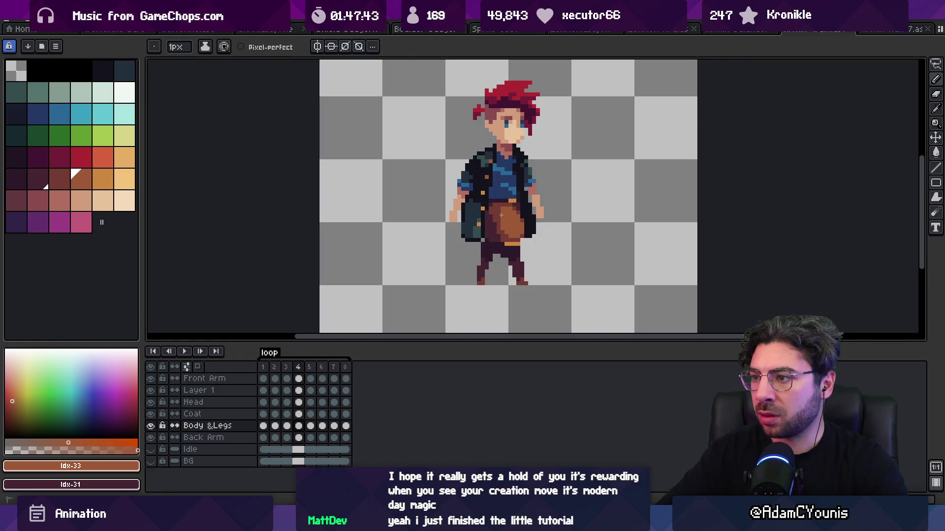
scroll(506, 214, "down", 4)
Step: Play the walk, stop on frame 4, and shift part of a leg right
key("Return")
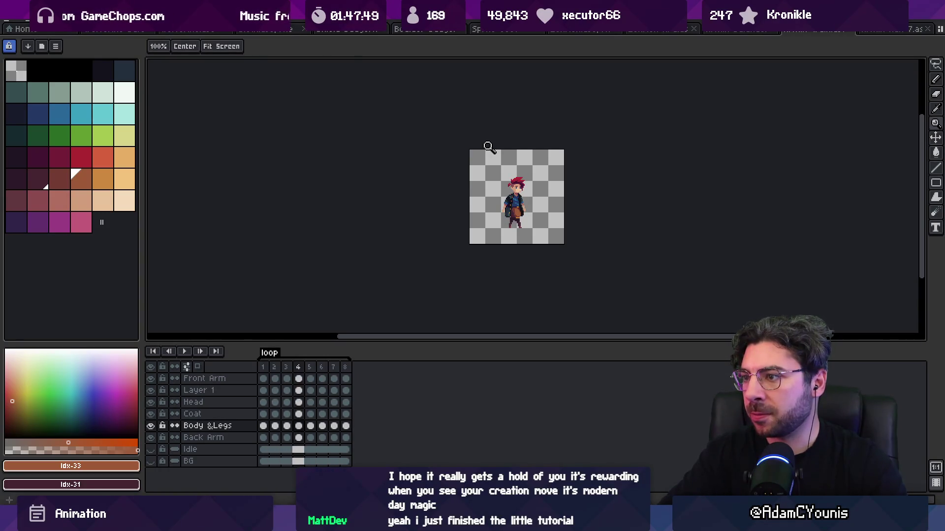
key("Return")
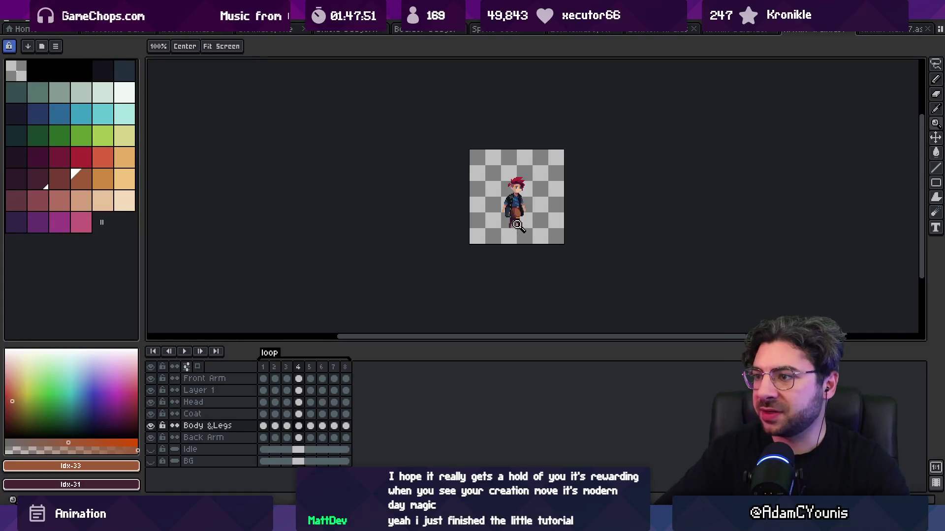
scroll(518, 225, "up", 5)
key("m")
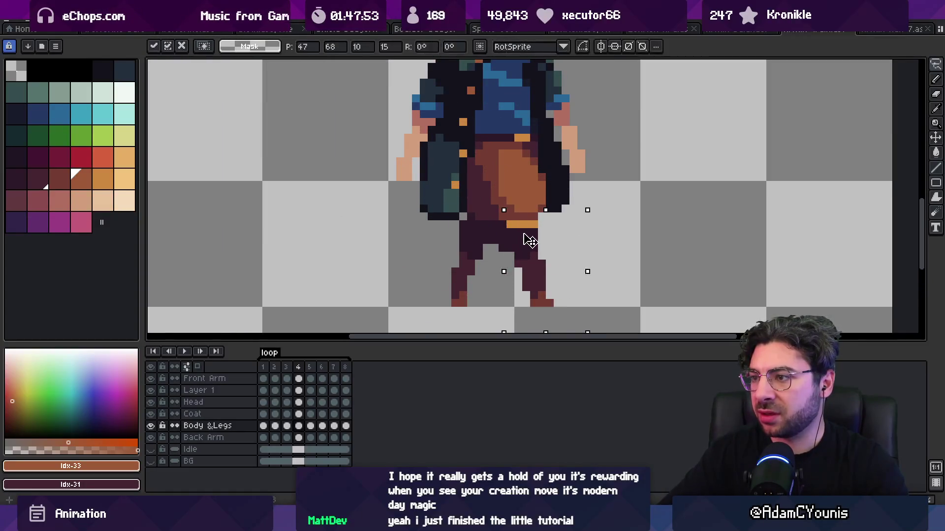
left_click_drag(525, 238, 533, 238)
Step: Repaint leg pixels with the reddish, darker palette and orange belt colours
key("b")
left_click(54, 178)
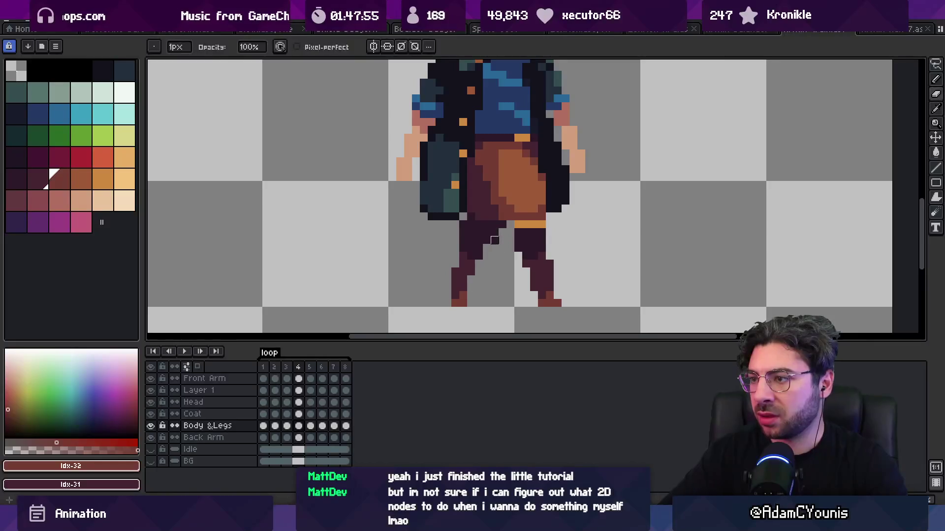
key("bracketleft")
key("bracketleft")
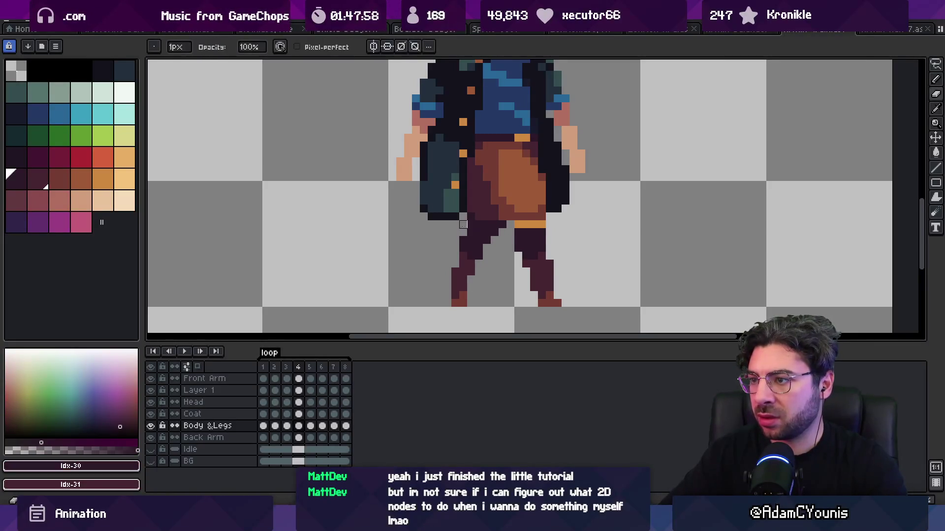
key("i")
left_click(516, 220)
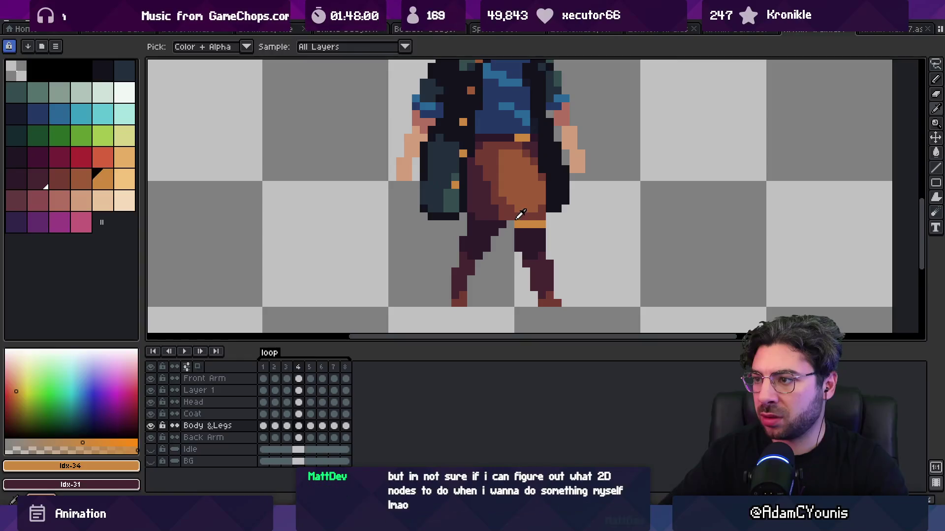
left_click(484, 225, "alt")
key("bracketleft")
key("bracketleft")
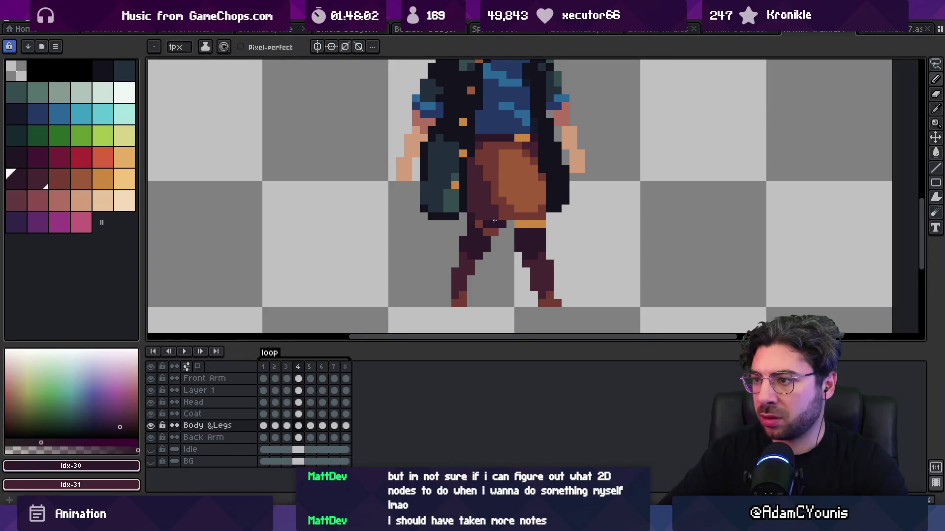
key("z")
scroll(485, 195, "down", 5)
scroll(502, 222, "up", 4)
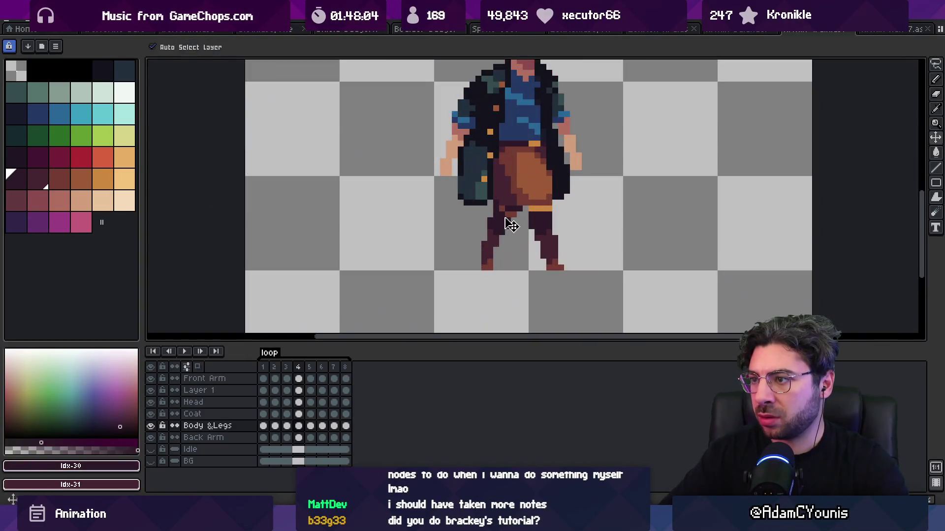
Step: Drop the selection and retouch the back leg's maroon and dark pixels
key("m")
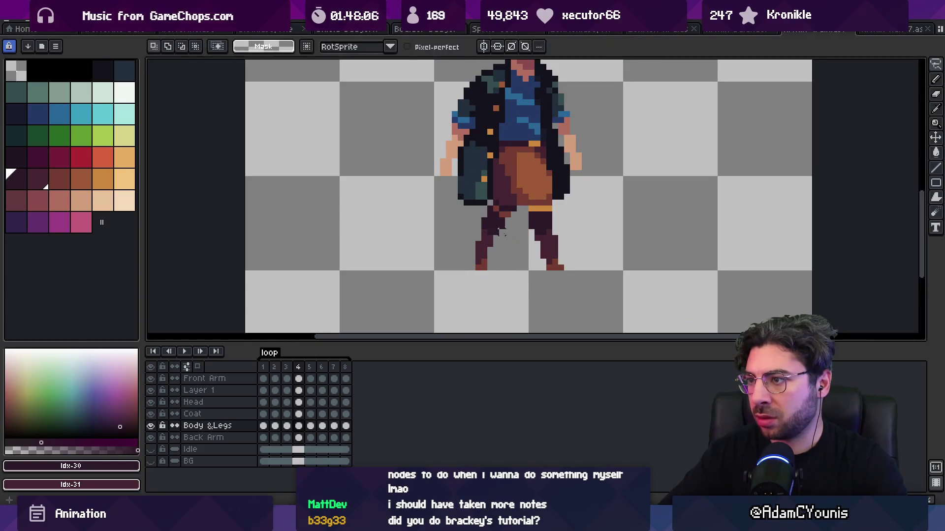
key("z")
scroll(478, 223, "down", 4)
scroll(510, 224, "up", 4)
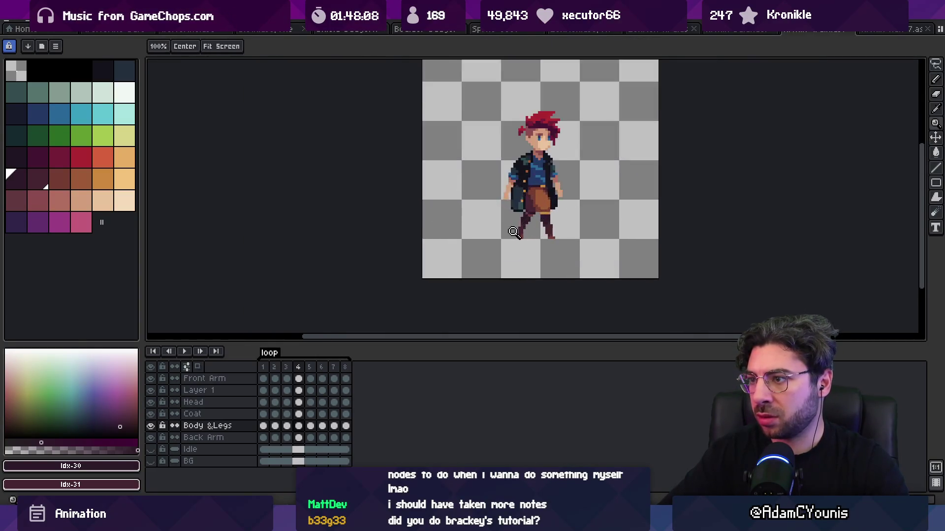
key("b")
left_click(529, 225, "alt")
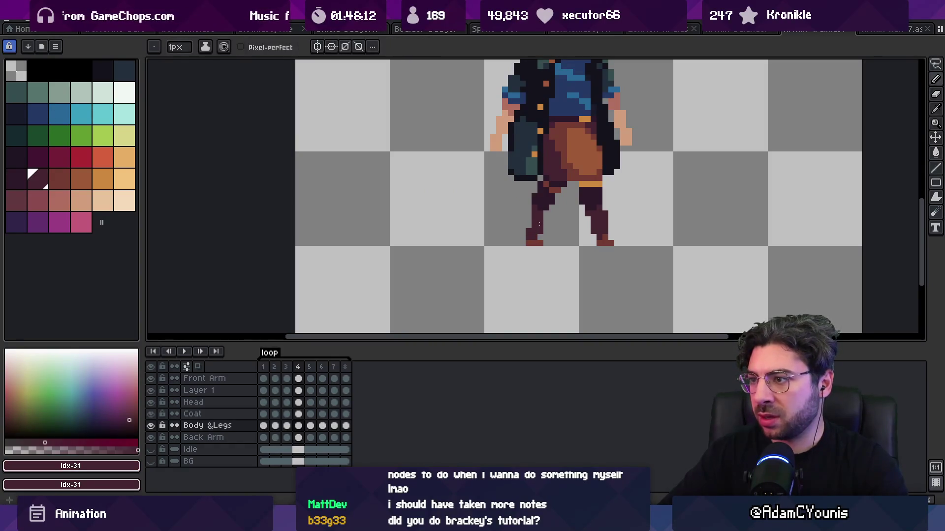
left_click(541, 177, "alt")
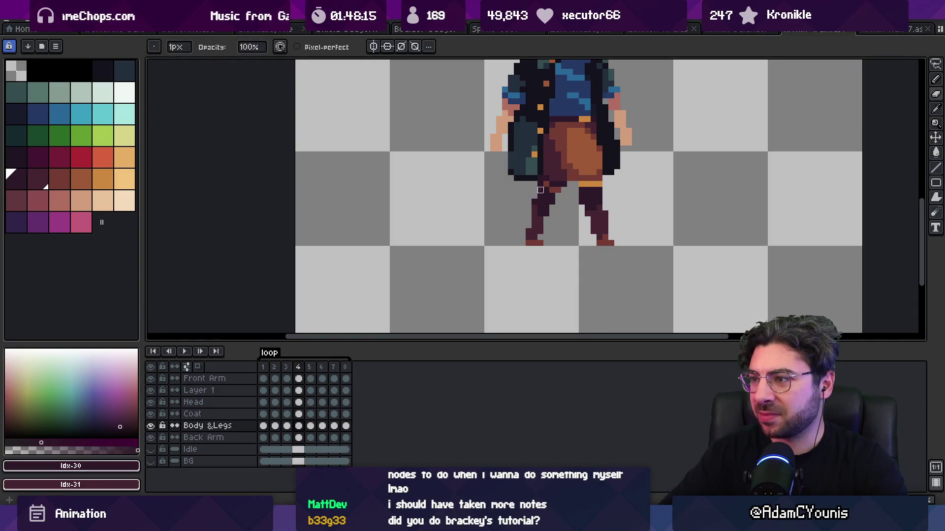
left_click(533, 218, "alt")
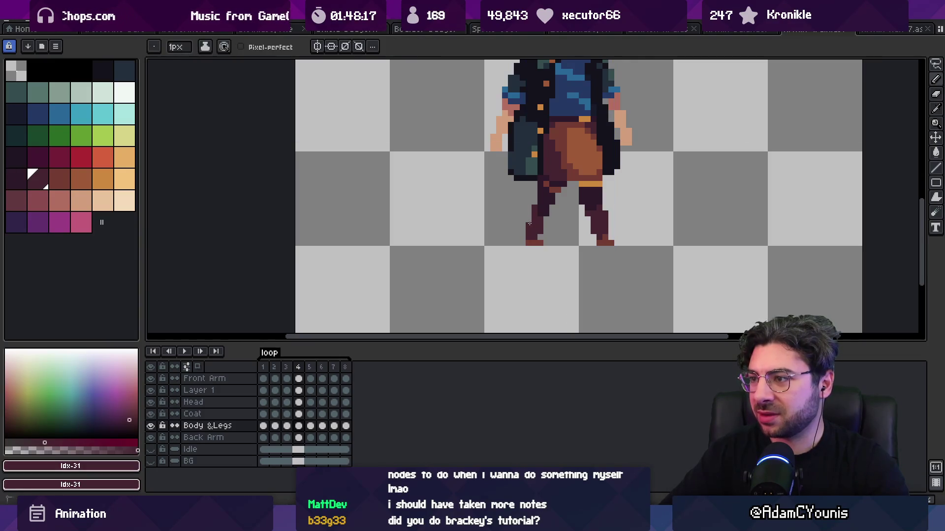
scroll(545, 211, "down", 3)
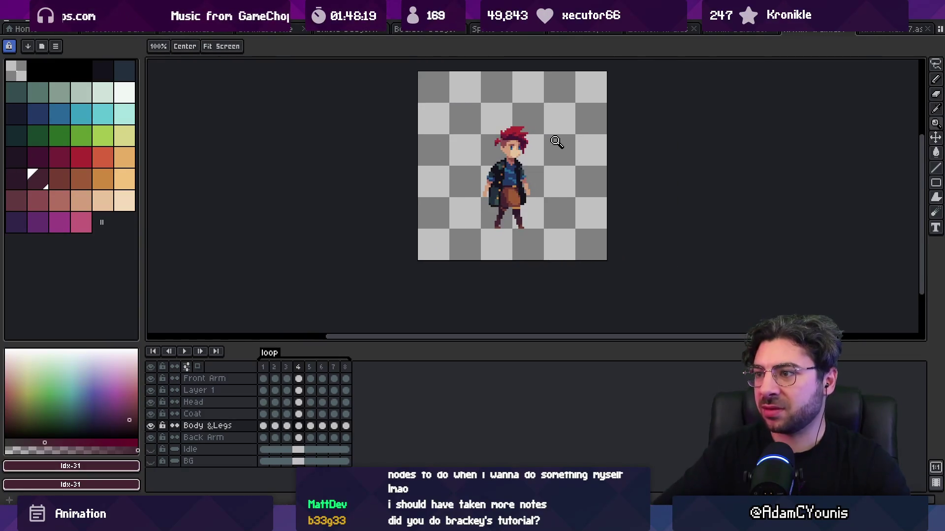
mouse_move(910, 6)
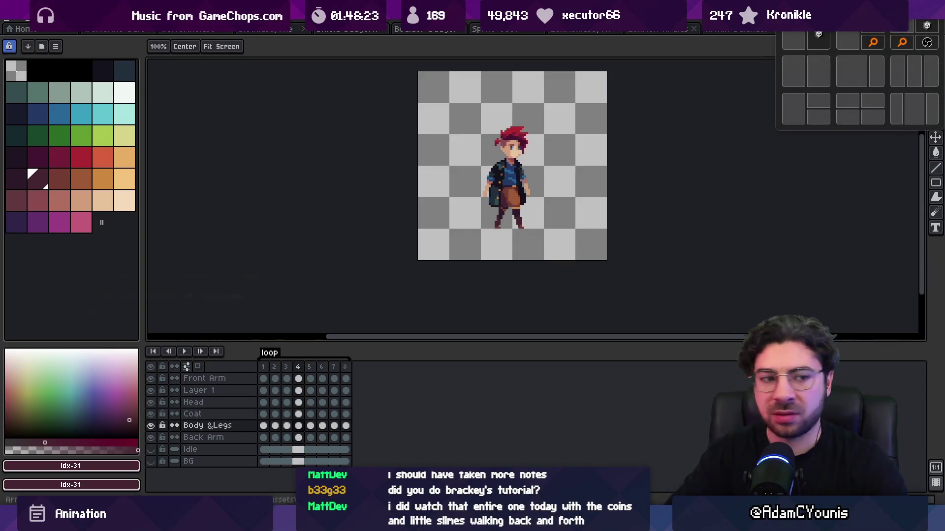
scroll(511, 211, "down", 3)
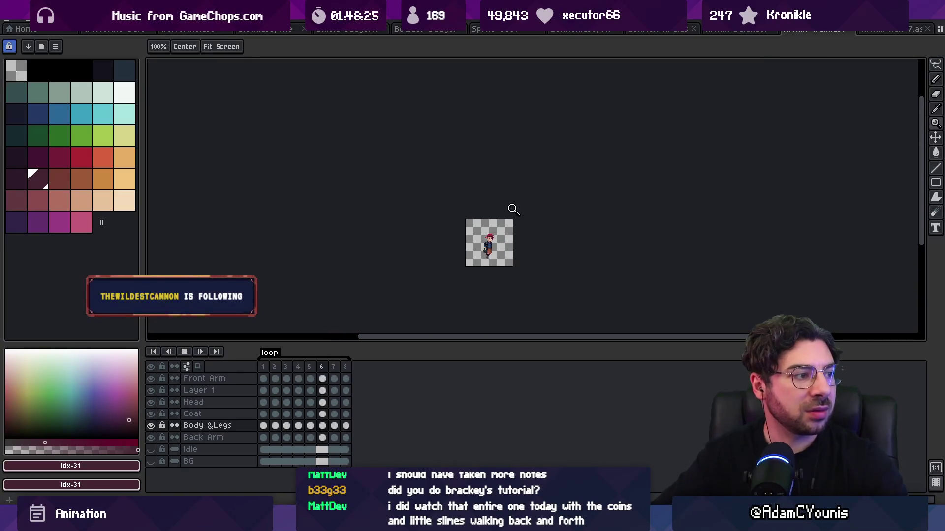
scroll(510, 236, "up", 3)
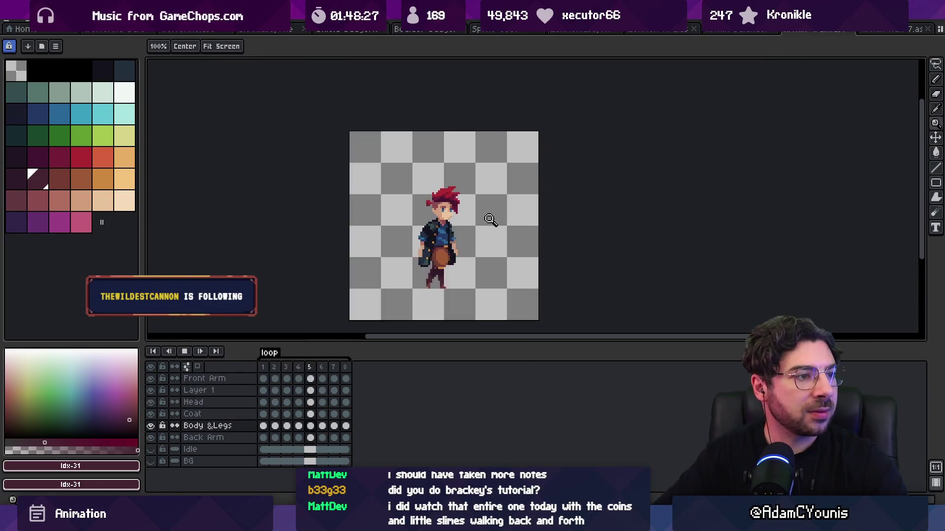
scroll(509, 209, "down", 1)
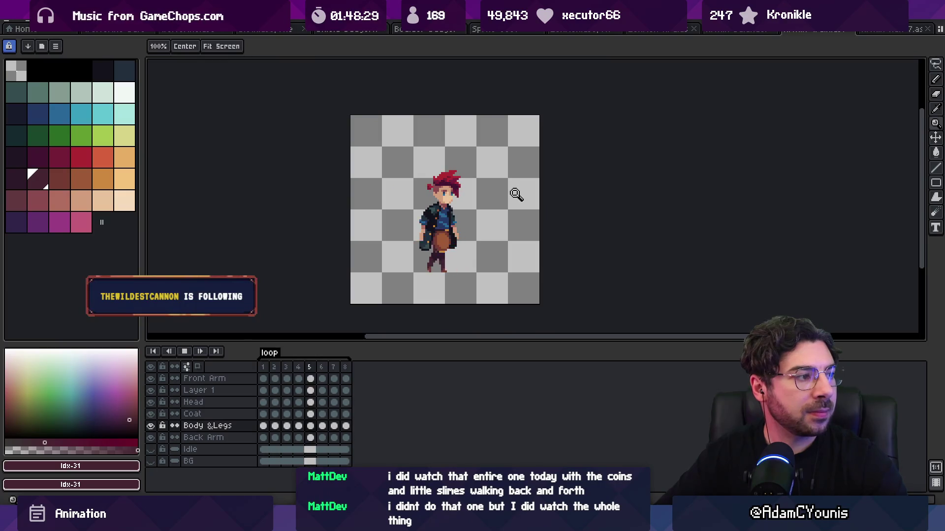
key("Return")
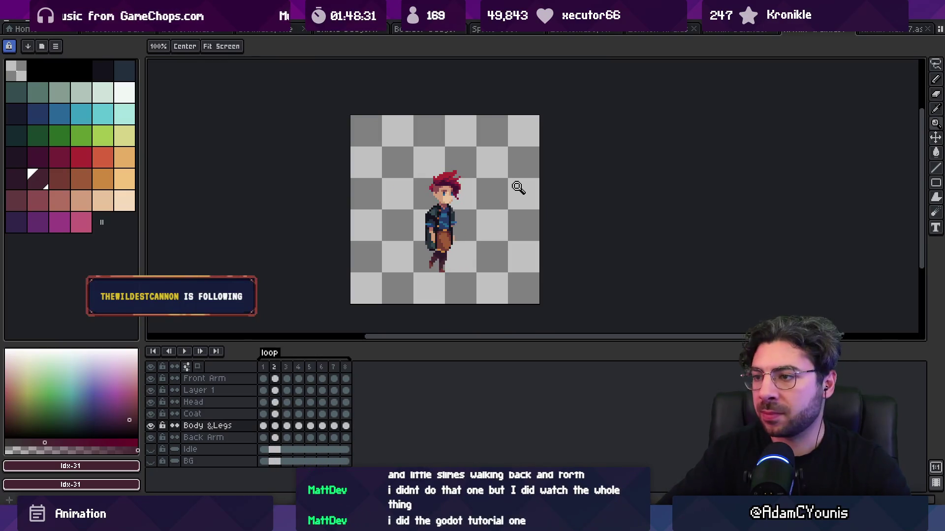
key("Right")
key("Right")
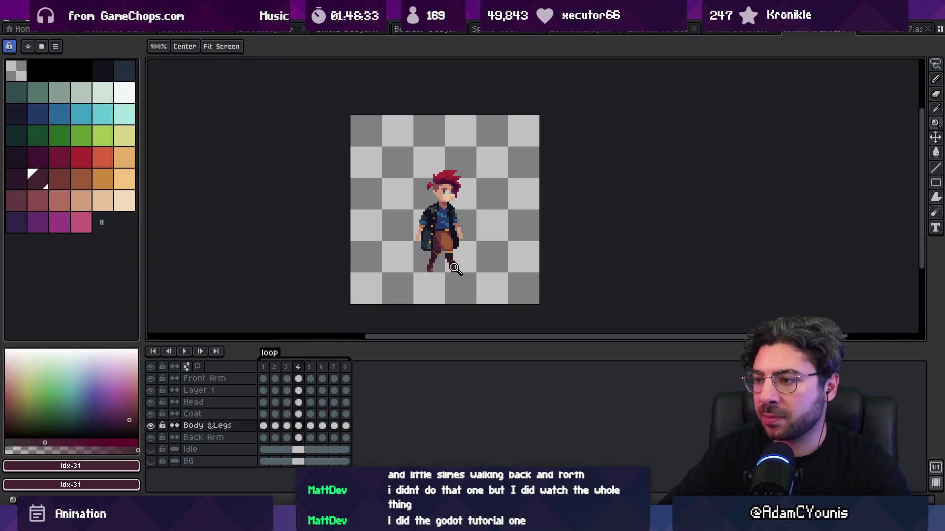
left_click(455, 268)
key("alt")
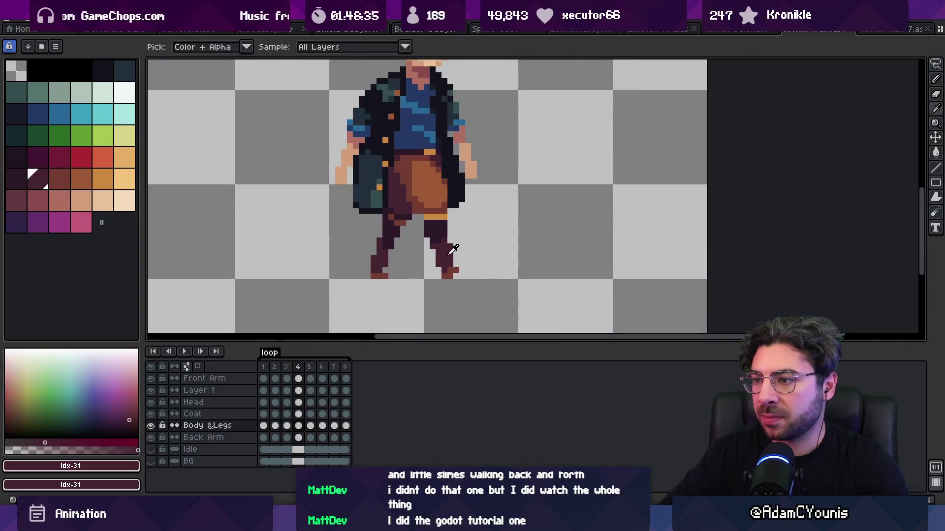